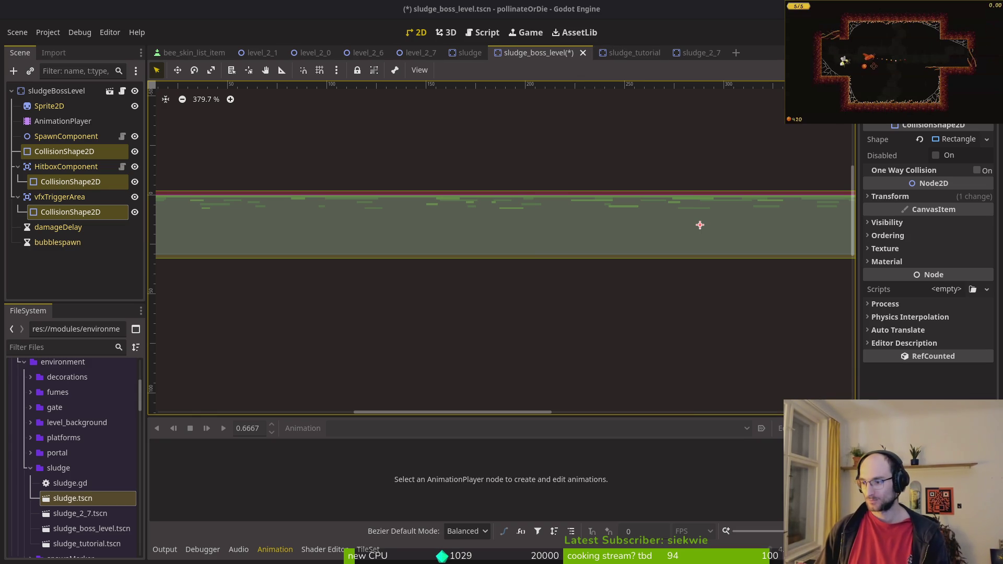
# Save sludge_boss_level, then select sludge_tutorial's three CollisionShape2D nodes together
pyautogui.scroll(2, 517, 306)
pyautogui.hotkey('ctrl', 's')
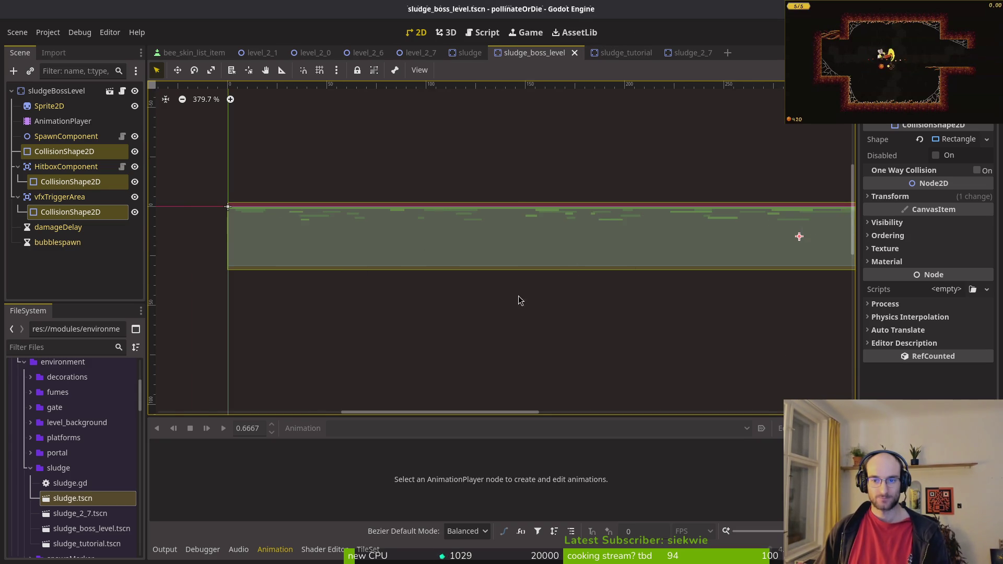
pyautogui.click(622, 53)
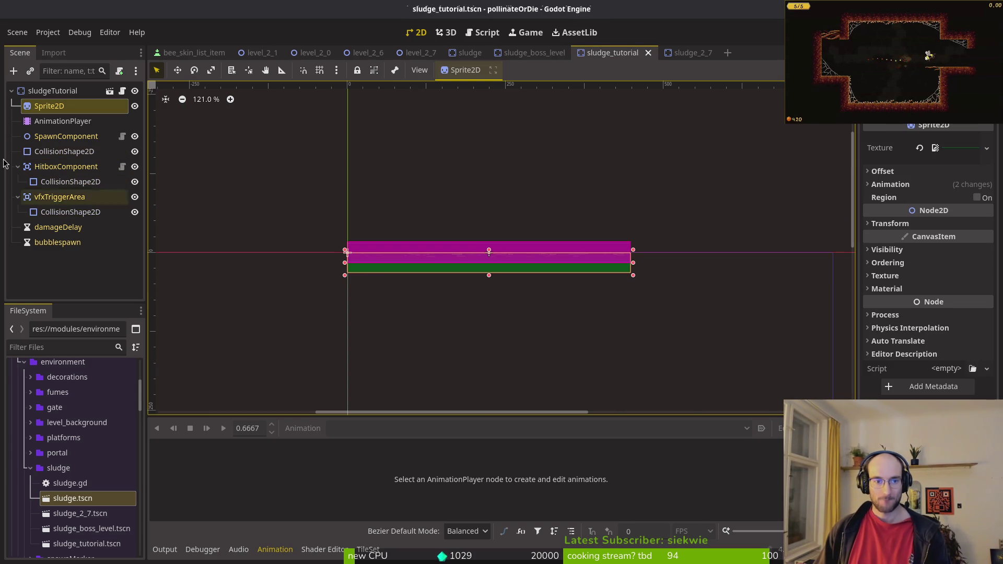
pyautogui.click(62, 151)
pyautogui.keyDown('ctrl'); pyautogui.click(71, 181); pyautogui.keyUp('ctrl')
pyautogui.keyDown('ctrl'); pyautogui.click(70, 211); pyautogui.keyUp('ctrl')
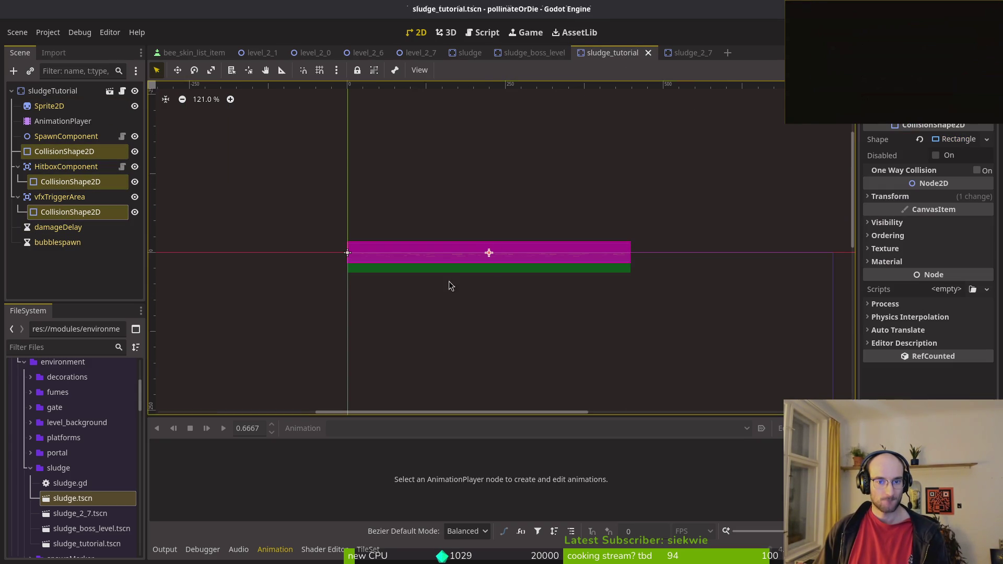
# Nudge the three selected collision shapes down about 31 px and save sludge_tutorial
pyautogui.scroll(6, 516, 248)
pyautogui.press('Down')
pyautogui.press('Down')
pyautogui.press('Down')
pyautogui.press('Down')
pyautogui.press('Down')
pyautogui.press('Down')
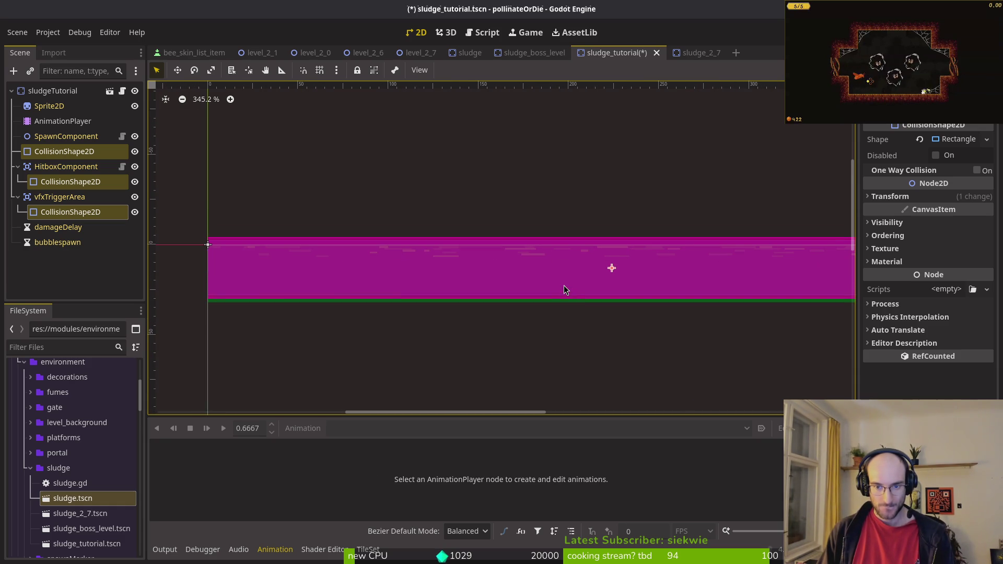
pyautogui.hotkey('ctrl', 's')
pyautogui.click(684, 53)
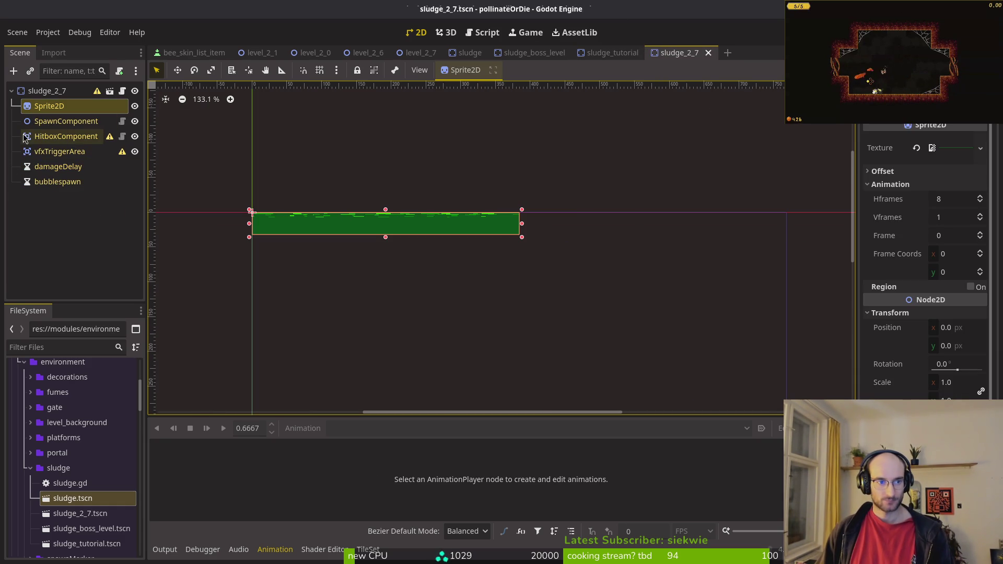
# Add a CollisionShape2D under HitboxComponent and another under vfxTriggerArea, then save
pyautogui.click(55, 136)
pyautogui.hotkey('ctrl', 'a')
pyautogui.write('colsha')
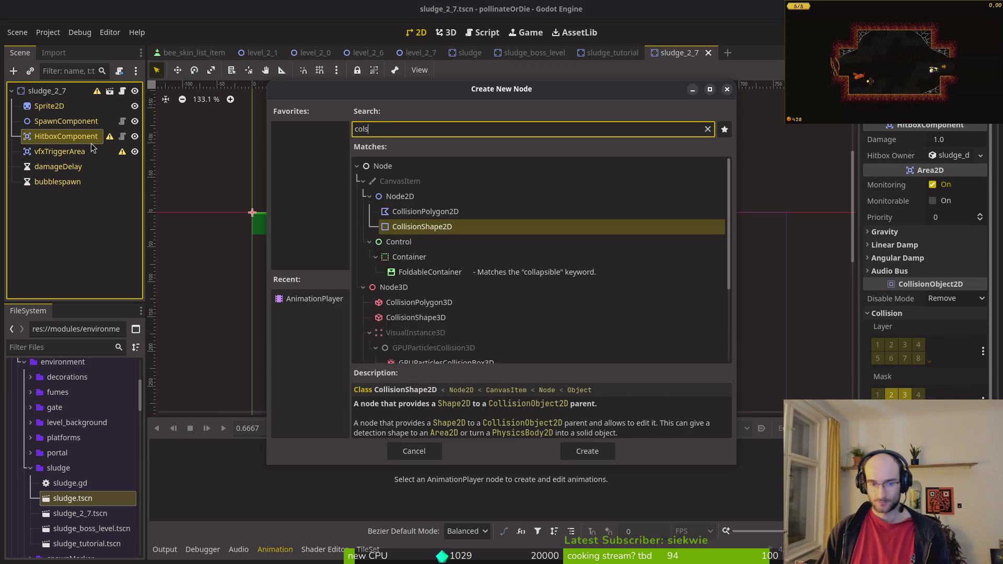
pyautogui.press('Return')
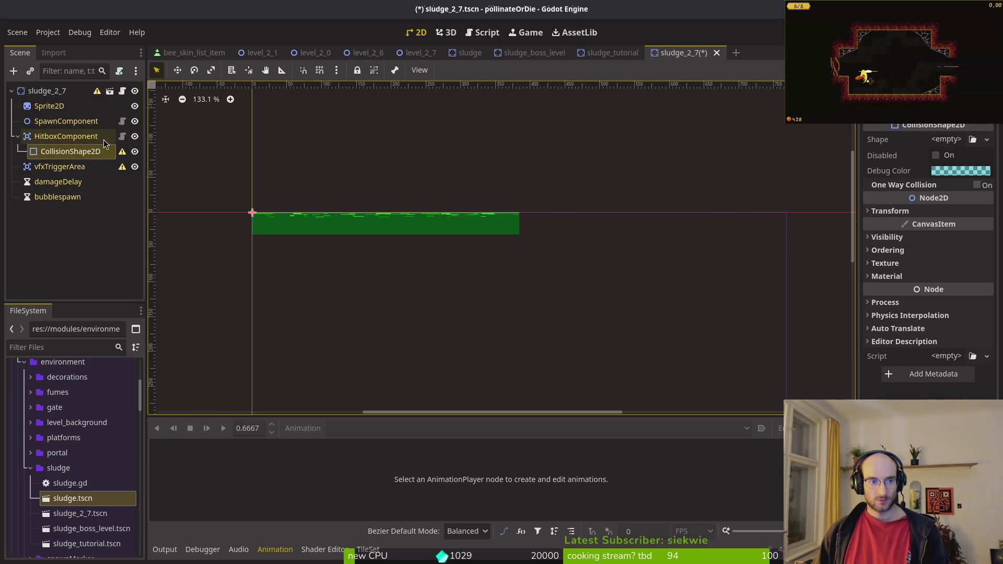
pyautogui.click(92, 168)
pyautogui.hotkey('ctrl', 'a')
pyautogui.write('colsh')
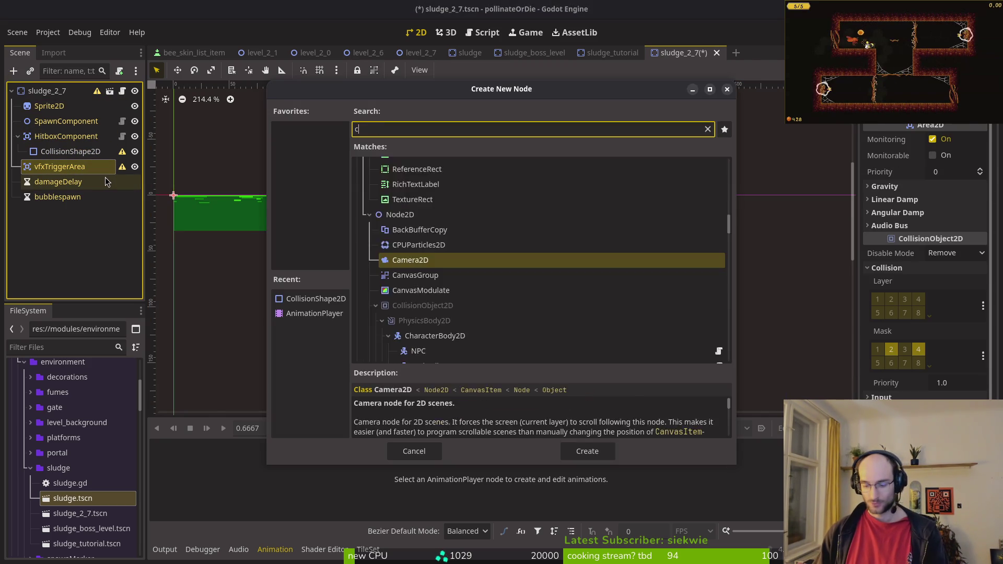
pyautogui.press('Return')
pyautogui.hotkey('ctrl', 's')
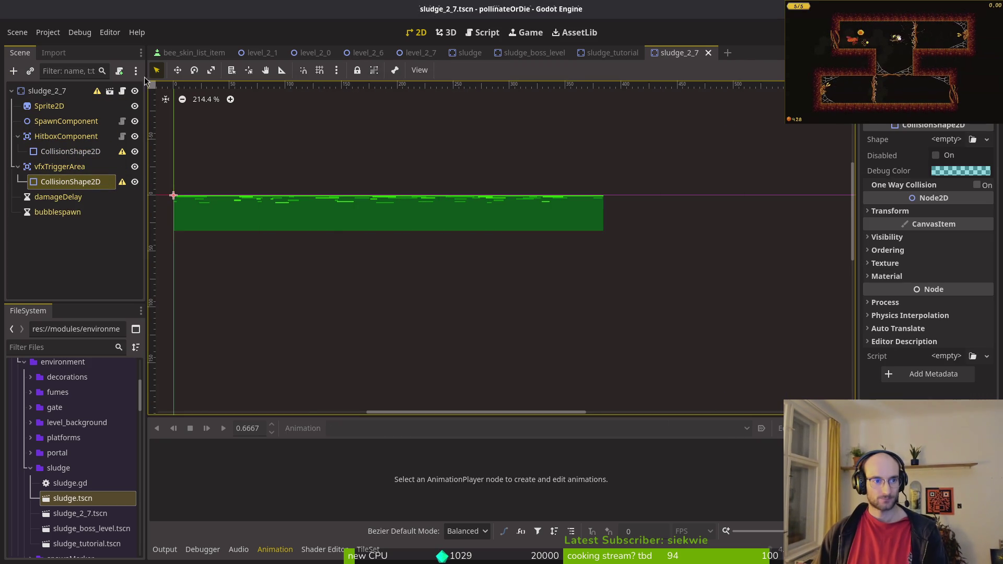
# Add a CollisionShape2D under the root and move it above HitboxComponent, matching sludge_tutorial
pyautogui.hotkey('ctrl', 'a')
pyautogui.write('colshap')
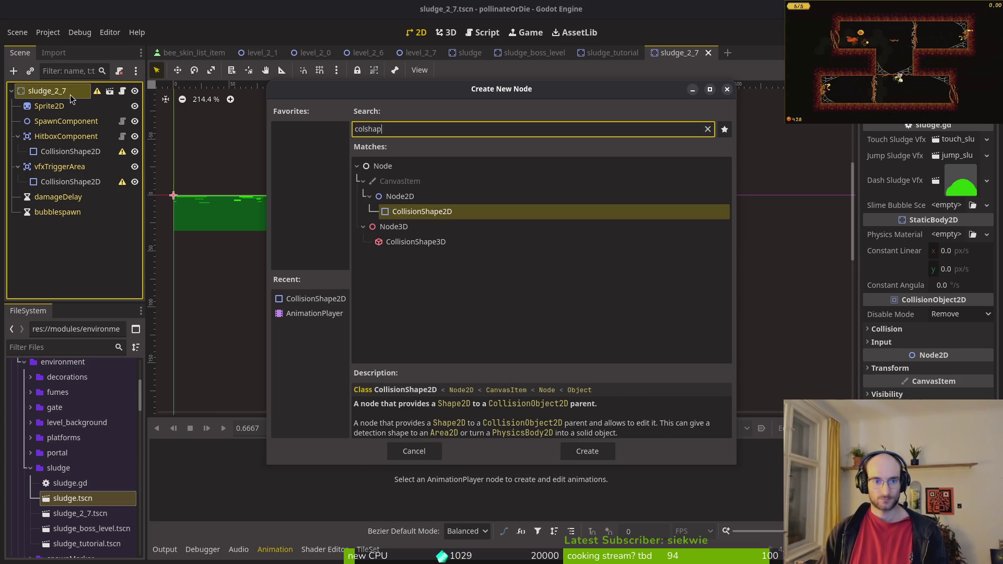
pyautogui.press('Return')
pyautogui.hotkey('ctrl', 's')
pyautogui.moveTo(67, 175); pyautogui.dragTo(59, 132)
pyautogui.hotkey('ctrl', 's')
pyautogui.click(604, 51)
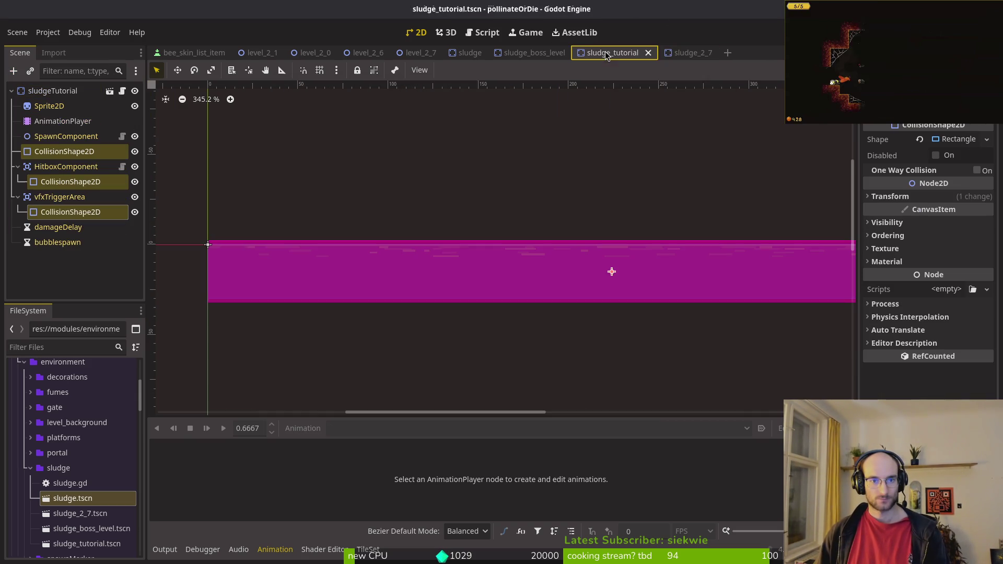
pyautogui.click(679, 53)
# Add an AnimationPlayer under Sprite2D and reorder it and the collision shape in the tree
pyautogui.click(49, 106)
pyautogui.hotkey('ctrl', 'a')
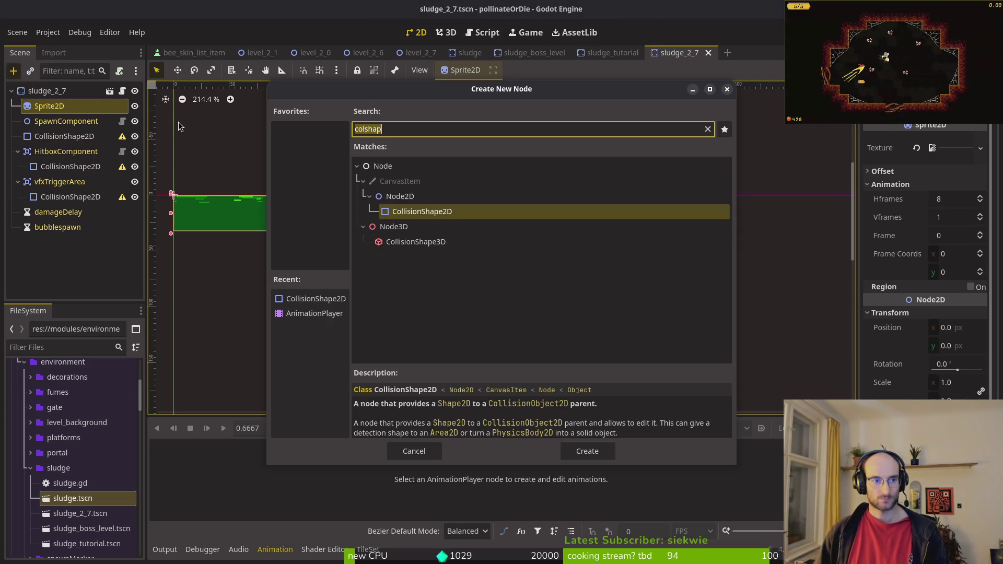
pyautogui.write('animation')
pyautogui.press('Return')
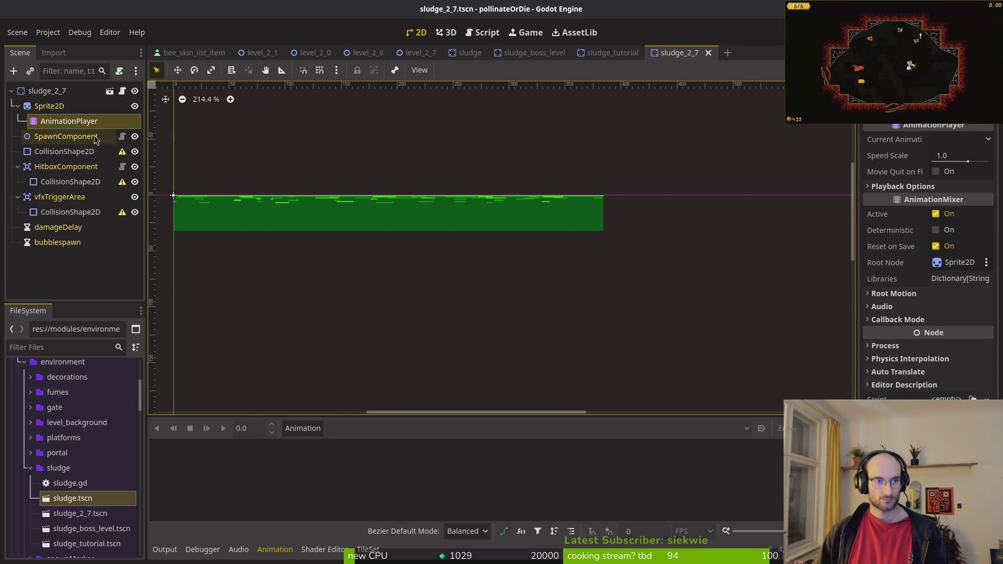
pyautogui.moveTo(64, 151); pyautogui.dragTo(55, 95)
pyautogui.moveTo(57, 242)
pyautogui.mouseDown()
pyautogui.moveTo(67, 226)
pyautogui.moveTo(54, 120)
pyautogui.mouseUp()
pyautogui.hotkey('ctrl', 's')
# Move the root collision shape below SpawnComponent after comparing with sludge_tutorial, and save
pyautogui.click(630, 57)
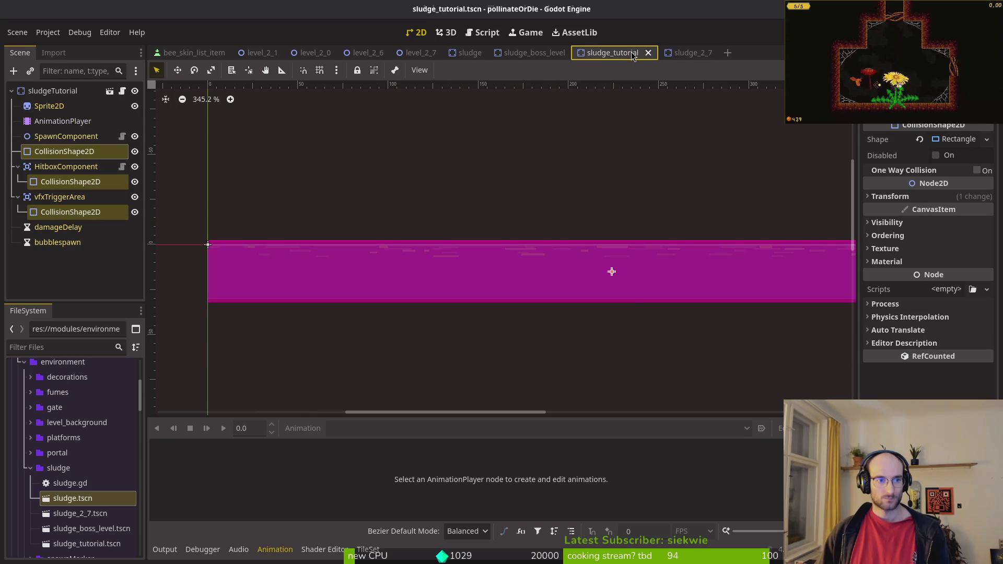
pyautogui.click(676, 52)
pyautogui.hotkey('ctrl', 's')
pyautogui.moveTo(64, 138); pyautogui.dragTo(62, 158)
pyautogui.hotkey('ctrl', 's')
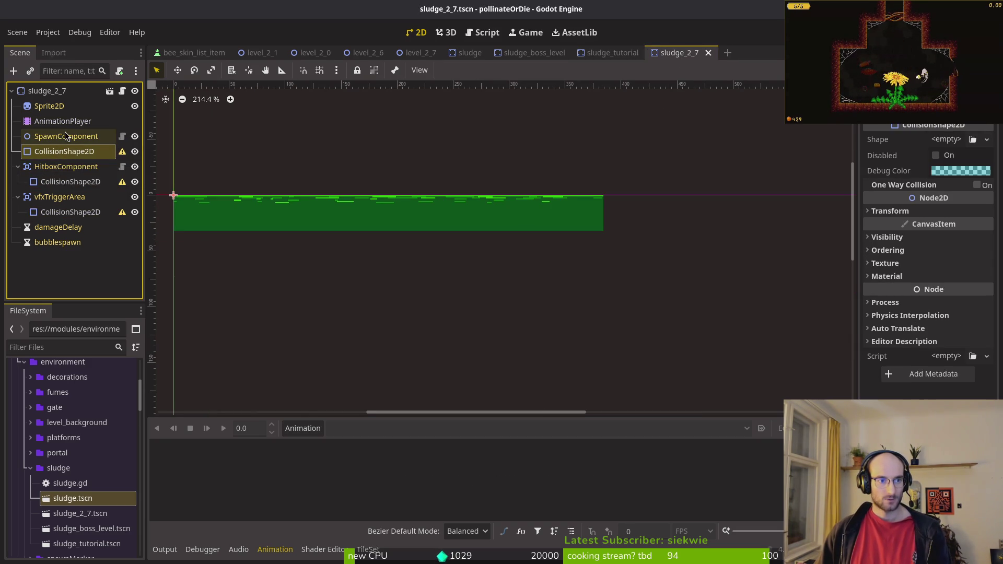
pyautogui.click(61, 137)
pyautogui.click(61, 155)
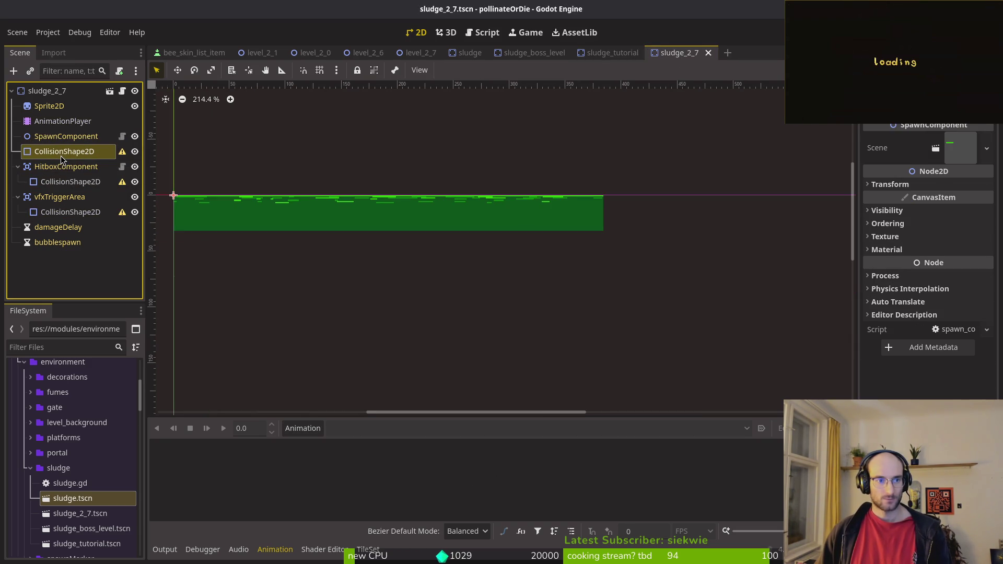
pyautogui.click(948, 139)
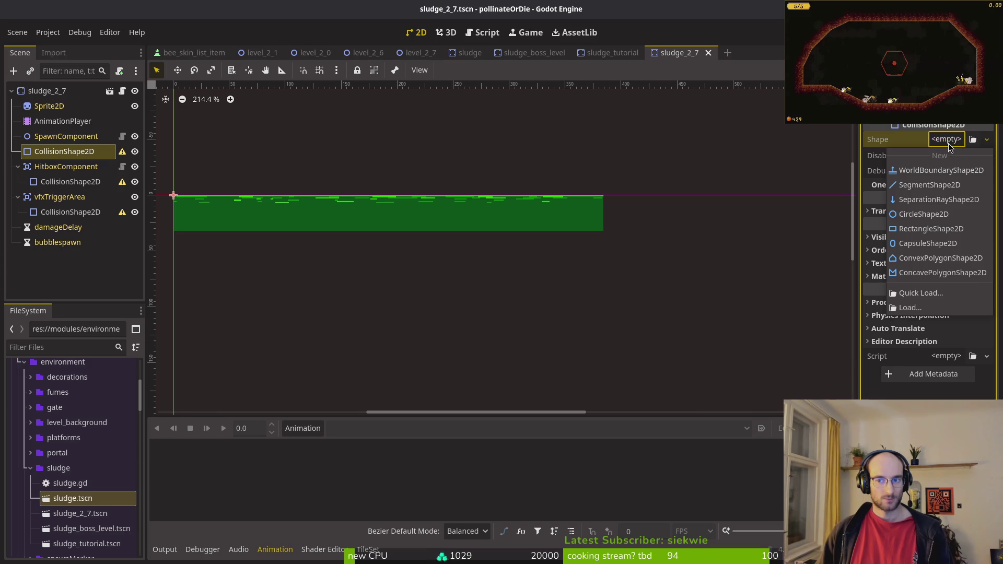
# Give the root, hitbox and trigger collision shapes each a new RectangleShape2D
pyautogui.click(932, 229)
pyautogui.hotkey('ctrl', 's')
pyautogui.click(56, 181)
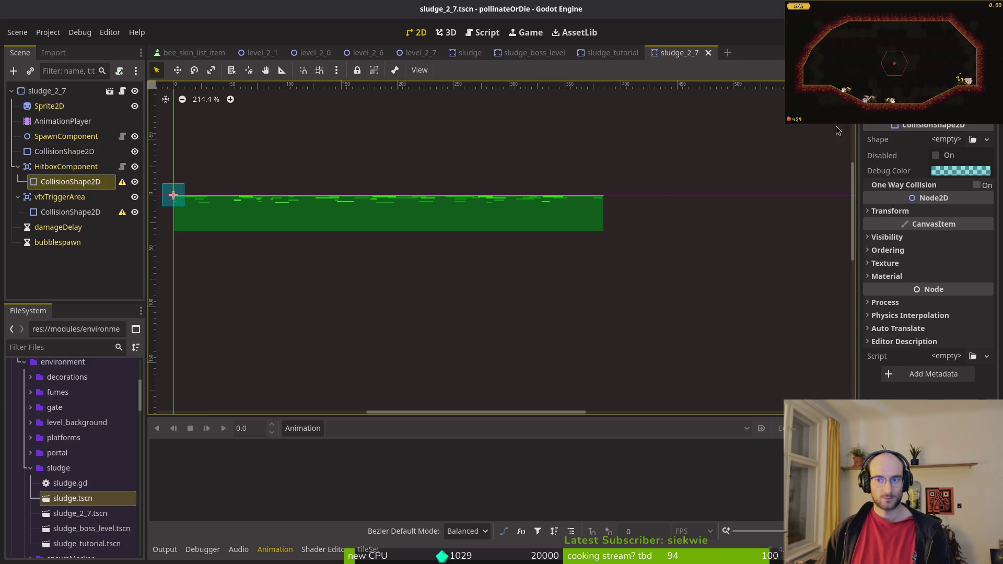
pyautogui.click(946, 146)
pyautogui.click(931, 228)
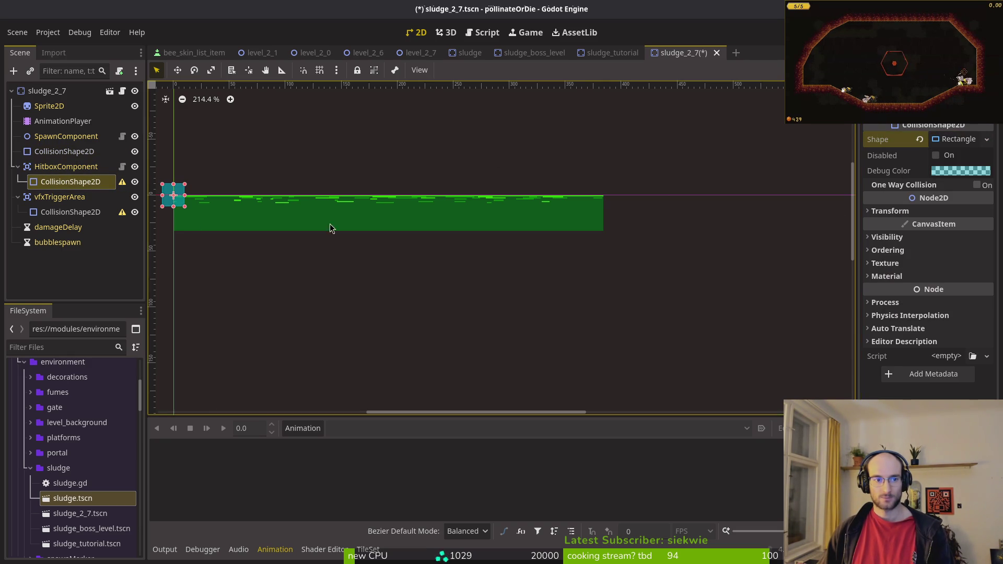
pyautogui.click(67, 213)
pyautogui.click(946, 139)
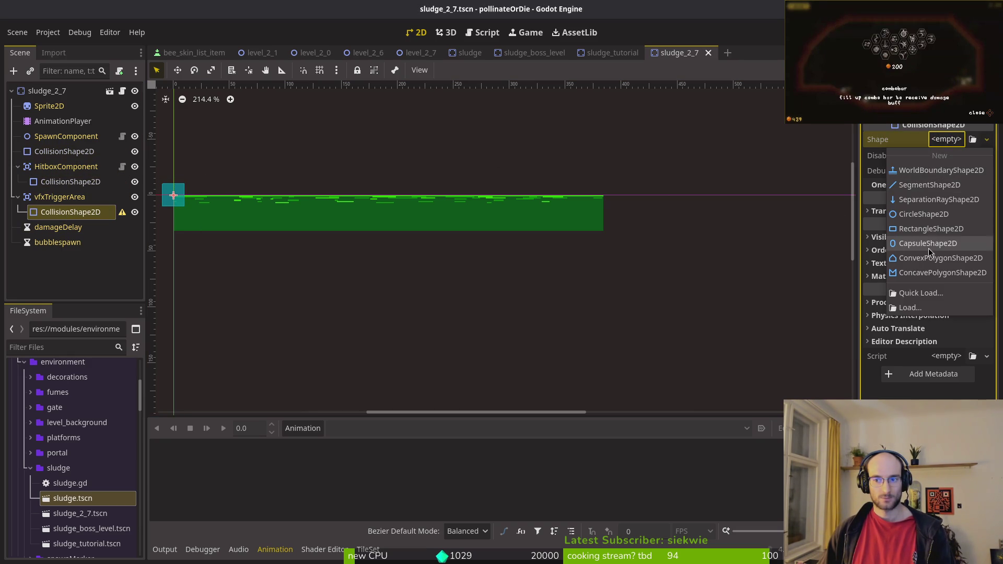
pyautogui.click(928, 230)
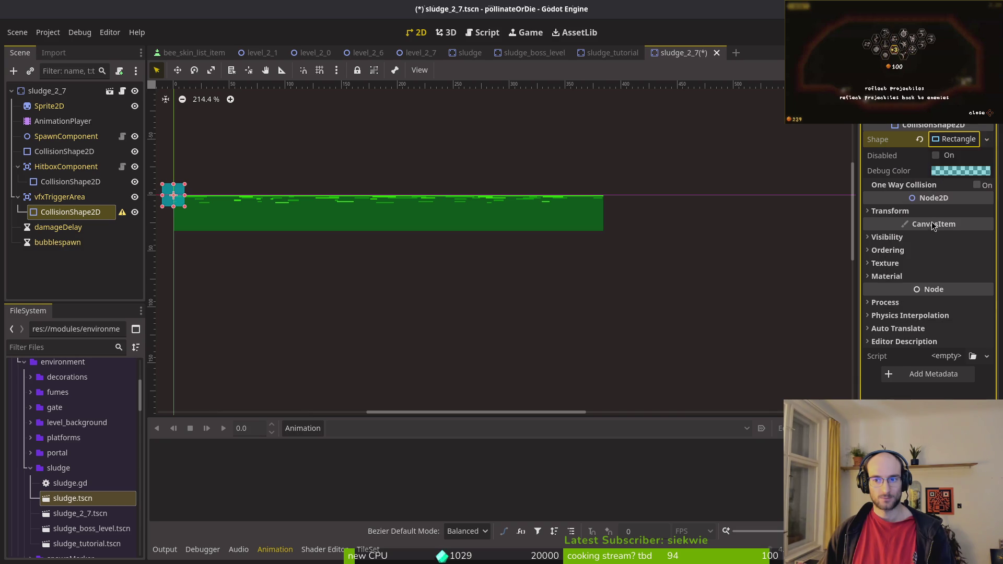
# Set the trigger shape's debug colour to green and the hitbox shape's to red, then save
pyautogui.click(954, 172)
pyautogui.moveTo(904, 279); pyautogui.dragTo(837, 323)
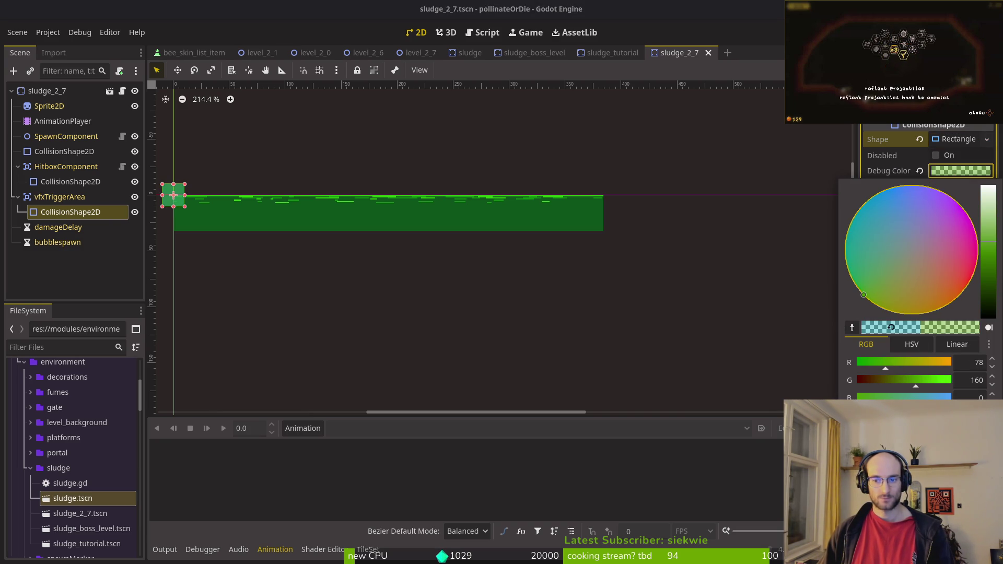
pyautogui.click(378, 269)
pyautogui.moveTo(371, 264); pyautogui.dragTo(632, 319)
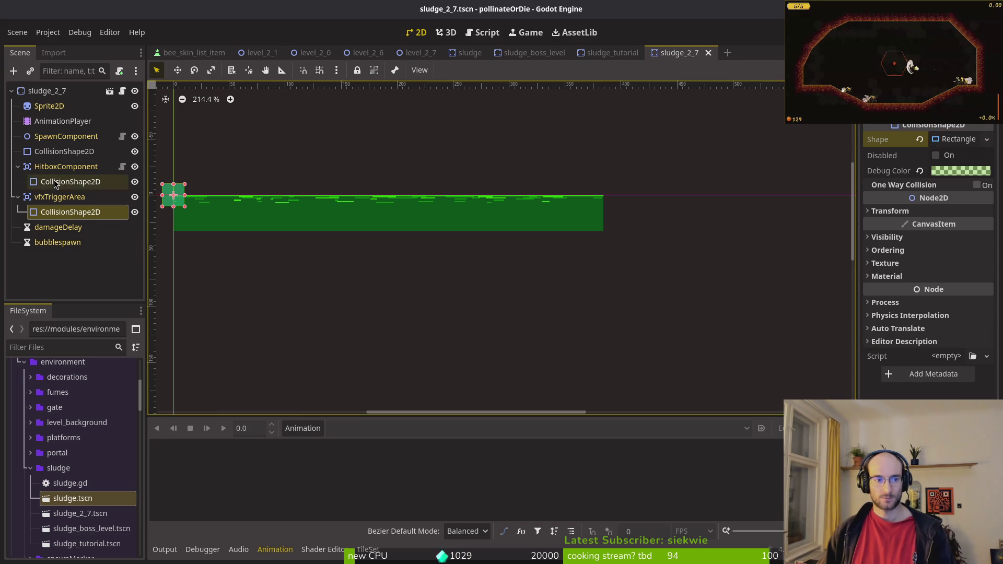
pyautogui.click(957, 171)
pyautogui.moveTo(936, 253); pyautogui.dragTo(991, 312)
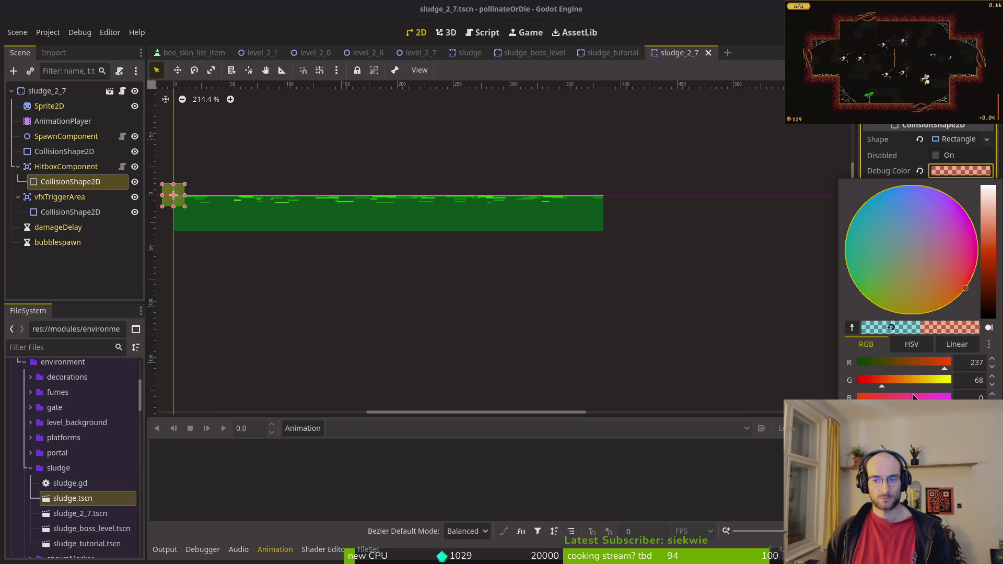
pyautogui.click(369, 301)
pyautogui.hotkey('ctrl', 's')
# Centre the view on the root collision shape and compare with sludge_tutorial
pyautogui.click(54, 152)
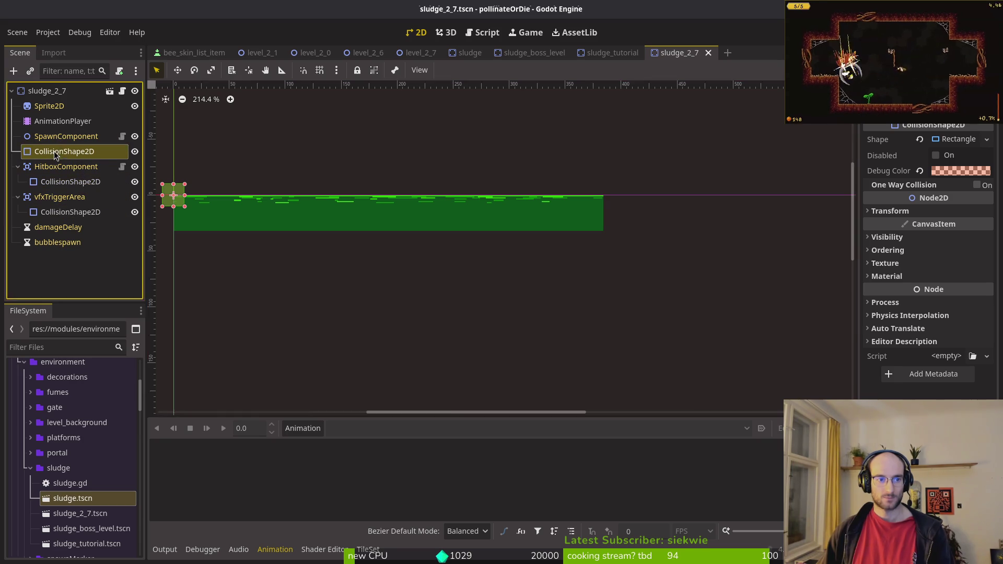
pyautogui.press('f')
pyautogui.scroll(4, 412, 248)
pyautogui.hscroll(3, 251, 212)
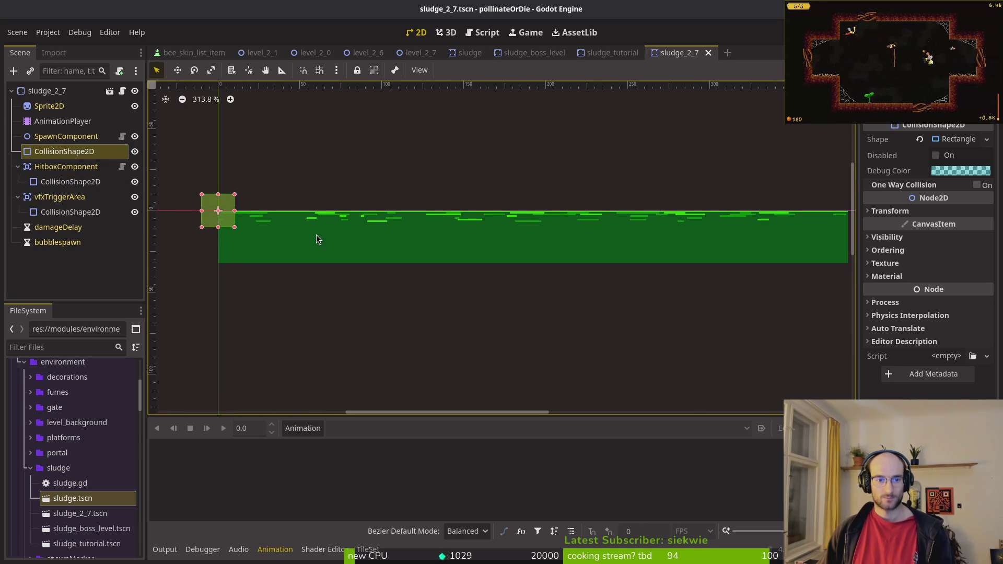
pyautogui.click(608, 56)
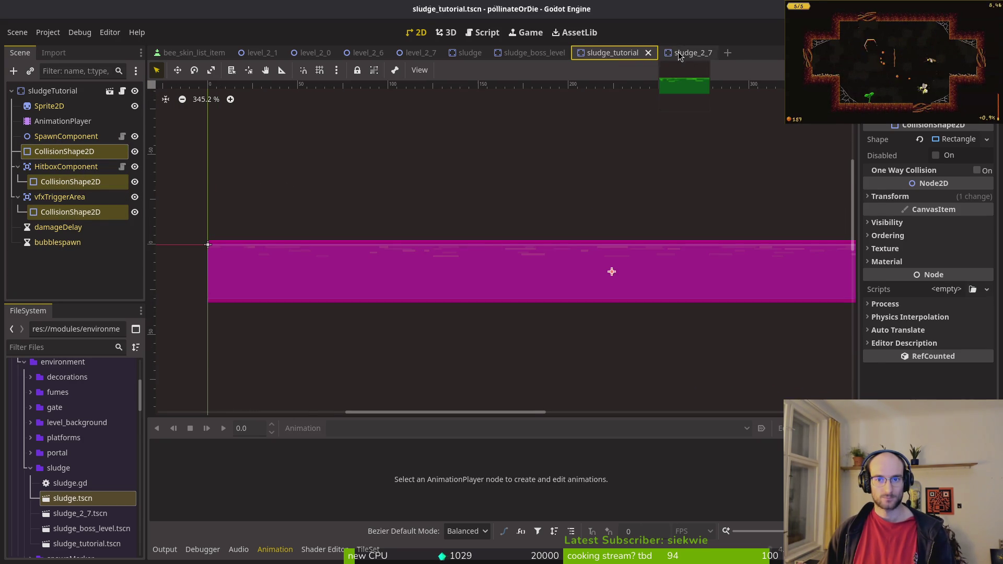
# Shift sludge_2_7's trigger collision shape to the right
pyautogui.click(688, 53)
pyautogui.scroll(-4, 210, 231)
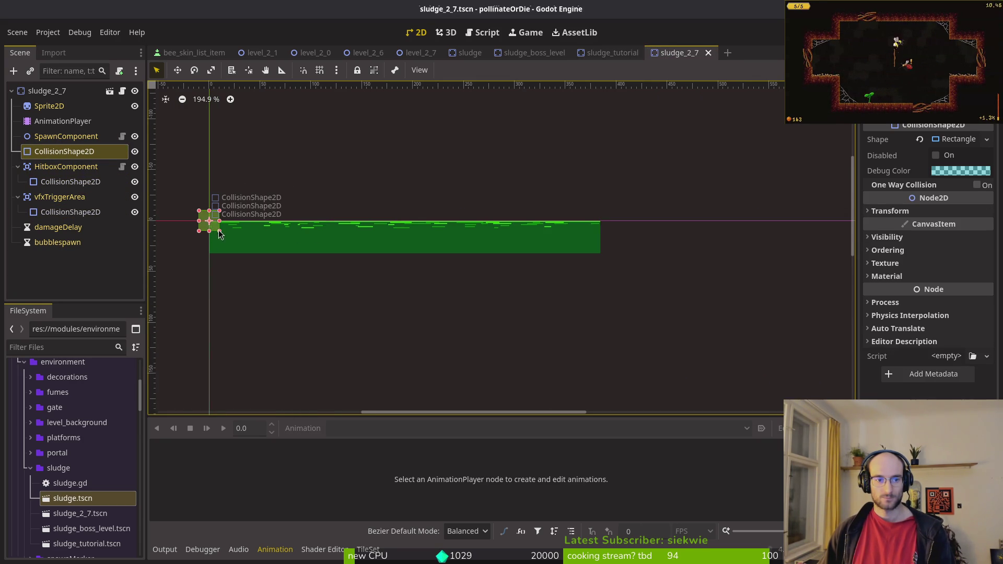
pyautogui.moveTo(220, 234); pyautogui.dragTo(261, 242)
pyautogui.scroll(7, 272, 255)
pyautogui.hscroll(-2, 406, 260)
pyautogui.scroll(7, 461, 228)
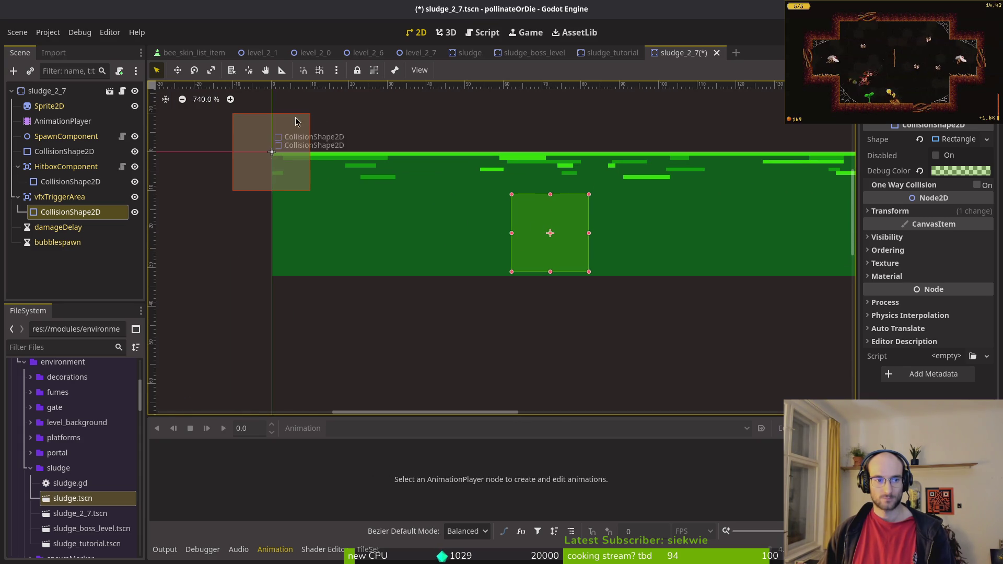
# Toggle visibility of sludge_tutorial's three collision shapes to study how each is placed
pyautogui.click(613, 53)
pyautogui.click(135, 151)
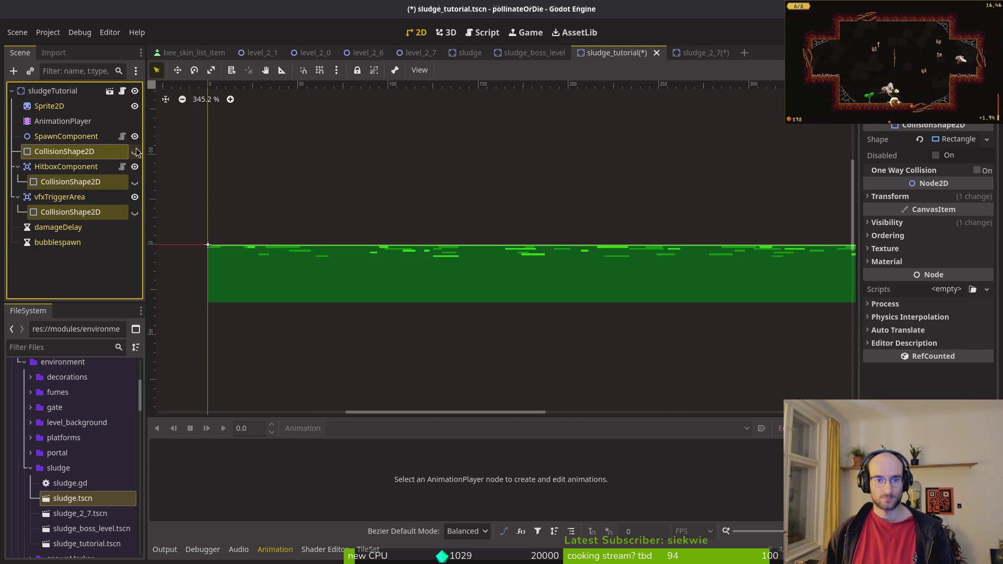
pyautogui.click(135, 152)
pyautogui.click(135, 151)
pyautogui.click(134, 152)
pyautogui.click(144, 158)
pyautogui.click(135, 151)
pyautogui.scroll(5, 240, 248)
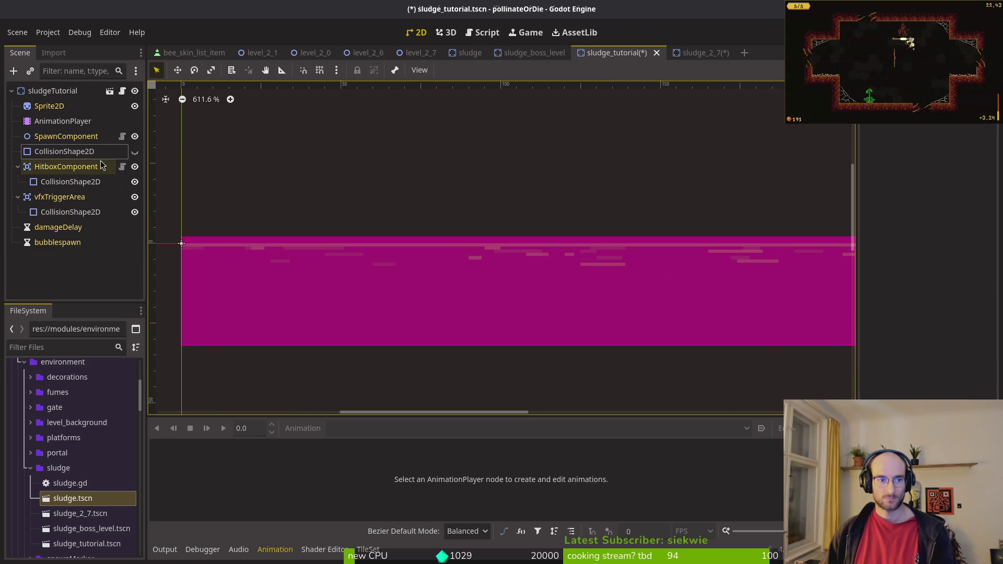
pyautogui.click(135, 152)
pyautogui.click(134, 153)
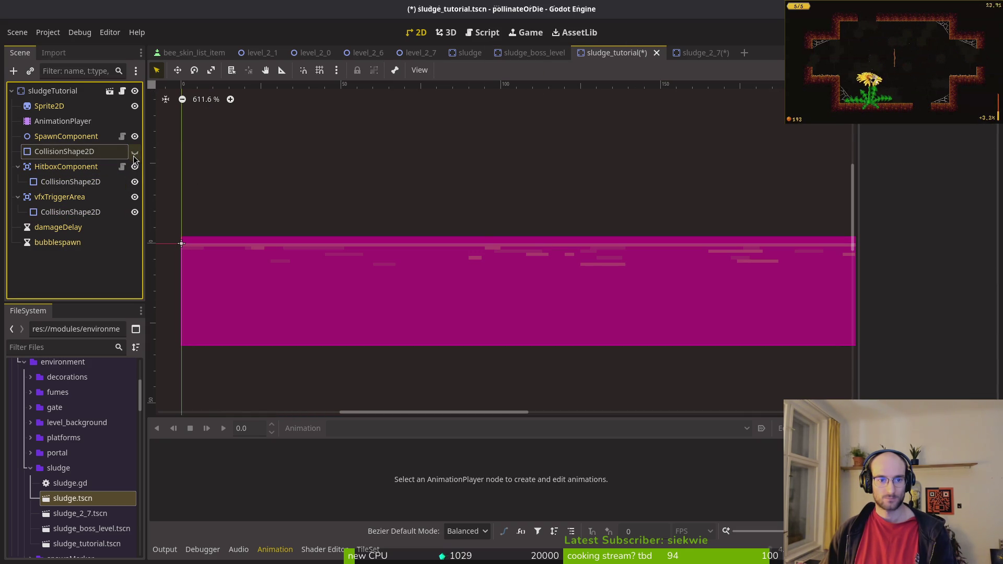
pyautogui.click(134, 182)
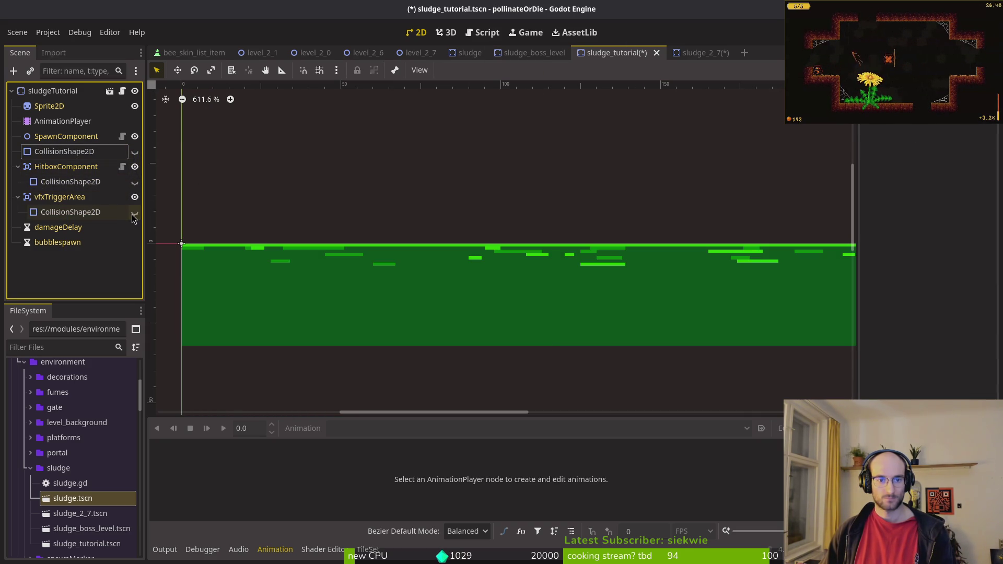
pyautogui.click(134, 212)
pyautogui.click(135, 182)
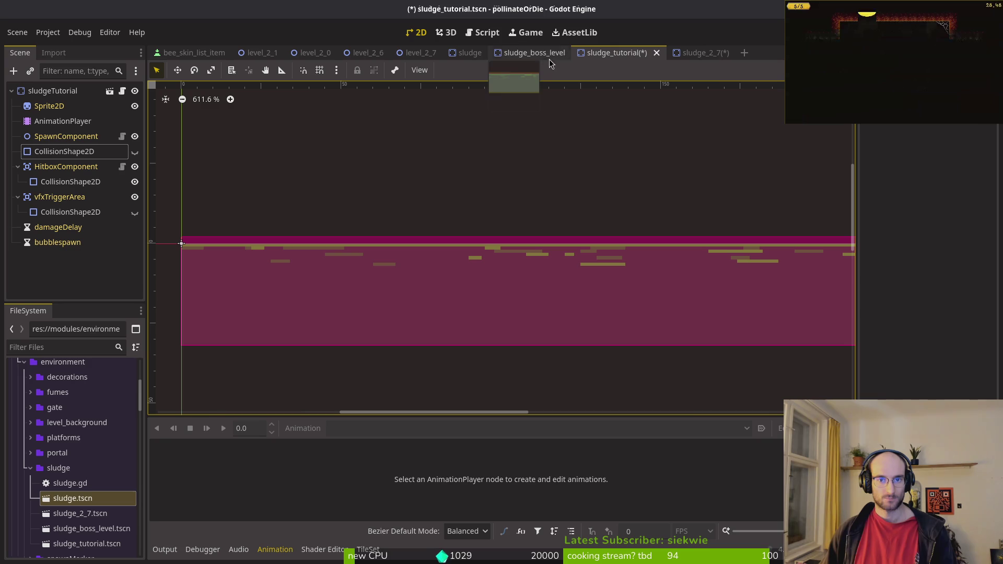
# Move hitbox shape down, trigger shape top-left, and stretch main shape over the sludge's full height
pyautogui.click(695, 52)
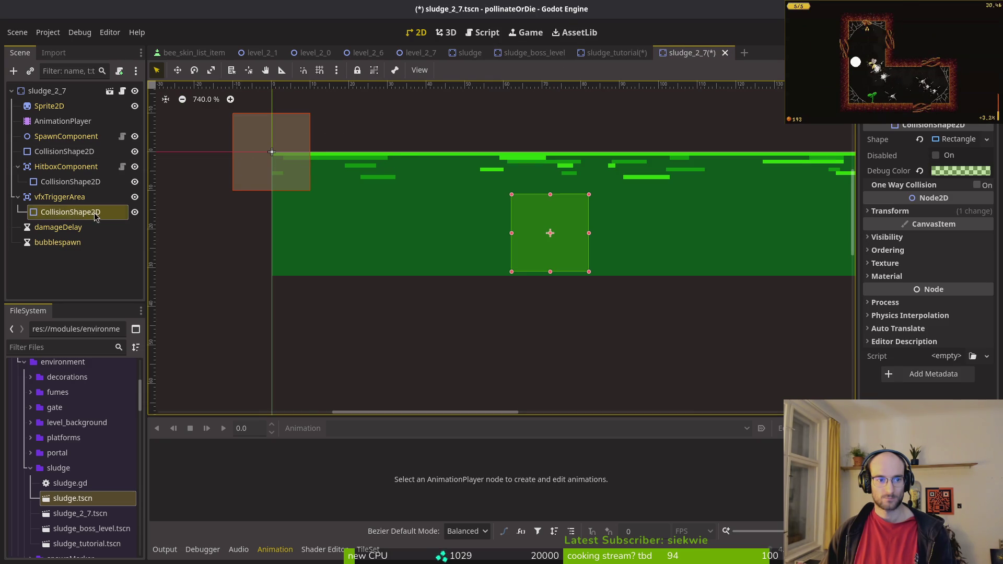
pyautogui.moveTo(251, 189)
pyautogui.mouseDown()
pyautogui.moveTo(248, 240)
pyautogui.moveTo(291, 251)
pyautogui.moveTo(178, 250)
pyautogui.moveTo(248, 286)
pyautogui.moveTo(254, 345)
pyautogui.mouseUp()
pyautogui.click(538, 246)
pyautogui.moveTo(538, 246); pyautogui.dragTo(174, 118)
pyautogui.moveTo(240, 335)
pyautogui.mouseDown()
pyautogui.moveTo(276, 307)
pyautogui.moveTo(290, 213)
pyautogui.moveTo(283, 223)
pyautogui.mouseUp()
pyautogui.moveTo(311, 172); pyautogui.dragTo(310, 164)
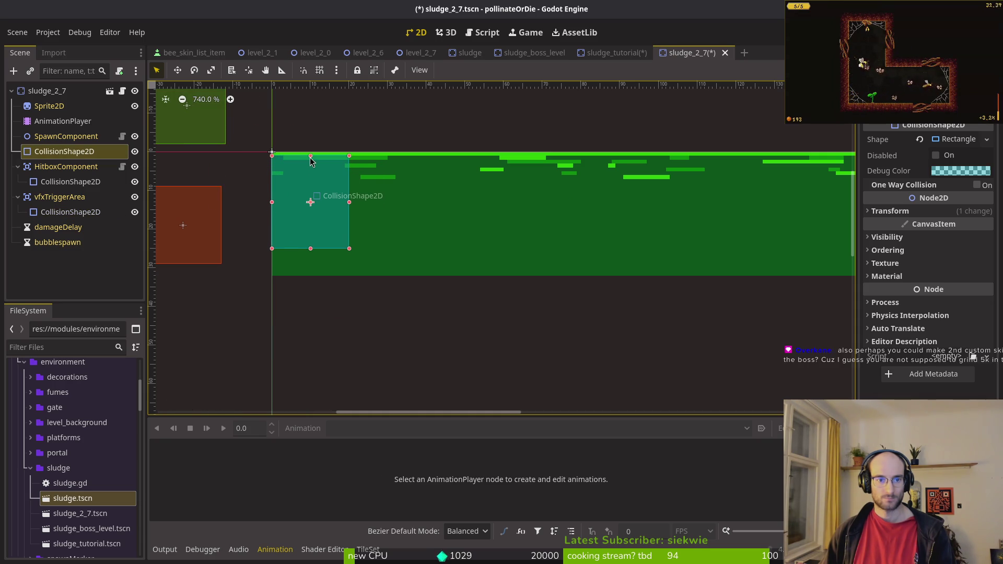
pyautogui.moveTo(308, 252); pyautogui.dragTo(310, 280)
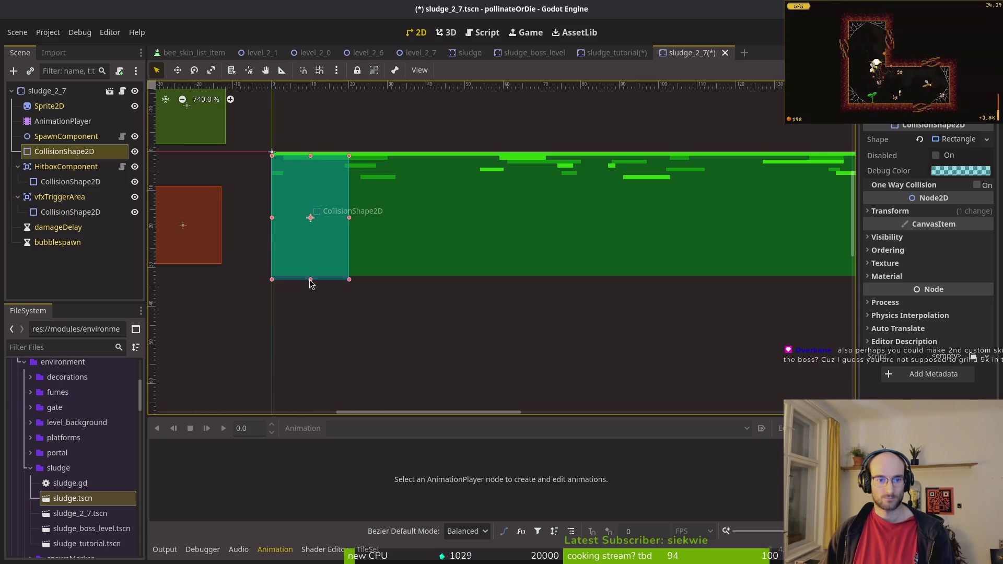
pyautogui.click(615, 53)
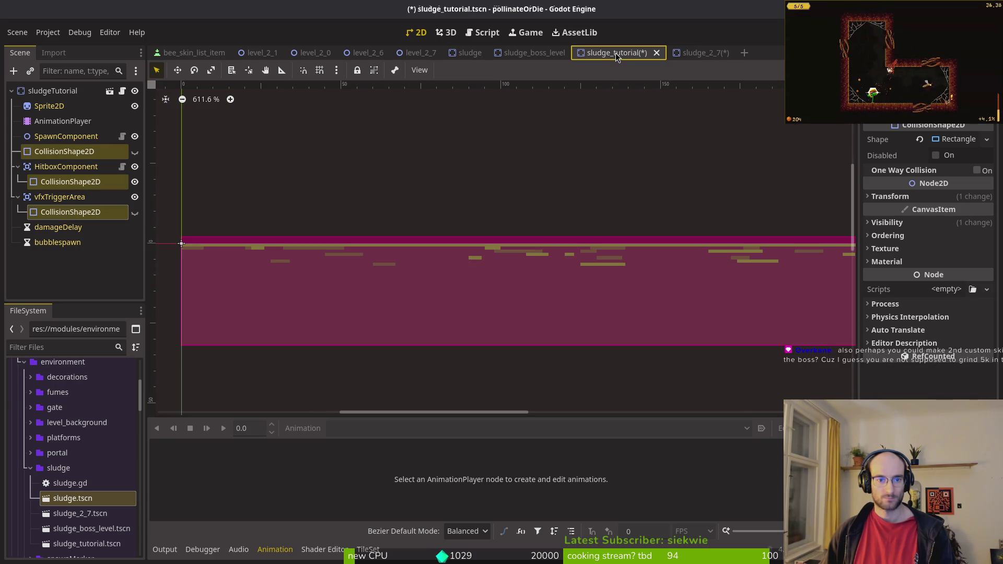
# Hide sludge_tutorial's HitboxComponent shape, show its main collision shape, and save
pyautogui.click(143, 209)
pyautogui.click(135, 182)
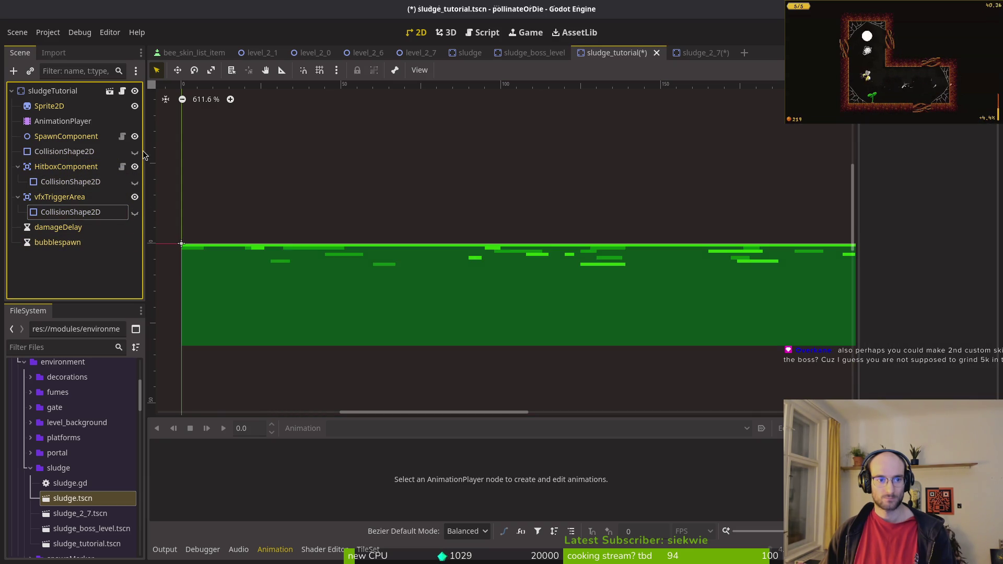
pyautogui.click(135, 151)
pyautogui.scroll(1, 214, 271)
pyautogui.scroll(-1, 193, 254)
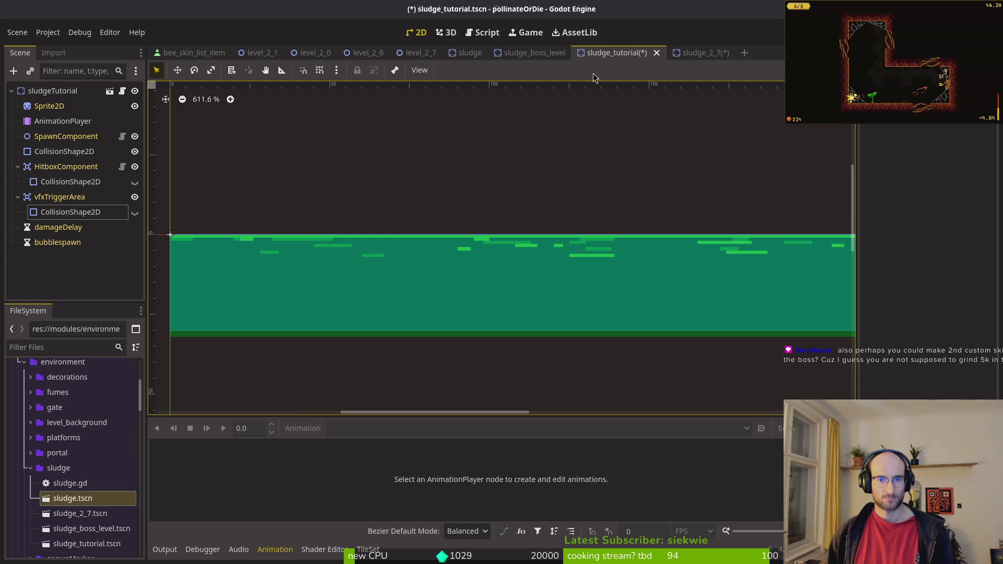
pyautogui.hotkey('ctrl', 's')
pyautogui.click(500, 52)
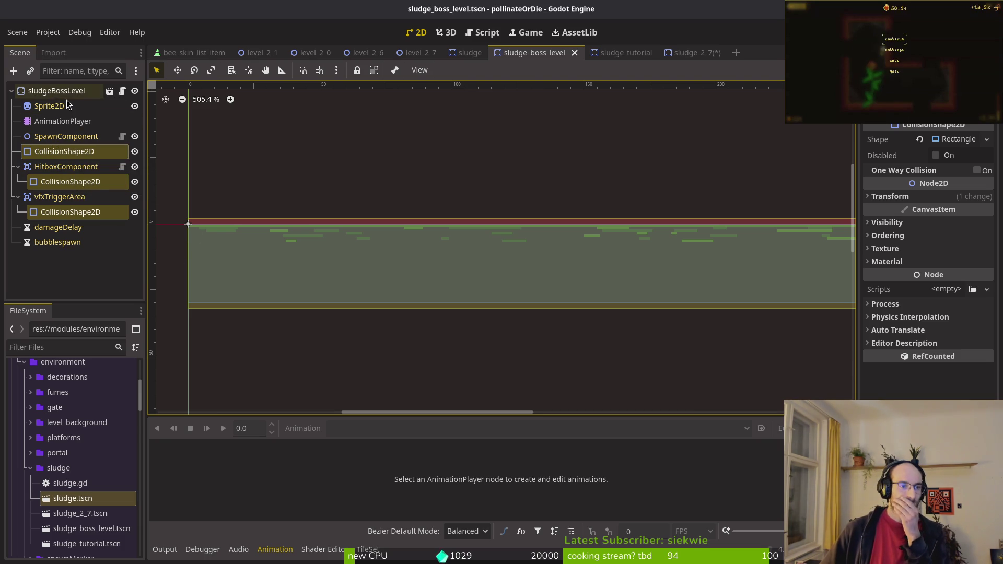
# With the other shapes hidden, lower the main collision shape 1 px to y 16 and save
pyautogui.click(468, 53)
pyautogui.click(501, 53)
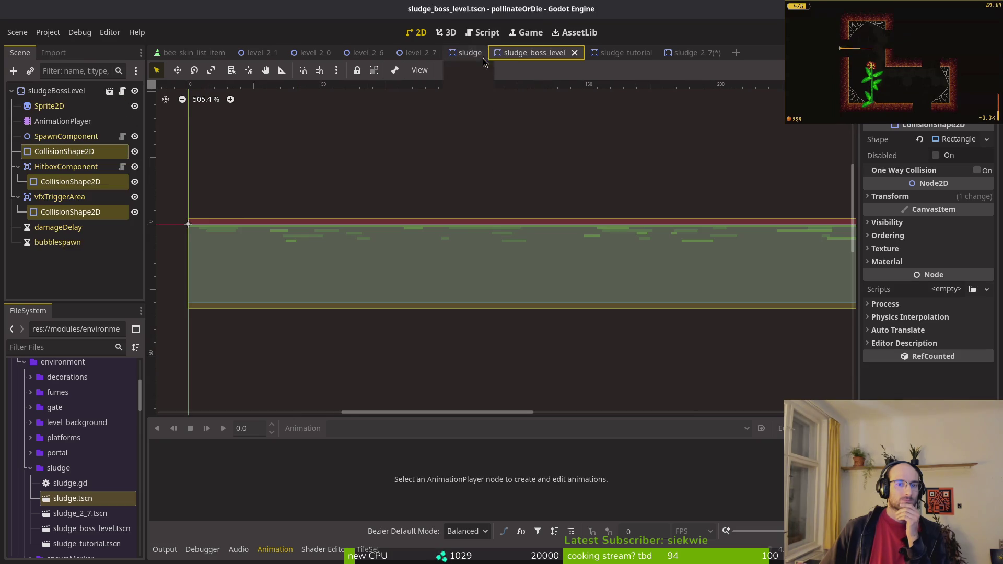
pyautogui.scroll(2, 258, 225)
pyautogui.hscroll(-3, 387, 256)
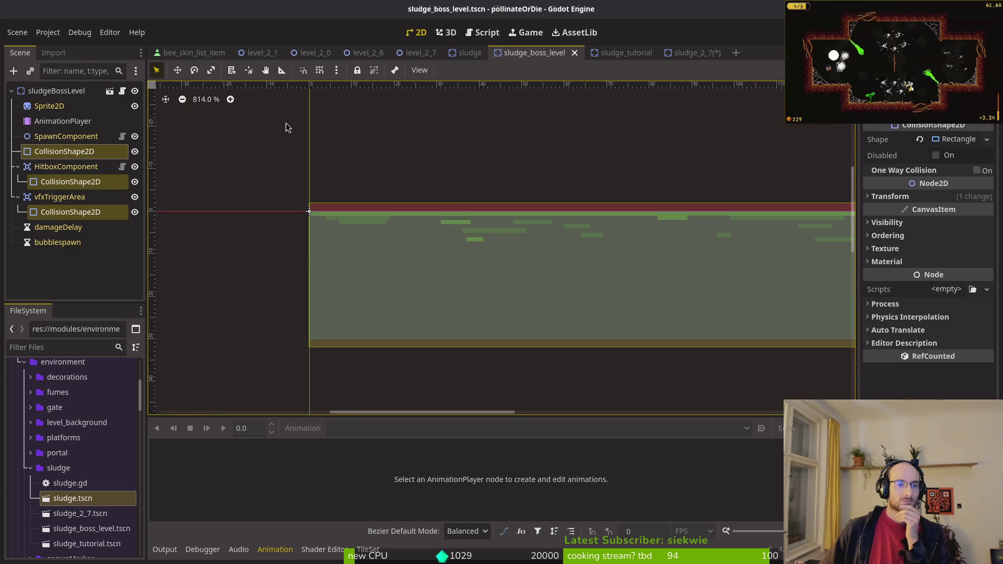
pyautogui.click(59, 183)
pyautogui.scroll(2, 356, 243)
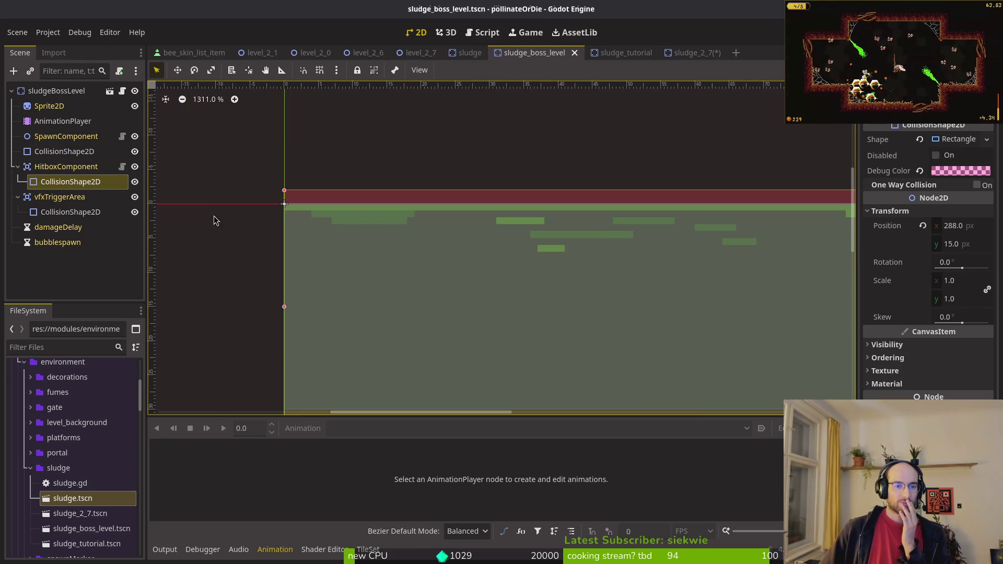
pyautogui.click(63, 152)
pyautogui.scroll(-2, 385, 301)
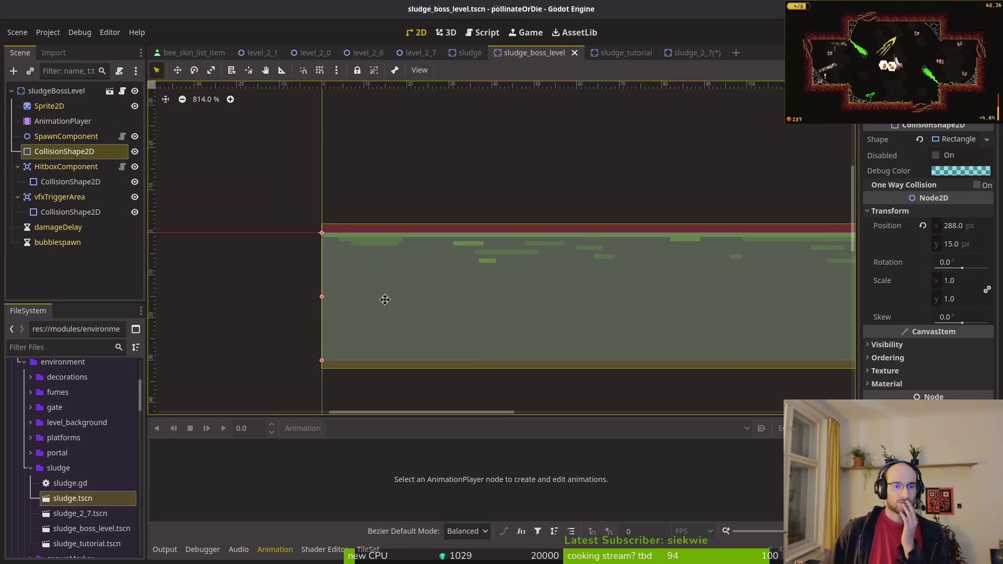
pyautogui.click(135, 212)
pyautogui.click(135, 181)
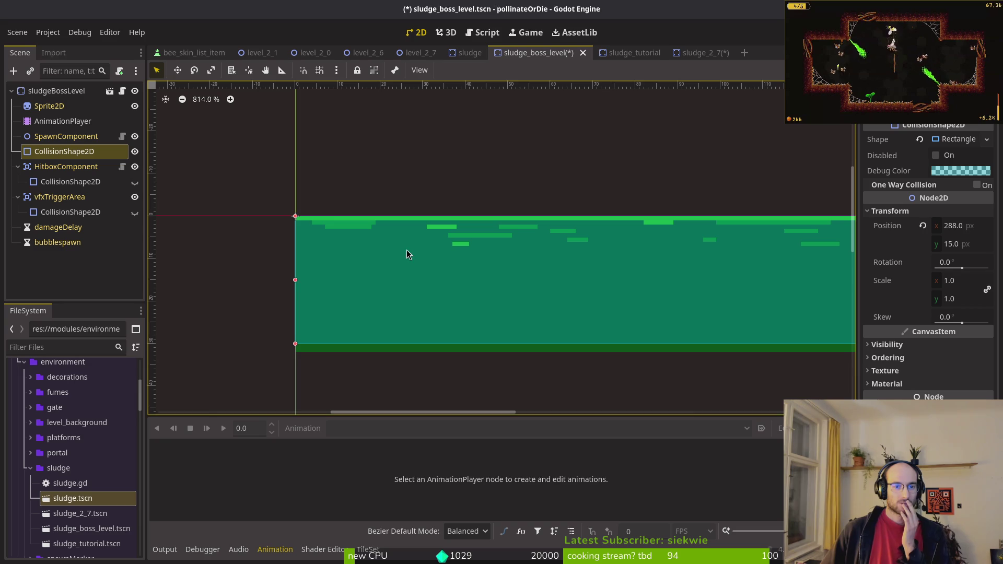
pyautogui.press('Down')
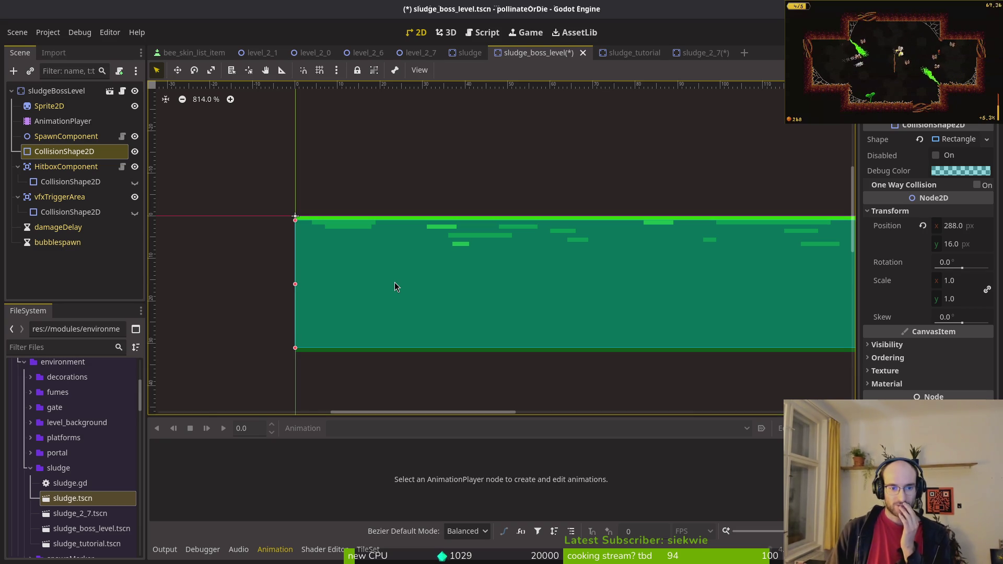
pyautogui.press('Escape')
pyautogui.hotkey('ctrl', 's')
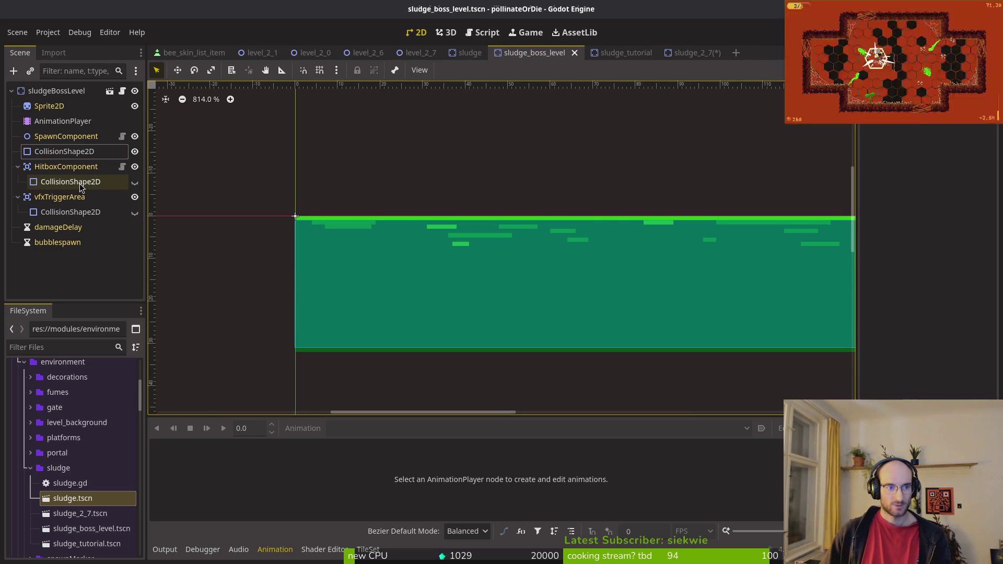
# Show the hitbox shape instead and check the main and hitbox shapes' positions
pyautogui.click(135, 151)
pyautogui.click(135, 181)
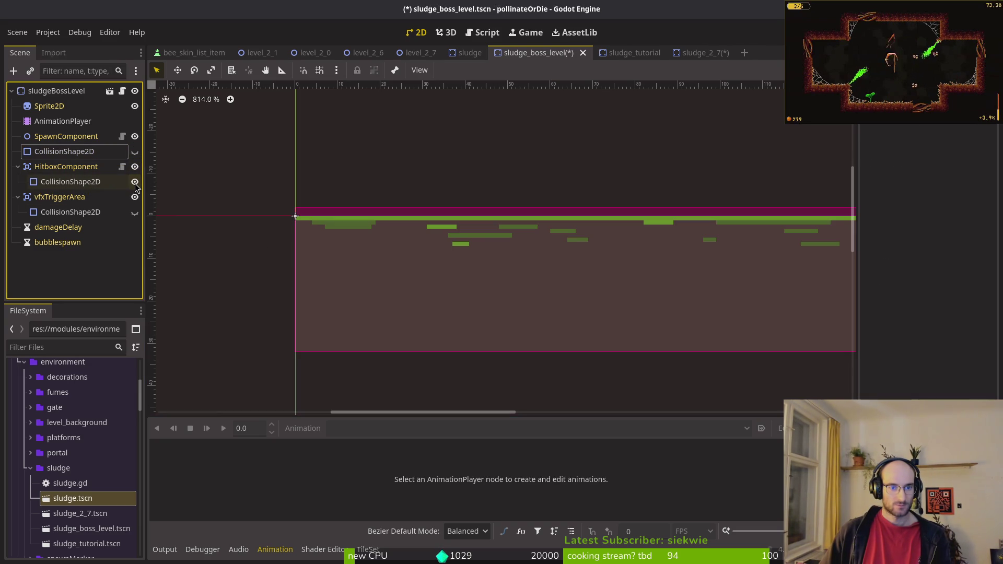
pyautogui.moveTo(396, 290); pyautogui.dragTo(385, 287)
pyautogui.click(64, 151)
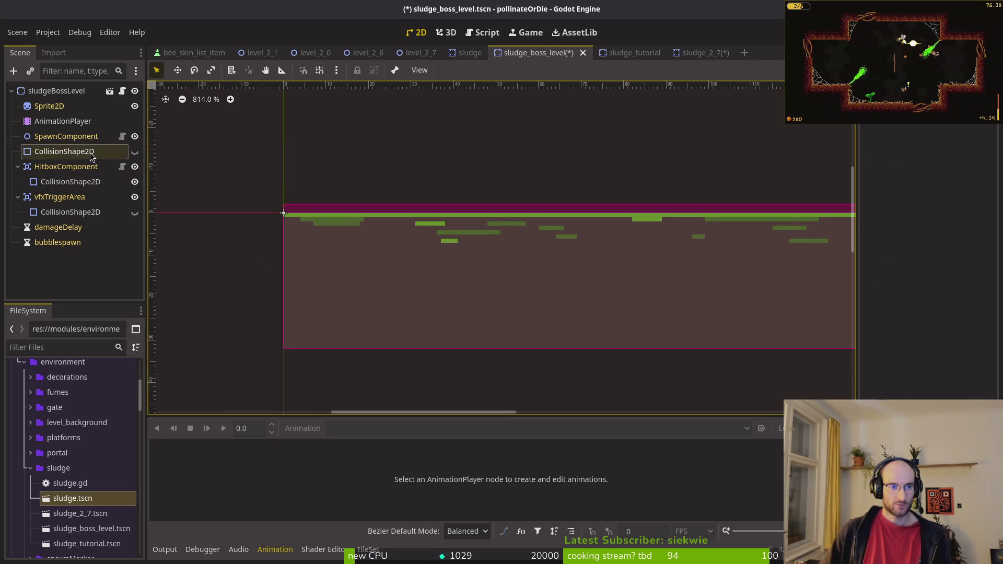
pyautogui.moveTo(469, 301)
pyautogui.mouseDown()
pyautogui.moveTo(431, 307)
pyautogui.moveTo(383, 259)
pyautogui.mouseUp()
pyautogui.click(48, 181)
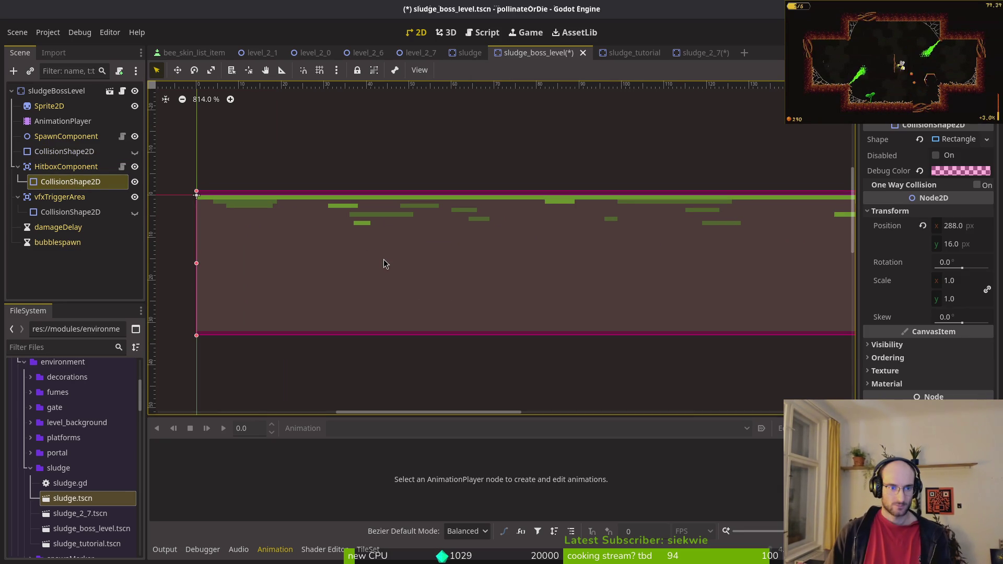
pyautogui.click(120, 259)
# Show only the vfxTriggerArea shape, nudge it down 1 px, and save
pyautogui.click(135, 181)
pyautogui.click(135, 212)
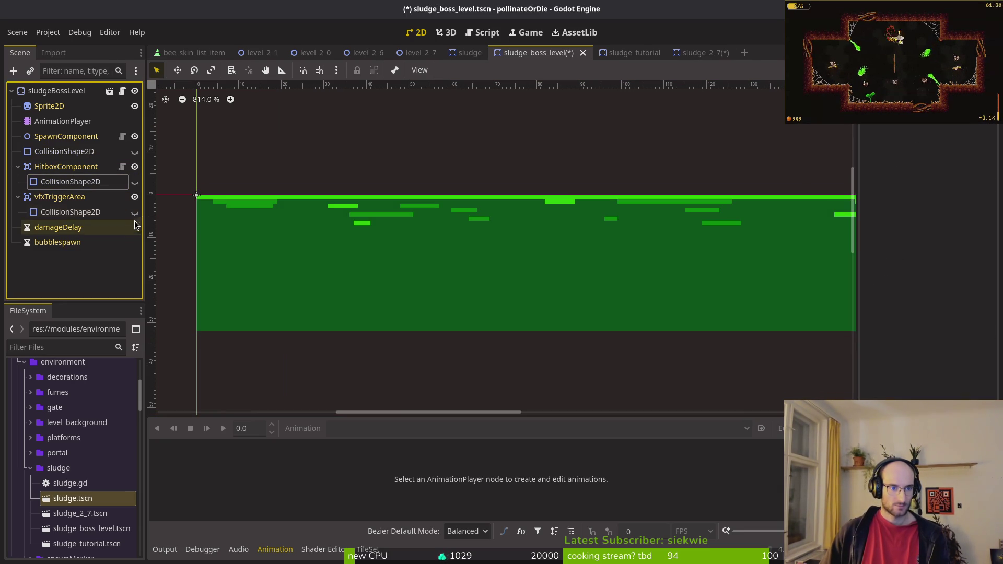
pyautogui.click(349, 255)
pyautogui.press('Down')
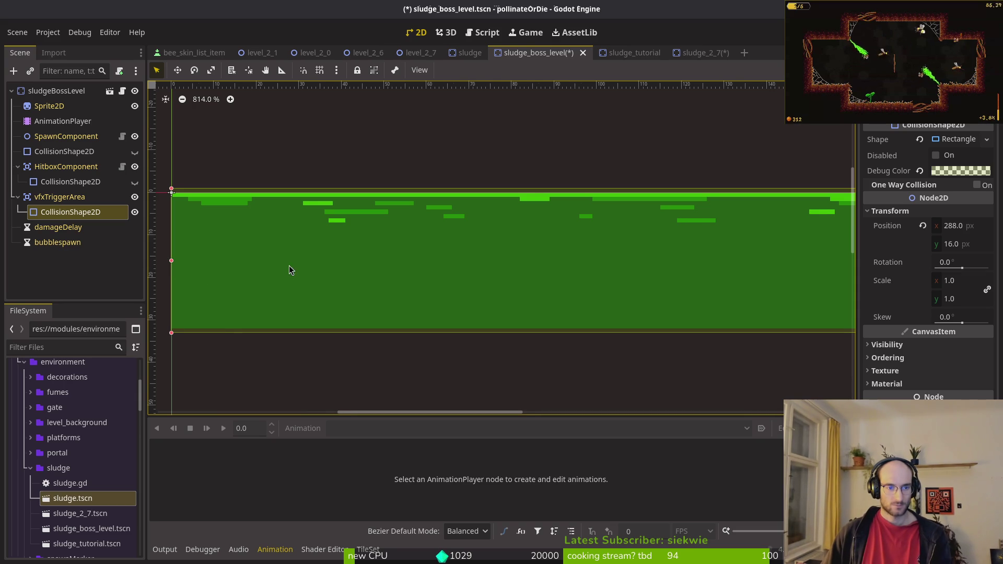
pyautogui.hotkey('ctrl', 's')
# Make the main and hitbox collision shapes visible again and save the scene
pyautogui.click(135, 181)
pyautogui.click(134, 151)
pyautogui.hotkey('ctrl', 's')
pyautogui.click(629, 55)
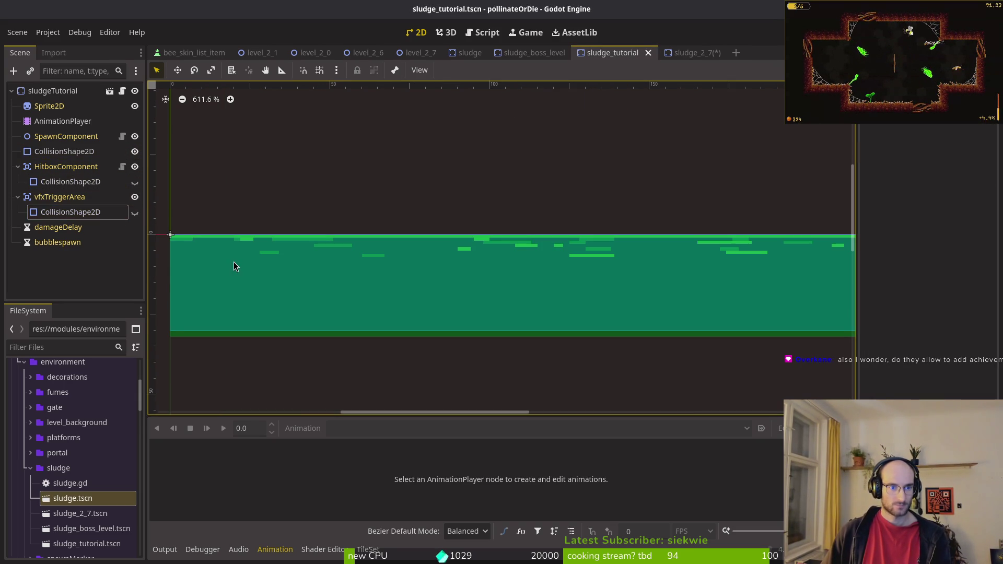
# Hide the root CollisionShape2D, show the HitboxComponent's collision shape, and save sludge_tutorial
pyautogui.click(226, 265)
pyautogui.press('Escape')
pyautogui.hotkey('ctrl', 's')
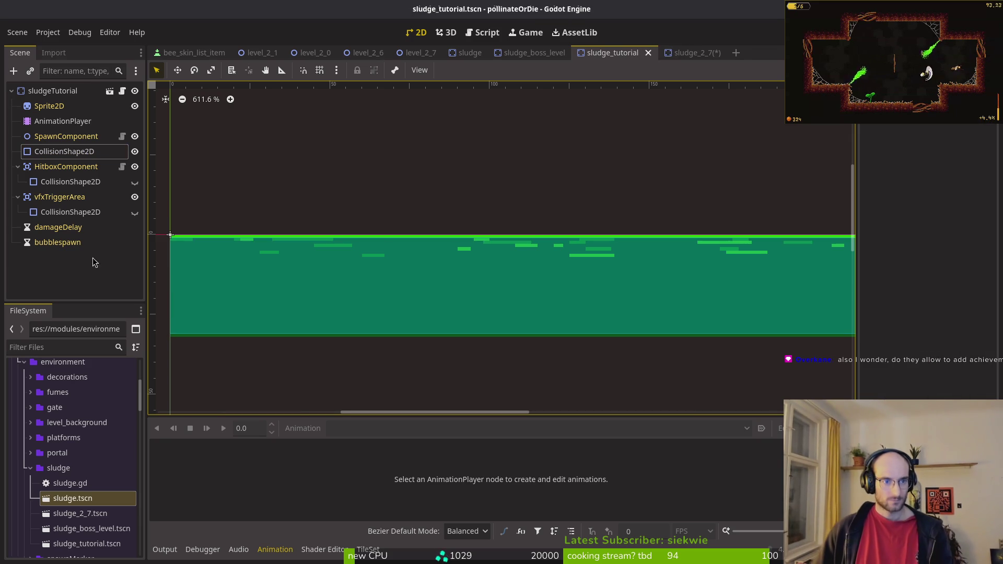
pyautogui.click(134, 157)
pyautogui.click(135, 152)
pyautogui.click(134, 182)
pyautogui.click(243, 258)
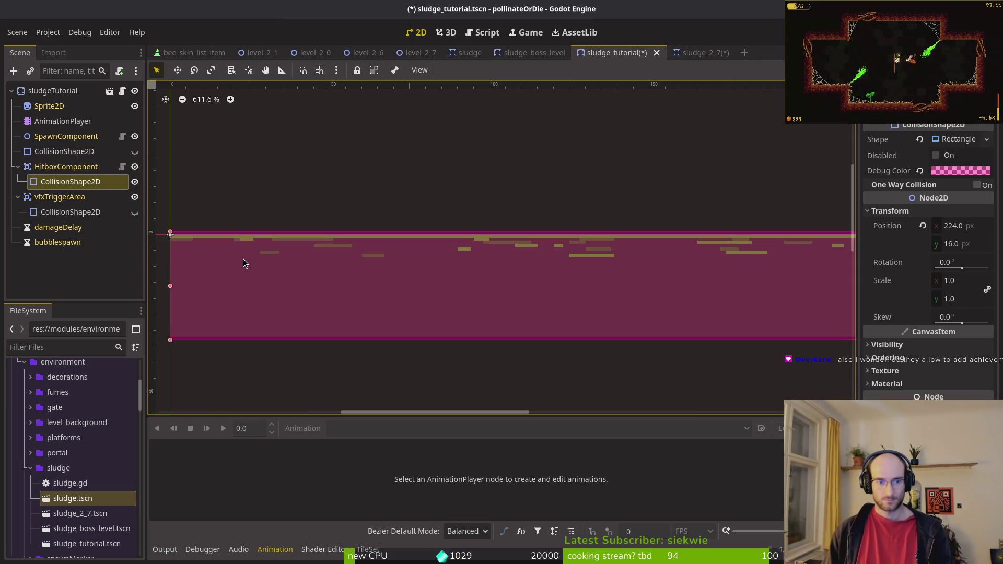
pyautogui.press('Escape')
pyautogui.hotkey('ctrl', 's')
# Show the vfxTriggerArea's collision shape alongside the hitbox shape and save sludge_tutorial
pyautogui.click(134, 182)
pyautogui.click(134, 212)
pyautogui.click(223, 263)
pyautogui.press('Escape')
pyautogui.hotkey('ctrl', 's')
pyautogui.click(134, 182)
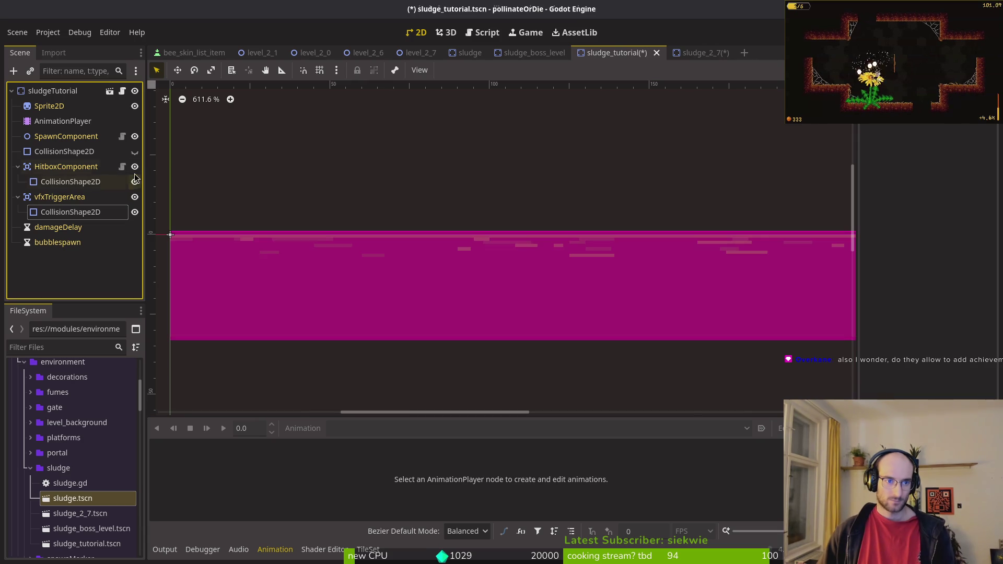
pyautogui.hotkey('ctrl', 's')
pyautogui.hotkey('ctrl', 'Tab')
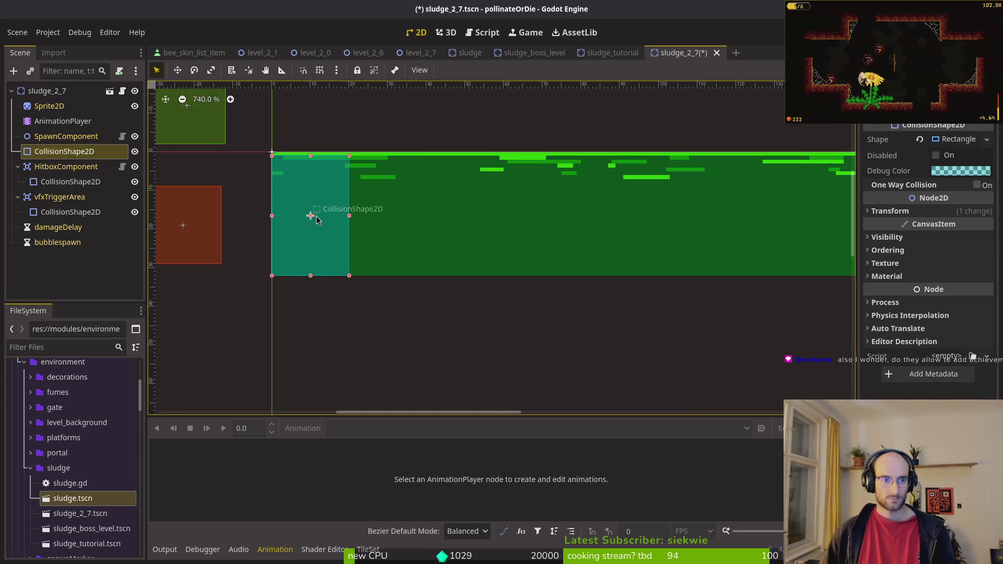
# Fit the body collision rectangle: raise its bottom edge and extend its right edge along the strip
pyautogui.moveTo(310, 276); pyautogui.dragTo(314, 272)
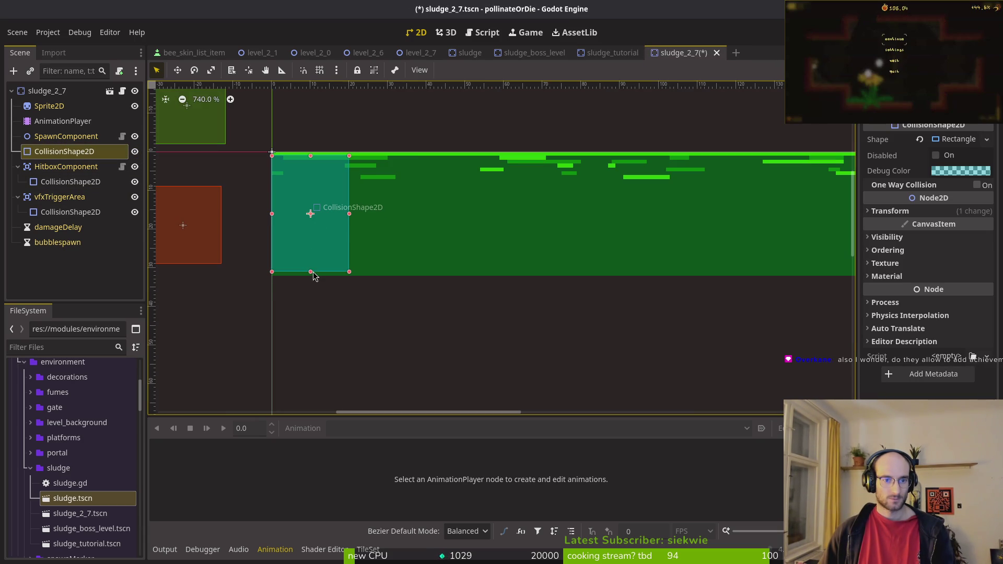
pyautogui.scroll(-3, 344, 225)
pyautogui.hscroll(3, 265, 230)
pyautogui.moveTo(209, 217)
pyautogui.mouseDown()
pyautogui.moveTo(339, 218)
pyautogui.moveTo(716, 261)
pyautogui.mouseUp()
pyautogui.scroll(-2, 380, 235)
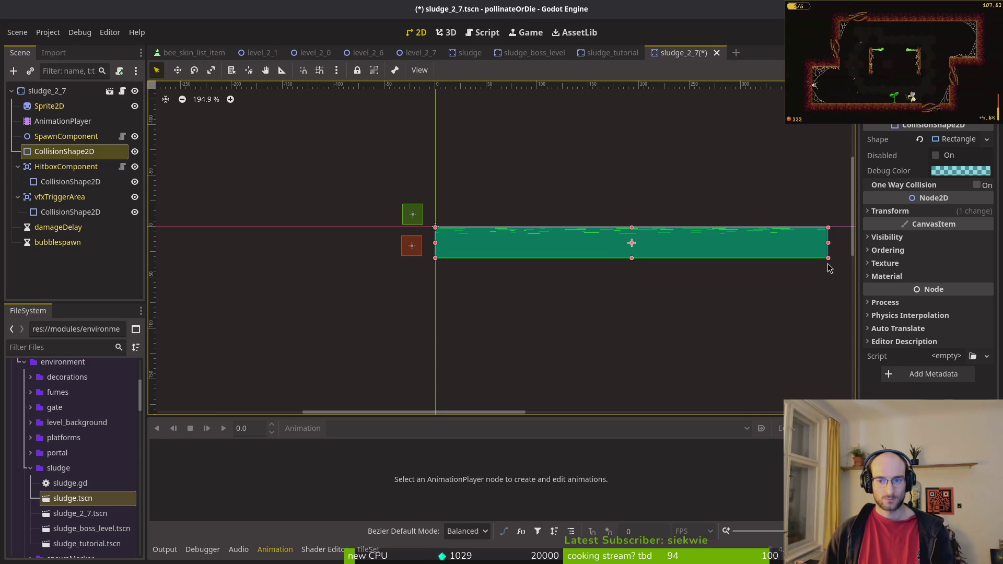
pyautogui.scroll(10, 826, 269)
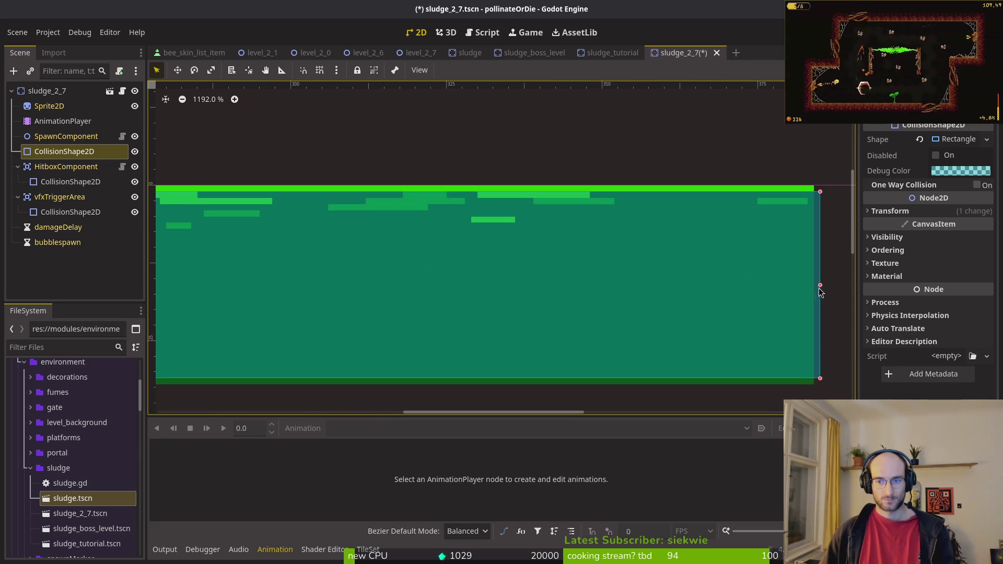
pyautogui.scroll(-5, 464, 329)
# Move the hitbox rectangle into the sludge strip and stretch its top, bottom and left edges
pyautogui.moveTo(321, 263)
pyautogui.mouseDown()
pyautogui.moveTo(446, 256)
pyautogui.moveTo(399, 256)
pyautogui.moveTo(424, 259)
pyautogui.mouseUp()
pyautogui.scroll(3, 424, 260)
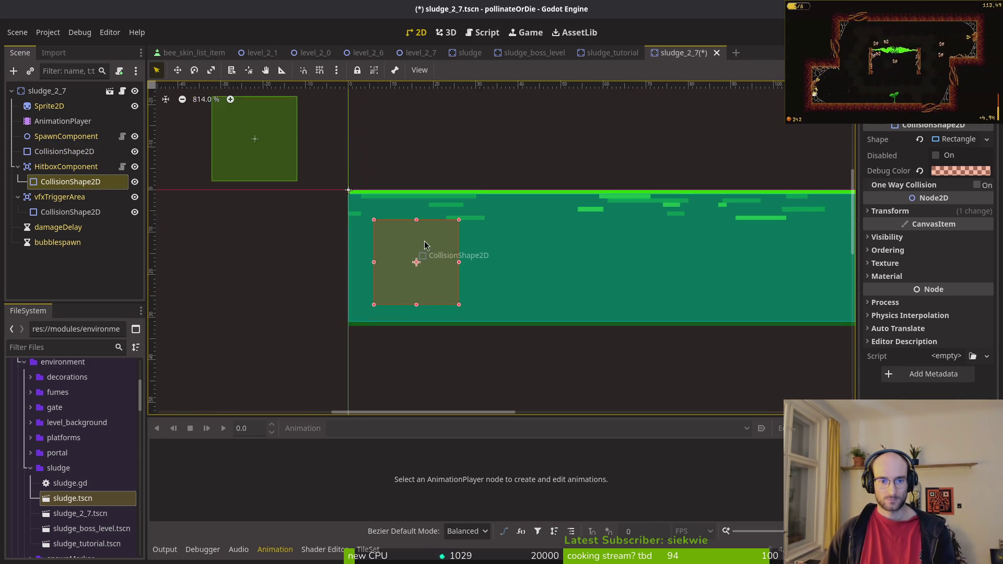
pyautogui.scroll(1, 424, 254)
pyautogui.moveTo(416, 213); pyautogui.dragTo(421, 191)
pyautogui.moveTo(415, 312); pyautogui.dragTo(418, 346)
pyautogui.moveTo(370, 262); pyautogui.dragTo(342, 261)
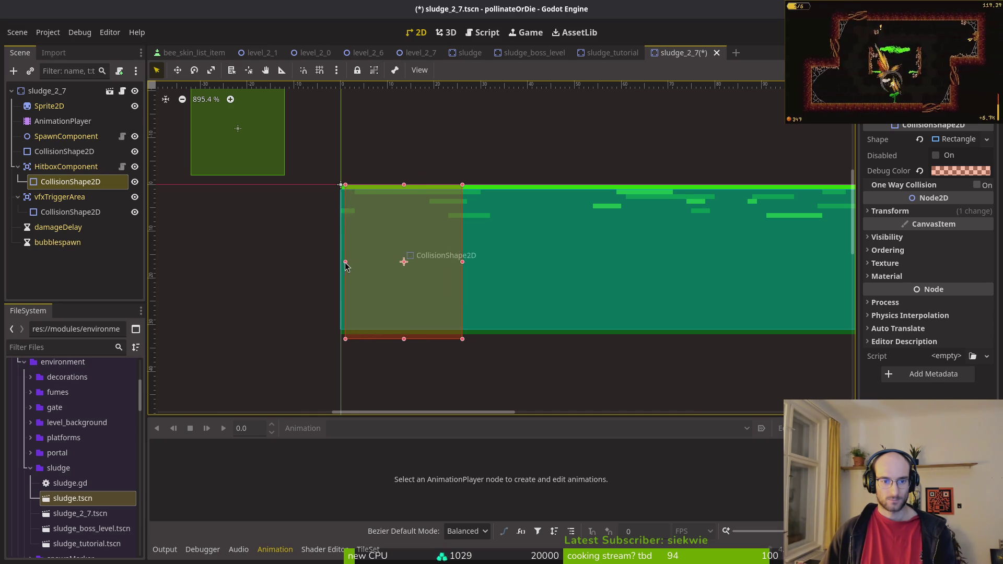
pyautogui.scroll(-2, 348, 238)
# Move the vfxTriggerArea rectangle into the sludge and adjust its top edge and width
pyautogui.moveTo(256, 162)
pyautogui.mouseDown()
pyautogui.moveTo(460, 267)
pyautogui.moveTo(416, 253)
pyautogui.moveTo(340, 260)
pyautogui.mouseUp()
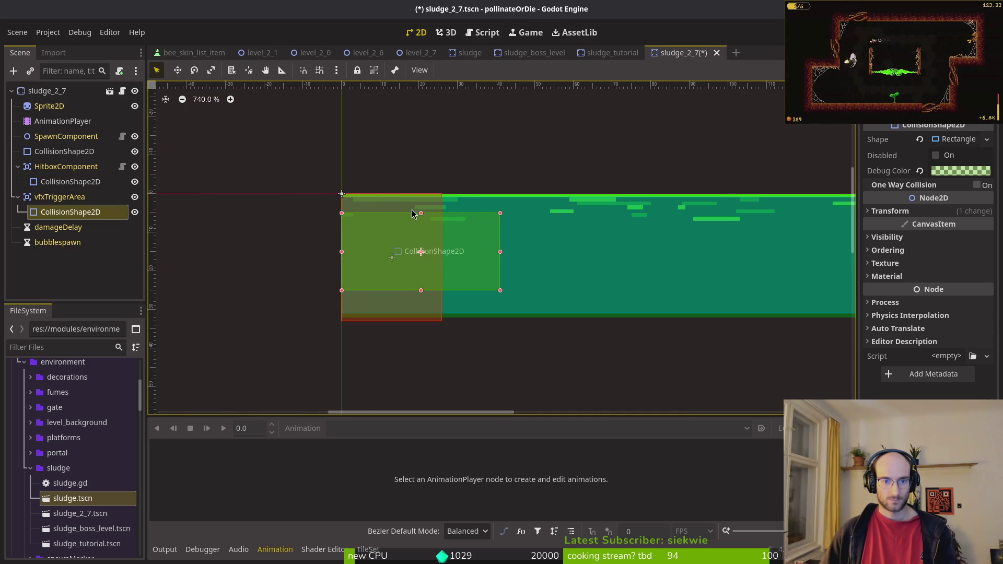
pyautogui.scroll(5, 402, 222)
pyautogui.moveTo(422, 223)
pyautogui.mouseDown()
pyautogui.moveTo(432, 197)
pyautogui.moveTo(419, 231)
pyautogui.mouseUp()
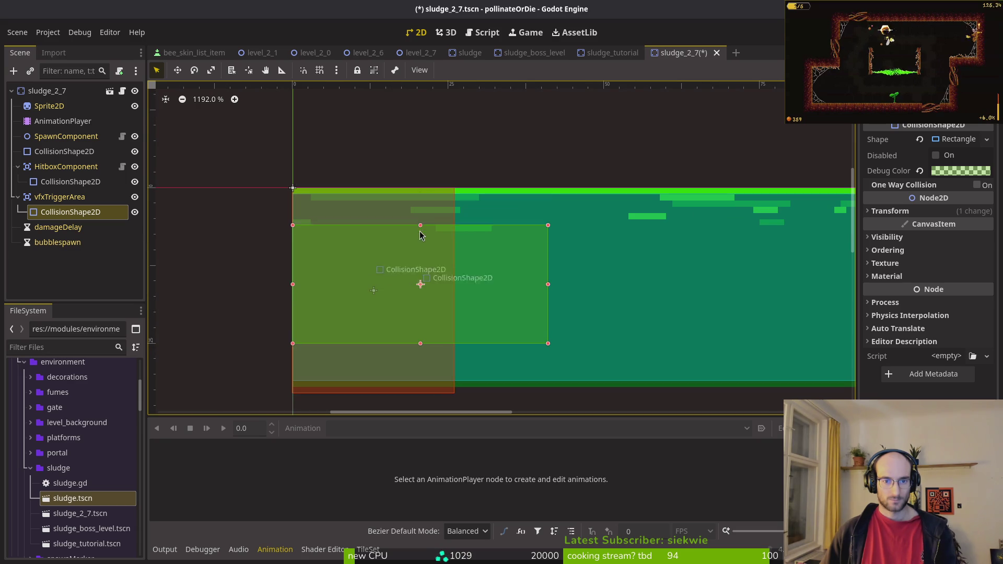
pyautogui.moveTo(547, 288)
pyautogui.mouseDown()
pyautogui.moveTo(411, 296)
pyautogui.moveTo(544, 293)
pyautogui.moveTo(529, 141)
pyautogui.moveTo(526, 314)
pyautogui.moveTo(512, 315)
pyautogui.moveTo(520, 312)
pyautogui.mouseUp()
pyautogui.moveTo(417, 238)
pyautogui.mouseDown()
pyautogui.moveTo(417, 194)
pyautogui.moveTo(458, 275)
pyautogui.mouseUp()
# Fine-tune the hitbox and trigger rectangles' top and bottom edges, shifting the trigger up and left
pyautogui.click(440, 215)
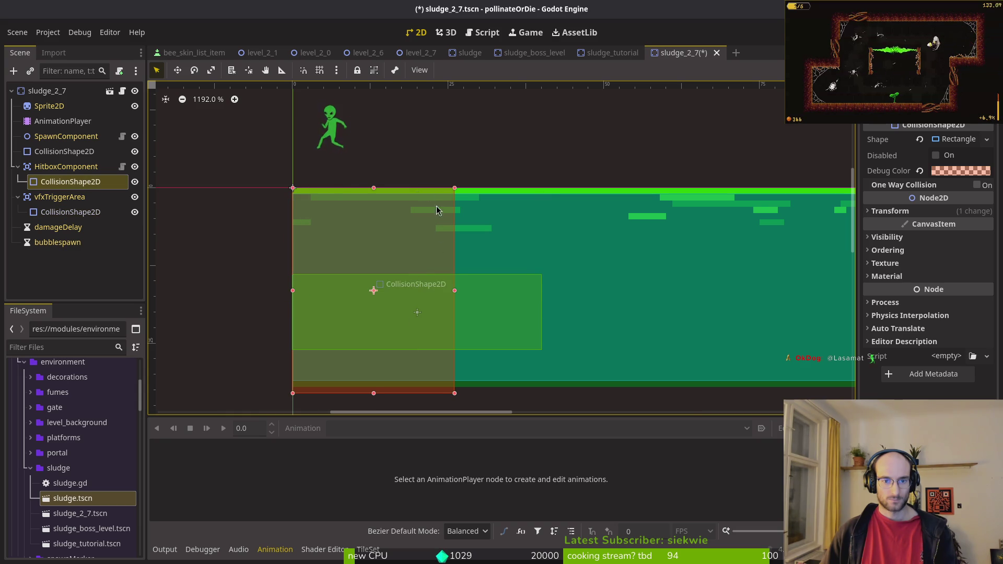
pyautogui.moveTo(374, 187); pyautogui.dragTo(374, 176)
pyautogui.click(494, 306)
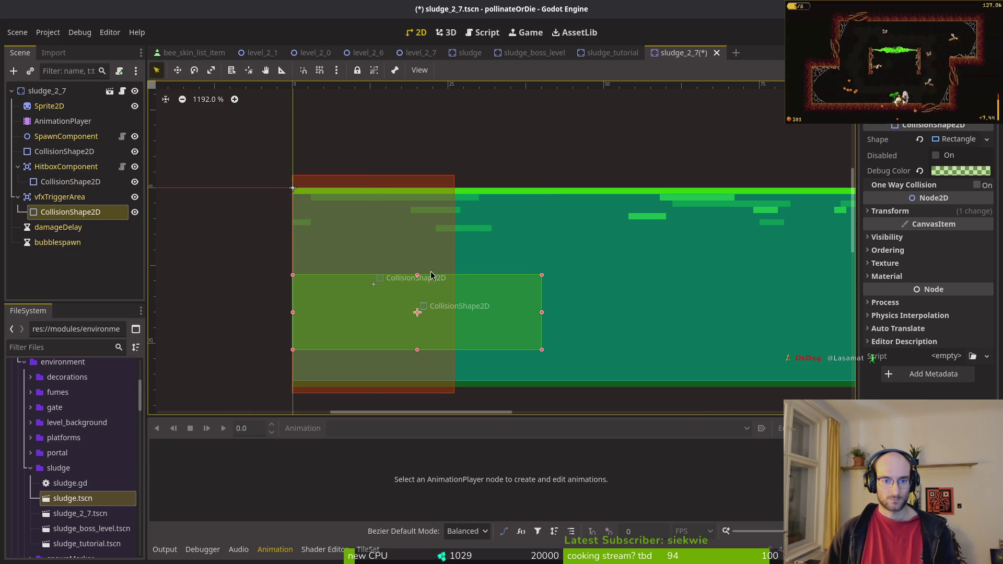
pyautogui.moveTo(417, 276)
pyautogui.mouseDown()
pyautogui.moveTo(431, 184)
pyautogui.moveTo(374, 181)
pyautogui.mouseUp()
pyautogui.click(381, 177)
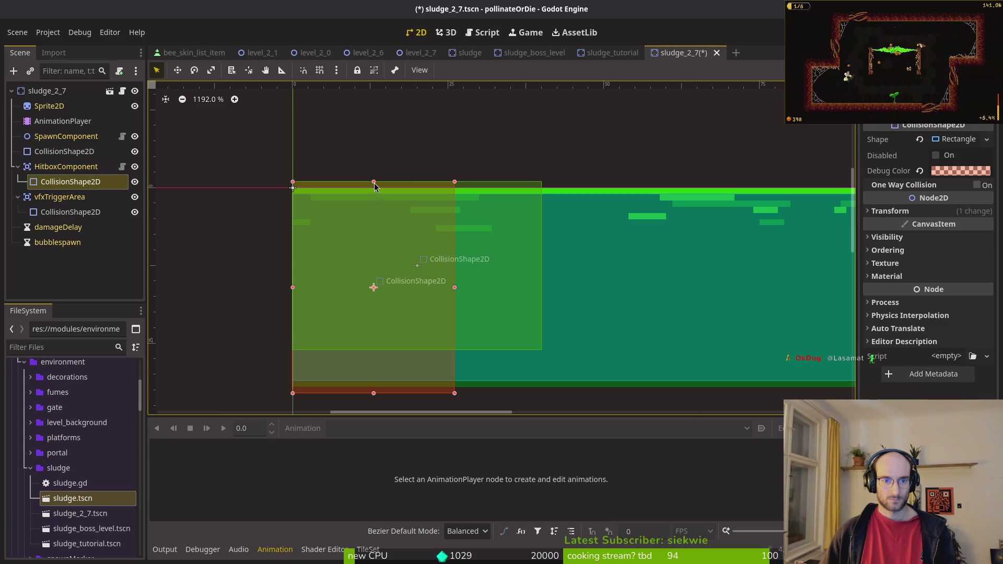
pyautogui.click(482, 240)
pyautogui.moveTo(421, 358); pyautogui.dragTo(421, 395)
pyautogui.moveTo(488, 357)
pyautogui.mouseDown()
pyautogui.moveTo(458, 331)
pyautogui.moveTo(340, 157)
pyautogui.mouseUp()
# Widen the hitbox rectangle to reach the right end of the sludge strip
pyautogui.click(418, 293)
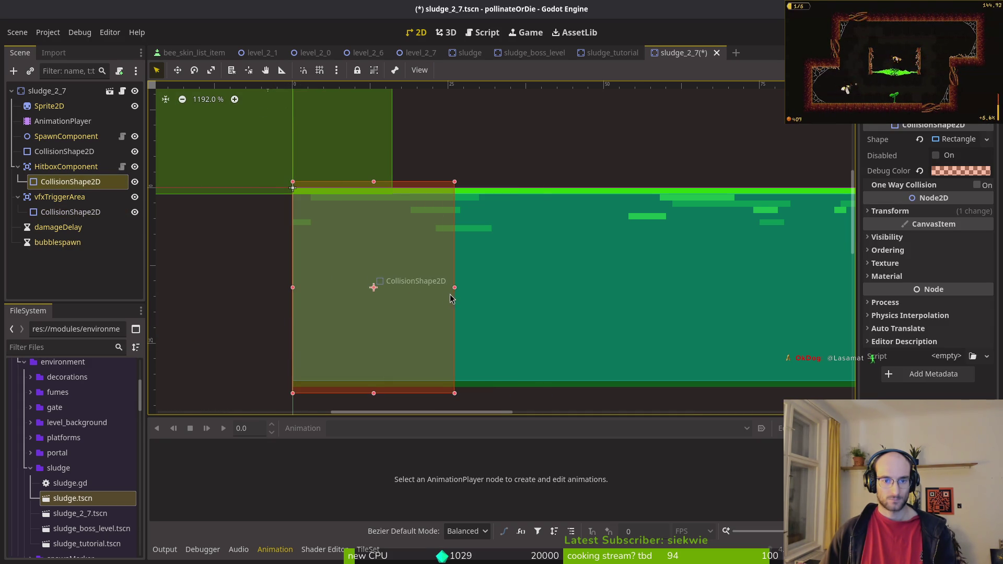
pyautogui.moveTo(454, 288); pyautogui.dragTo(544, 287)
pyautogui.scroll(-6, 653, 335)
pyautogui.scroll(-3, 684, 342)
pyautogui.moveTo(643, 320)
pyautogui.mouseDown()
pyautogui.moveTo(870, 333)
pyautogui.moveTo(713, 324)
pyautogui.mouseUp()
pyautogui.scroll(2, 456, 302)
pyautogui.scroll(1, 456, 302)
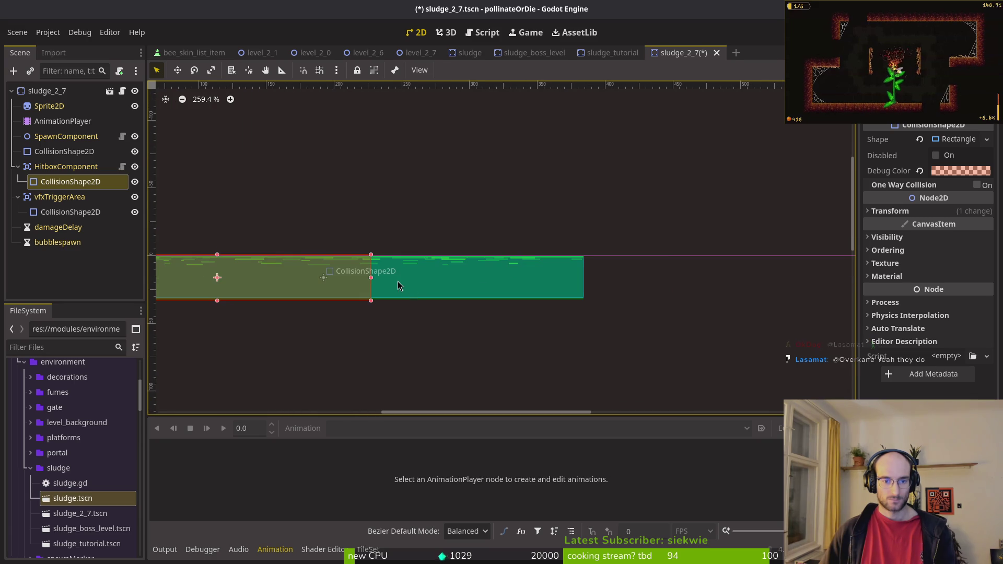
pyautogui.moveTo(374, 282); pyautogui.dragTo(586, 296)
pyautogui.scroll(5, 585, 298)
pyautogui.scroll(-4, 352, 277)
# Reposition the vfxTriggerArea rectangle and save sludge_2_7
pyautogui.moveTo(280, 220)
pyautogui.mouseDown()
pyautogui.moveTo(314, 239)
pyautogui.moveTo(303, 264)
pyautogui.moveTo(779, 255)
pyautogui.mouseUp()
pyautogui.scroll(6, 792, 257)
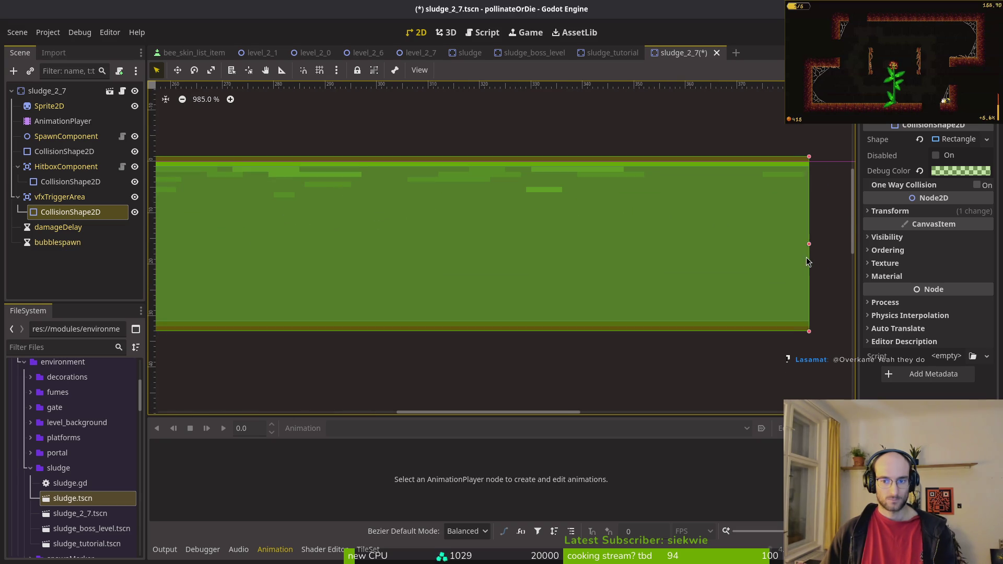
pyautogui.scroll(-2, 810, 261)
pyautogui.scroll(-1, 515, 272)
pyautogui.press('Escape')
pyautogui.hotkey('ctrl', 's')
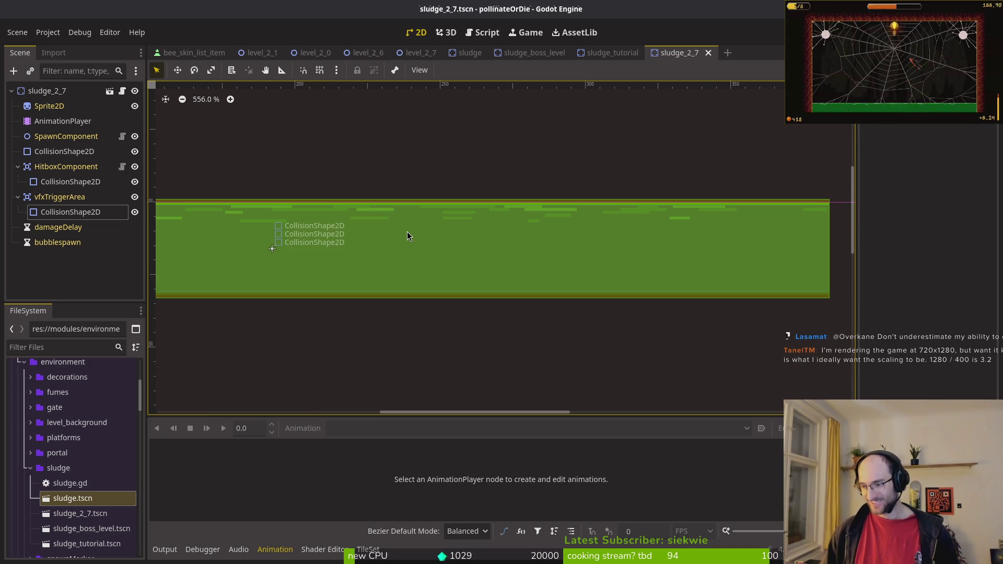
pyautogui.scroll(-4, 506, 269)
pyautogui.moveTo(409, 270)
pyautogui.mouseDown()
pyautogui.moveTo(578, 273)
pyautogui.moveTo(538, 292)
pyautogui.mouseUp()
pyautogui.scroll(-1, 591, 283)
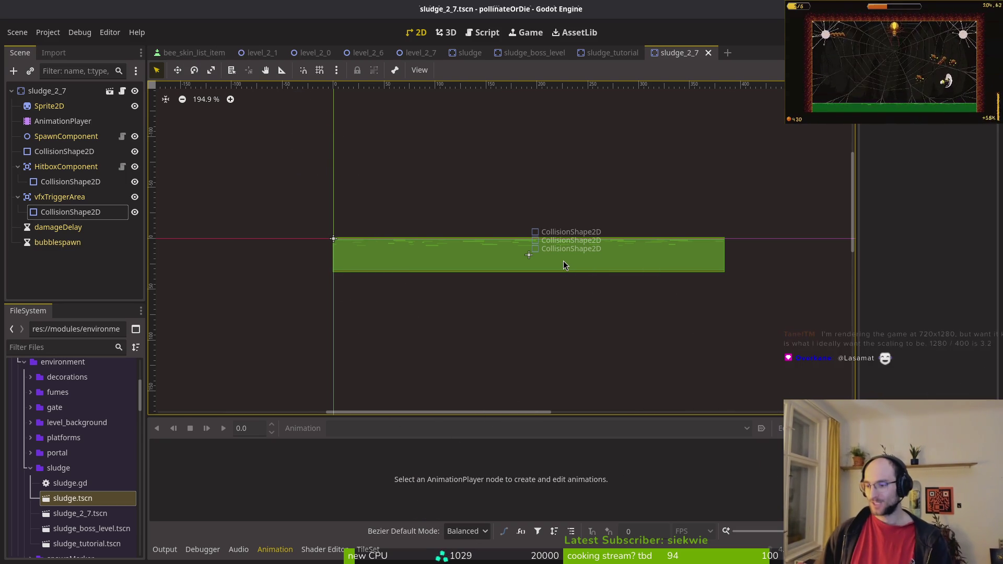
pyautogui.scroll(-2, 550, 286)
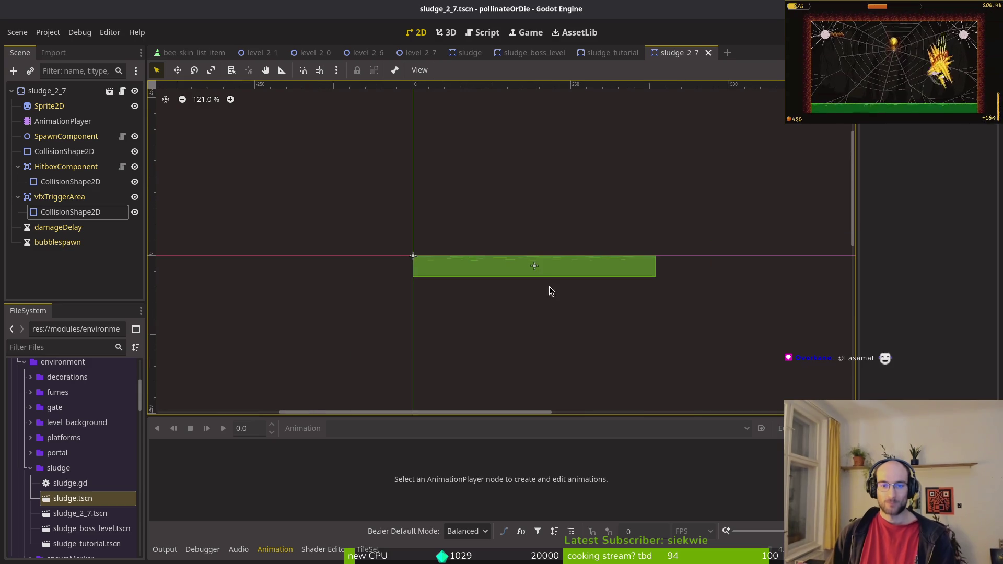
pyautogui.hscroll(2, 486, 290)
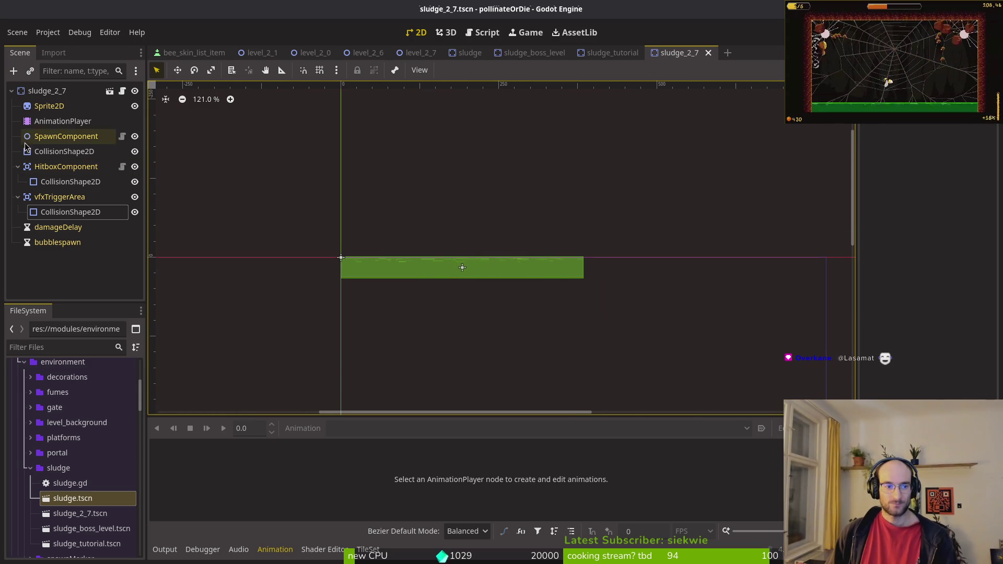
# Collapse vfxTriggerArea and HitboxComponent in the scene tree and save sludge_2_7
pyautogui.click(18, 197)
pyautogui.click(18, 167)
pyautogui.hotkey('ctrl', 's')
pyautogui.scroll(5, 427, 268)
# Inspect HitboxComponent, vfxTriggerArea and the root node's collision layers and mask
pyautogui.click(68, 167)
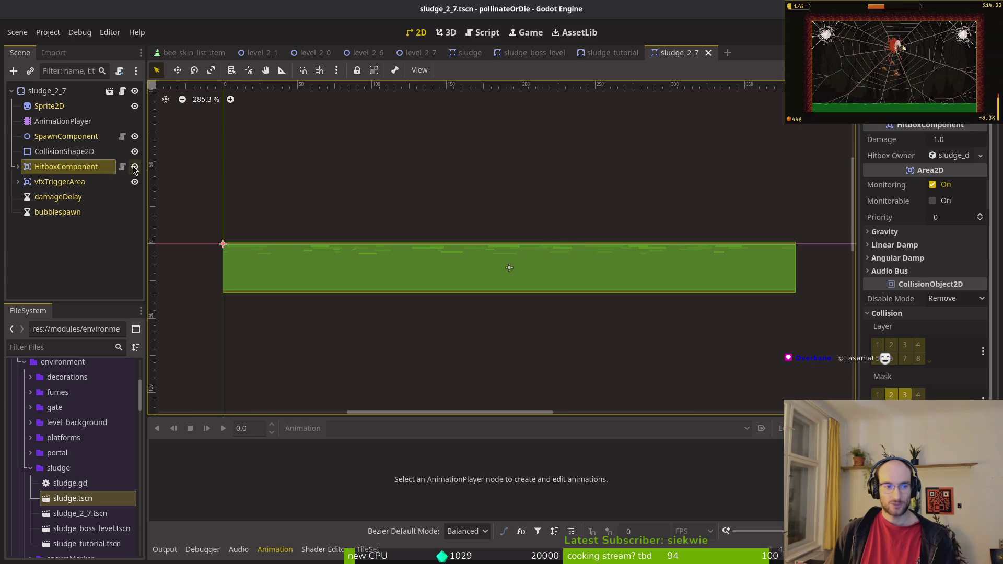
pyautogui.click(59, 181)
pyautogui.click(54, 91)
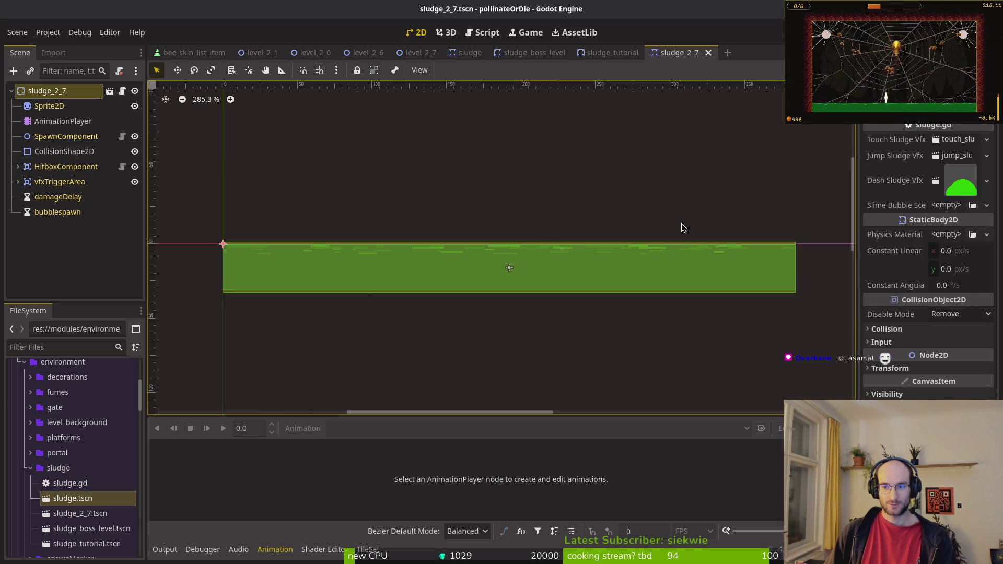
pyautogui.click(910, 328)
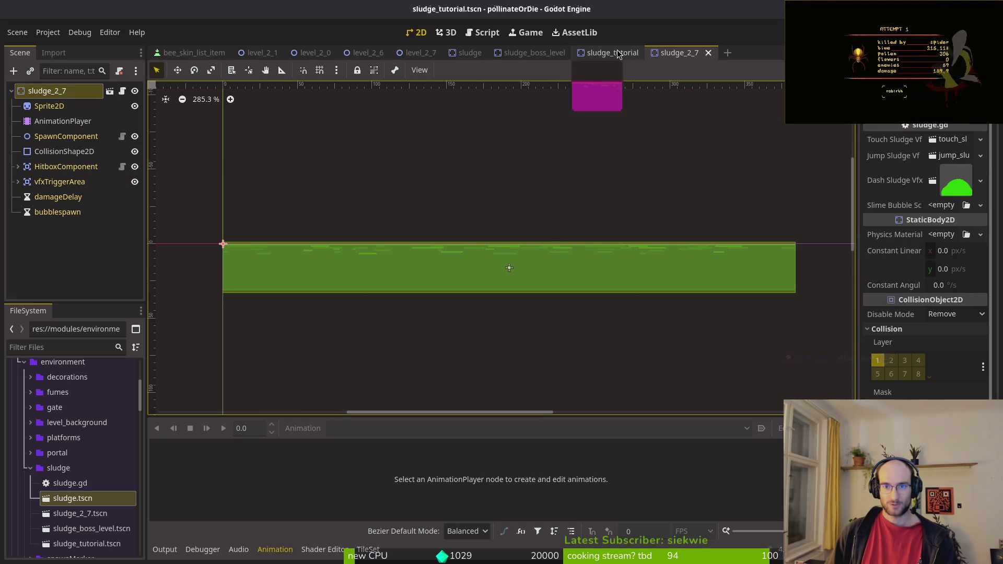
# Glance at sludge_tutorial, then select the AnimationPlayer and bring up its animation menu
pyautogui.click(611, 52)
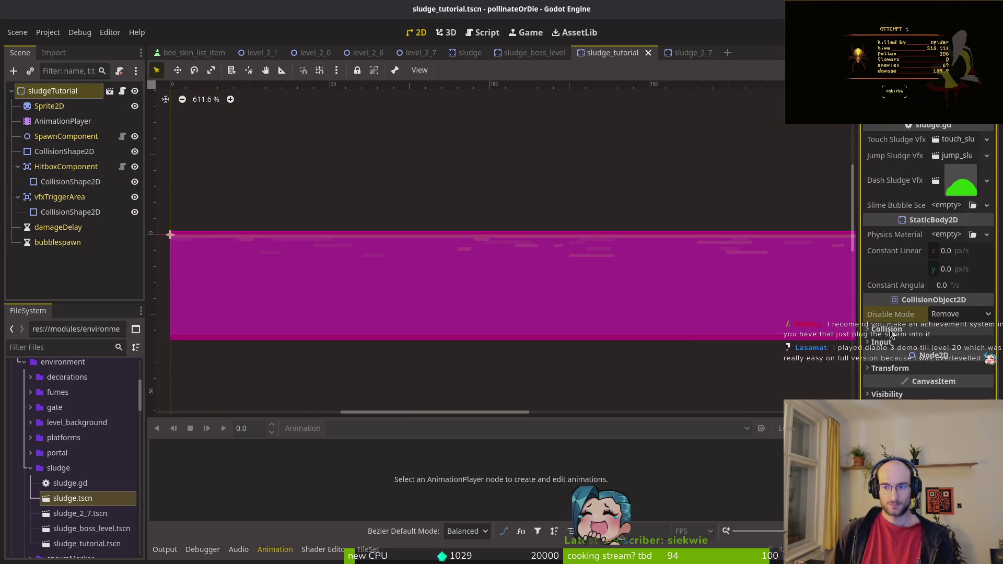
pyautogui.click(681, 53)
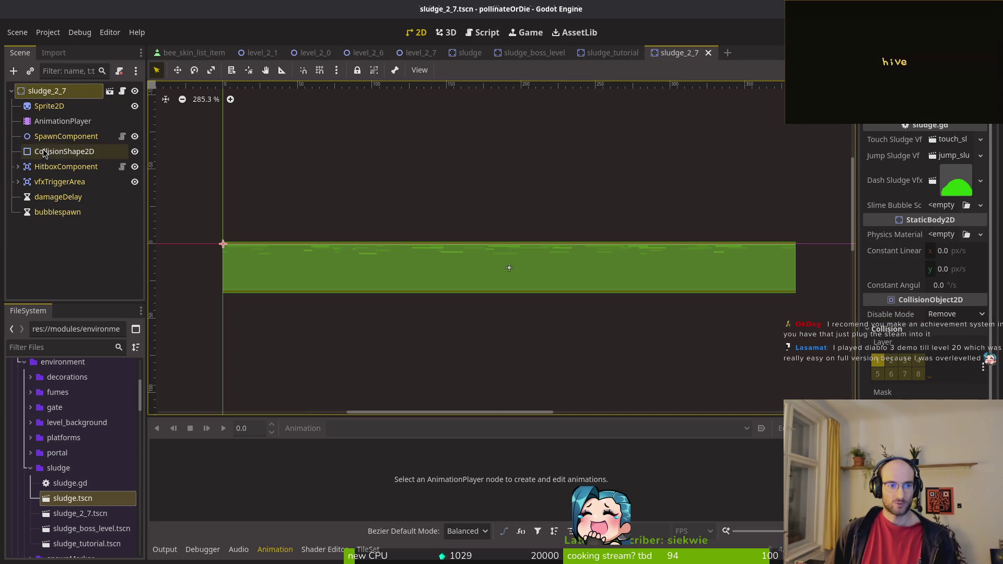
pyautogui.scroll(-3, 551, 287)
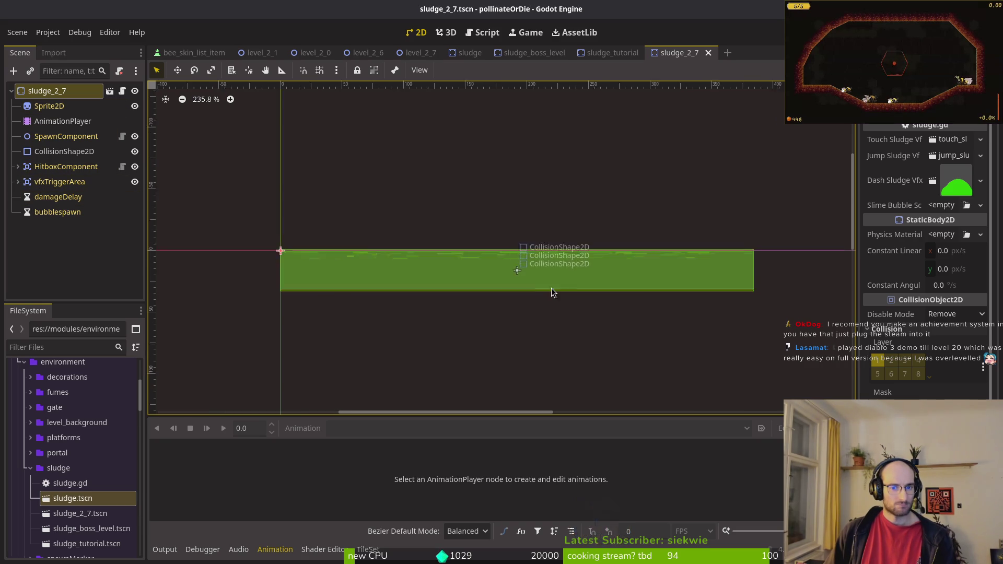
pyautogui.click(63, 121)
pyautogui.click(290, 429)
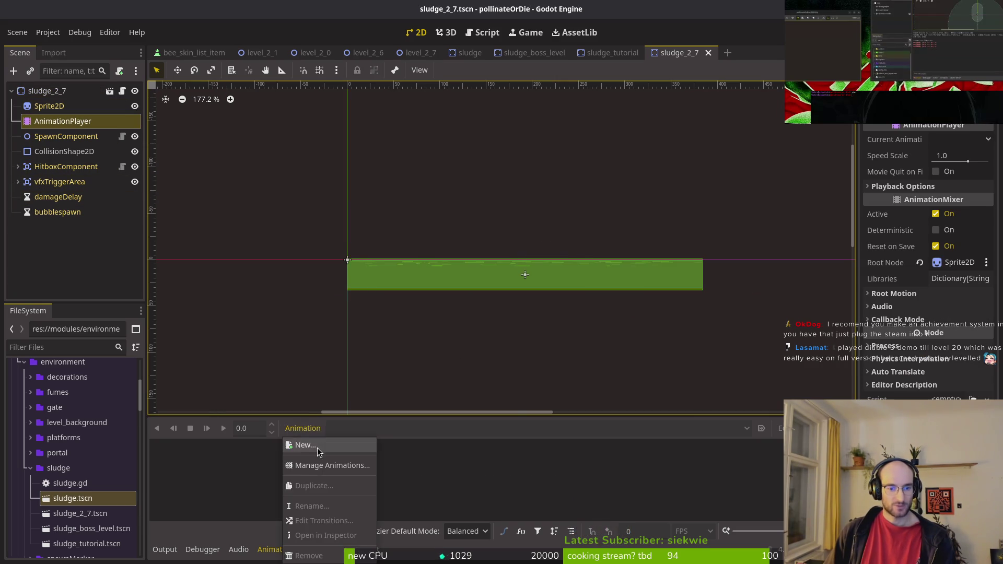
# Create a new animation named 'active' at 12 frames per second and save the scene
pyautogui.click(300, 445)
pyautogui.write('active')
pyautogui.press('Return')
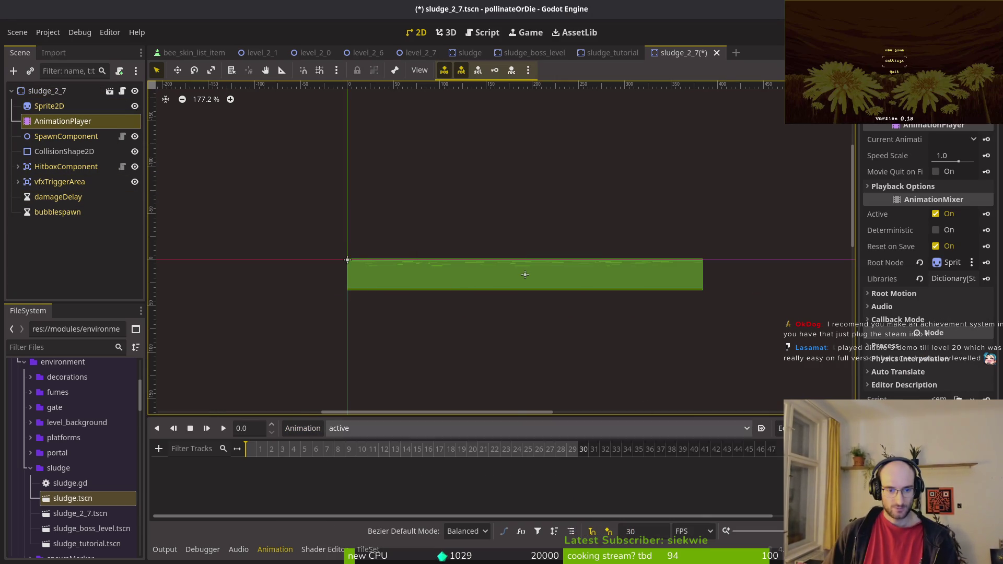
pyautogui.doubleClick(648, 532)
pyautogui.write('12')
pyautogui.press('Return')
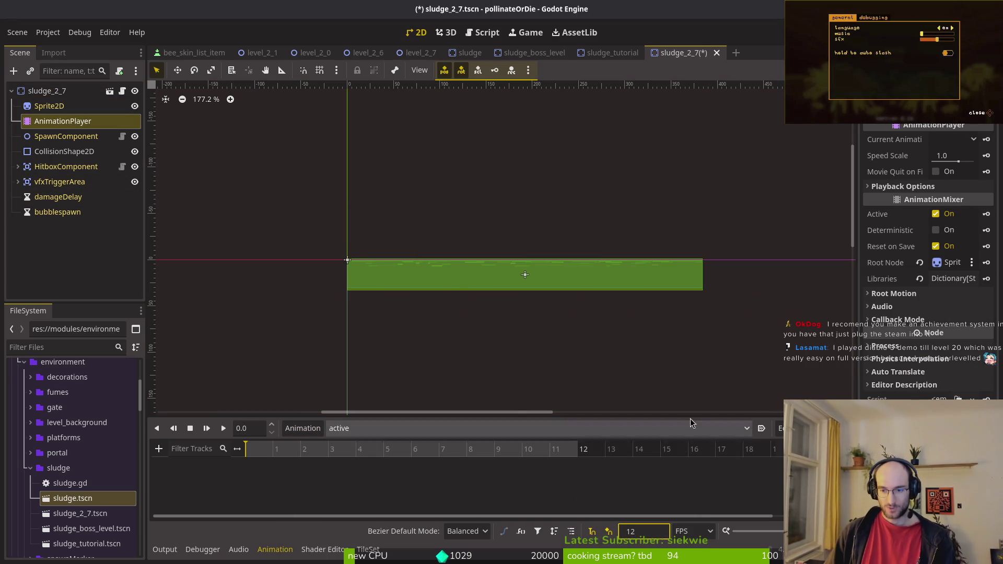
pyautogui.hotkey('ctrl', 's')
# Key the Sprite2D's frame 0 through 7 in 'active', save, and return to sludge.gd
pyautogui.click(47, 106)
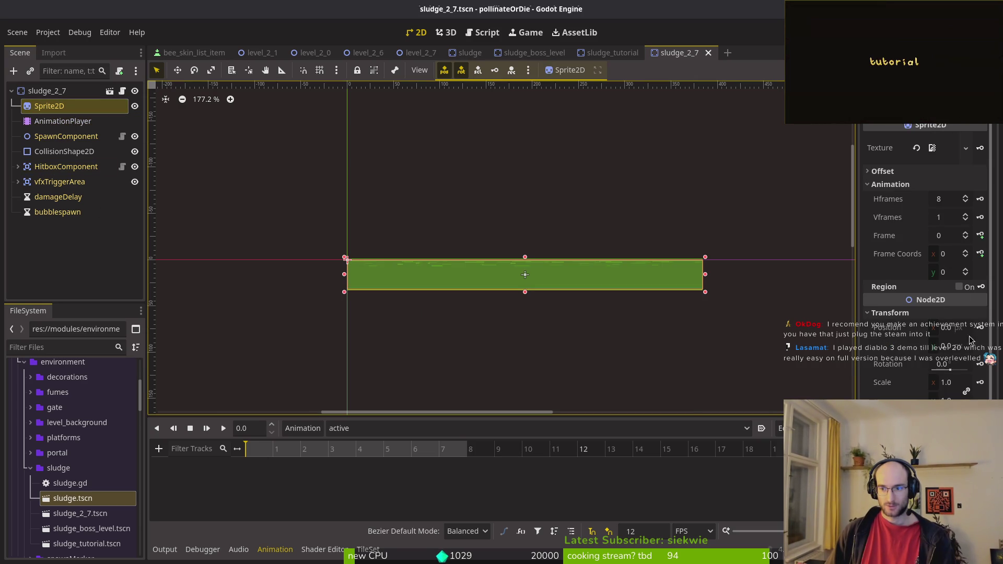
pyautogui.click(965, 232)
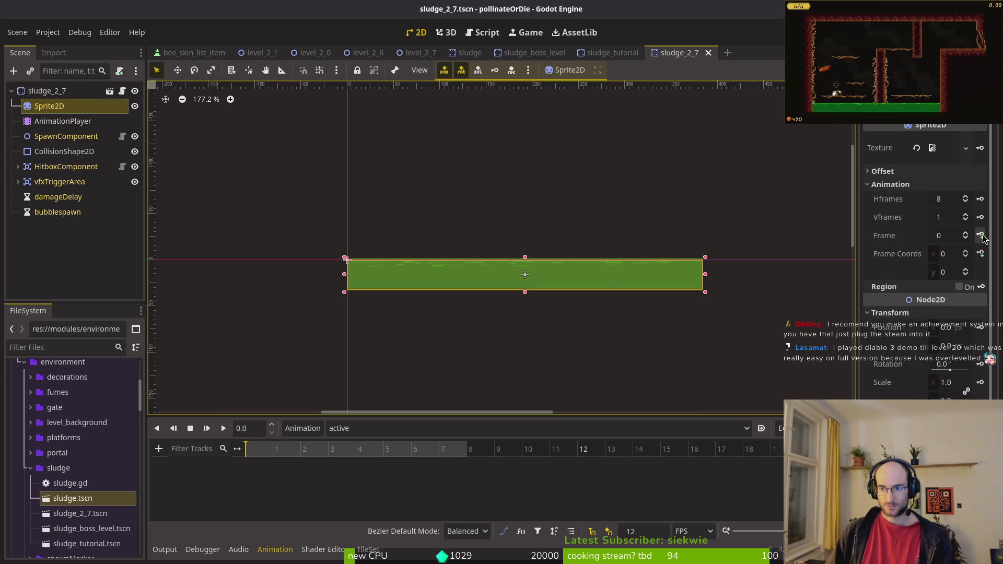
pyautogui.click(980, 235)
pyautogui.click(567, 313)
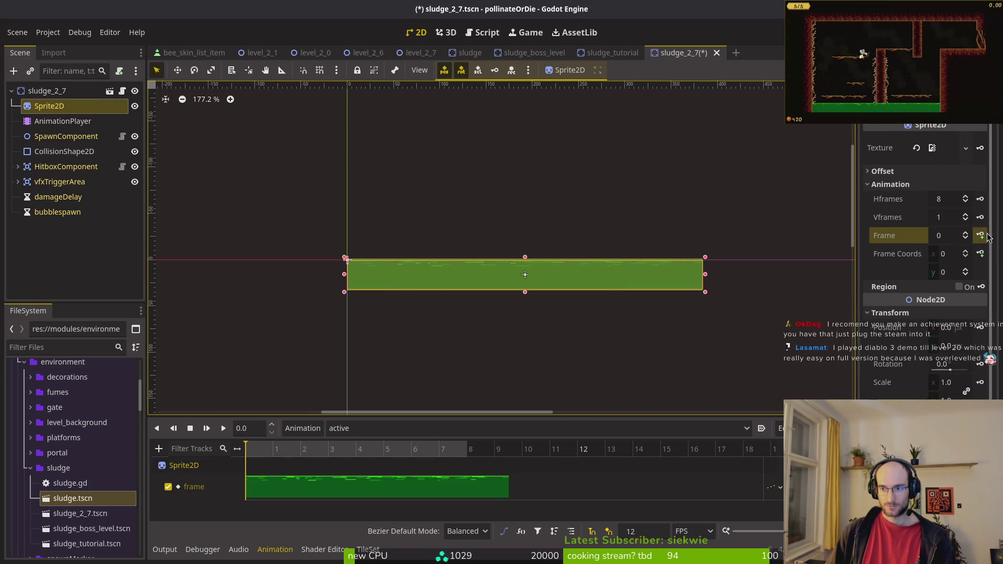
pyautogui.click(273, 465)
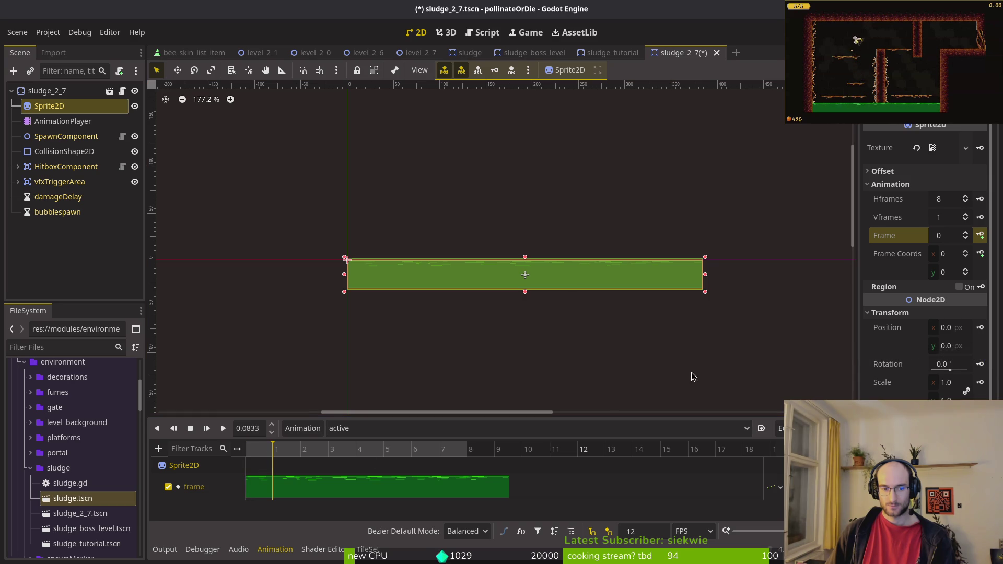
pyautogui.click(964, 233)
pyautogui.click(976, 236)
pyautogui.click(976, 236)
pyautogui.click(977, 236)
pyautogui.click(976, 236)
pyautogui.click(976, 236)
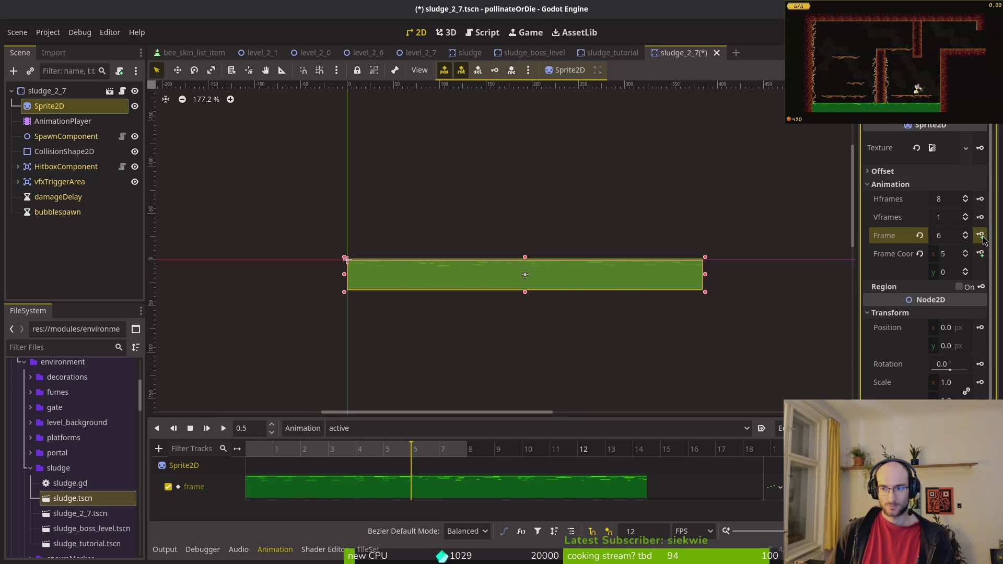
pyautogui.click(976, 236)
pyautogui.click(976, 236)
pyautogui.hotkey('ctrl', 's')
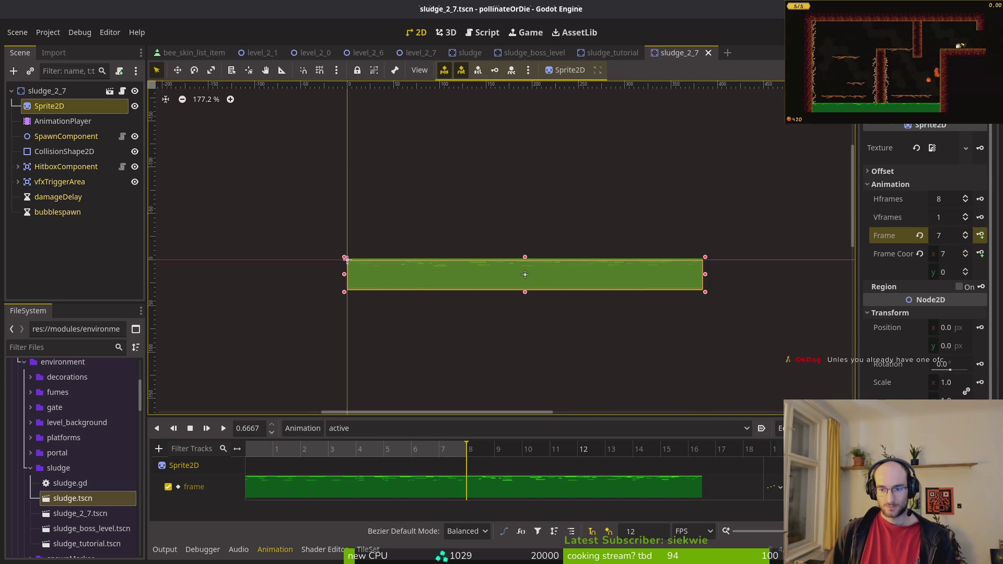
pyautogui.click(687, 332)
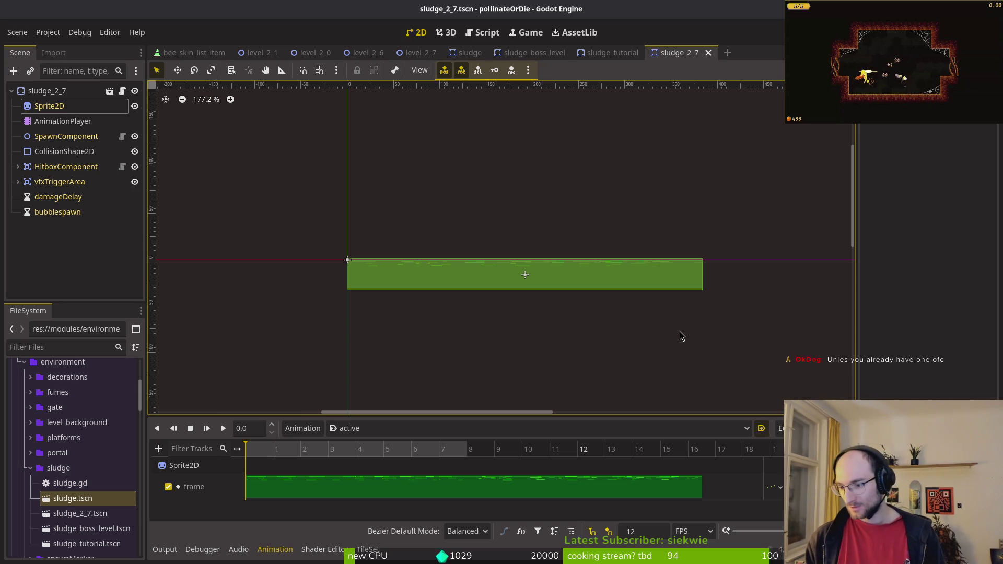
pyautogui.hotkey('alt', 'Tab')
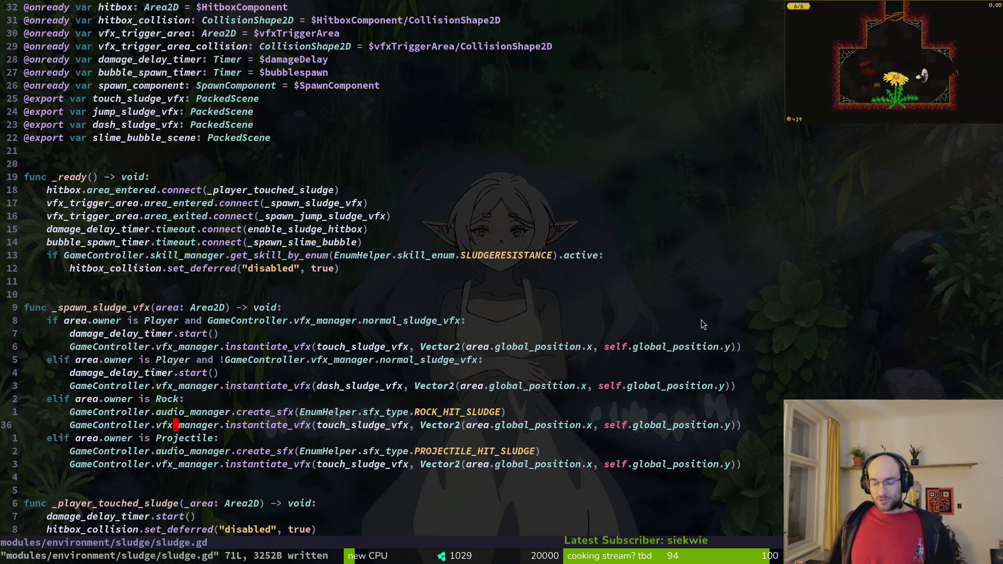
pyautogui.press('space')
pyautogui.press('f')
pyautogui.press('f')
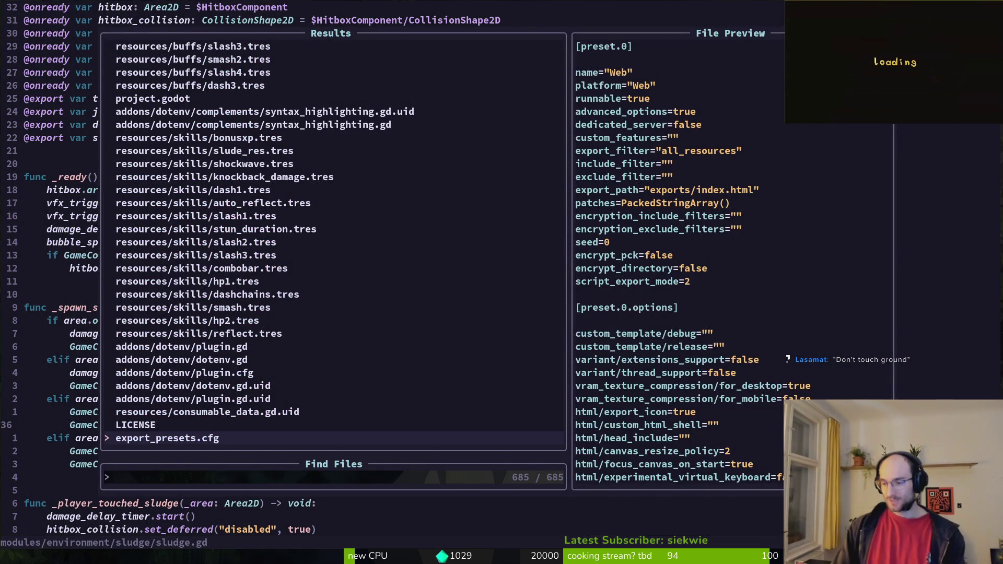
pyautogui.press('Escape')
pyautogui.press('space')
pyautogui.press('f')
pyautogui.press('f')
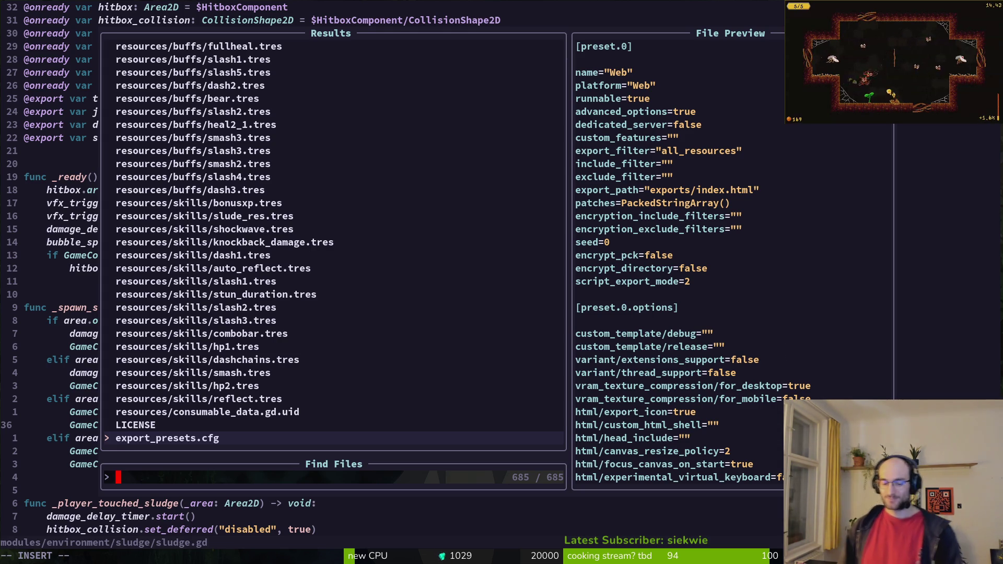
pyautogui.press('Escape')
pyautogui.press('Escape')
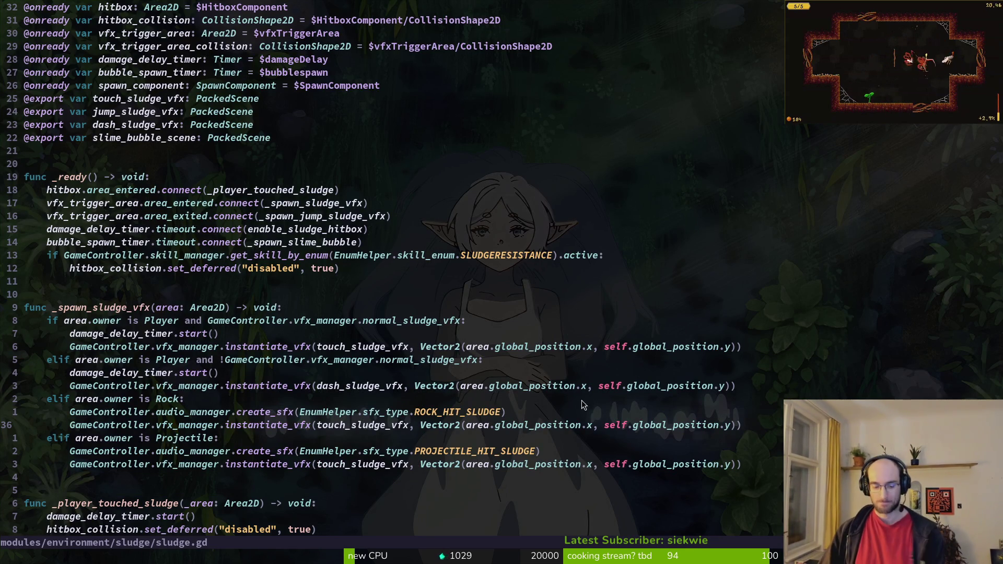
# Playtest the game with F5 and stop it with F8
pyautogui.hotkey('alt', 'Tab')
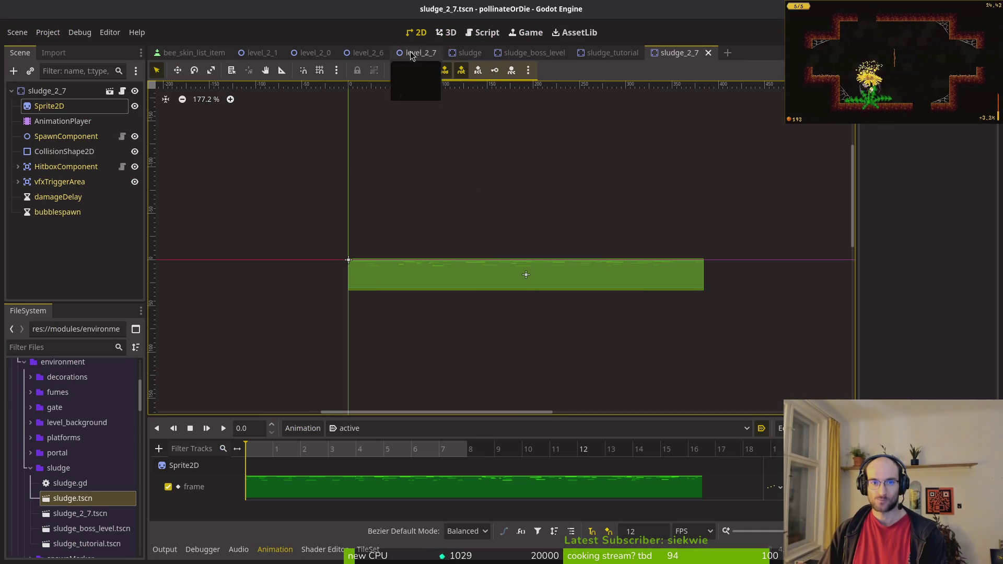
pyautogui.press('F5')
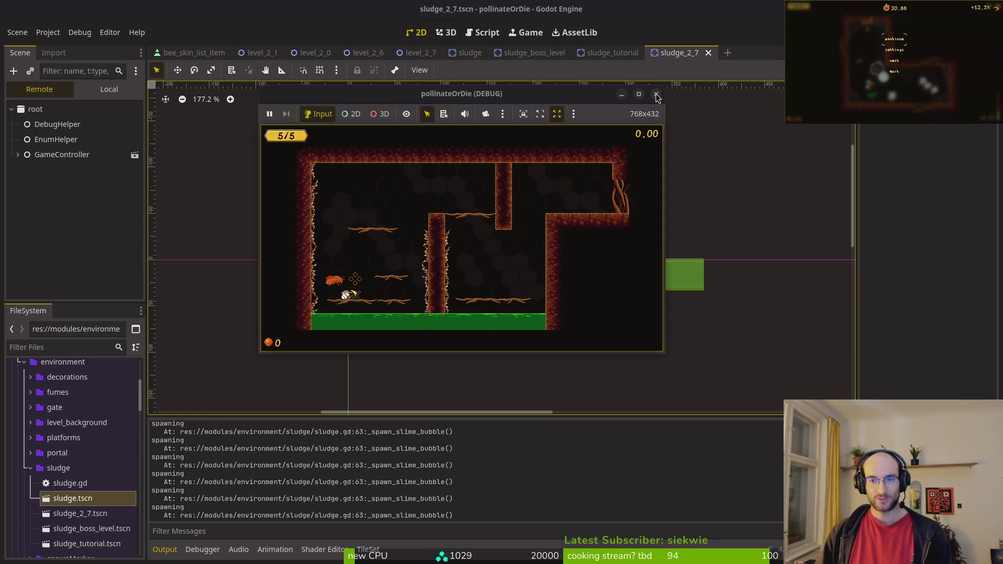
pyautogui.press('F8')
# Save sludge_boss_level and collapse HitboxComponent and vfxTriggerArea in sludge_tutorial's tree
pyautogui.click(469, 53)
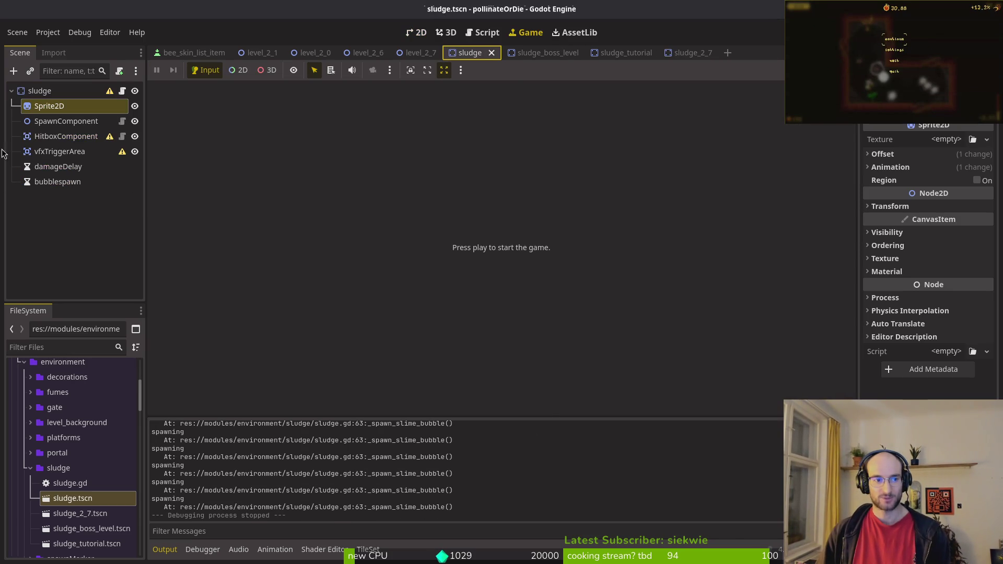
pyautogui.click(532, 51)
pyautogui.hotkey('ctrl', 's')
pyautogui.click(619, 54)
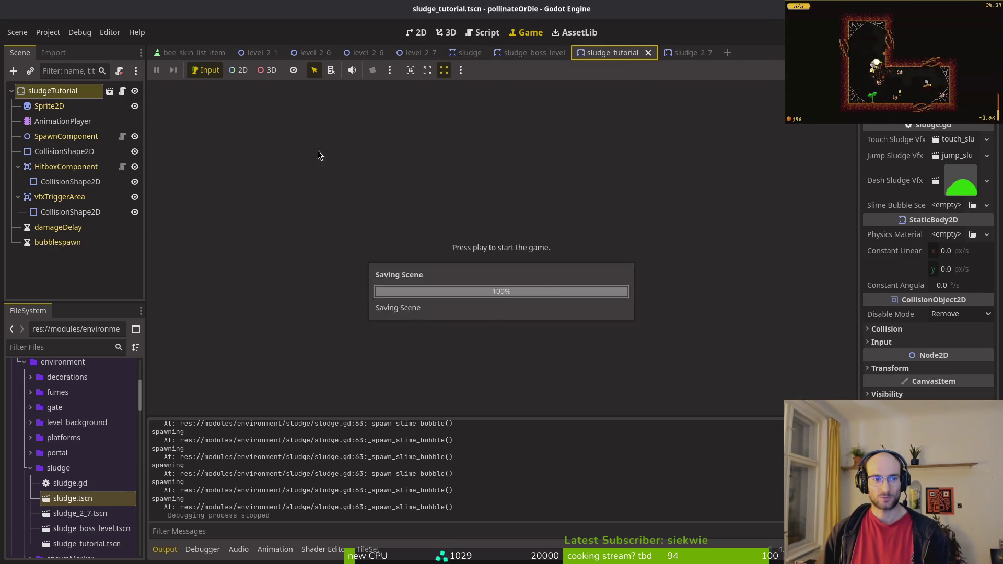
pyautogui.click(18, 167)
pyautogui.click(17, 181)
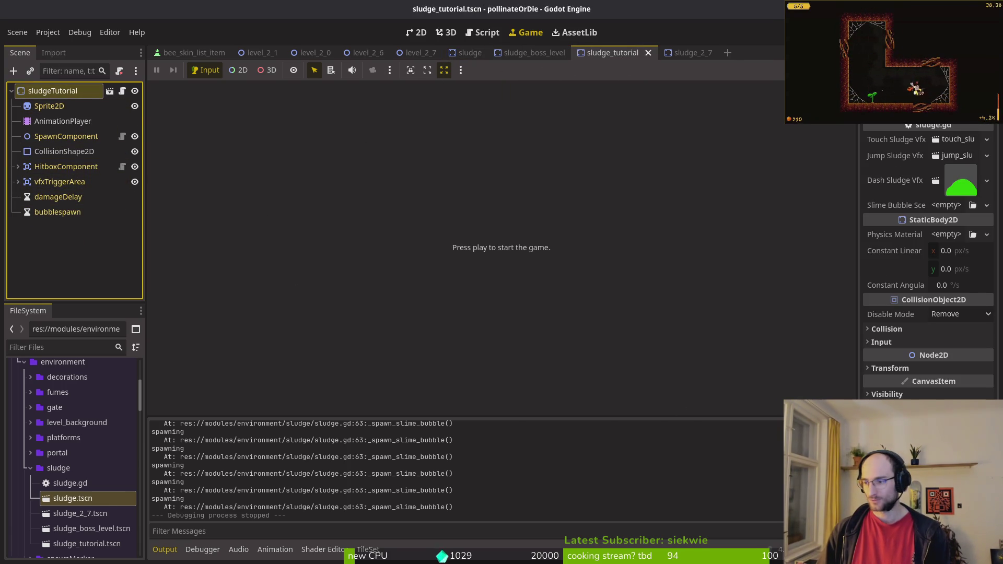
# Inspect the SpawnComponent node's properties in sludge_tutorial, then return to the code editor
pyautogui.hotkey('alt', 'Tab')
pyautogui.hotkey('ctrl', 'p')
pyautogui.press('Escape')
pyautogui.hotkey('alt', 'Tab')
pyautogui.click(66, 135)
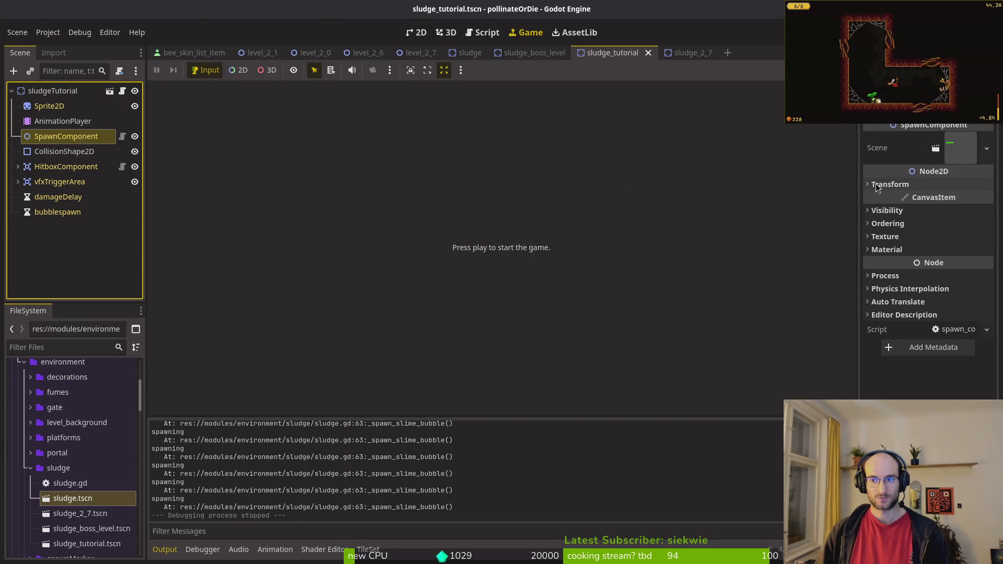
pyautogui.hotkey('alt', 'Tab')
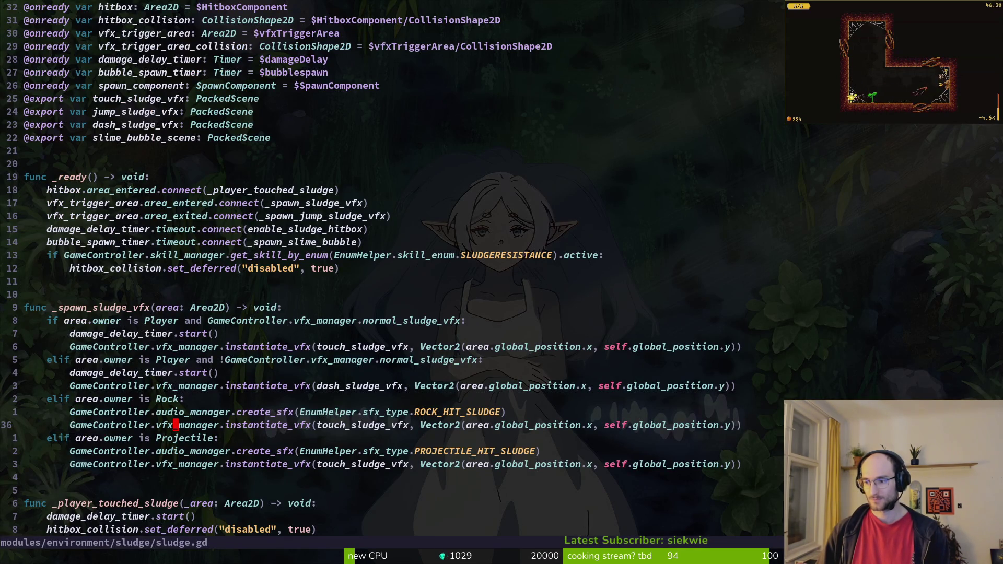
# Scroll sludge.gd down to the _spawn_slime_bubble functions and start the project file finder
pyautogui.scroll(-6, 346, 292)
pyautogui.hotkey('ctrl', 'p')
pyautogui.press('Escape')
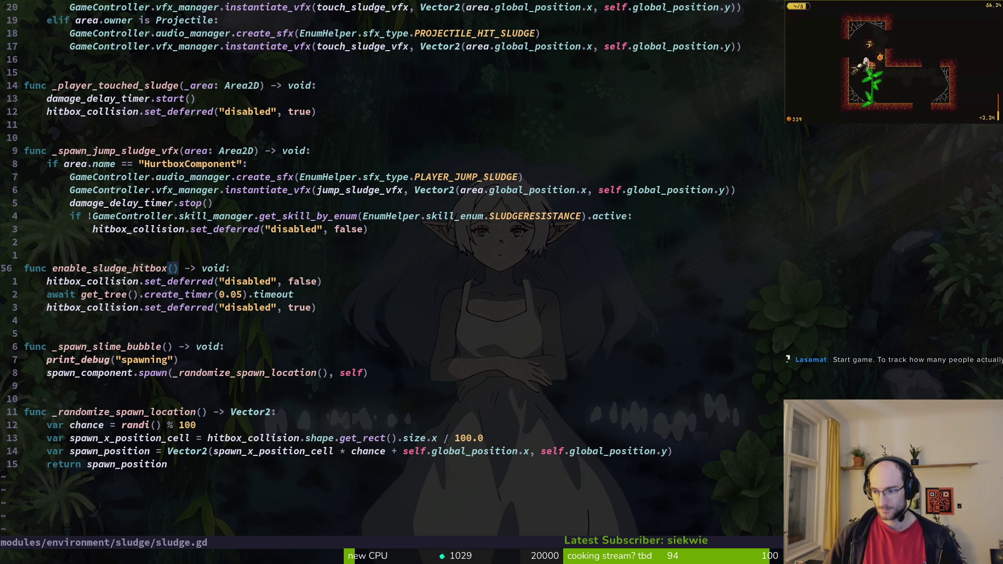
pyautogui.hotkey('alt', 'Tab')
pyautogui.press('Escape')
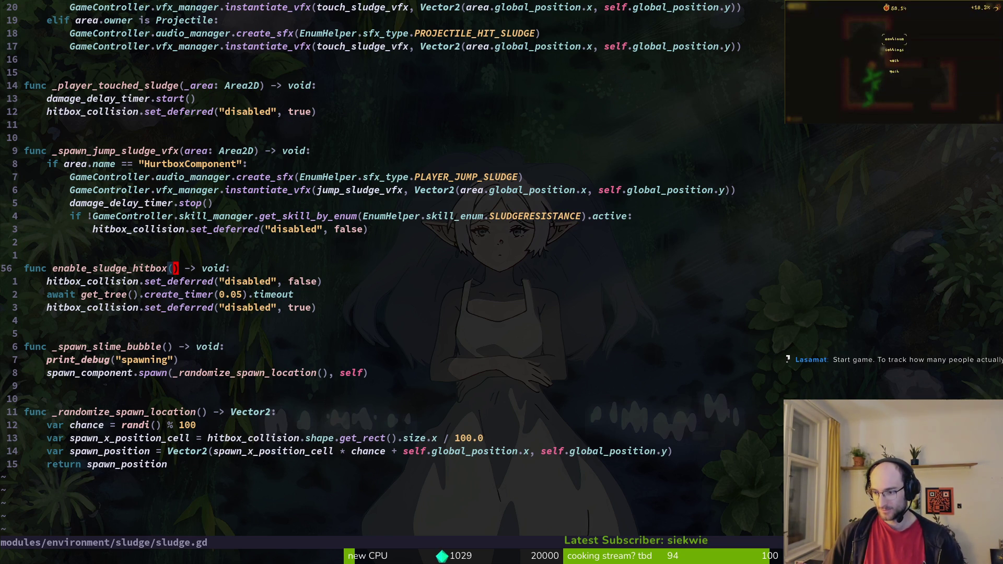
pyautogui.press('Escape')
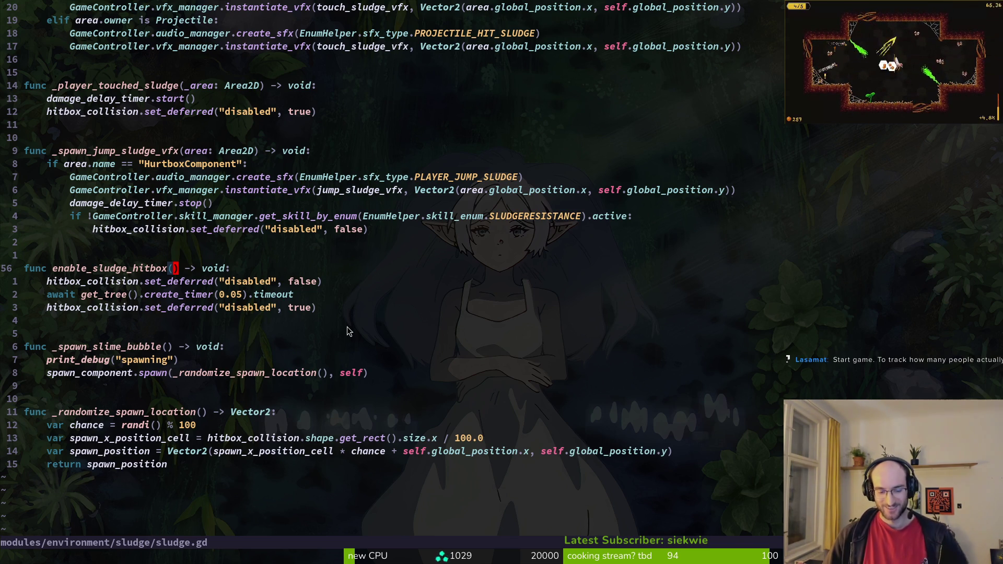
pyautogui.press('space')
# Search the file finder for 'read' and open README.md
pyautogui.press('f')
pyautogui.press('f')
pyautogui.write('read')
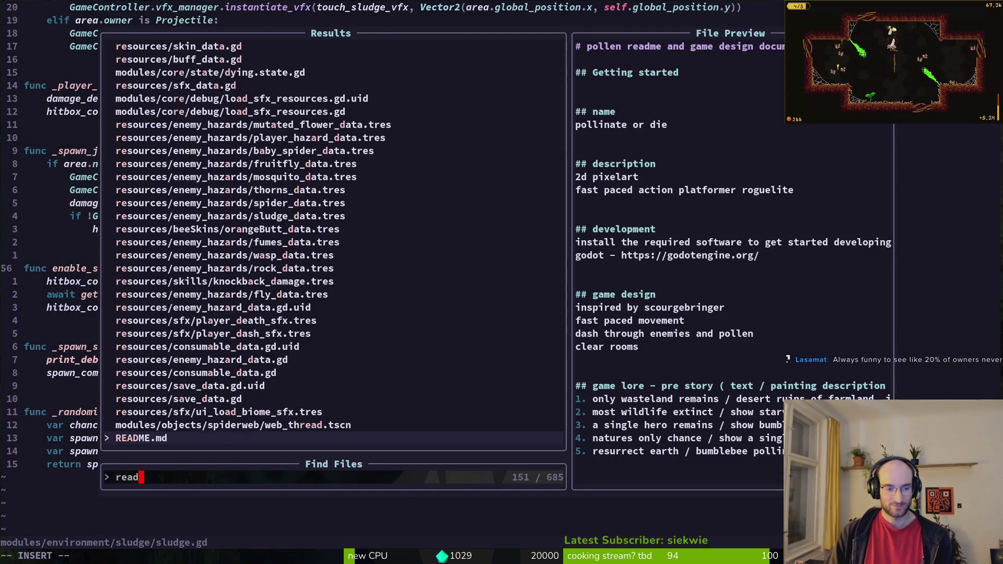
pyautogui.press('Return')
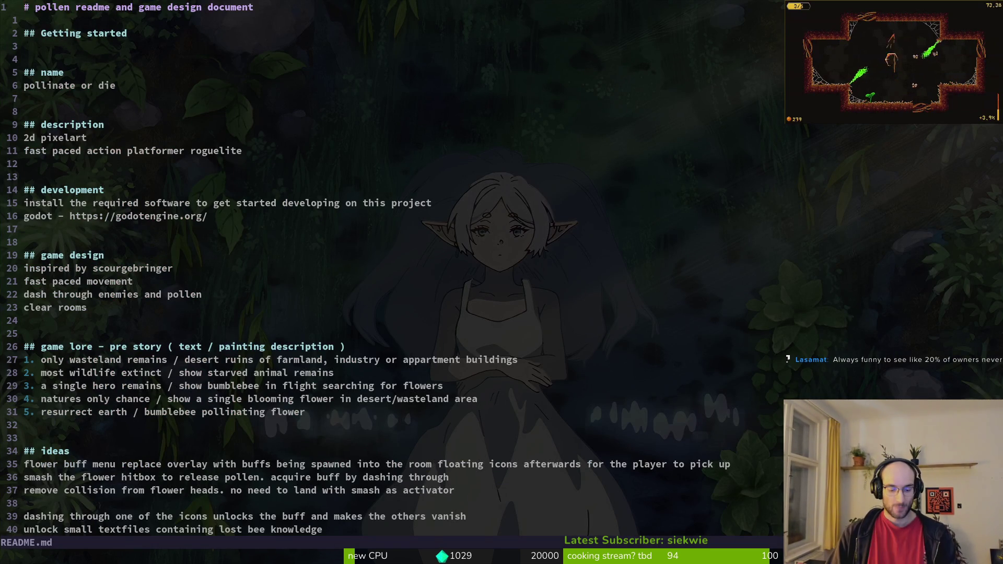
# Move to the end of the rewards section and insert two blank lines above the enemies list
pyautogui.press('j')
pyautogui.press('j')
pyautogui.press('j')
pyautogui.press('6')
pyautogui.press('9')
pyautogui.press('G')
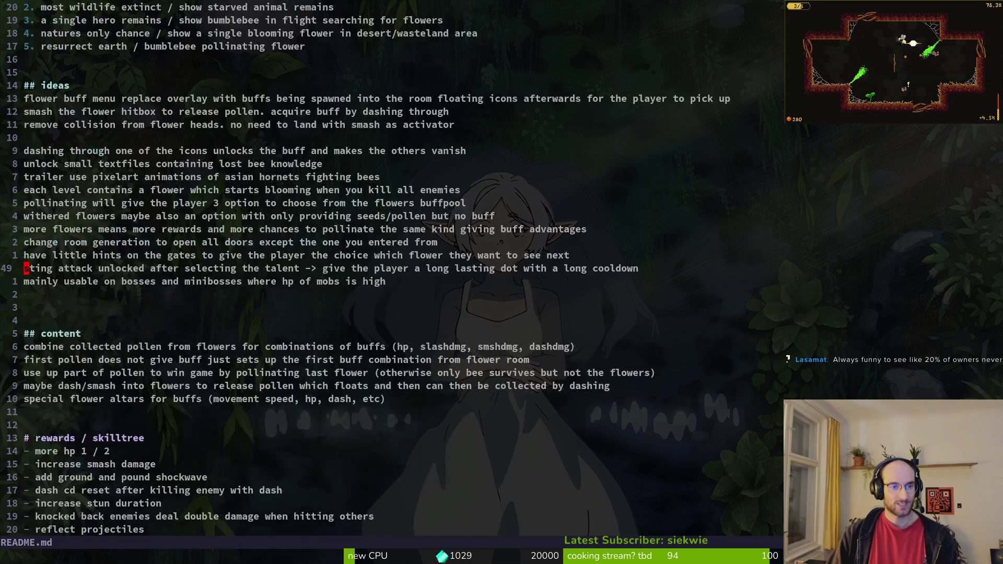
pyautogui.hotkey('ctrl', 'd')
pyautogui.hotkey('ctrl', 'u')
pyautogui.hotkey('ctrl', 'd')
pyautogui.hotkey('ctrl', 'd')
pyautogui.hotkey('ctrl', 'd')
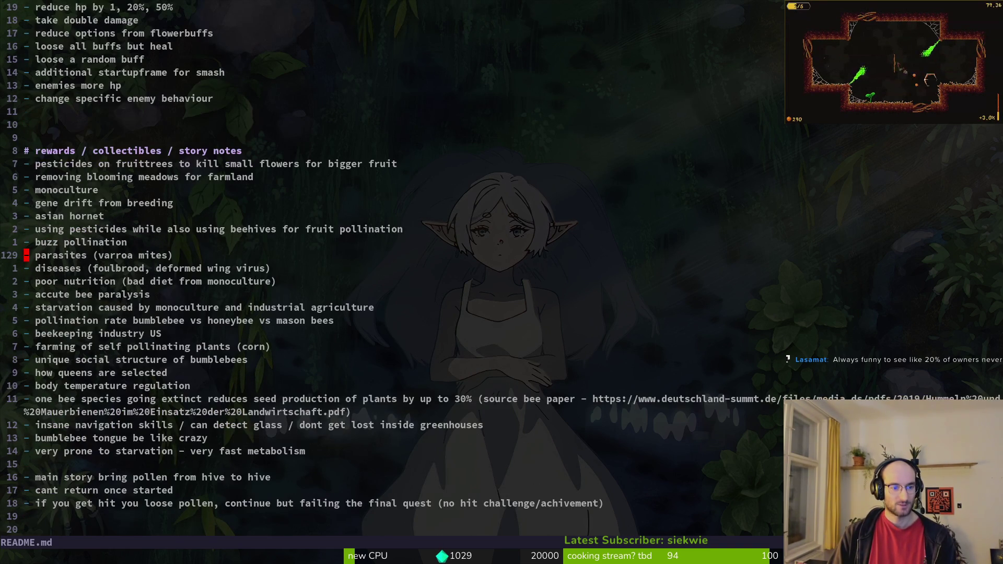
pyautogui.hotkey('ctrl', 'd')
pyautogui.press('j')
pyautogui.press('j')
pyautogui.press('j')
pyautogui.press('o')
pyautogui.press('Return')
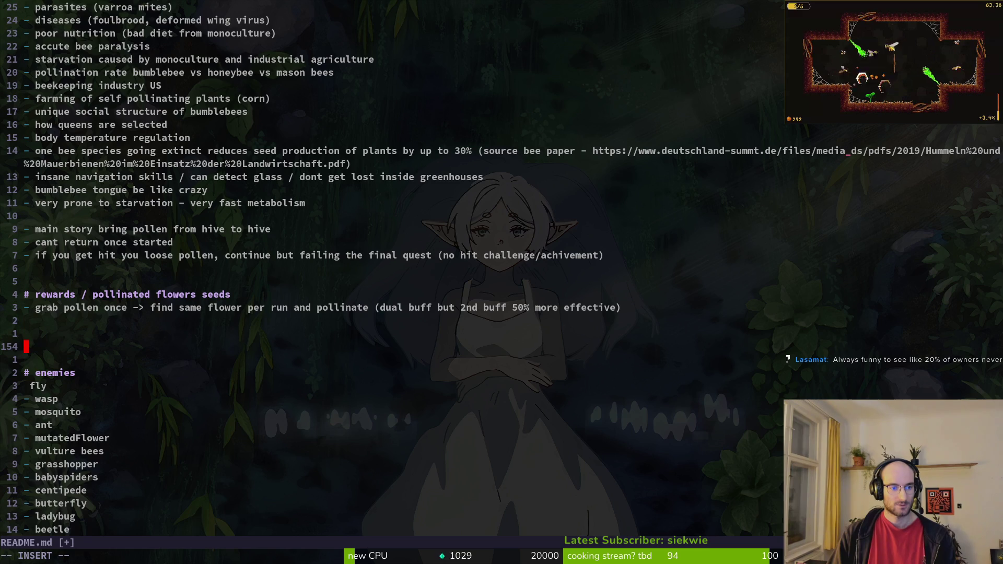
# Type the heading 'rewards / challenges - achievements' in README.md
pyautogui.write('rewards /')
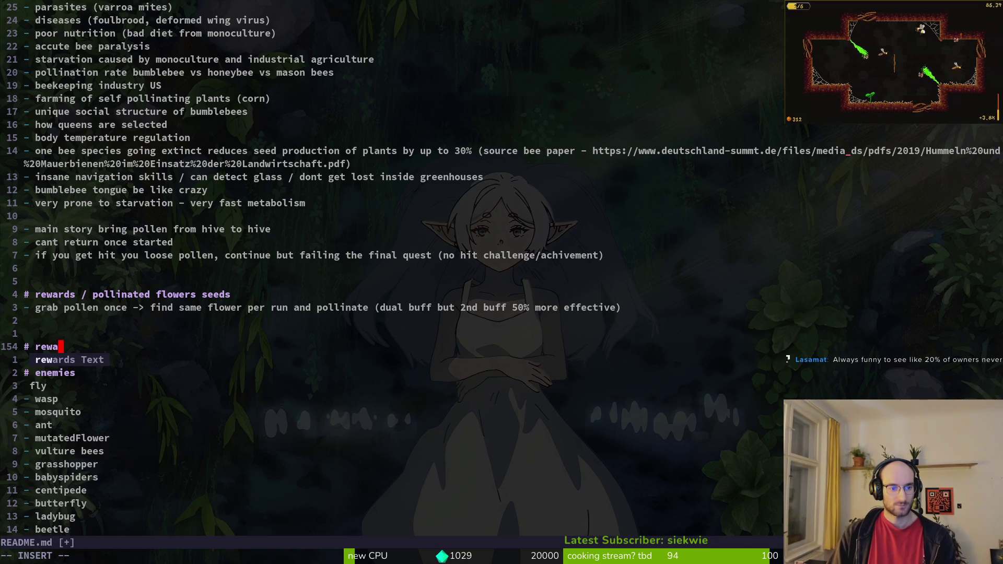
pyautogui.write(' challenges - a')
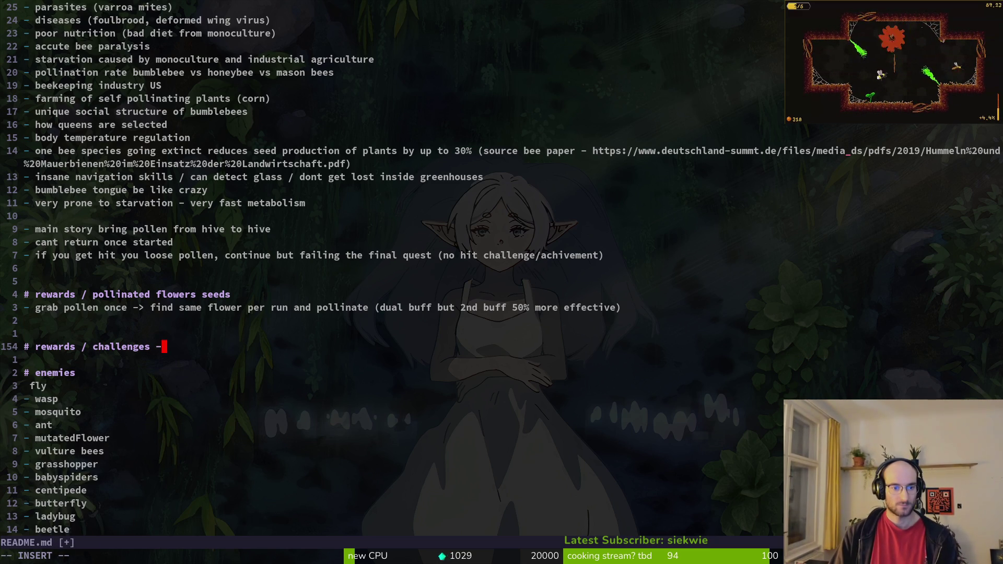
pyautogui.write('chievm')
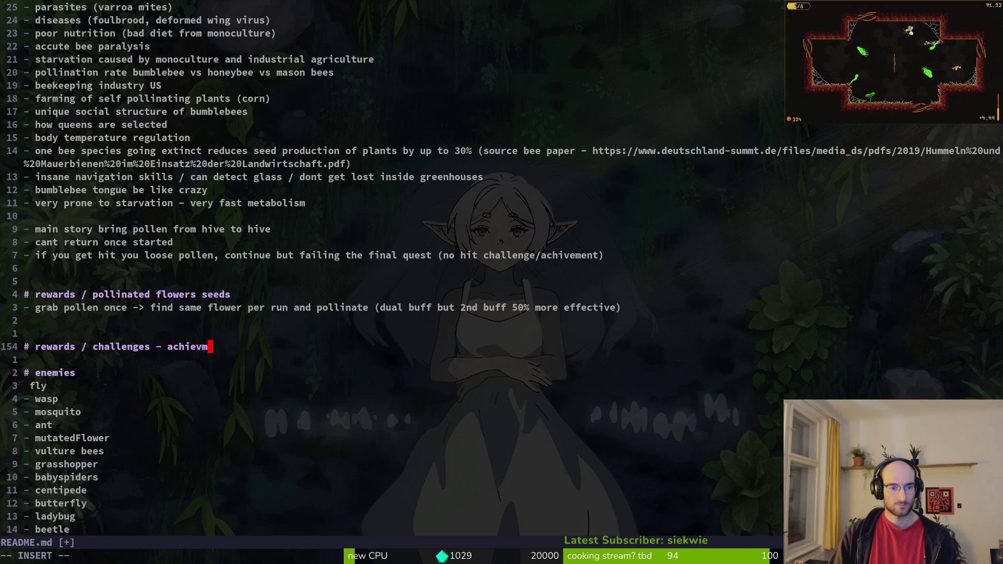
pyautogui.press('BackSpace')
pyautogui.press('BackSpace')
pyautogui.write('vmen')
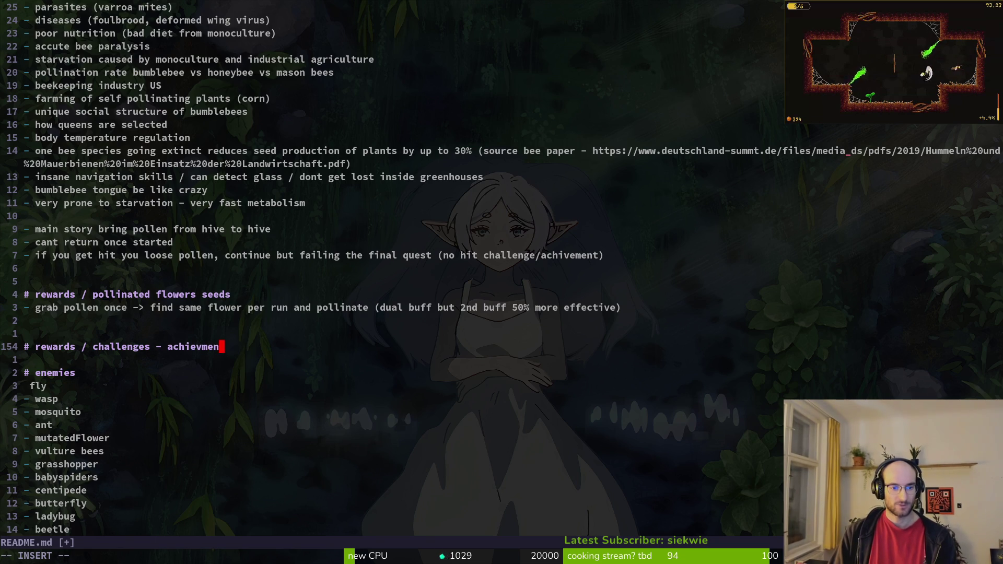
pyautogui.write('ements')
pyautogui.press('Escape')
# Replace the word with the completed 'achievement' spelling and save README.md
pyautogui.write('ciwachi')
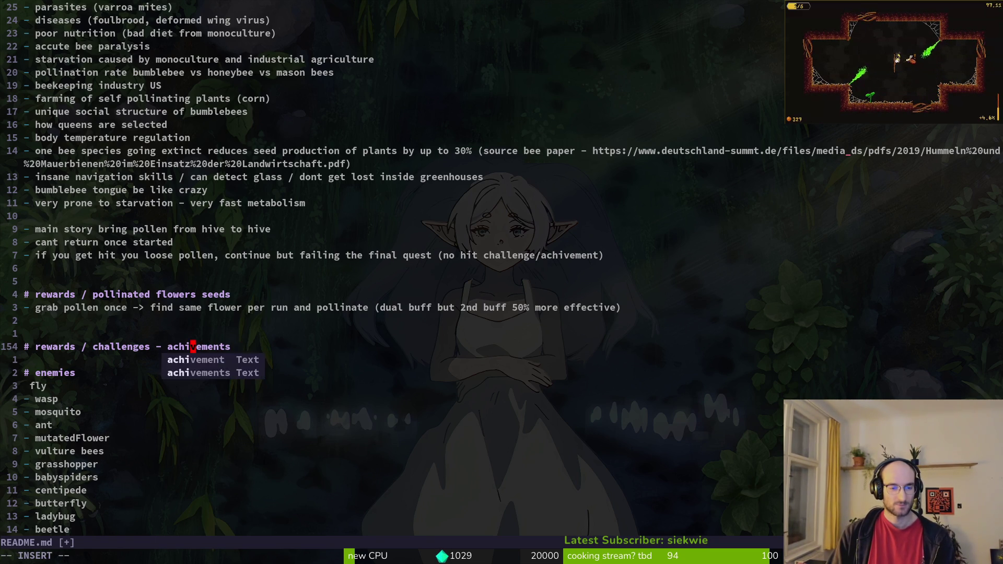
pyautogui.hotkey('ctrl', 'n')
pyautogui.press('Escape')
pyautogui.write(':w')
pyautogui.press('Return')
# Pause the Godot game preview, then add the missing 'e' in the heading's achievements
pyautogui.hotkey('alt', 'Tab')
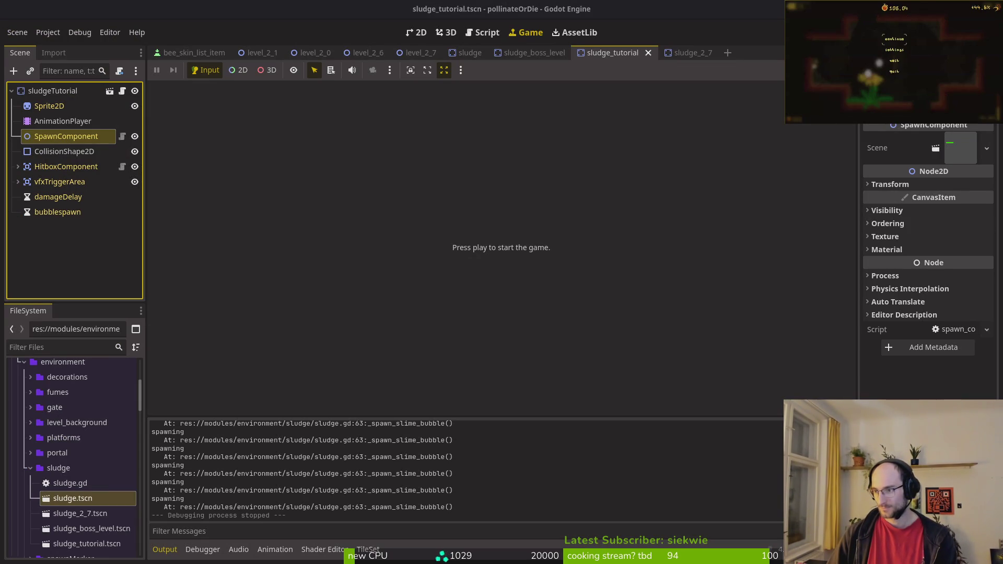
pyautogui.click(512, 248)
pyautogui.hotkey('alt', 'Tab')
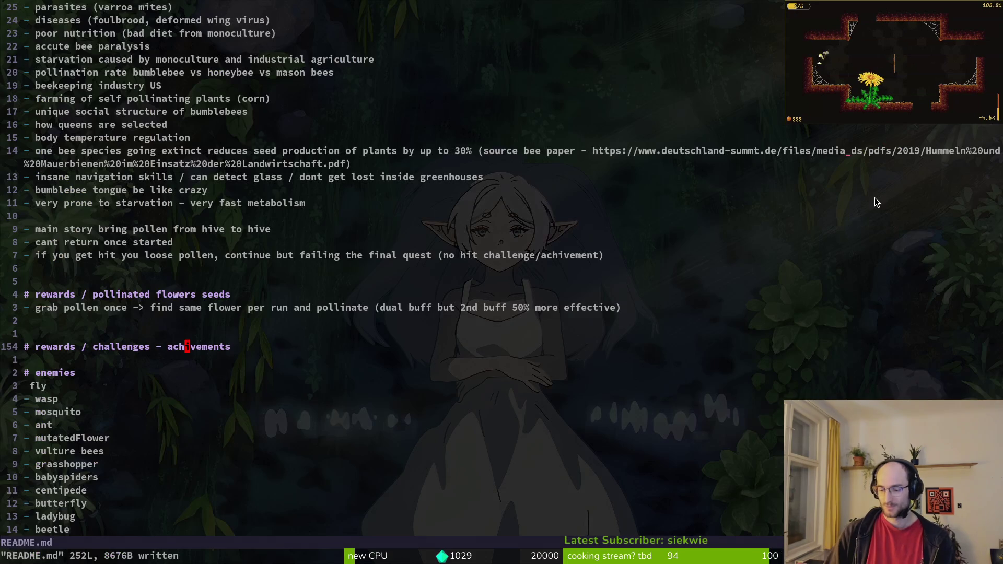
pyautogui.write('alle')
pyautogui.press('Escape')
# Grep for 'achive', fix the misspelled achievement on the quest line, and save
pyautogui.press('space')
pyautogui.write('psachive')
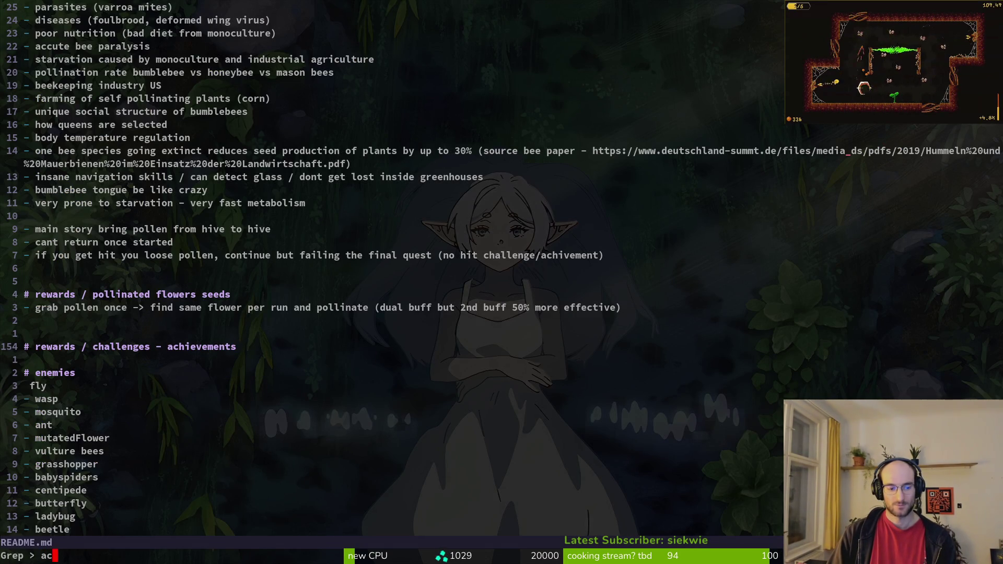
pyautogui.press('Return')
pyautogui.press('Return')
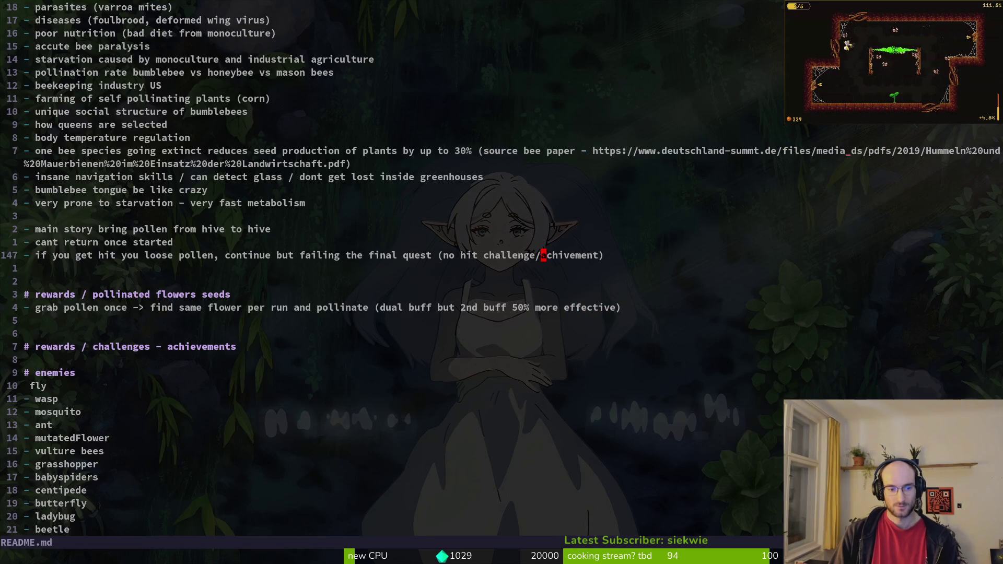
pyautogui.press('l')
pyautogui.press('l')
pyautogui.write('alle')
pyautogui.press('Escape')
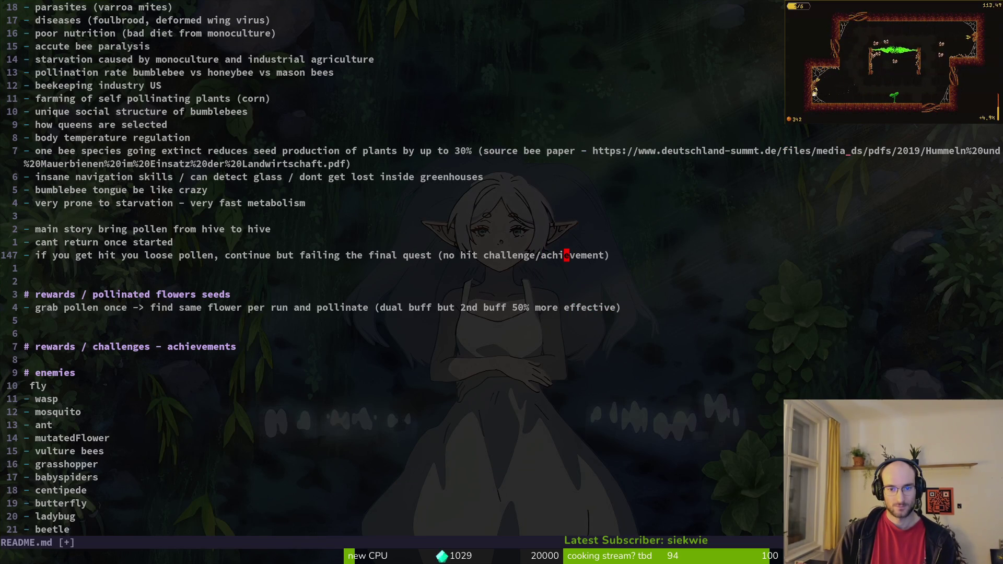
pyautogui.write(':w')
pyautogui.press('Return')
# Start the achievements list with '- start game' and '- beat X bosses'
pyautogui.press('space')
pyautogui.press('p')
pyautogui.press('s')
pyautogui.press('Escape')
pyautogui.press('j')
pyautogui.press('j')
pyautogui.press('j')
pyautogui.press('j')
pyautogui.press('j')
pyautogui.press('j')
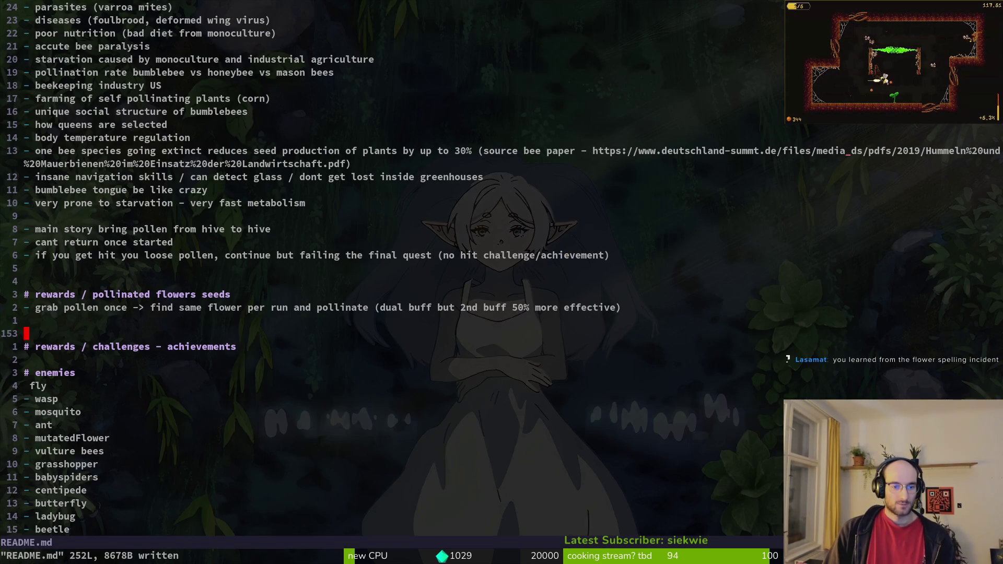
pyautogui.write('ost')
pyautogui.press('BackSpace')
pyautogui.press('BackSpace')
pyautogui.write('- start gbma')
pyautogui.press('BackSpace')
pyautogui.press('BackSpace')
pyautogui.press('BackSpace')
pyautogui.write('ame')
pyautogui.press('Return')
pyautogui.write('- beat X b')
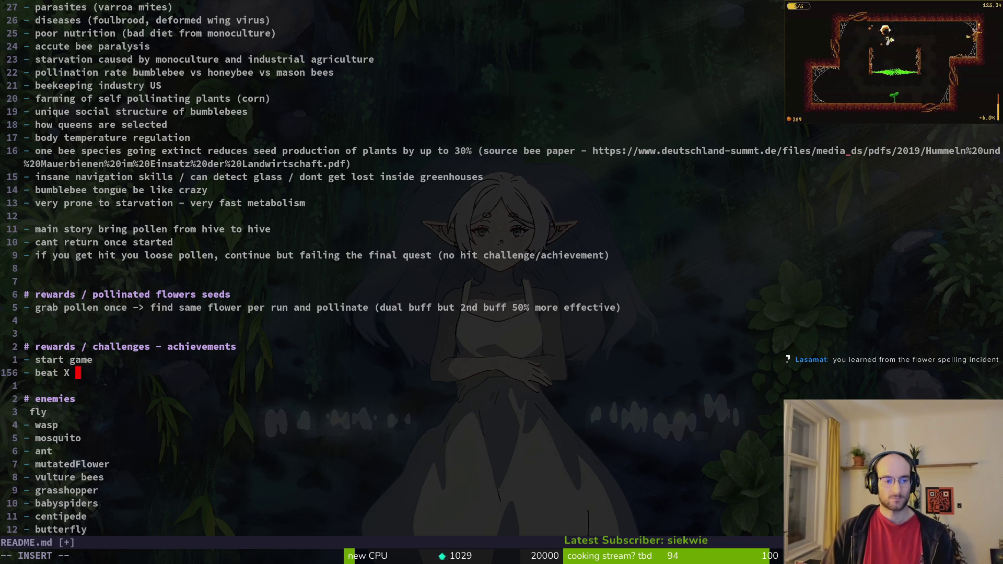
pyautogui.write('osses')
# Trim 'bosses' to 'boss' and add '- beat the last boss' and 'no hit levels'
pyautogui.press('BackSpace')
pyautogui.press('Escape')
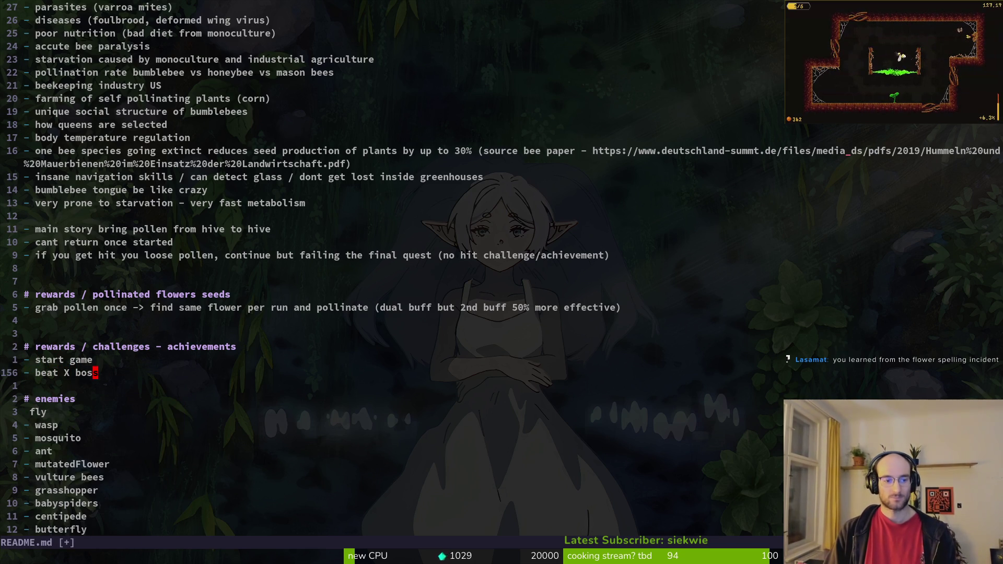
pyautogui.press('a')
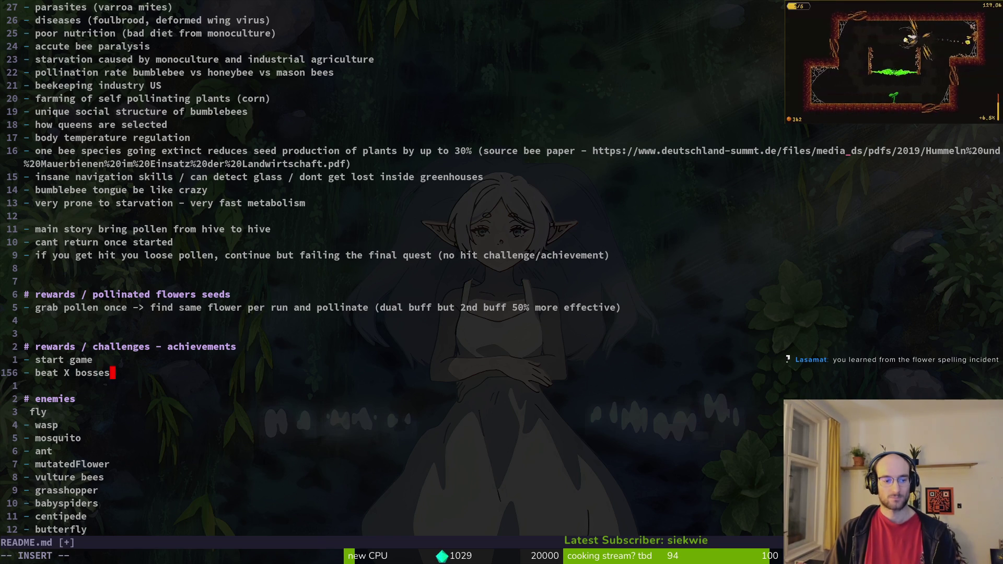
pyautogui.press('Return')
pyautogui.write('- ')
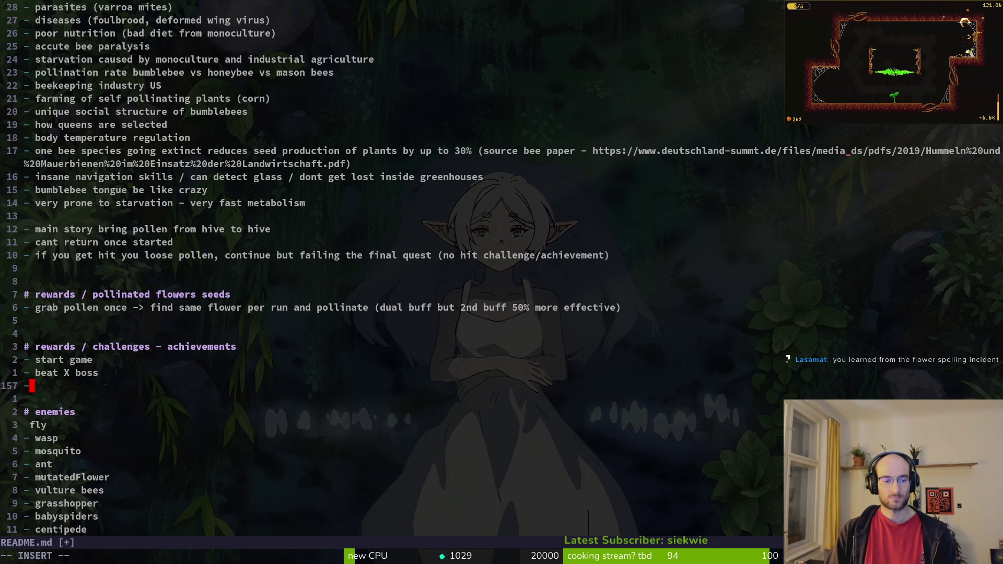
pyautogui.write('beat the last ')
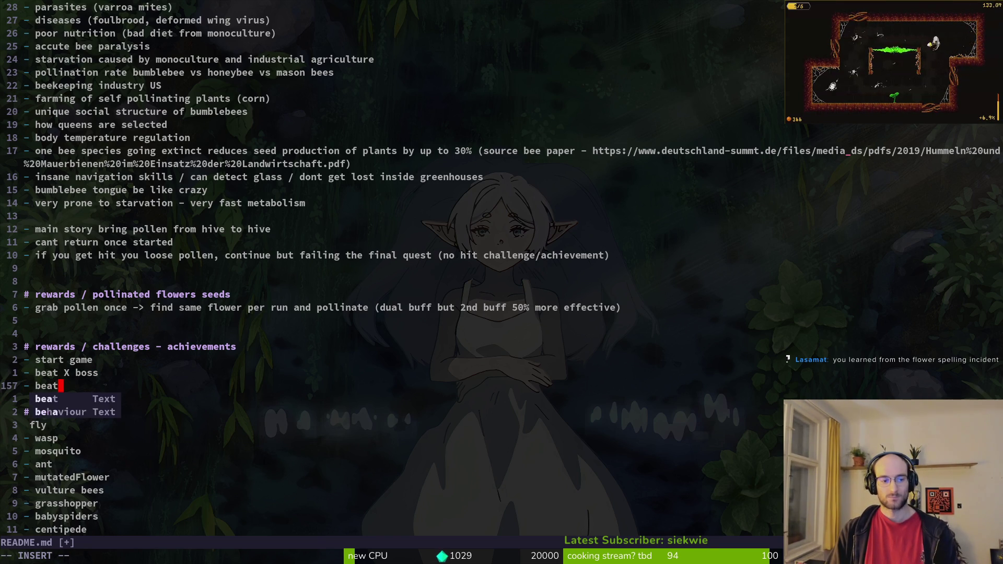
pyautogui.write('boss')
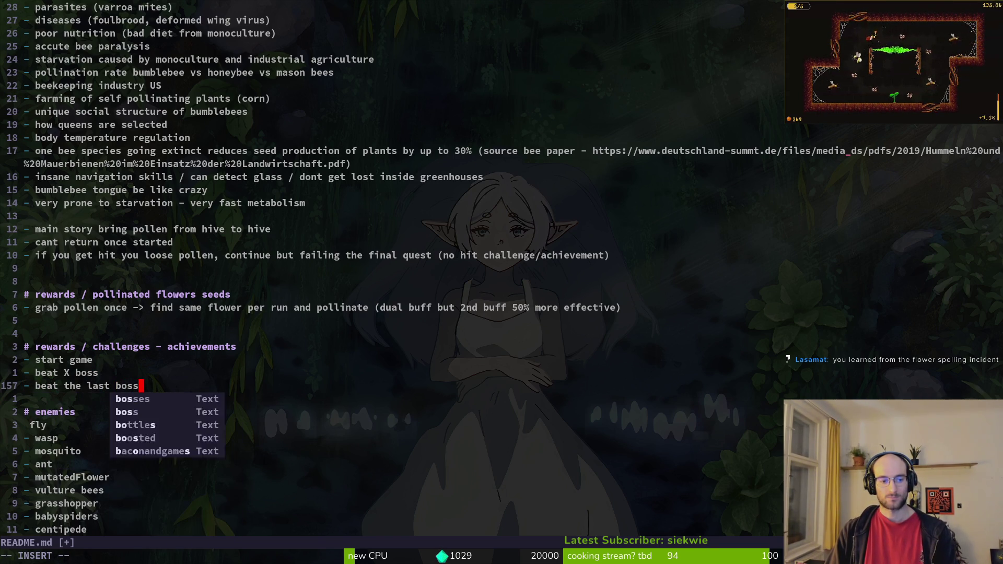
pyautogui.press('Return')
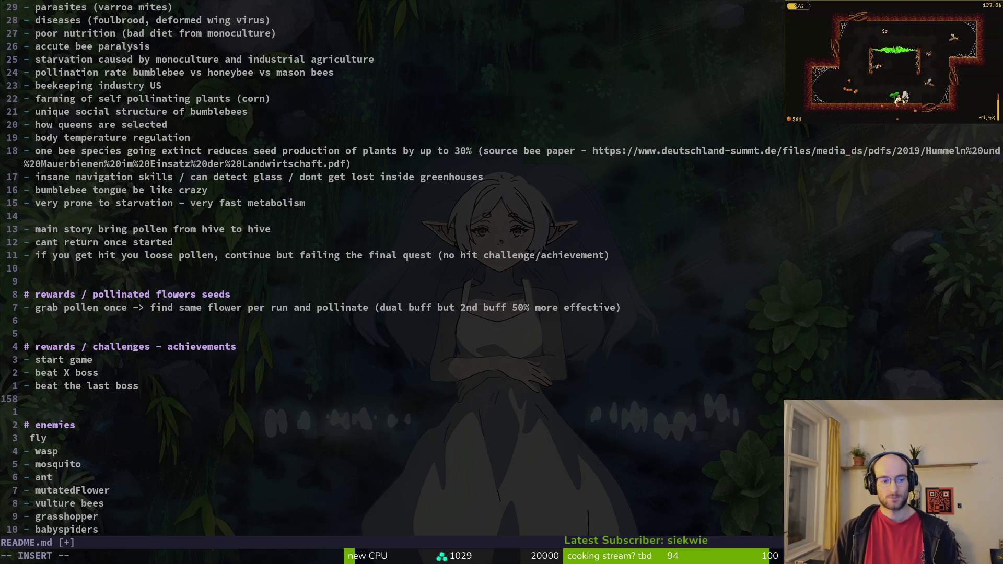
pyautogui.write('no hit l')
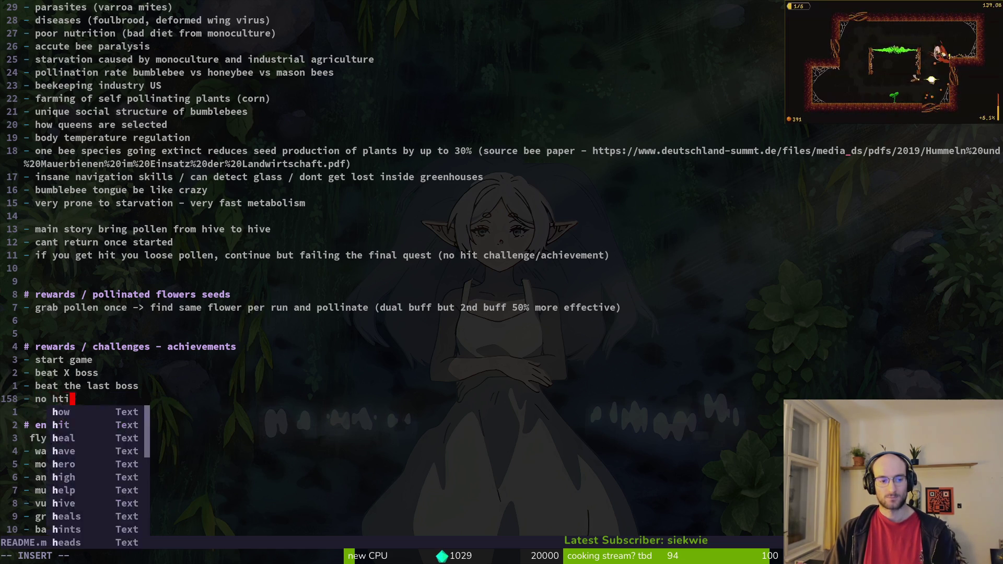
pyautogui.write('evels')
pyautogui.press('Escape')
pyautogui.press('j')
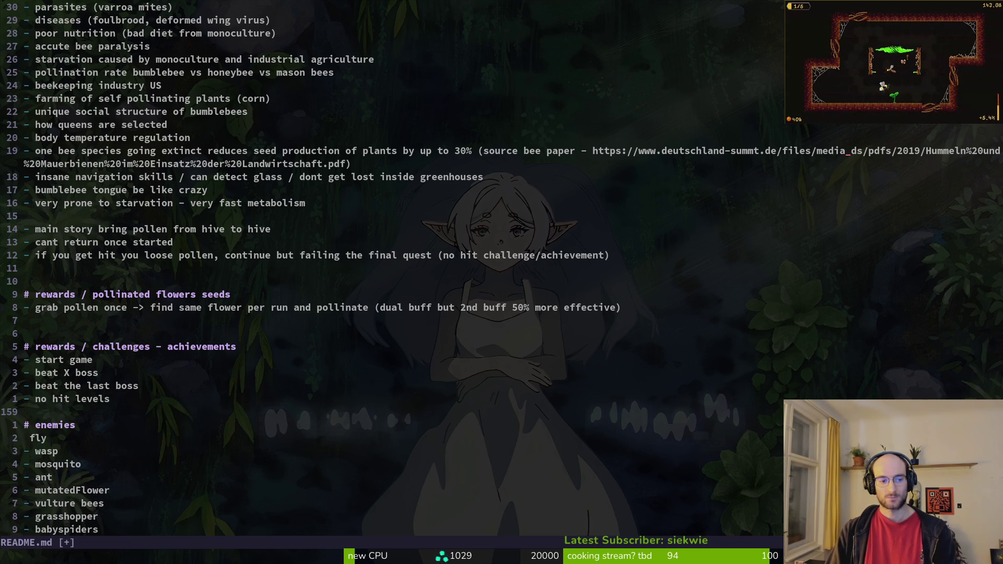
# Add a pollen-delivery 'no hit the game' entry and open a new list item above it
pyautogui.write('i- ')
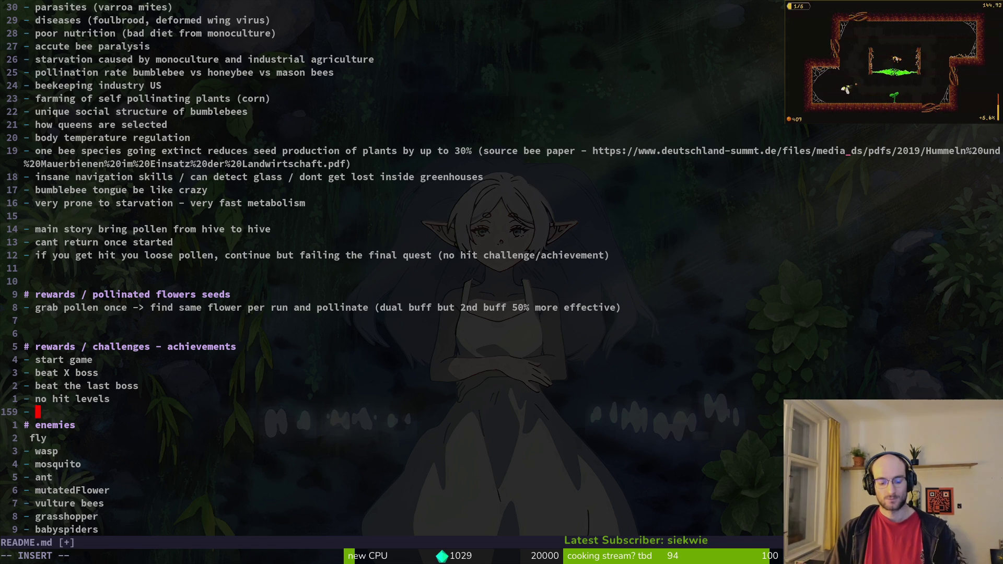
pyautogui.write('eliver the pollen ')
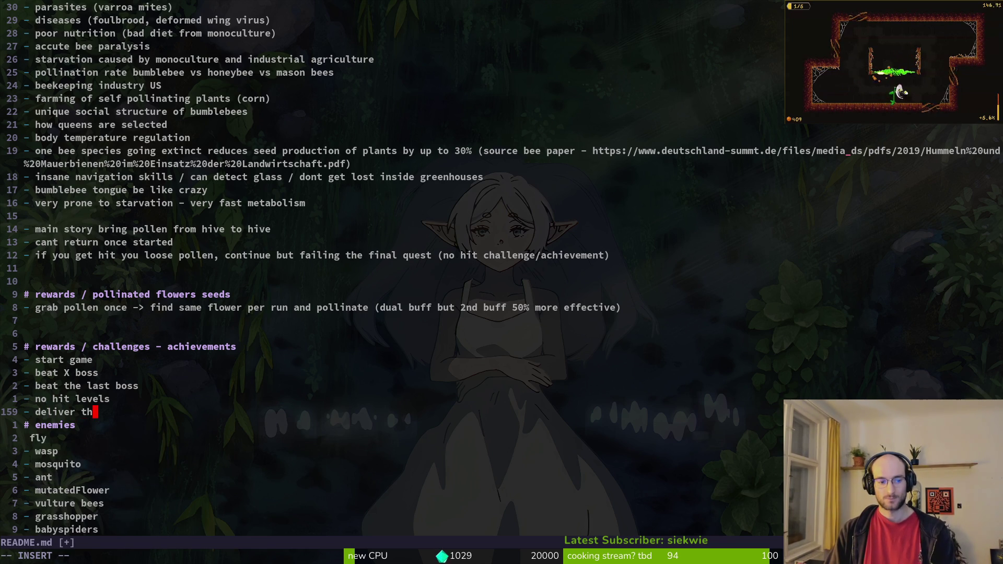
pyautogui.write('- ')
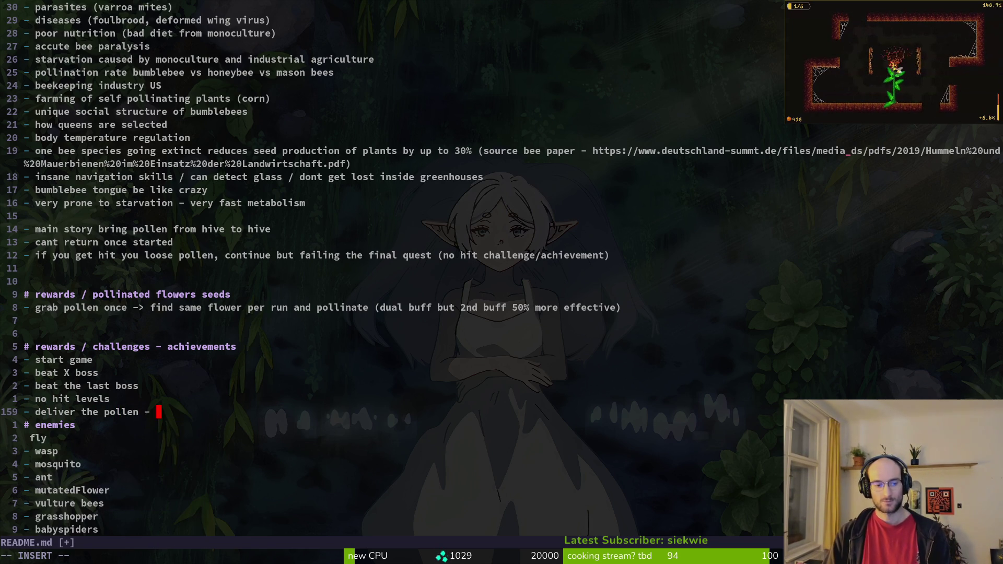
pyautogui.write('no hit the game')
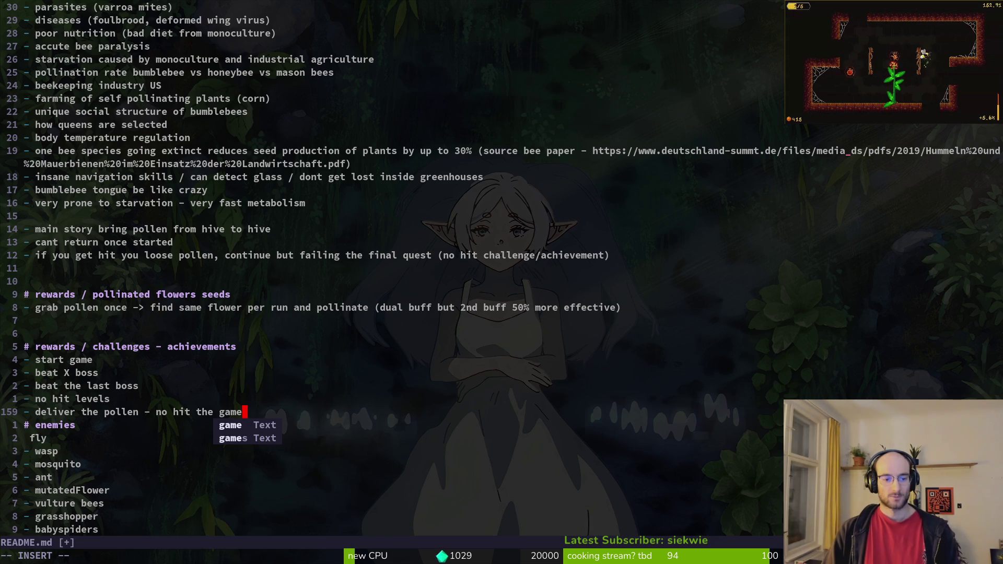
pyautogui.press('Return')
pyautogui.press('Return')
pyautogui.press('Return')
pyautogui.press('Return')
pyautogui.press('Return')
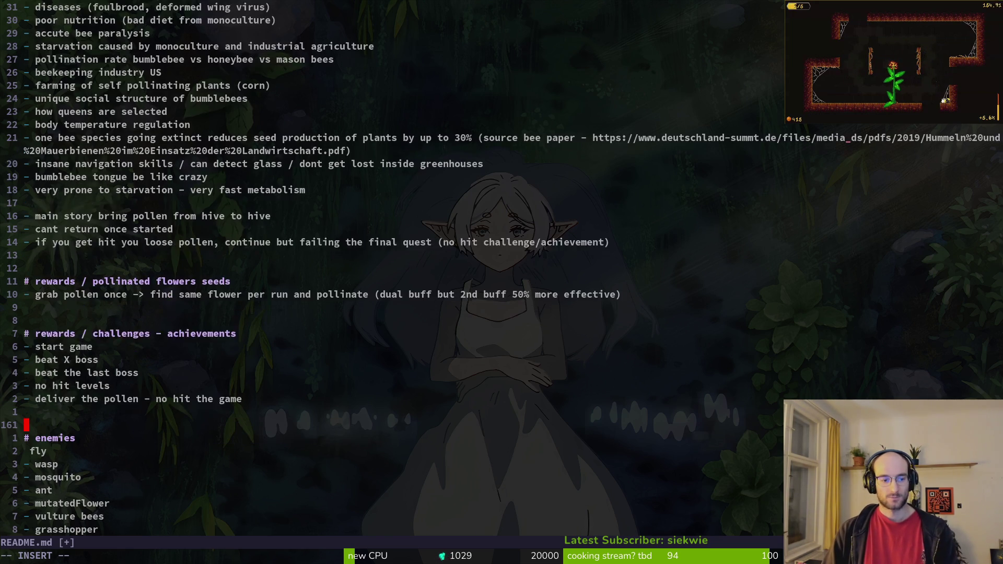
pyautogui.press('Escape')
pyautogui.press('k')
pyautogui.press('k')
pyautogui.press('k')
pyautogui.write('O-')
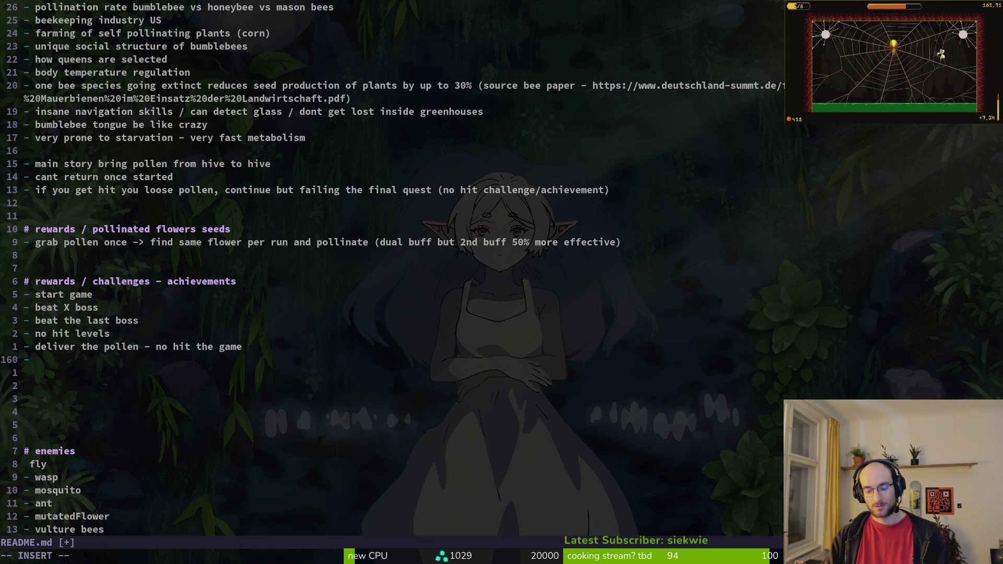
# Add 'buy all skills', 'find all buffs' and 'pollinate all flowers' as list items
pyautogui.write('buy all skills')
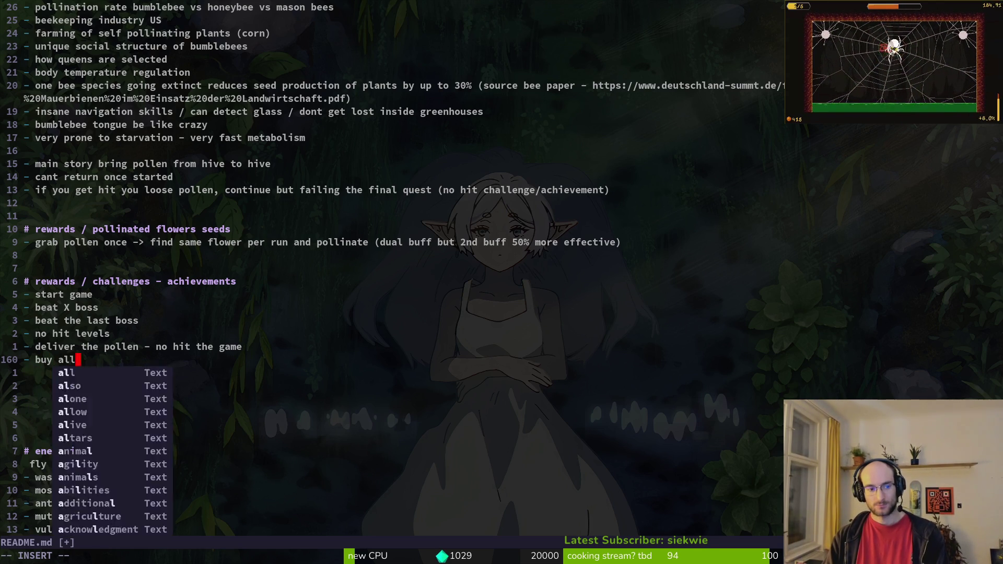
pyautogui.press('Return')
pyautogui.press('Return')
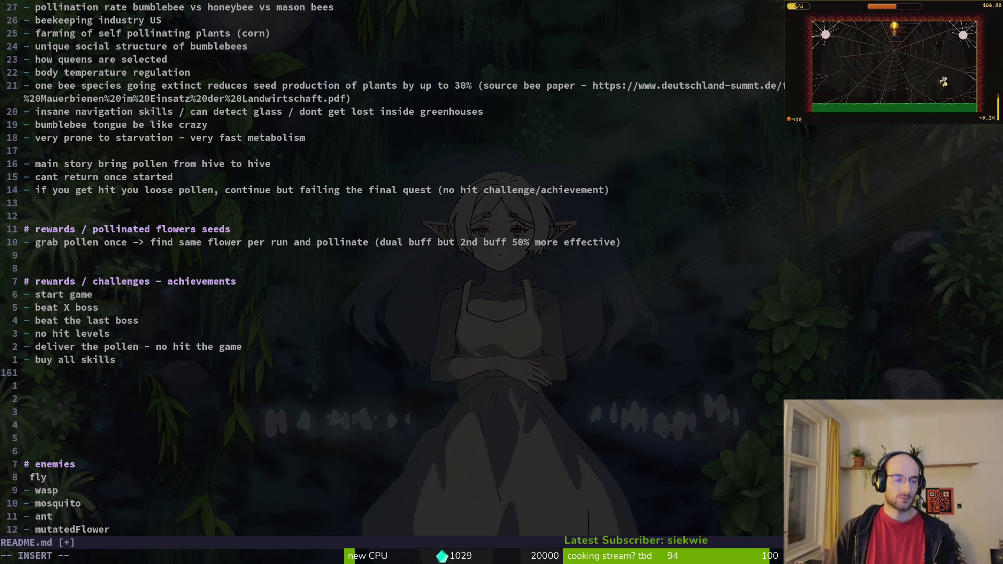
pyautogui.write('find all ')
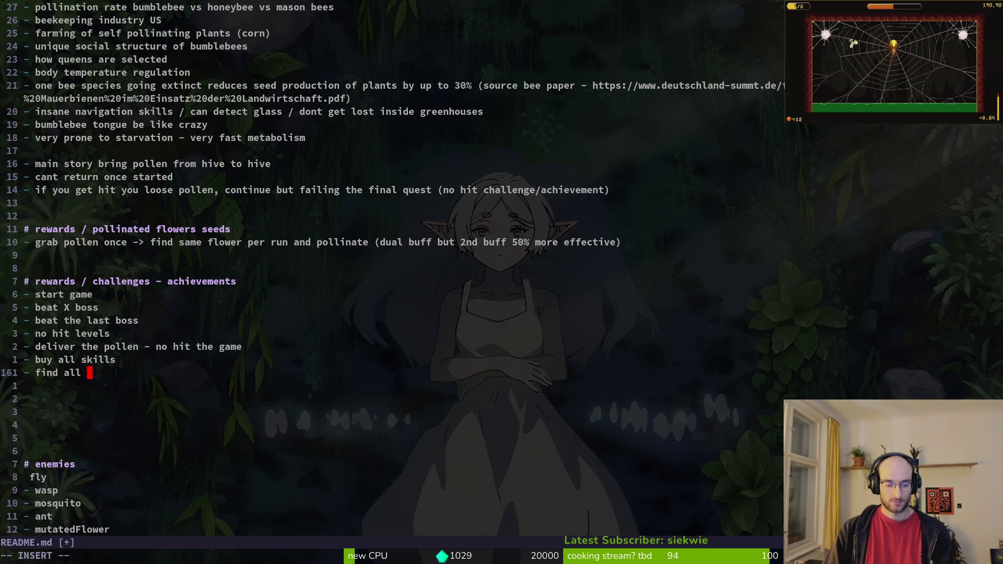
pyautogui.write('buffs')
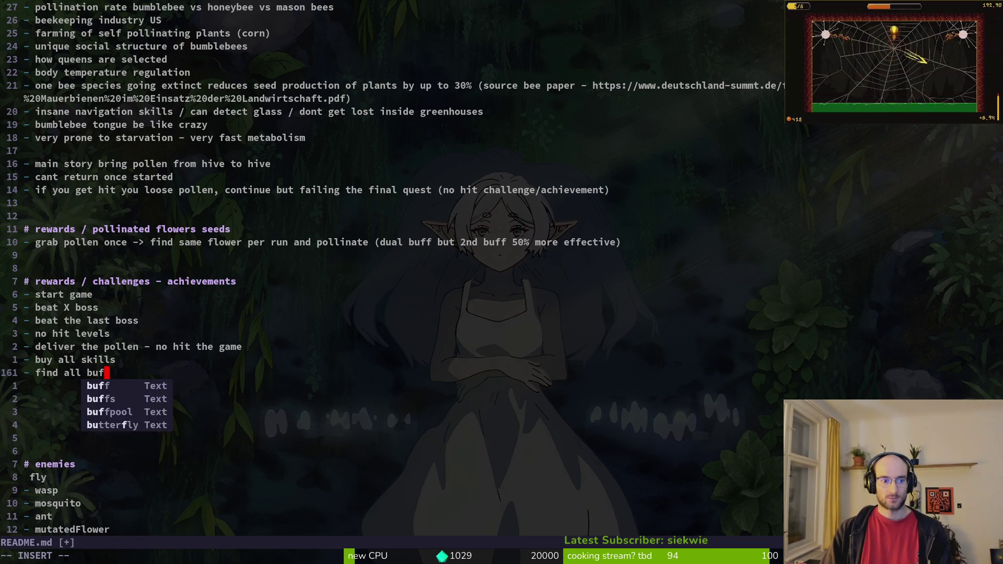
pyautogui.press('Return')
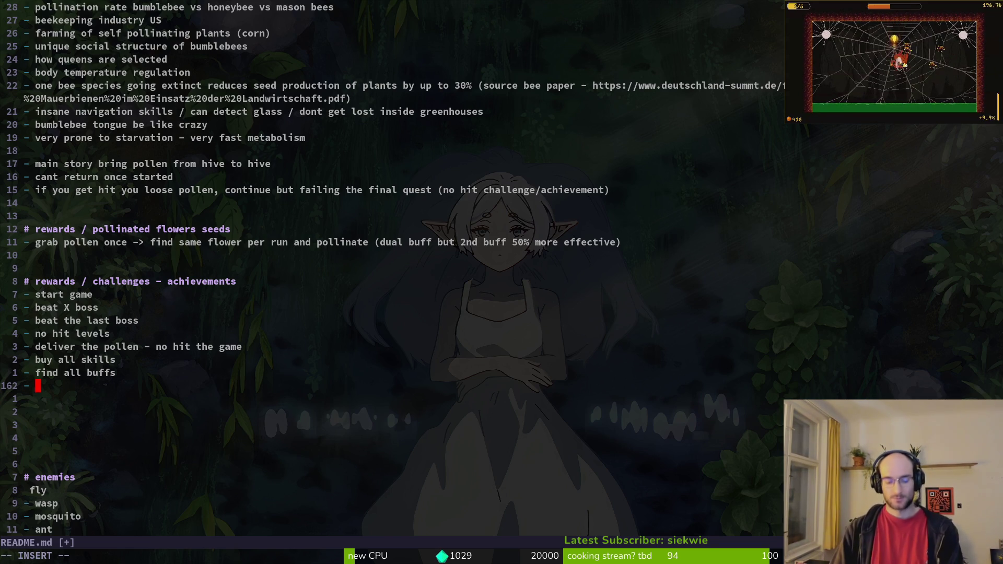
pyautogui.write('pollinate all fl')
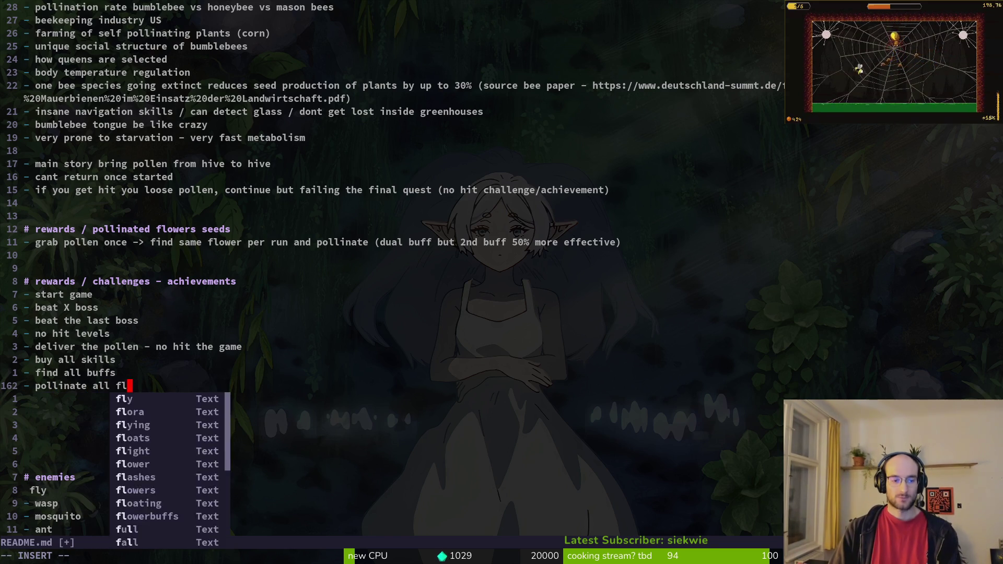
pyautogui.write('owers')
pyautogui.press('Return')
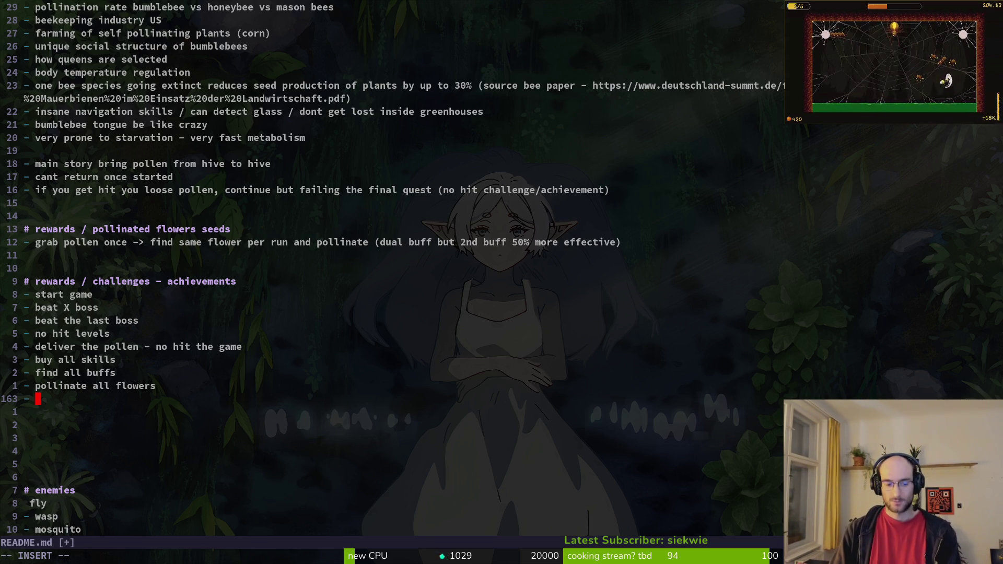
# Write the next item as 'beat the game without pollinating flowers'
pyautogui.write('pollinate anh f')
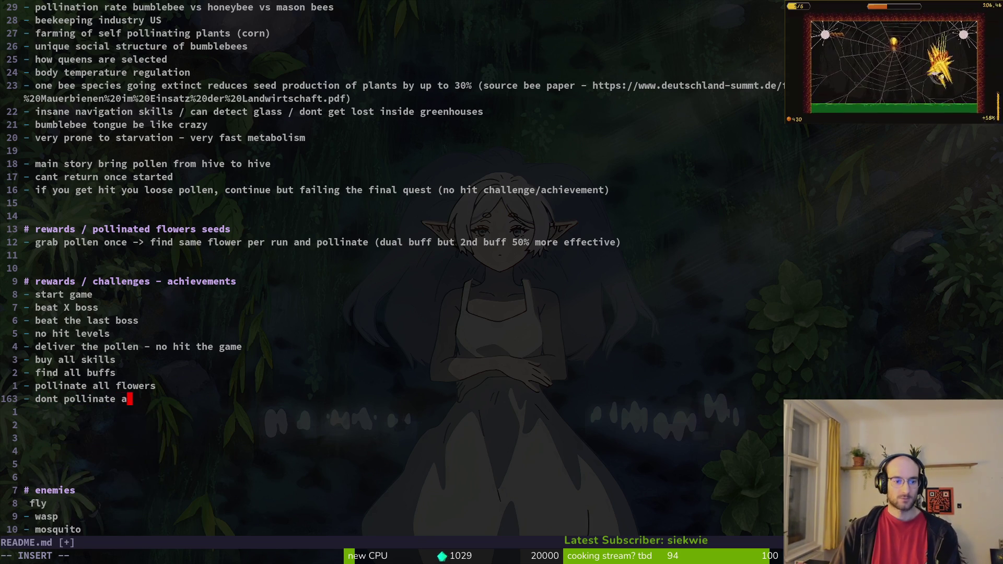
pyautogui.write('l')
pyautogui.press('BackSpace')
pyautogui.press('BackSpace')
pyautogui.press('BackSpace')
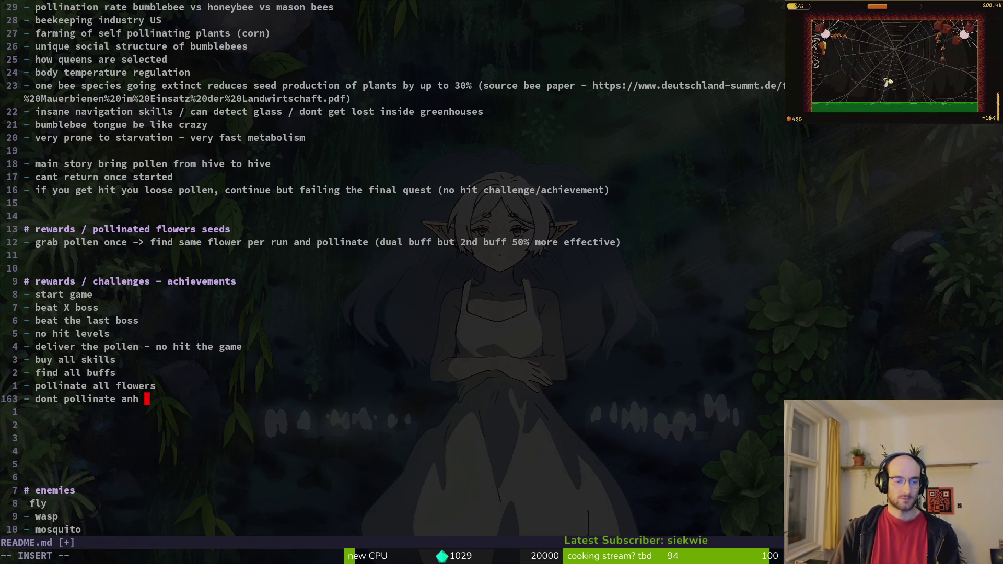
pyautogui.press('BackSpace')
pyautogui.press('BackSpace')
pyautogui.press('BackSpace')
pyautogui.write('beat the ')
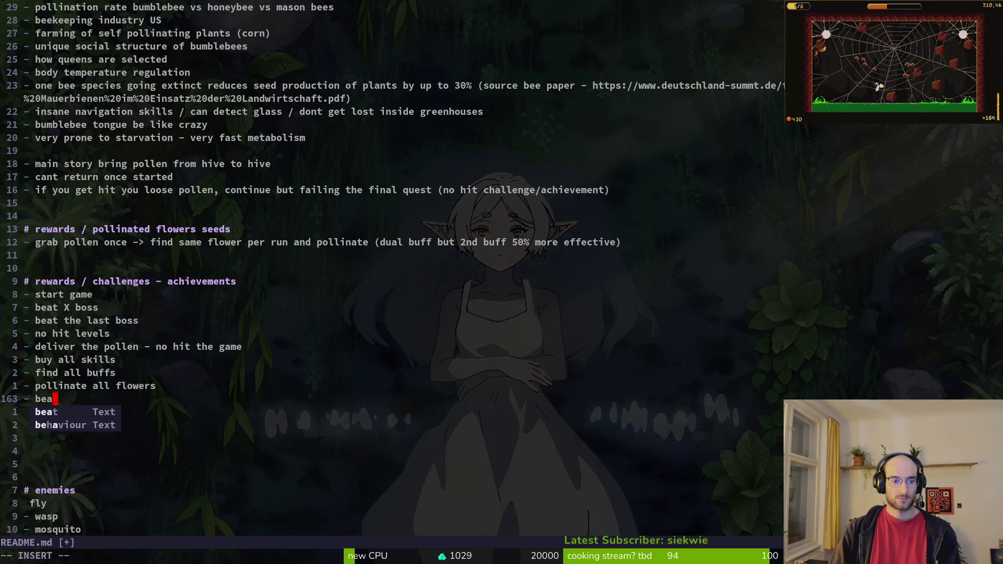
pyautogui.write('game without p')
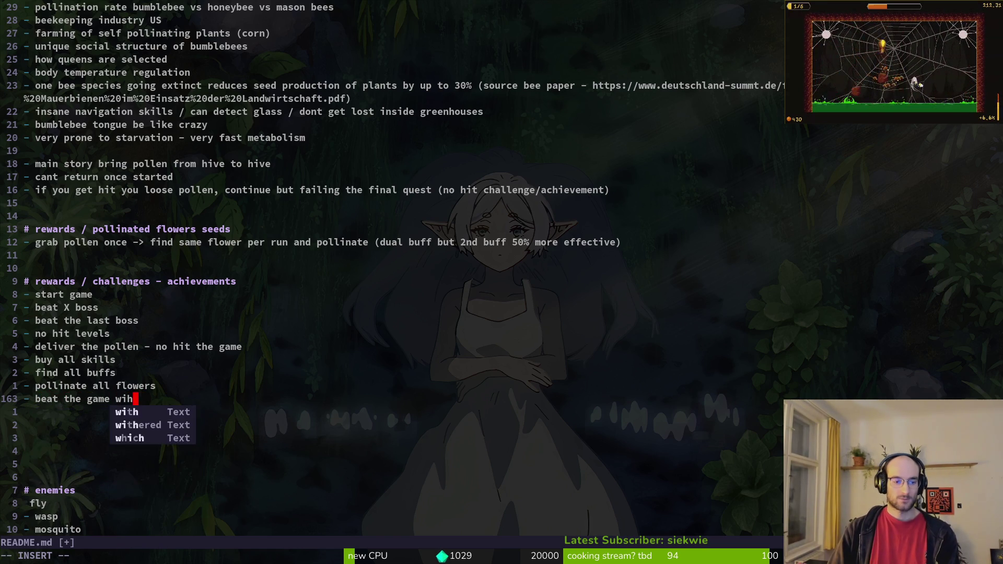
pyautogui.write('ollinating fl')
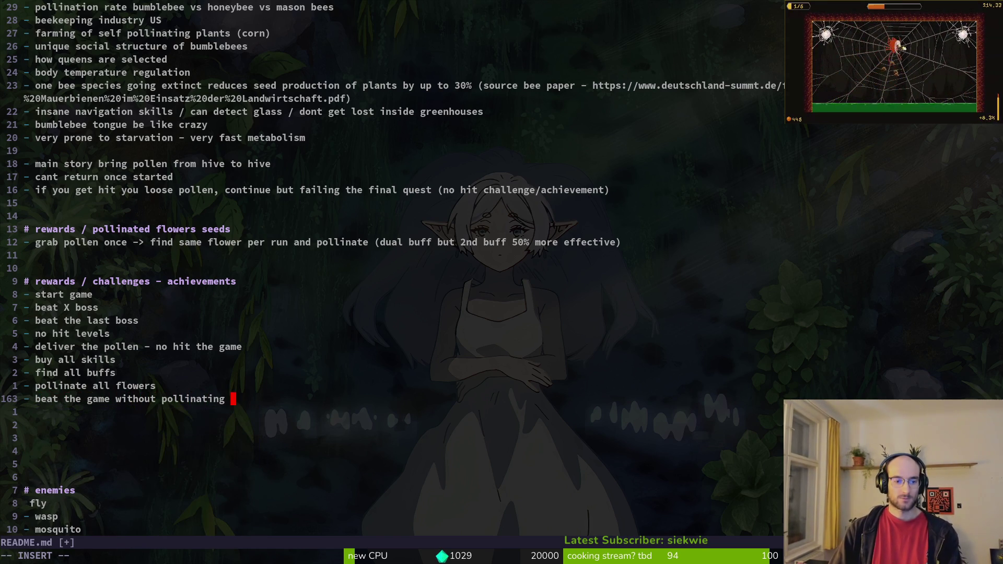
pyautogui.press('Return')
pyautogui.press('Return')
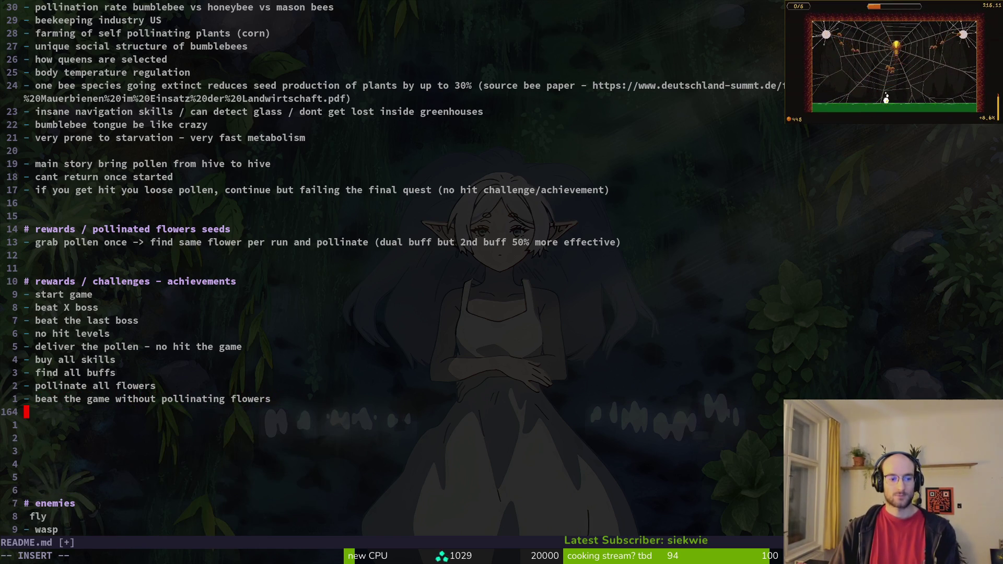
# Add '- deal 10k damage in one run' and start another list item
pyautogui.write('-')
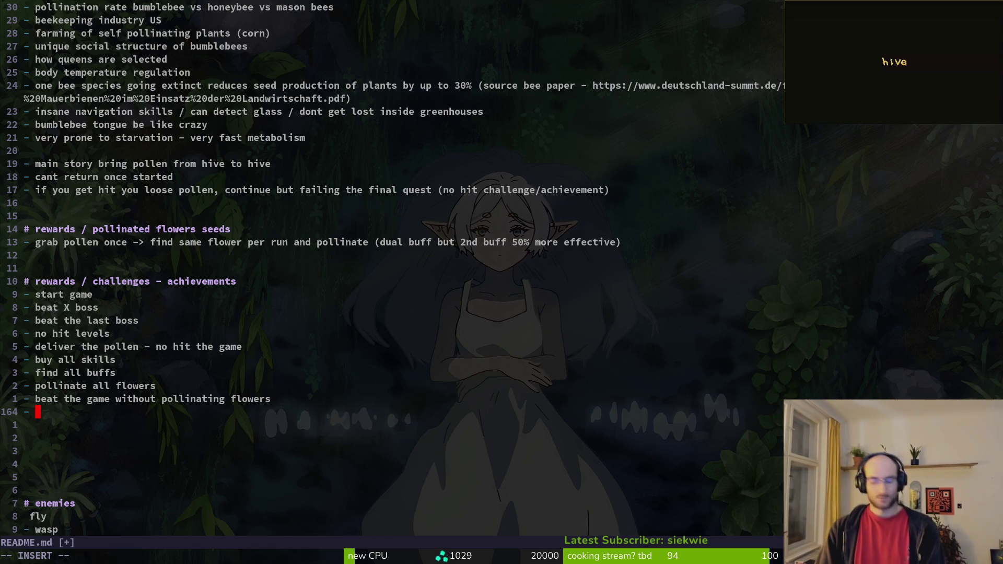
pyautogui.write('d')
pyautogui.press('BackSpace')
pyautogui.write('deal ')
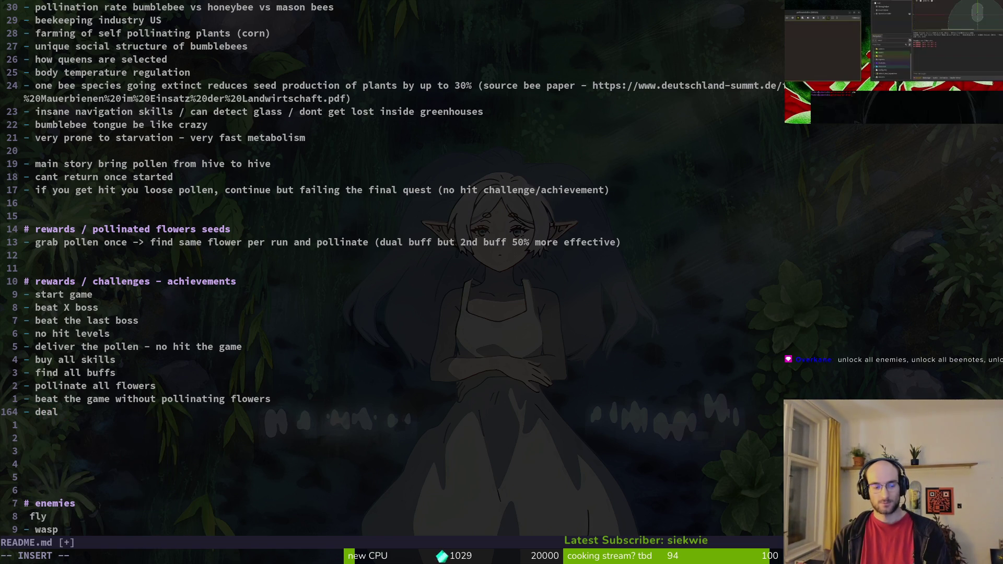
pyautogui.write('100')
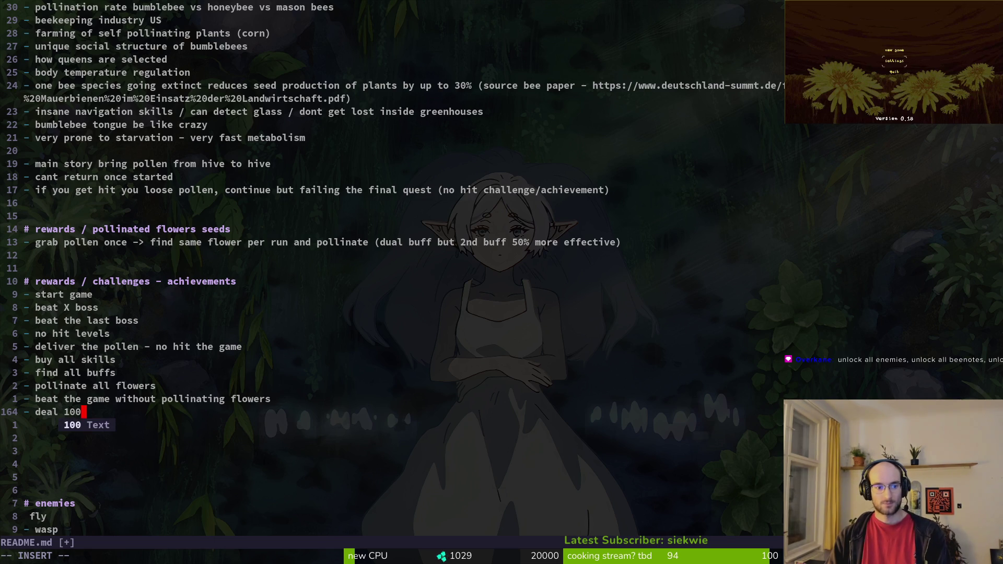
pyautogui.press('BackSpace')
pyautogui.write('0')
pyautogui.press('BackSpace')
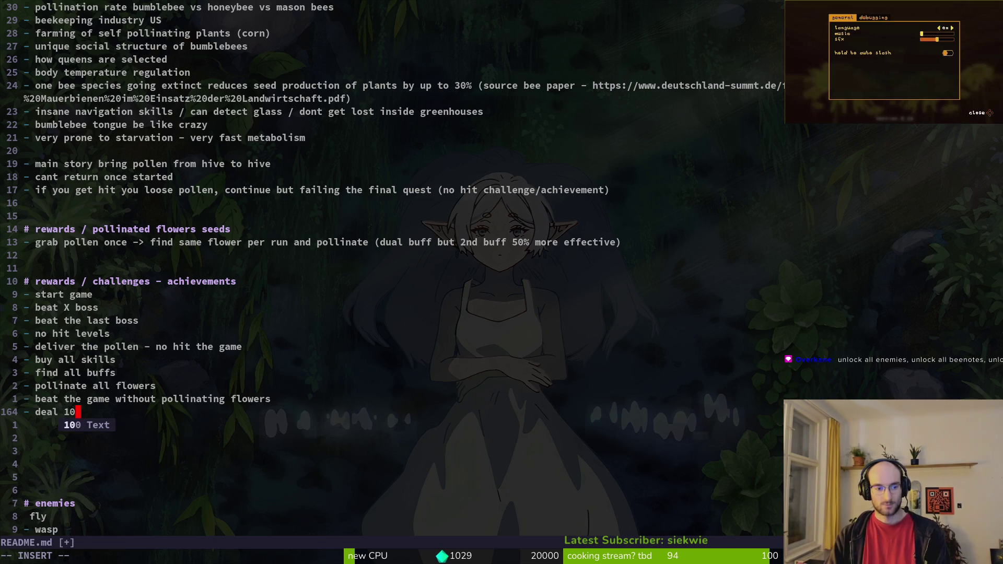
pyautogui.press('BackSpace')
pyautogui.write('k dama')
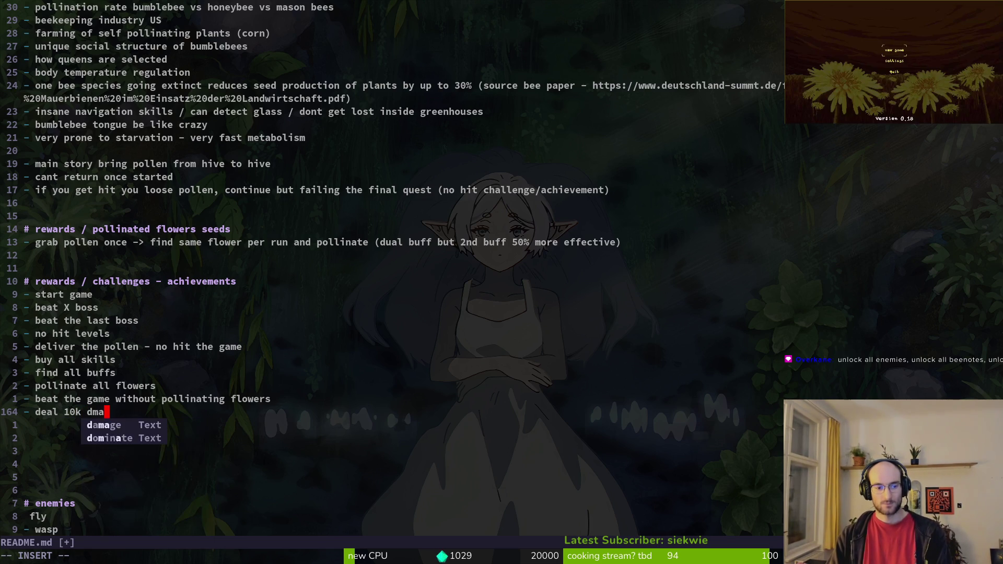
pyautogui.write('ge in one run')
pyautogui.press('Return')
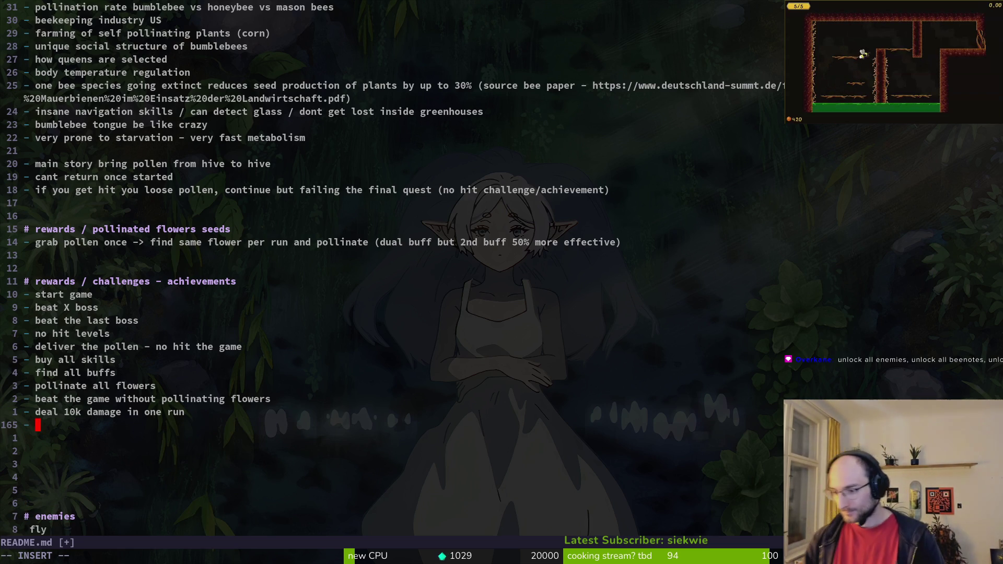
# Begin a new entry, rewording 'unlock all' to 'kill every enemy' and trimming it to 'kill'
pyautogui.write('unlock all')
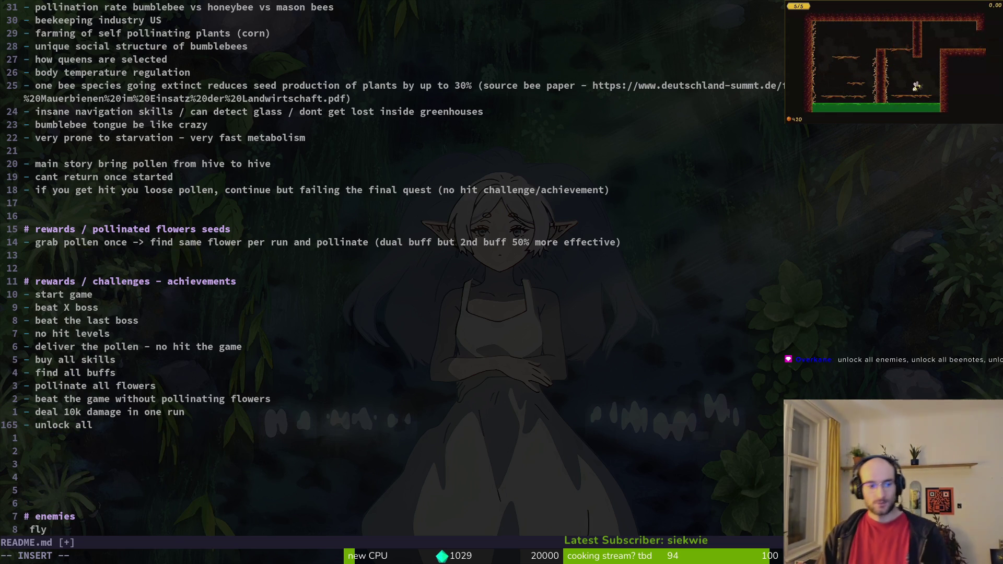
pyautogui.press('BackSpace')
pyautogui.press('BackSpace')
pyautogui.press('BackSpace')
pyautogui.write('kill every en')
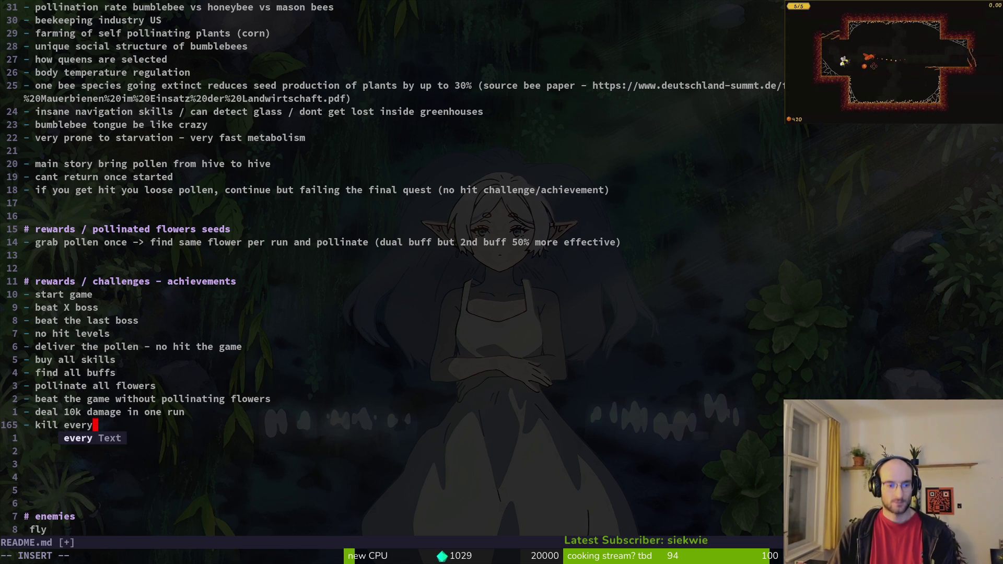
pyautogui.write('emy')
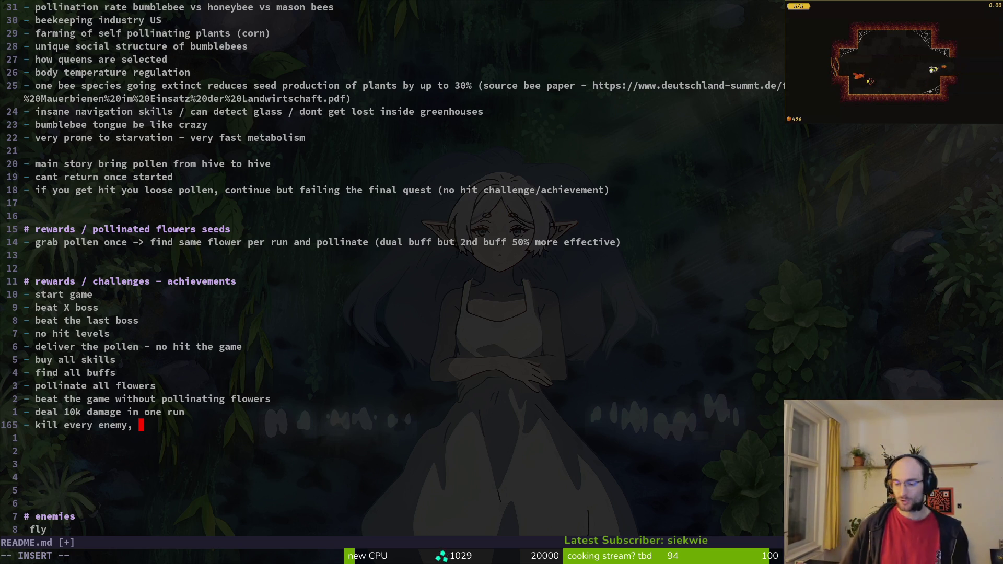
pyautogui.press('BackSpace')
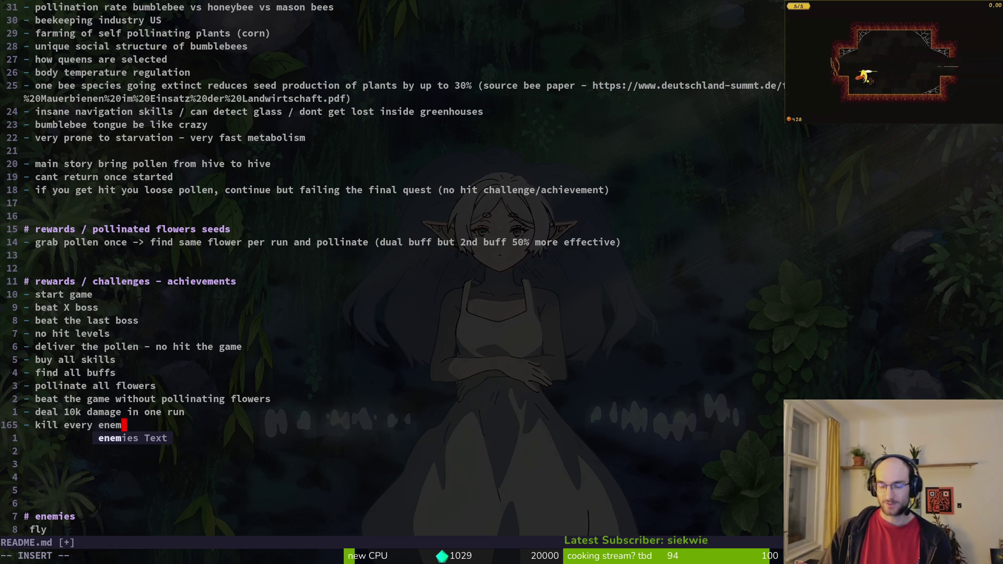
pyautogui.press('BackSpace')
pyautogui.press('BackSpace')
pyautogui.press('BackSpace')
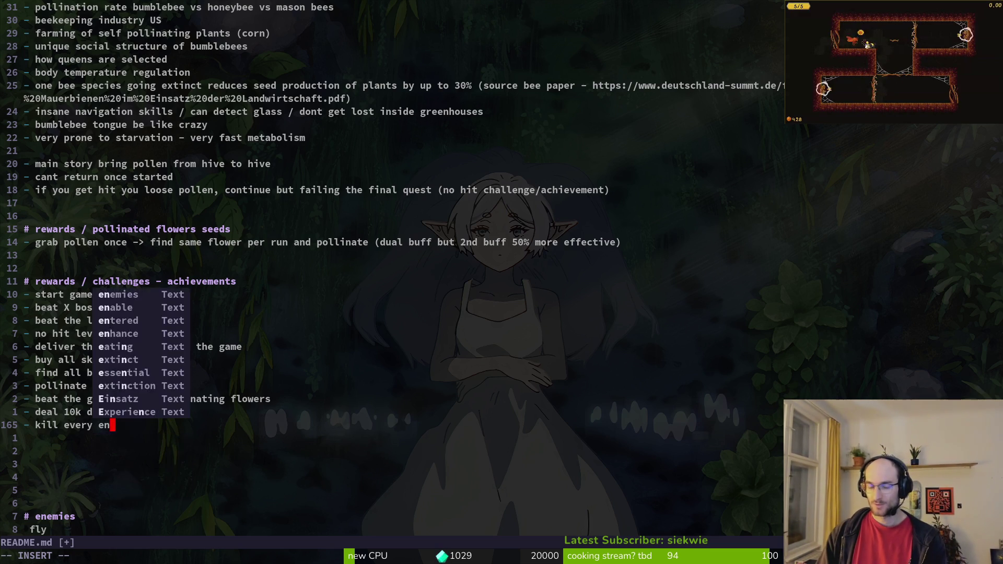
pyautogui.press('Escape')
# Delete the 'no hit levels' line and save README.md
pyautogui.press('k')
pyautogui.press('k')
pyautogui.press('k')
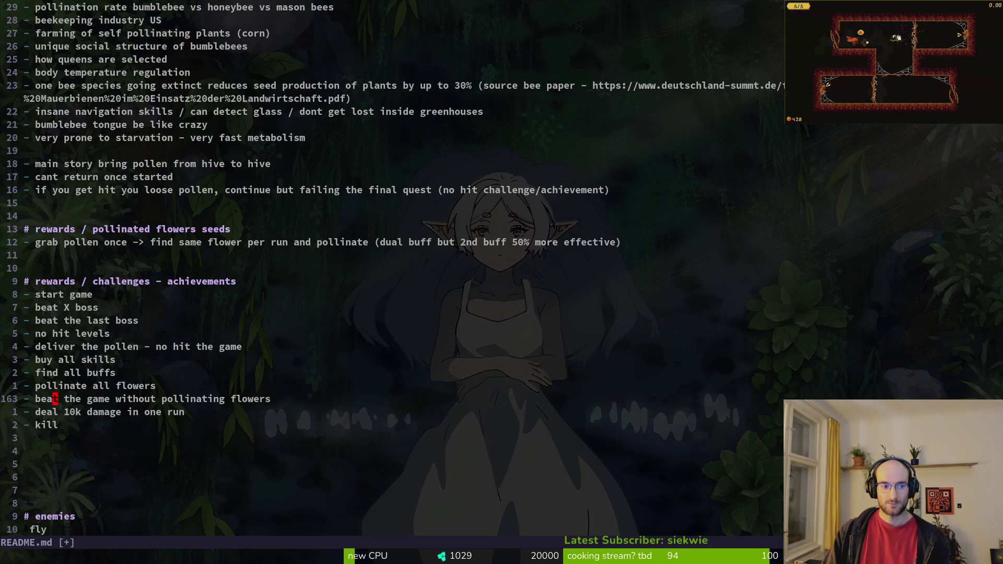
pyautogui.press('d')
pyautogui.press('d')
pyautogui.hotkey('ctrl', 's')
# Replace 'kill' with 'find all bee notes' and add 'unlock all enemies'
pyautogui.press('j')
pyautogui.press('j')
pyautogui.press('j')
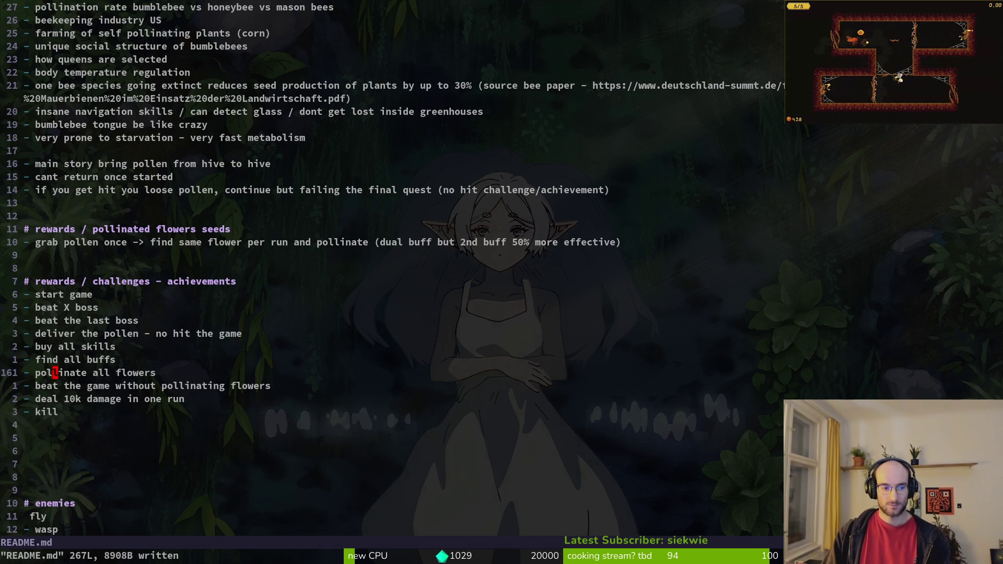
pyautogui.write('ciwu')
pyautogui.press('BackSpace')
pyautogui.write('find all bee notes')
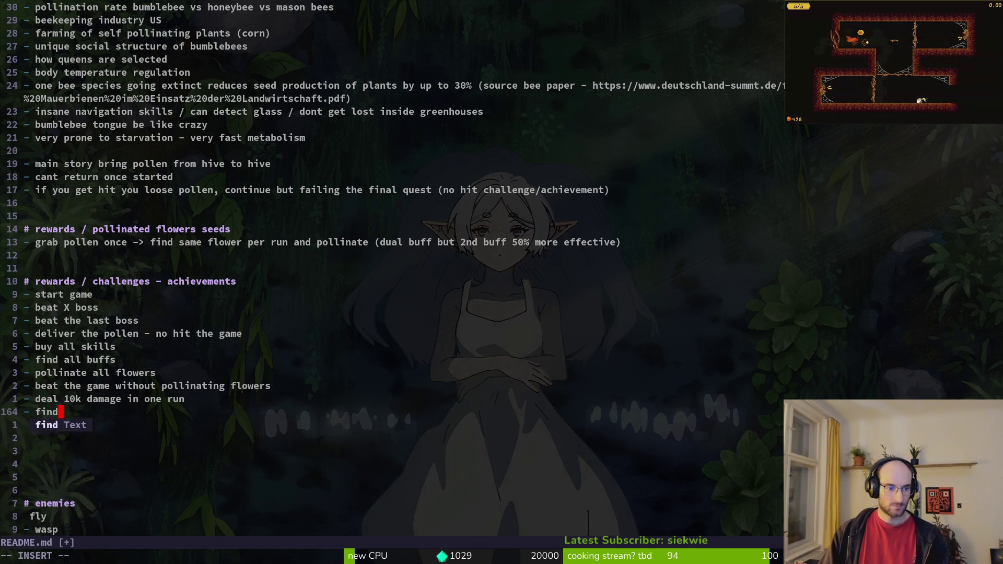
pyautogui.press('Return')
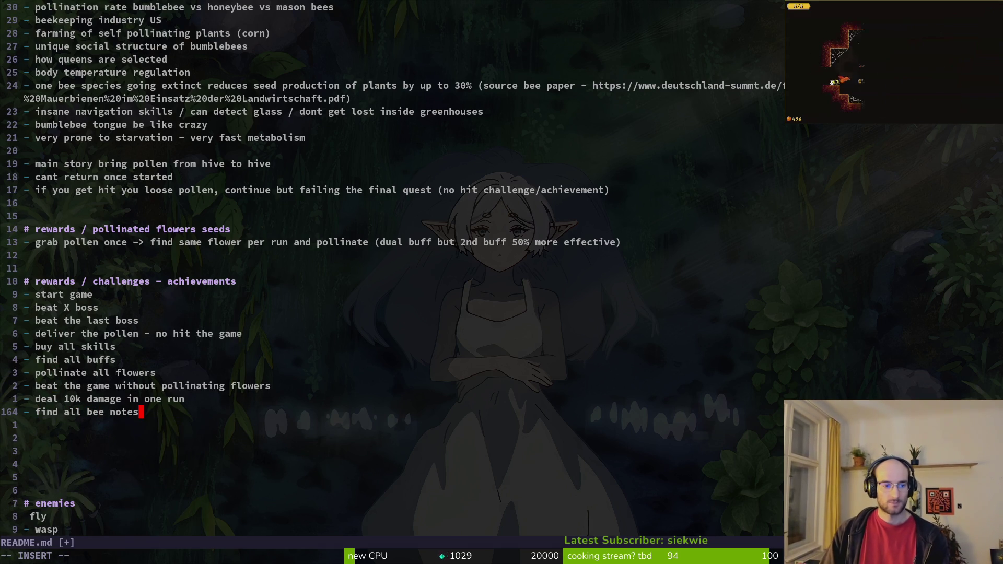
pyautogui.write('- find all')
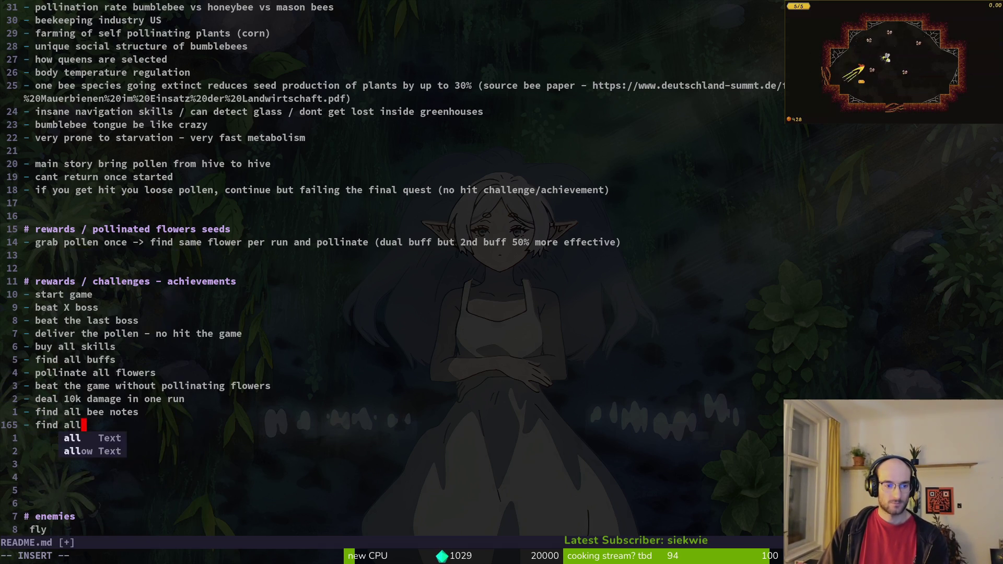
pyautogui.press('BackSpace')
pyautogui.press('BackSpace')
pyautogui.press('BackSpace')
pyautogui.press('BackSpace')
pyautogui.press('BackSpace')
pyautogui.press('BackSpace')
pyautogui.write('unlock all enemies')
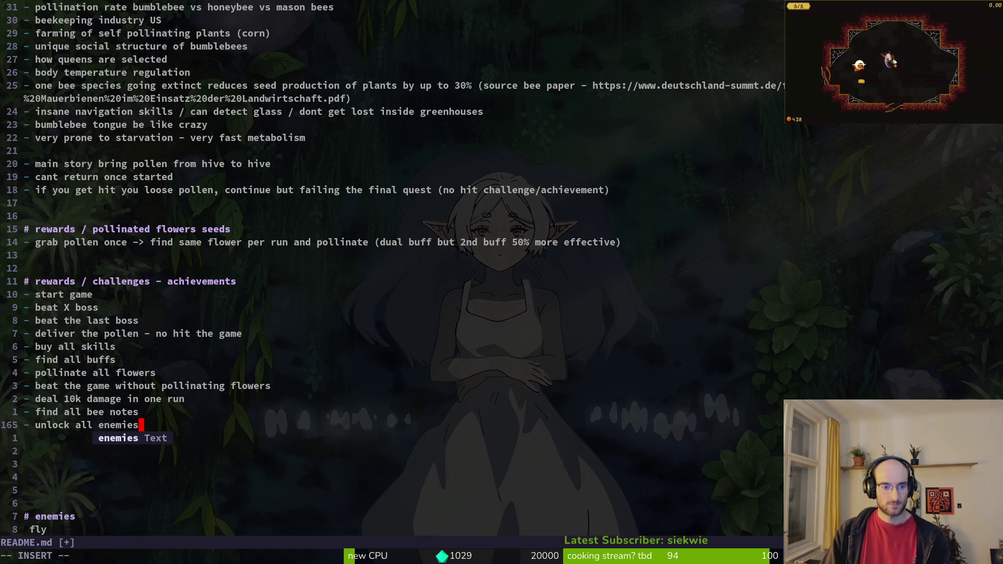
# Add 'unlock all skins' and '100% the game', then save README.md
pyautogui.press('Return')
pyautogui.write('- unl')
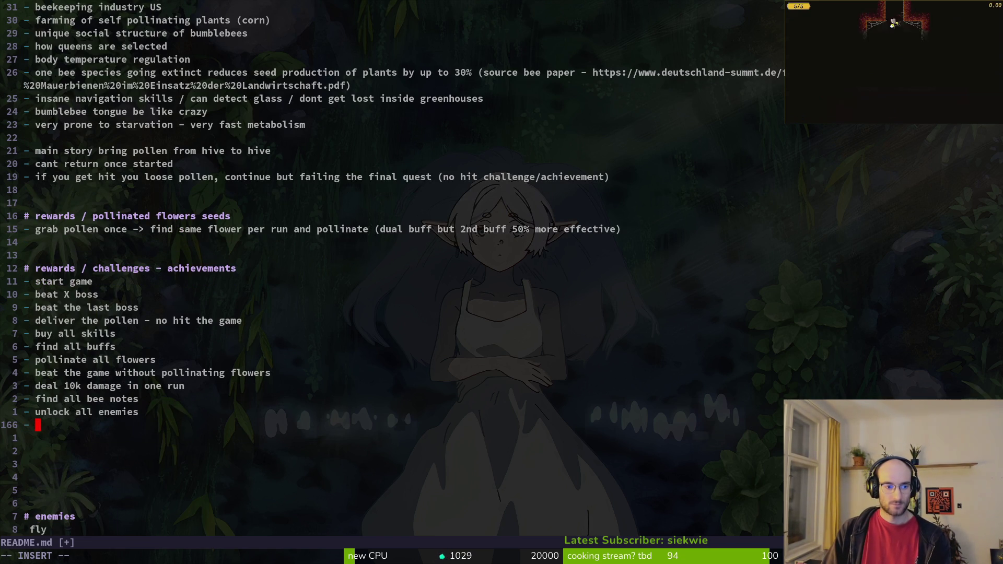
pyautogui.write('ock all skins')
pyautogui.press('Return')
pyautogui.press('Return')
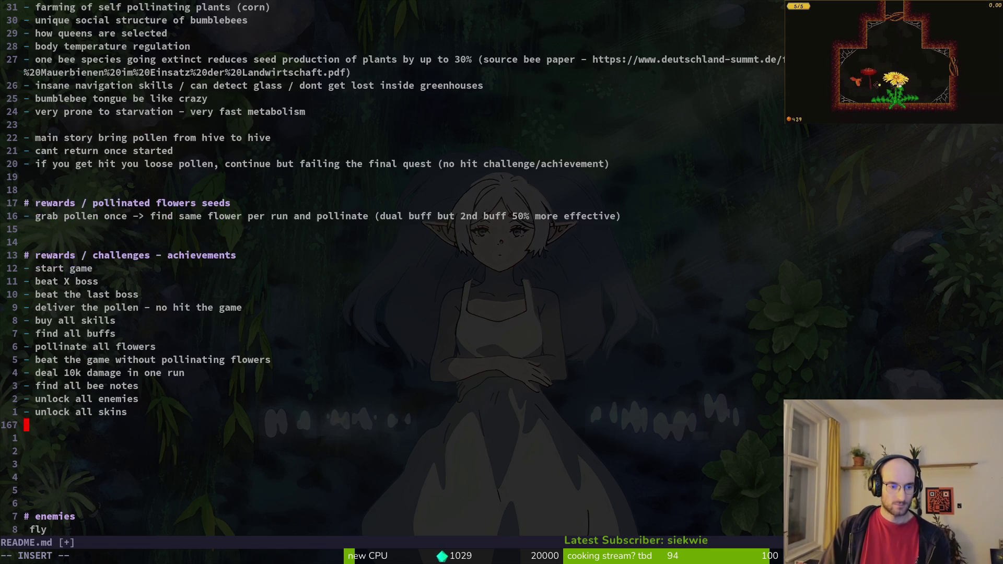
pyautogui.press('BackSpace')
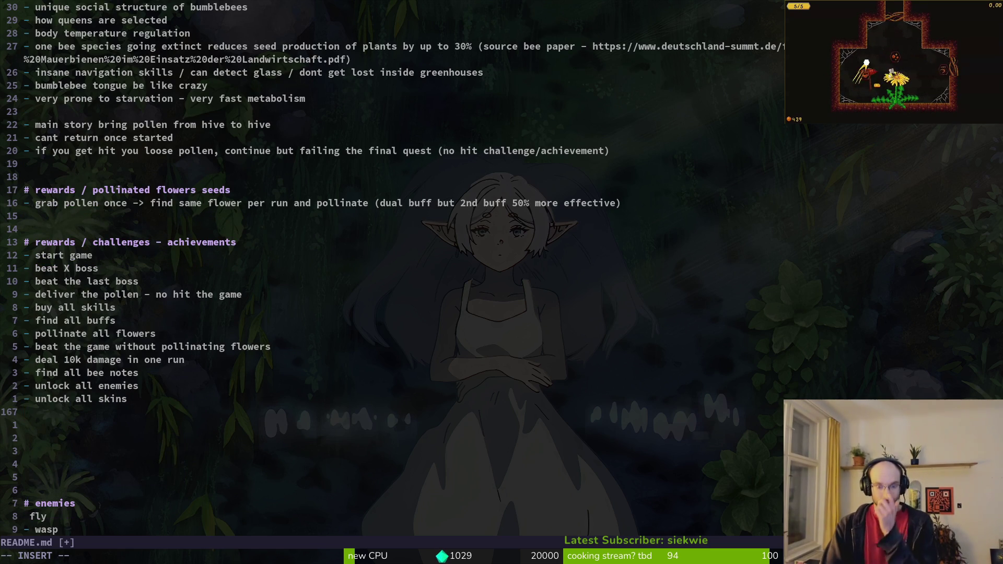
pyautogui.write('- 100%')
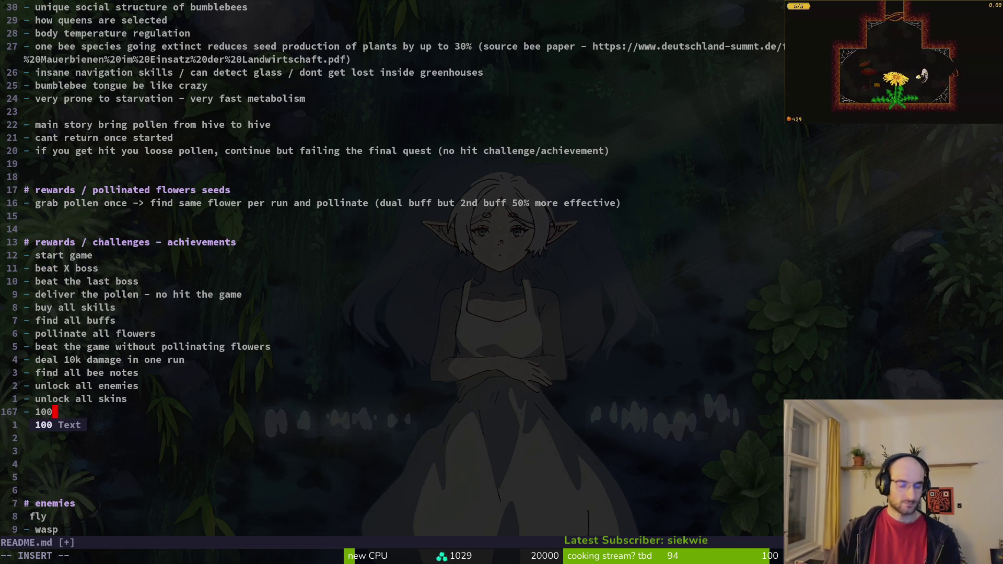
pyautogui.write(' gam')
pyautogui.press('BackSpace')
pyautogui.press('BackSpace')
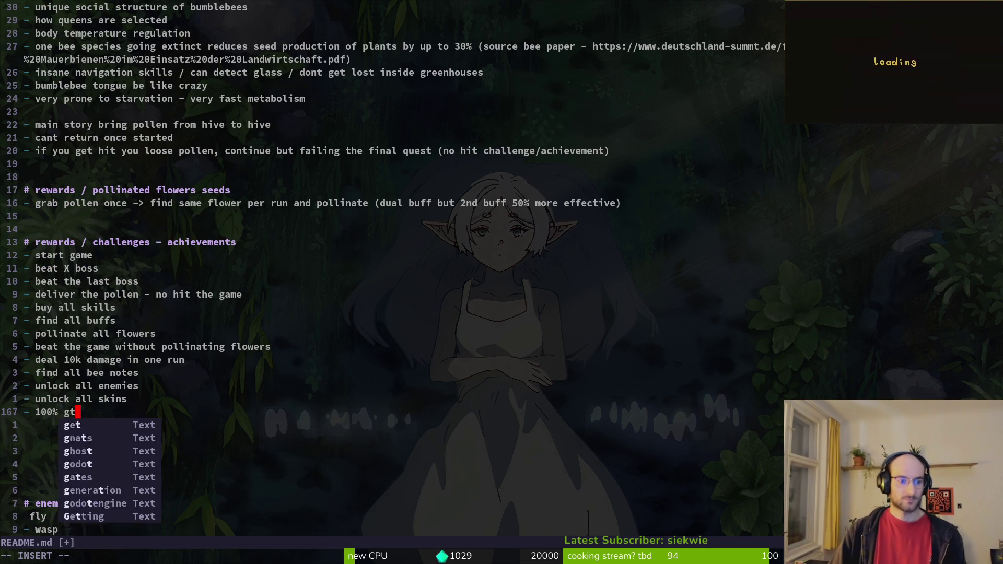
pyautogui.press('BackSpace')
pyautogui.write('the game')
pyautogui.press('Escape')
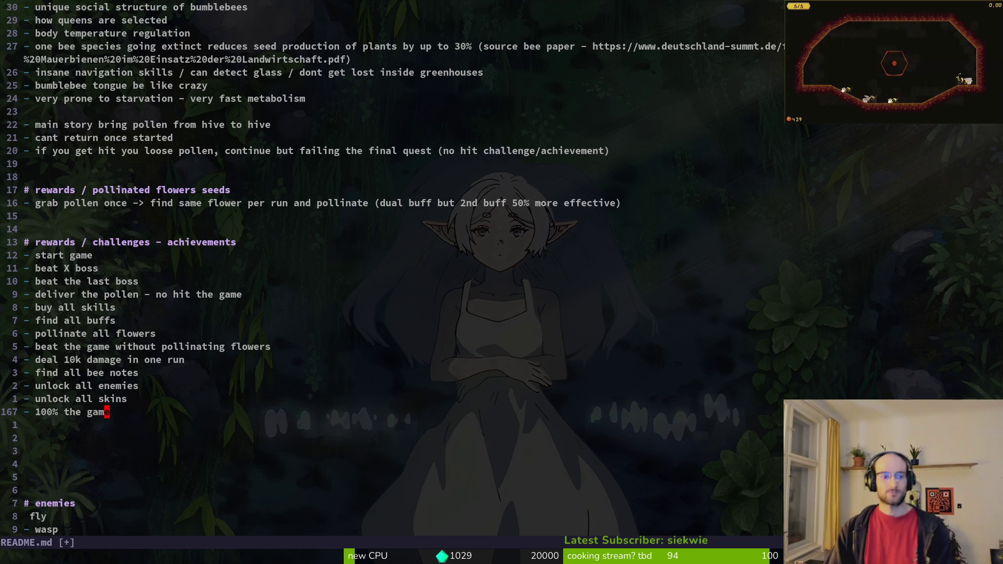
pyautogui.write(':w')
pyautogui.press('Return')
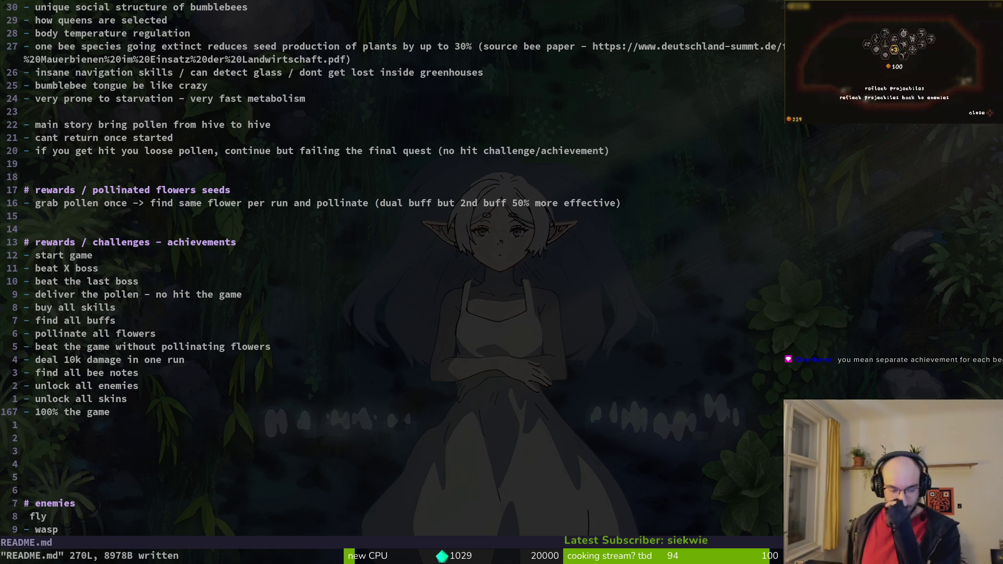
# Select the entries from 'find all bee notes' through '100% the game' to review them
pyautogui.moveTo(142, 372); pyautogui.dragTo(30, 373)
pyautogui.click(160, 389)
pyautogui.moveTo(159, 389); pyautogui.dragTo(33, 387)
pyautogui.moveTo(131, 400); pyautogui.dragTo(43, 402)
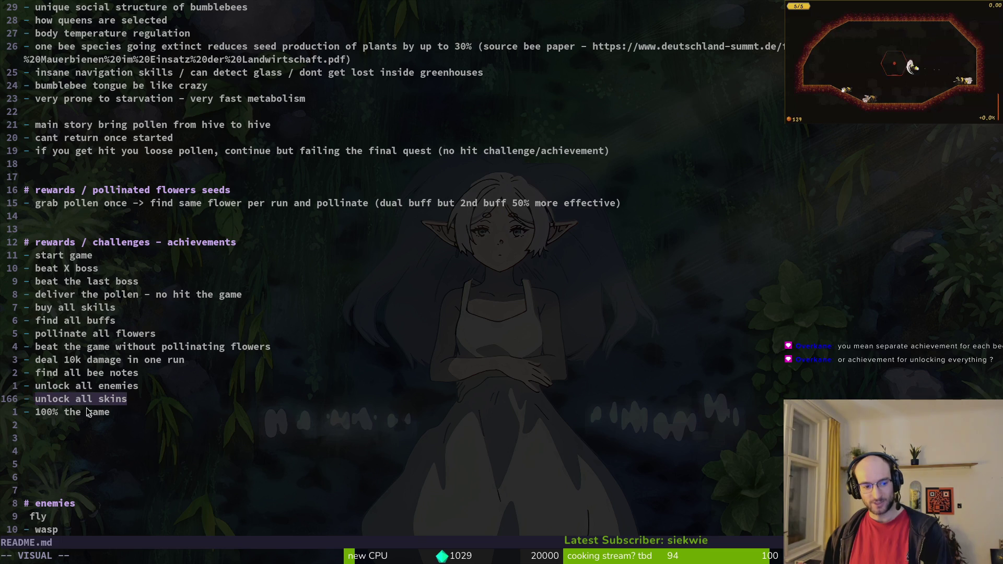
pyautogui.click(138, 402)
pyautogui.moveTo(127, 400); pyautogui.dragTo(27, 373)
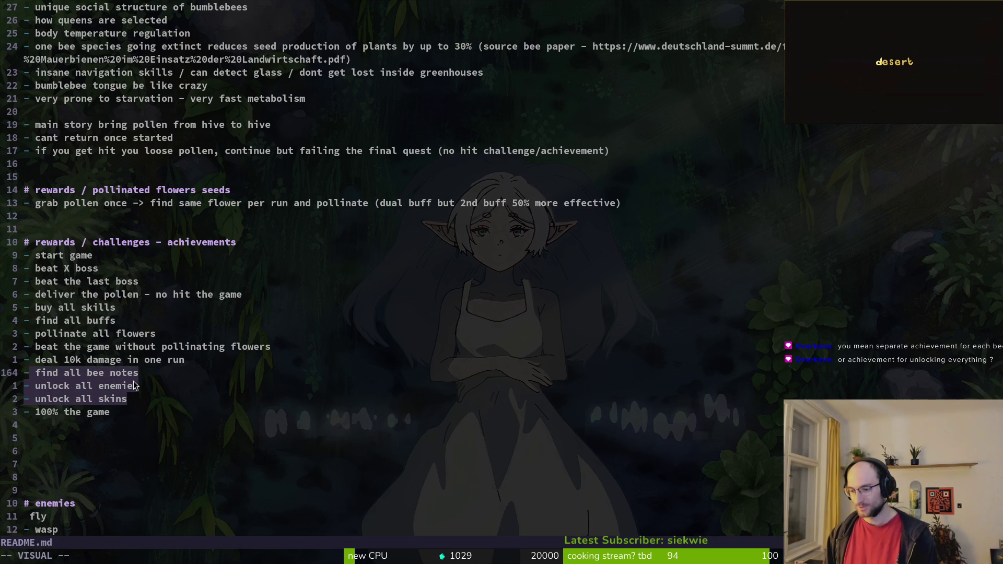
pyautogui.moveTo(105, 421); pyautogui.dragTo(27, 428)
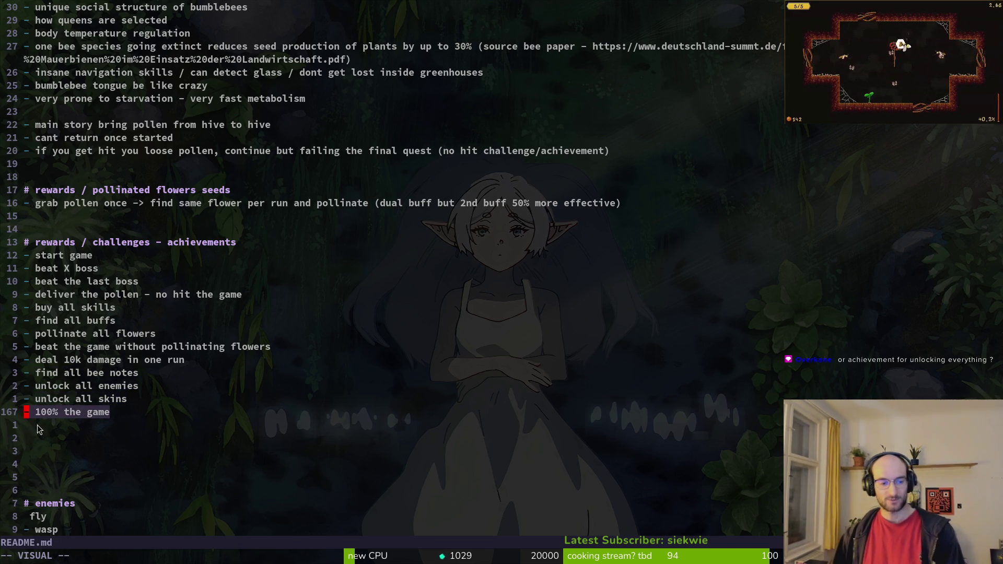
pyautogui.moveTo(119, 412)
pyautogui.mouseDown()
pyautogui.moveTo(31, 385)
pyautogui.moveTo(27, 373)
pyautogui.moveTo(94, 386)
pyautogui.moveTo(47, 361)
pyautogui.moveTo(41, 377)
pyautogui.mouseUp()
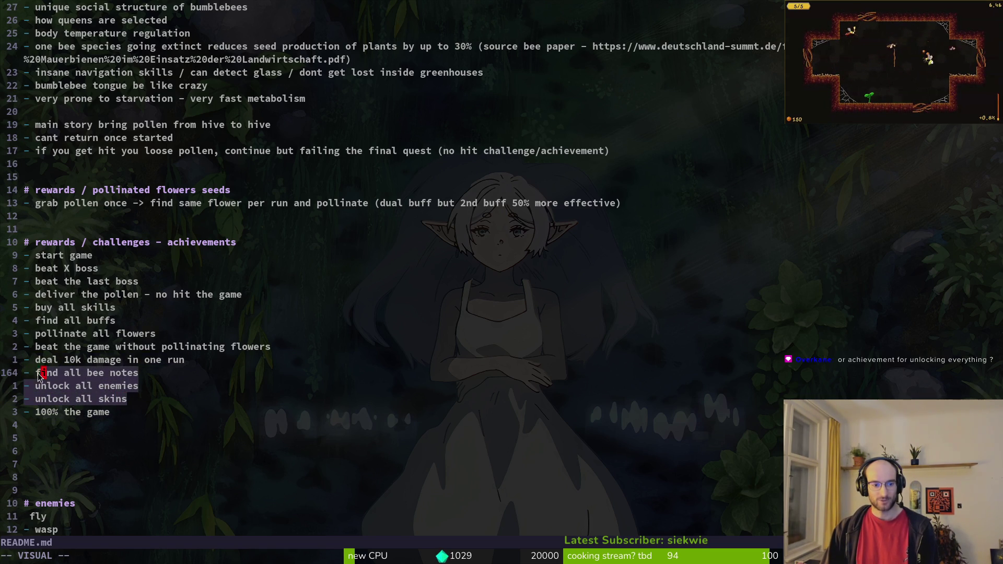
pyautogui.moveTo(123, 416); pyautogui.dragTo(27, 399)
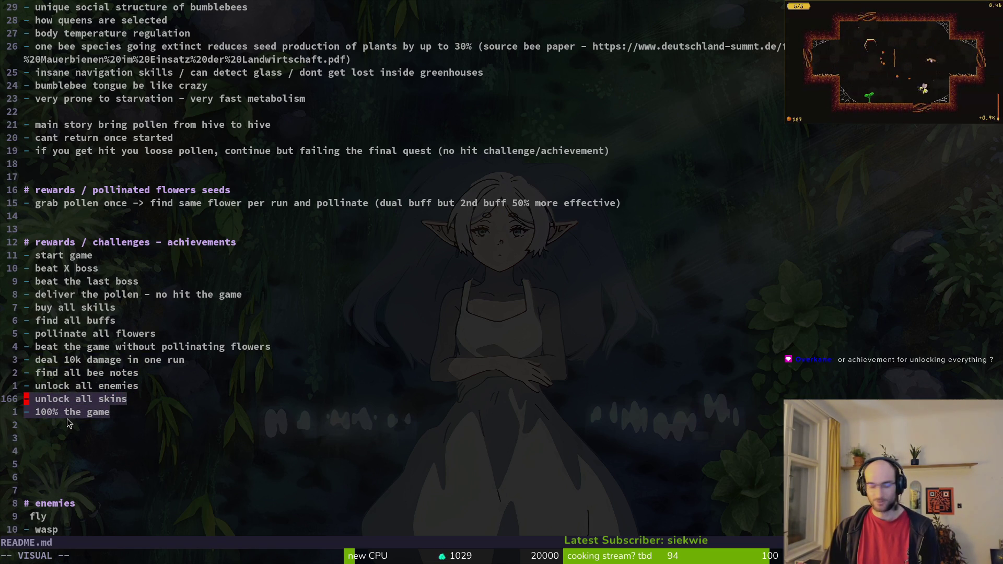
pyautogui.moveTo(105, 413); pyautogui.dragTo(56, 416)
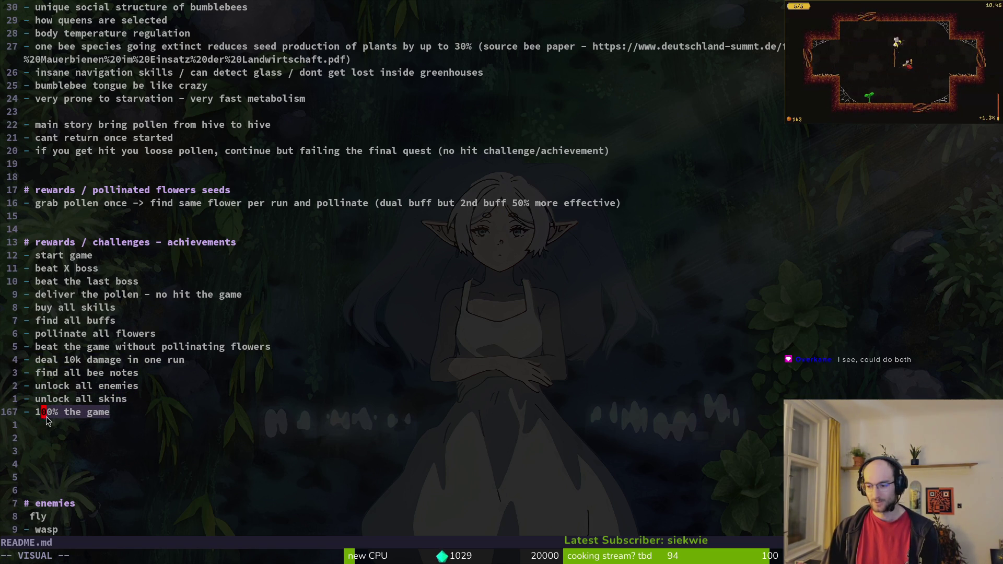
pyautogui.click(122, 418)
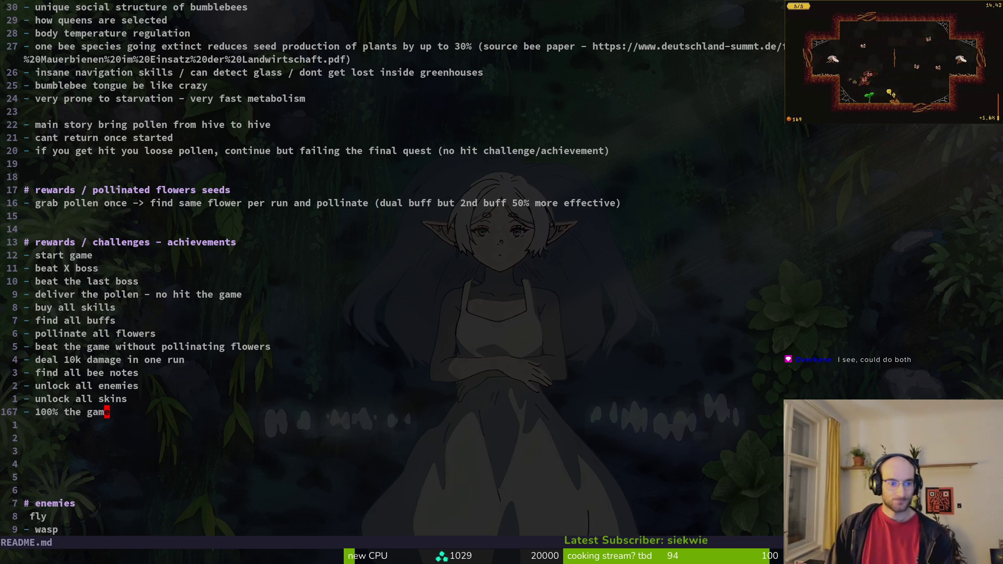
# Save, delete the extra blank lines above '# enemies', and save again
pyautogui.write(':w')
pyautogui.press('Return')
pyautogui.scroll(-1, 392, 272)
pyautogui.press('j')
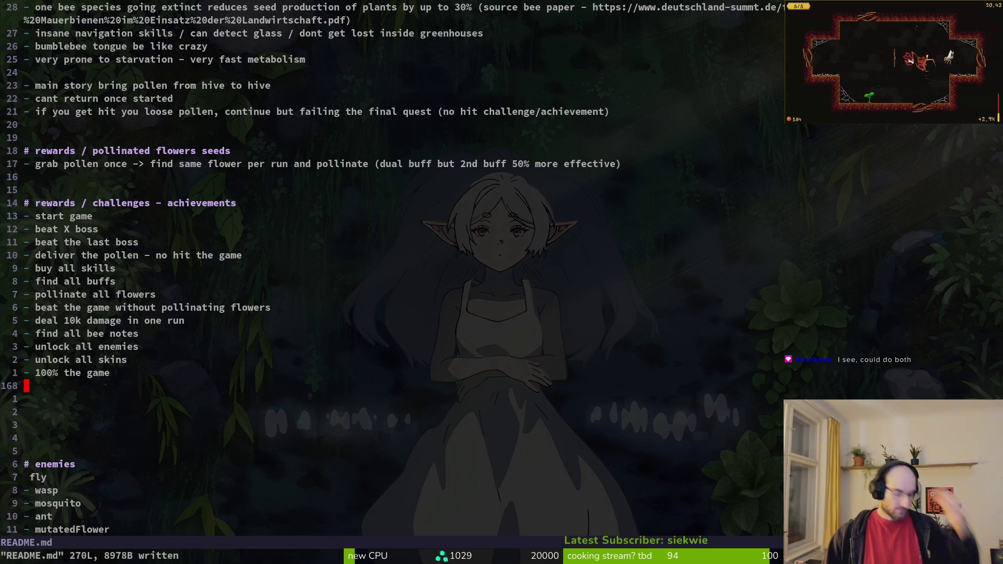
pyautogui.hotkey('shift', 'o')
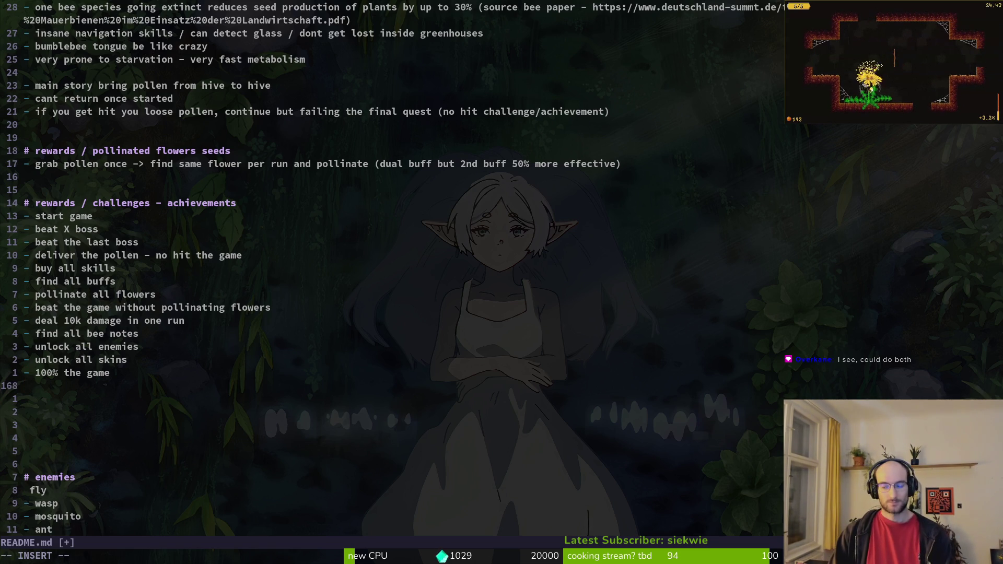
pyautogui.press('Escape')
pyautogui.press('d')
pyautogui.press('d')
pyautogui.press('d')
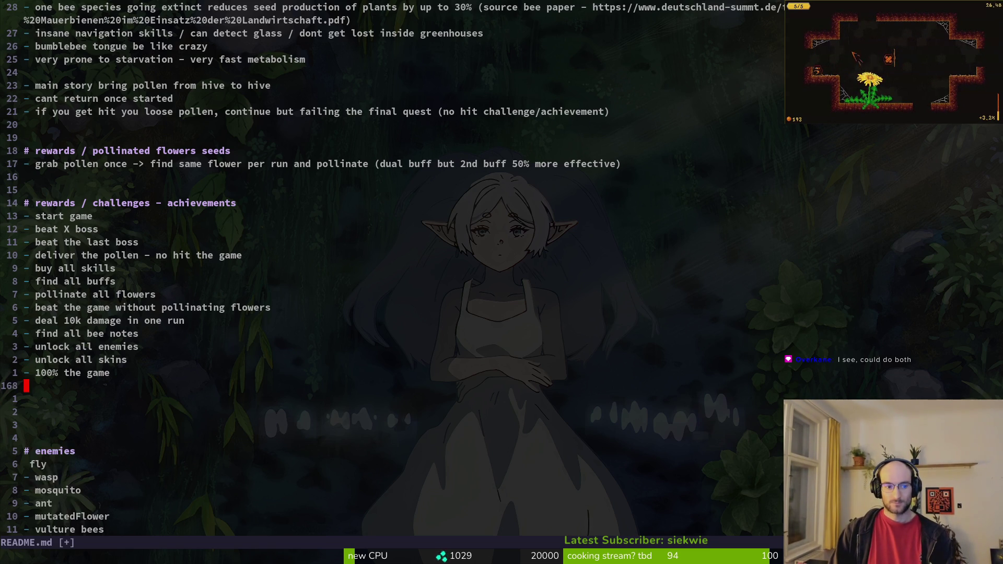
pyautogui.write(':w')
pyautogui.press('Return')
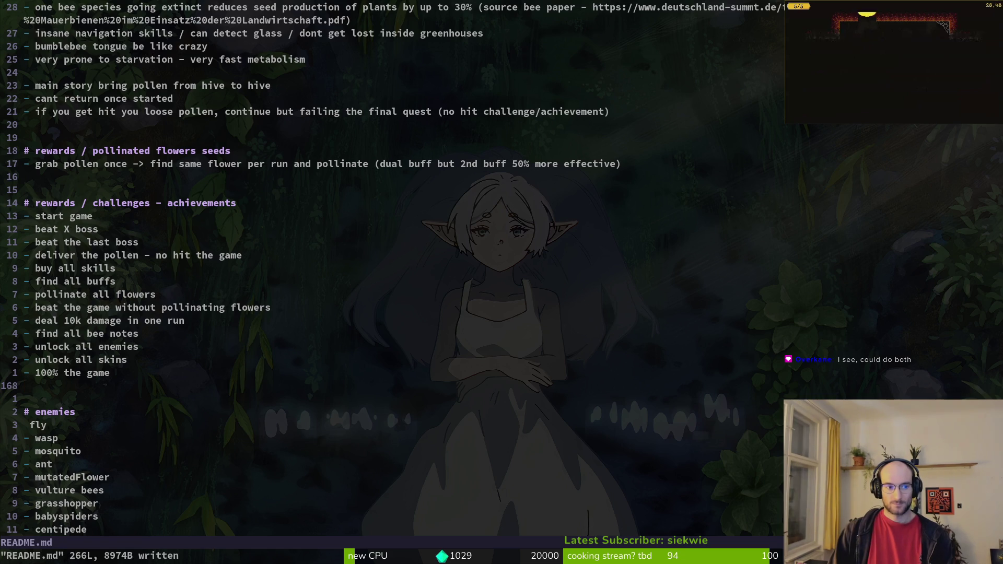
# Save and quit README.md, then check the repository status in tig
pyautogui.write(':wq')
pyautogui.press('Return')
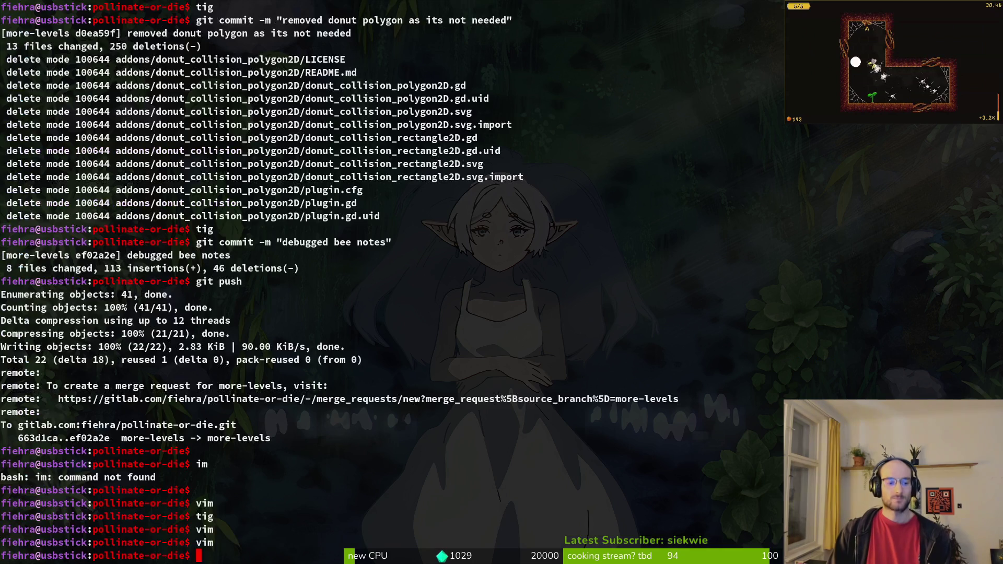
pyautogui.write('tig')
pyautogui.press('Return')
pyautogui.press('s')
pyautogui.press('q')
pyautogui.press('q')
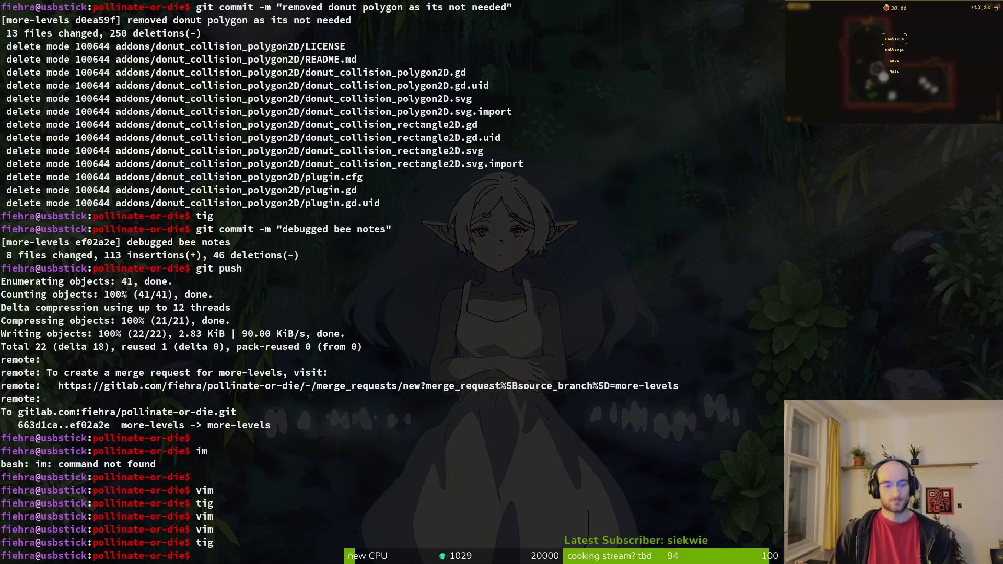
# Glance at Godot, then relaunch Neovim at the project root with its file finder
pyautogui.hotkey('alt', 'Tab')
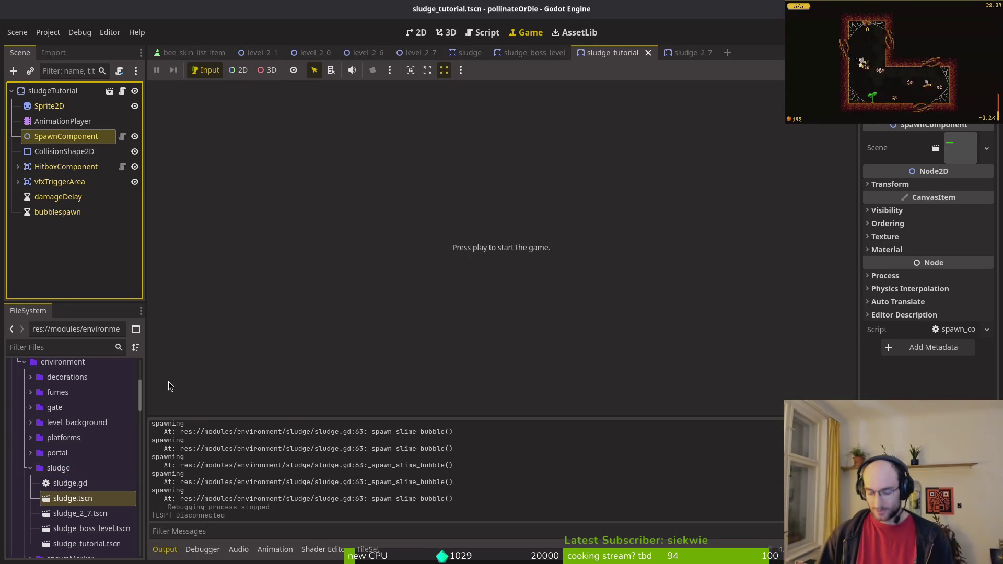
pyautogui.hotkey('alt', 'Tab')
pyautogui.press('space')
# Open buff.manager.gd with the file finder and scroll down through it
pyautogui.press('f')
pyautogui.press('f')
pyautogui.write('buffmnaa')
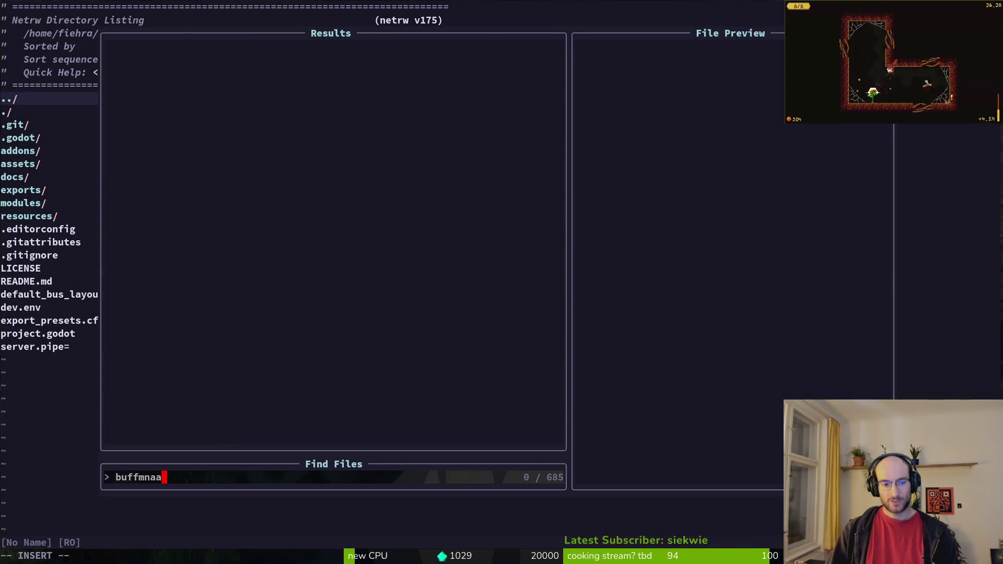
pyautogui.press('BackSpace')
pyautogui.press('Return')
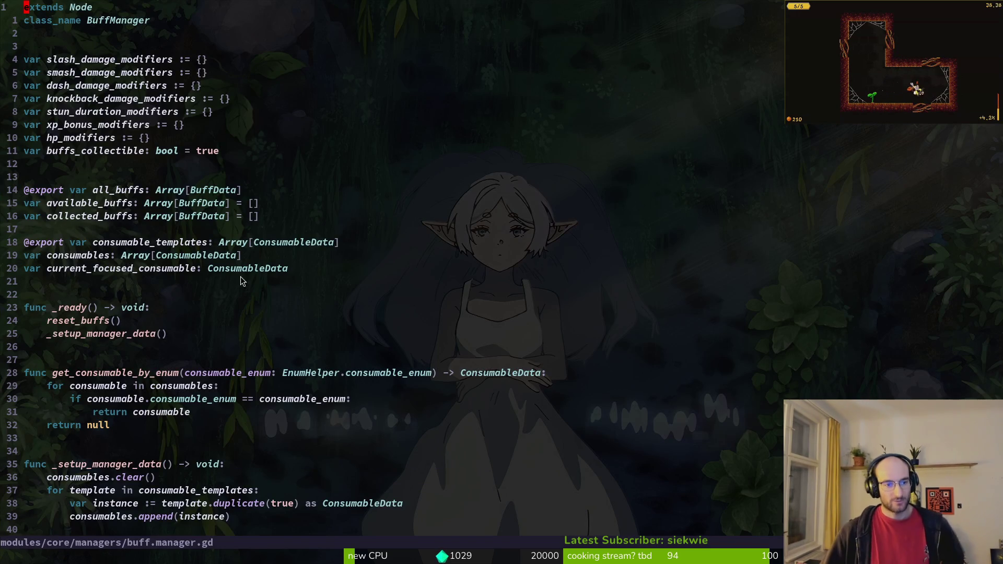
pyautogui.scroll(-4, 240, 281)
pyautogui.scroll(-2, 131, 366)
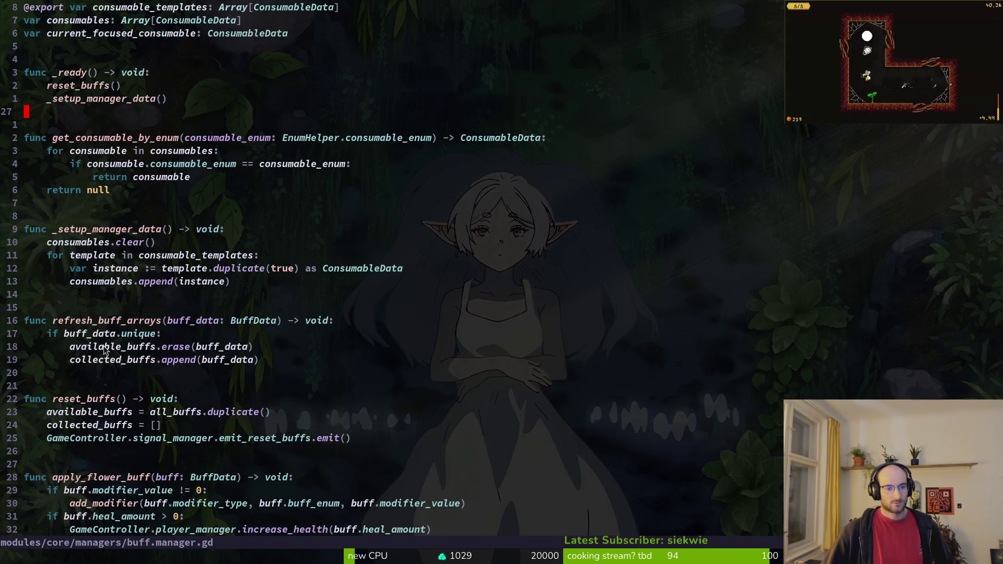
pyautogui.scroll(-2, 100, 434)
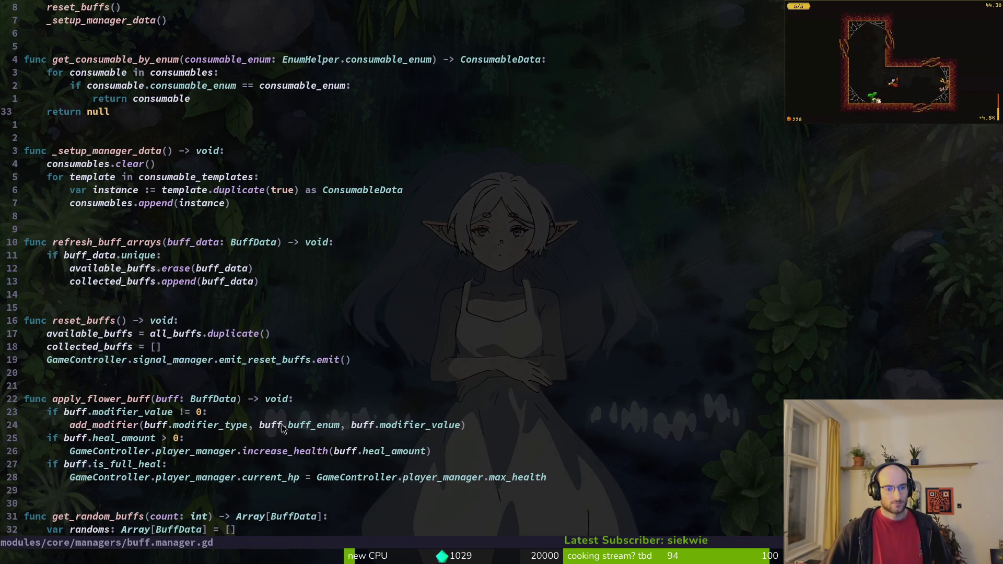
# Search the whole project for modifier_type from the add_modifier call
pyautogui.moveTo(447, 424); pyautogui.dragTo(28, 428)
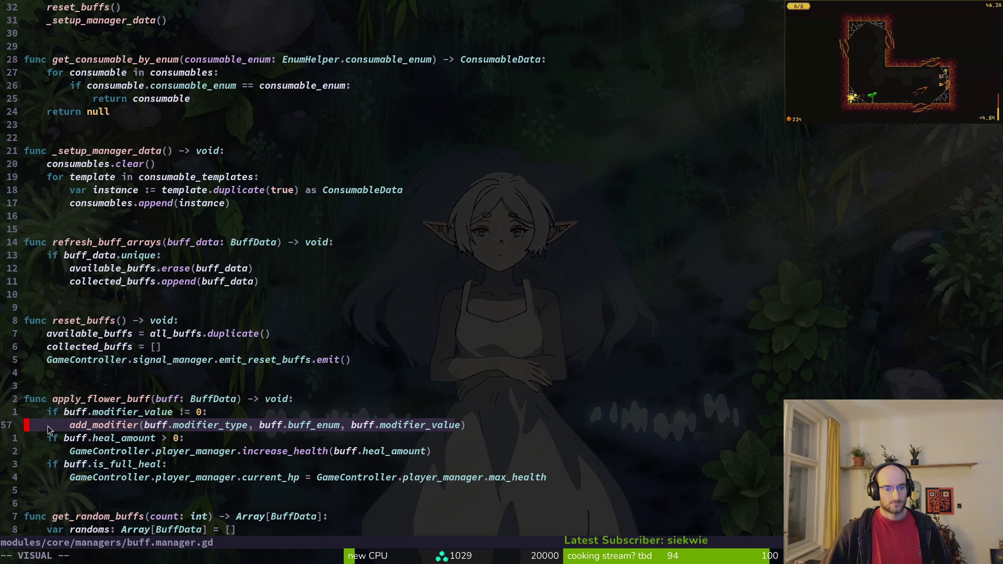
pyautogui.moveTo(153, 426)
pyautogui.mouseDown()
pyautogui.moveTo(260, 427)
pyautogui.moveTo(248, 428)
pyautogui.mouseUp()
pyautogui.click(219, 427)
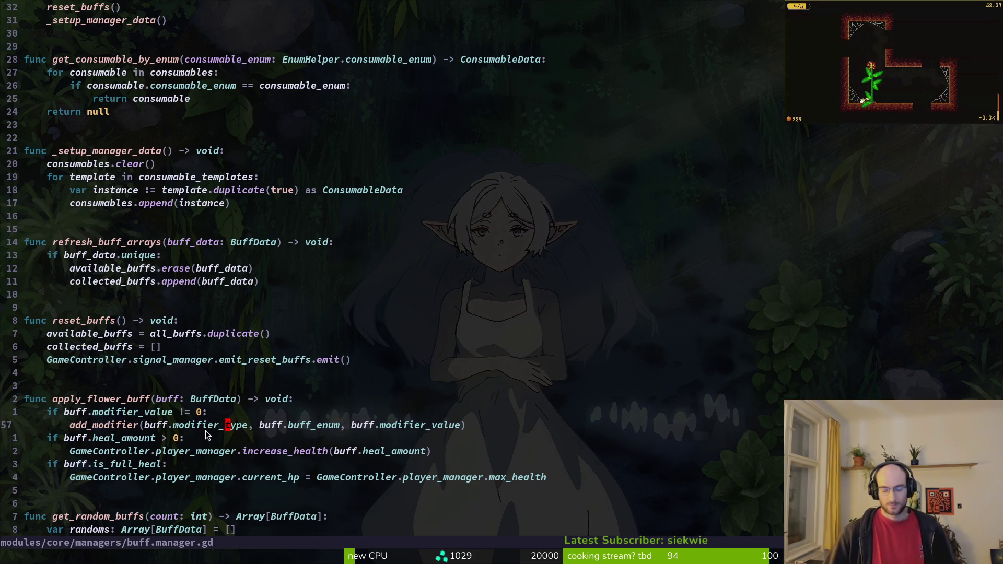
pyautogui.press('space')
pyautogui.press('p')
pyautogui.press('s')
pyautogui.press('Return')
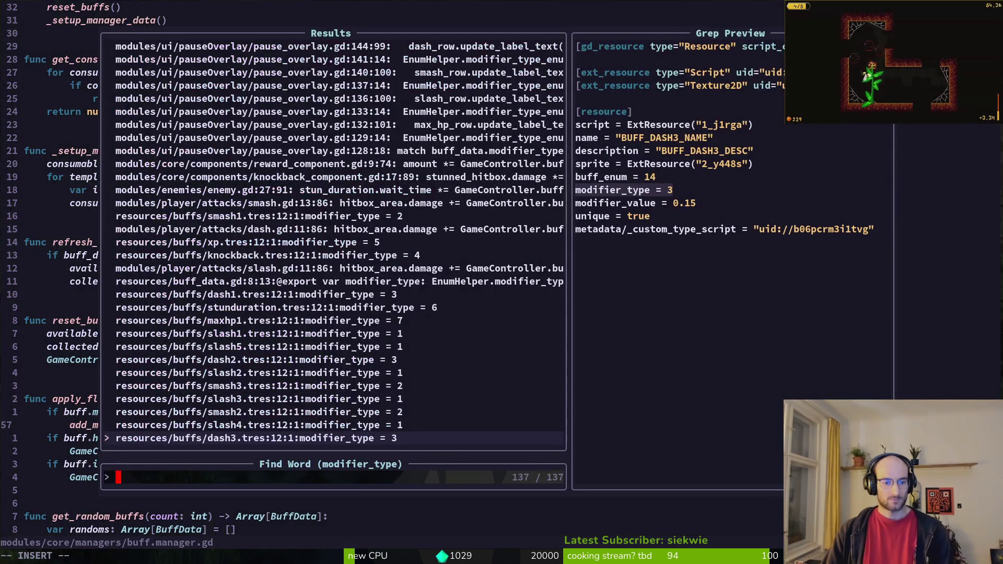
pyautogui.press('Escape')
# Open enum.helper.gd and page through its enum definitions to the skill enum
pyautogui.press('space')
pyautogui.write('pfenum')
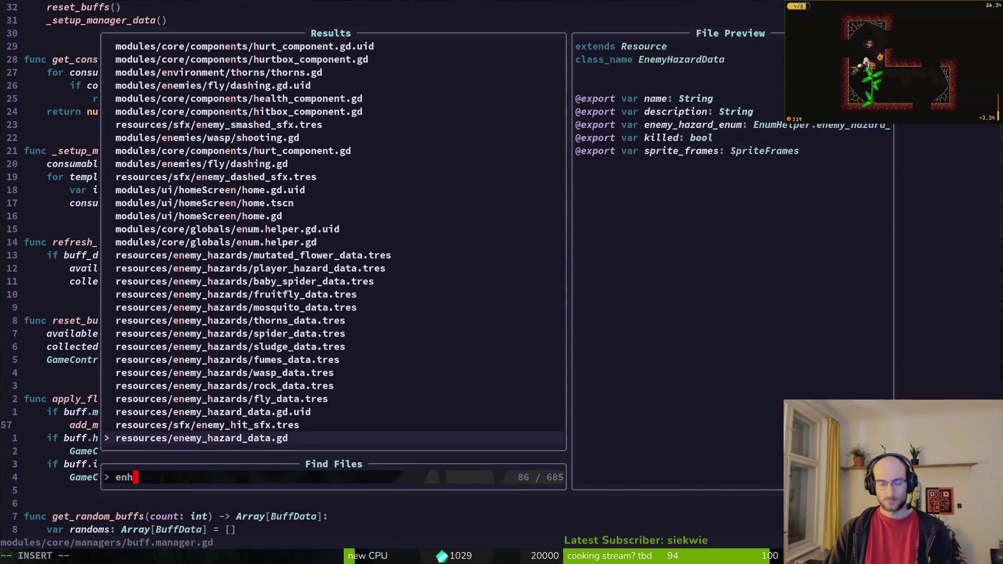
pyautogui.press('Return')
pyautogui.hotkey('ctrl', 'd')
pyautogui.hotkey('ctrl', 'd')
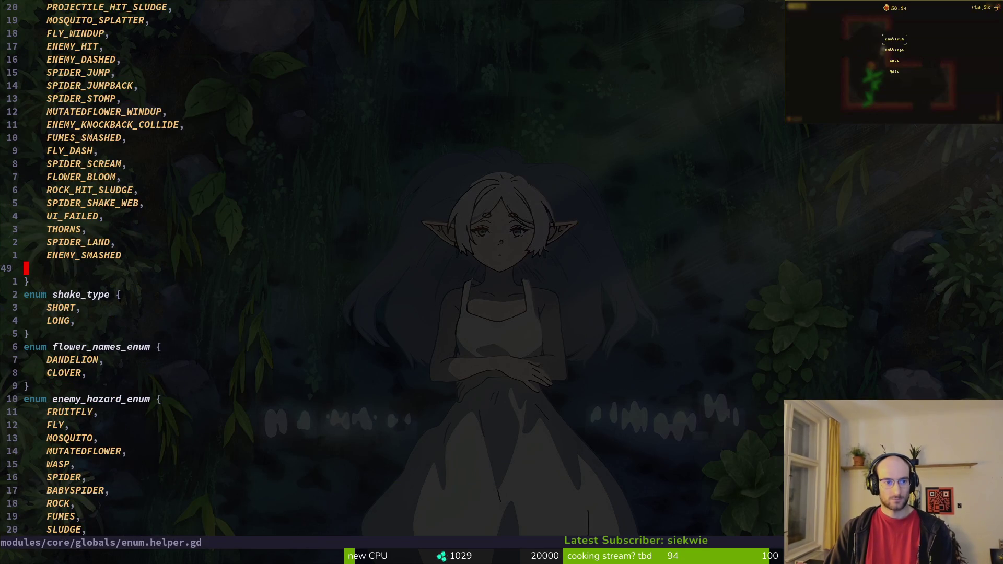
pyautogui.hotkey('ctrl', 'd')
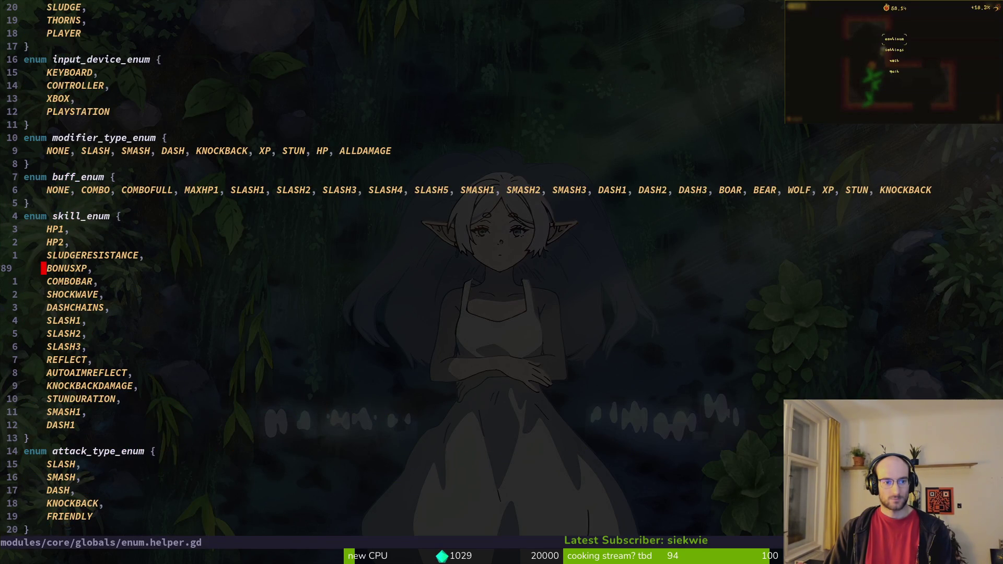
pyautogui.hotkey('ctrl', 'd')
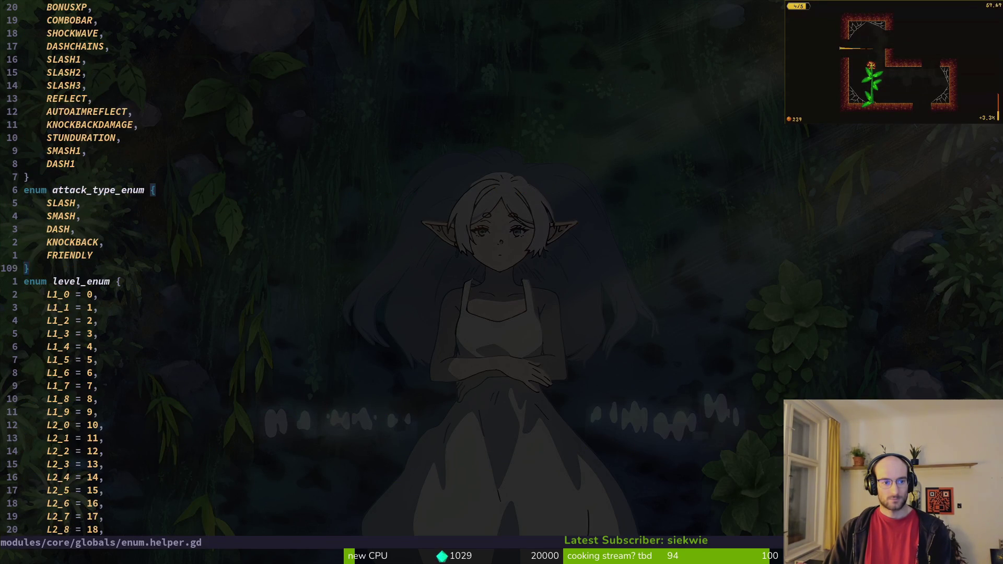
pyautogui.hotkey('ctrl', 'u')
# Select the modifier_type_enum block to its closing brace
pyautogui.press('k')
pyautogui.press('k')
pyautogui.press('k')
pyautogui.press('k')
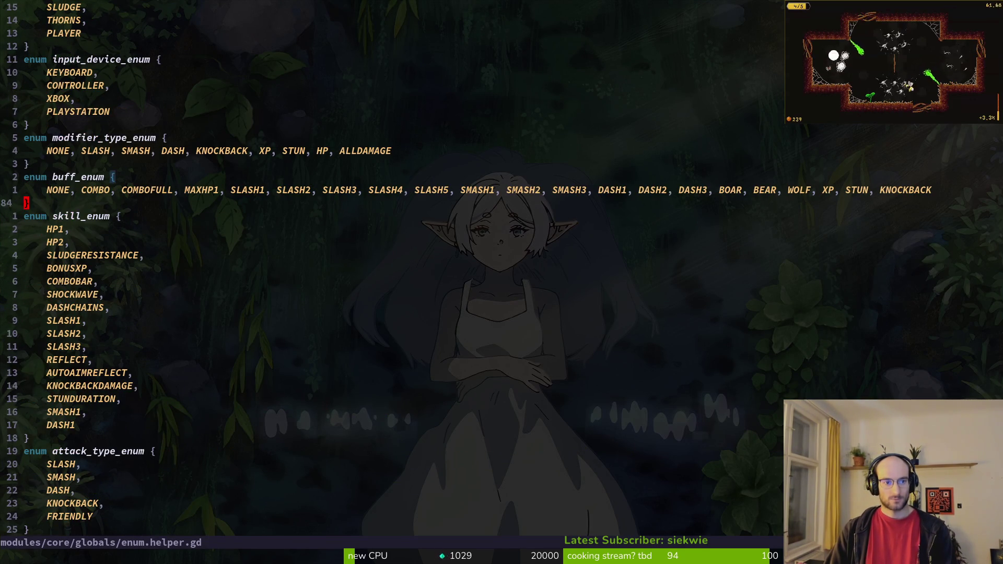
pyautogui.press('y')
pyautogui.press('y')
pyautogui.press('k')
pyautogui.hotkey('shift', 'v')
pyautogui.press('j')
pyautogui.press('j')
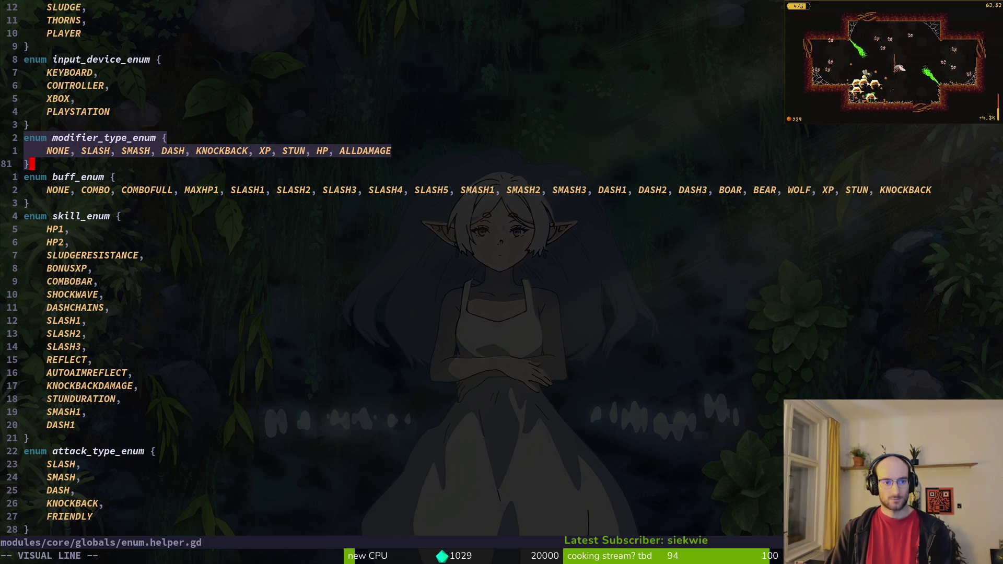
pyautogui.press('Escape')
# Grep the project for buff_enum and open the buff.manager.gd match at line 169
pyautogui.press('j')
pyautogui.press('w')
pyautogui.press('v')
pyautogui.press('i')
pyautogui.press('w')
pyautogui.press('space')
pyautogui.press('f')
pyautogui.press('w')
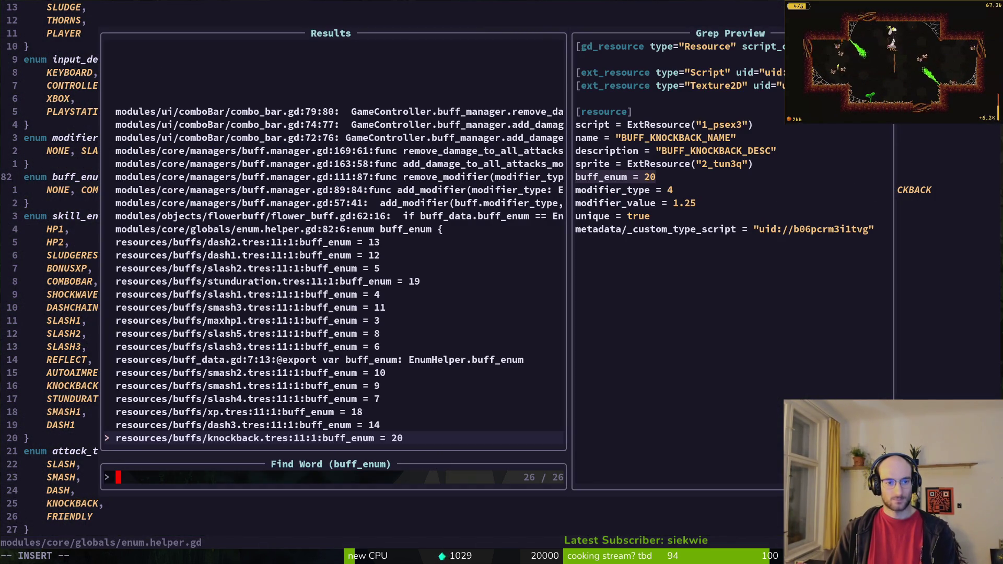
pyautogui.press('Up')
pyautogui.press('Up')
pyautogui.press('Up')
pyautogui.press('Down')
pyautogui.press('Down')
pyautogui.press('Down')
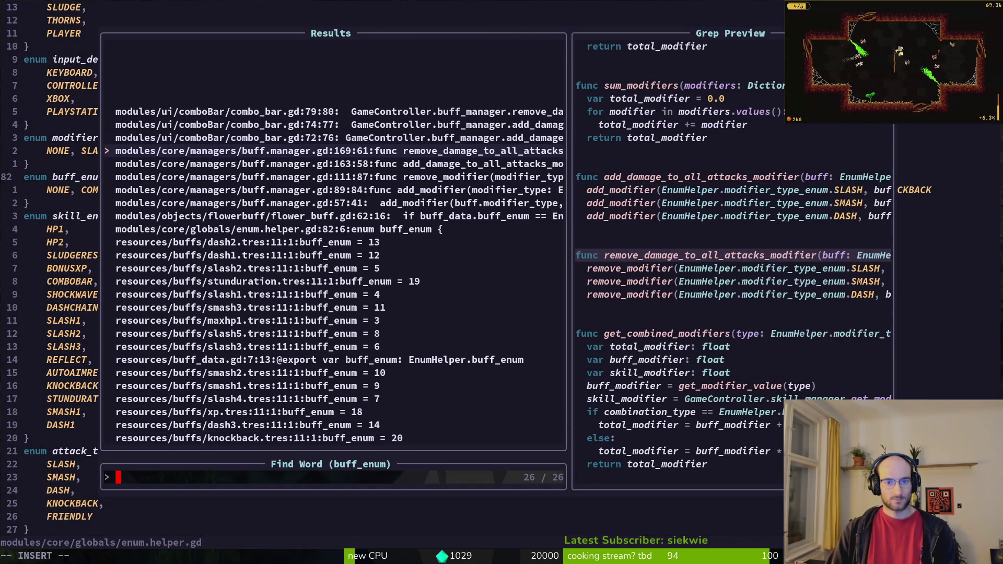
pyautogui.press('Return')
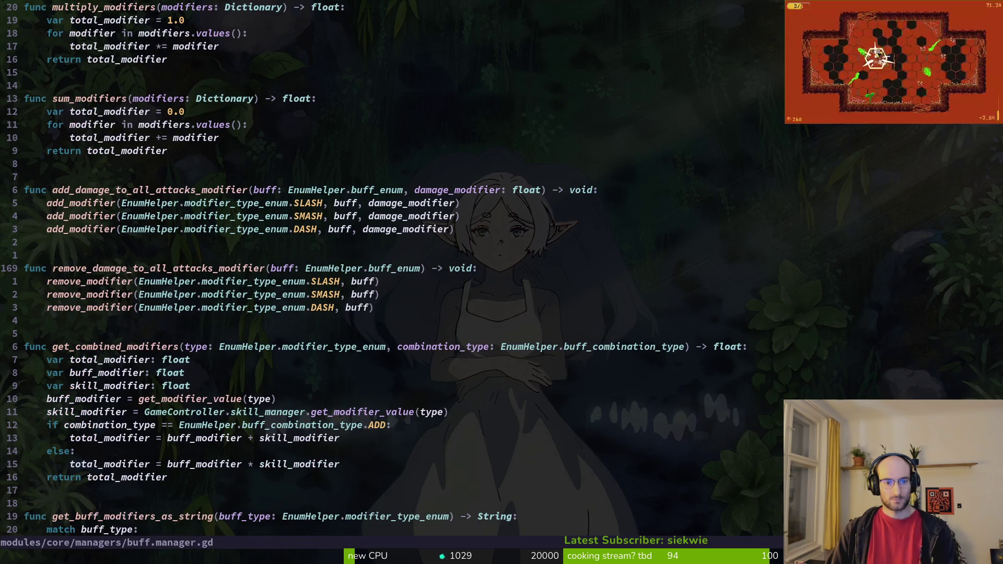
# Line-select the SLASH, SMASH and DASH remove_modifier lines in remove_damage_to_all_attacks_modifier
pyautogui.press('j')
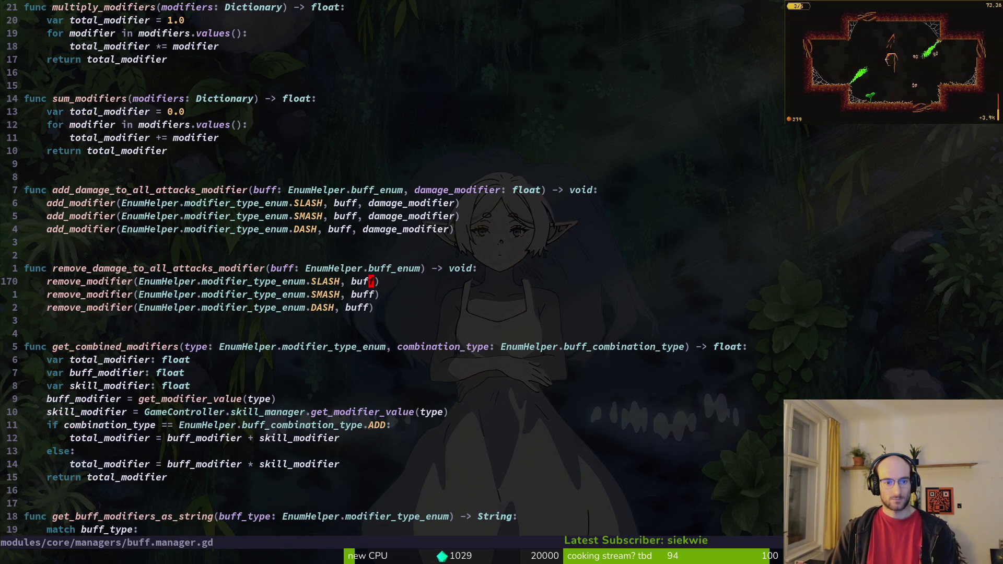
pyautogui.hotkey('shift', 'v')
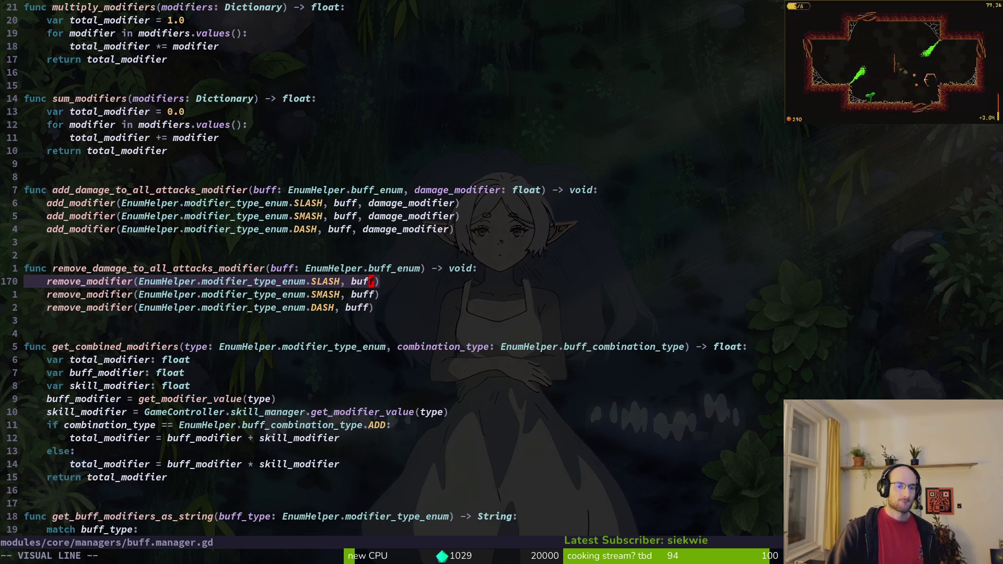
pyautogui.press('k')
pyautogui.press('j')
pyautogui.press('j')
pyautogui.press('j')
pyautogui.press('k')
pyautogui.press('k')
pyautogui.press('k')
pyautogui.press('j')
pyautogui.press('j')
pyautogui.press('j')
pyautogui.press('k')
pyautogui.press('k')
pyautogui.press('k')
pyautogui.press('j')
pyautogui.press('k')
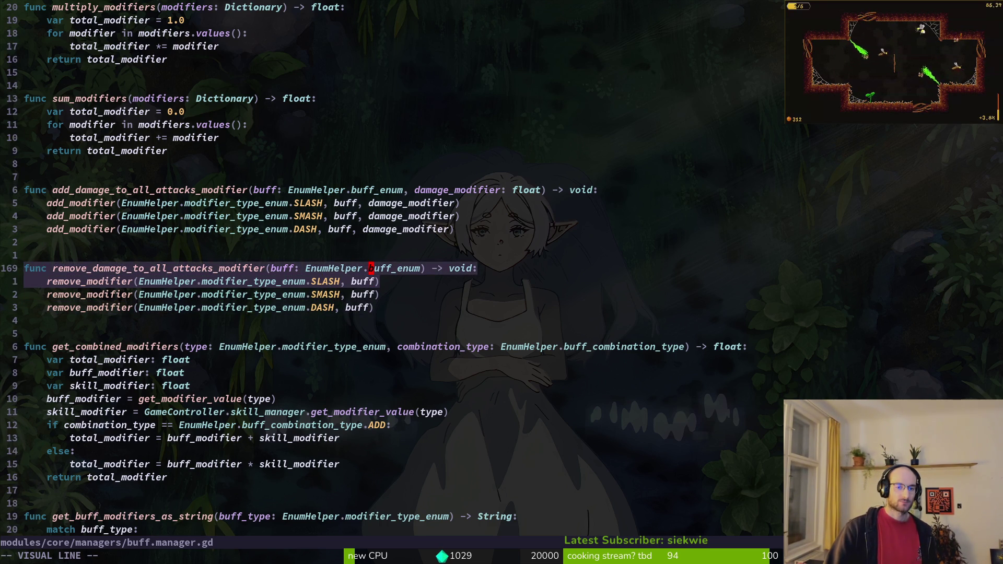
pyautogui.press('j')
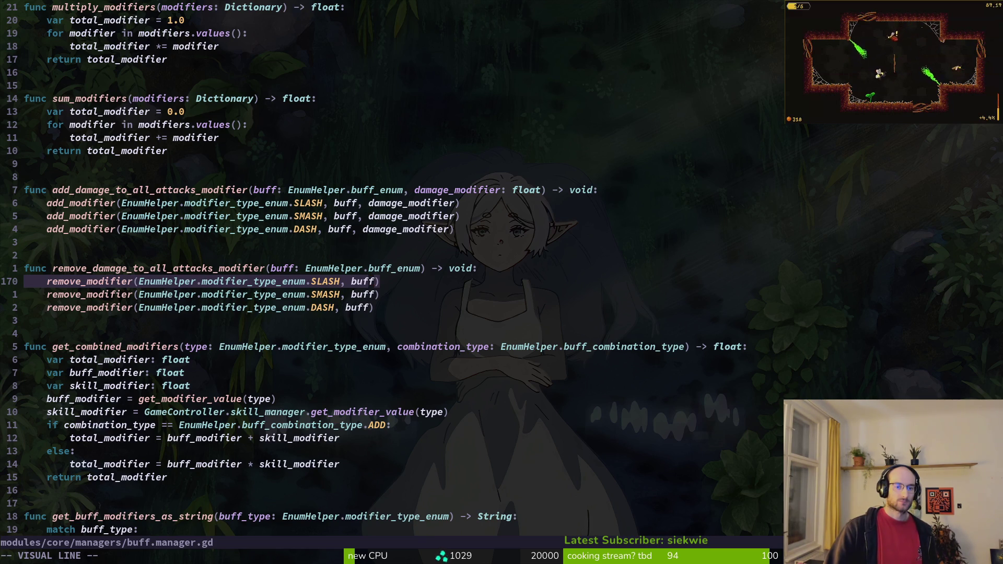
pyautogui.press('j')
pyautogui.press('j')
pyautogui.press('k')
pyautogui.press('k')
pyautogui.press('k')
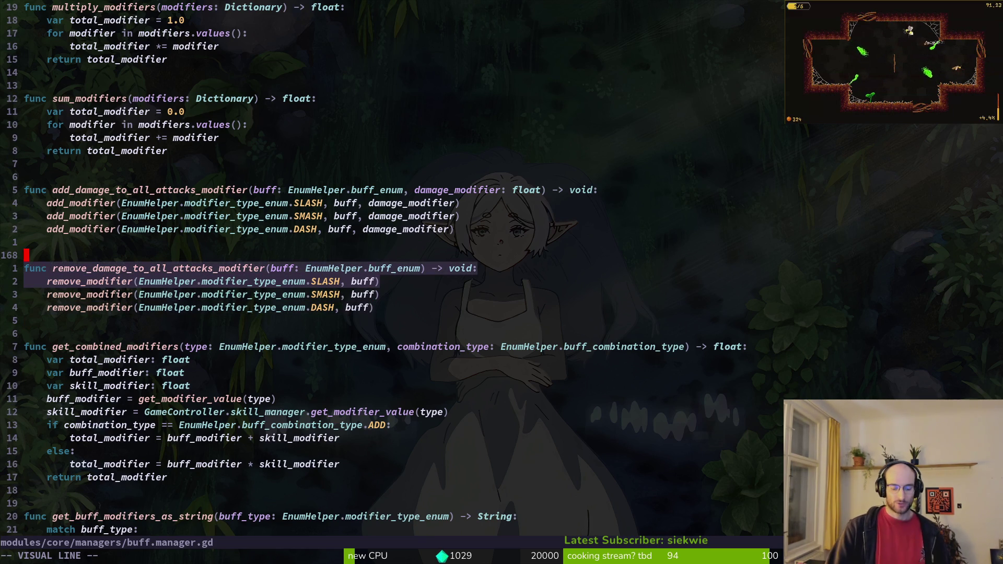
# Save buff.manager.gd with :w
pyautogui.press('k')
pyautogui.press('Escape')
pyautogui.write(':w')
pyautogui.press('Return')
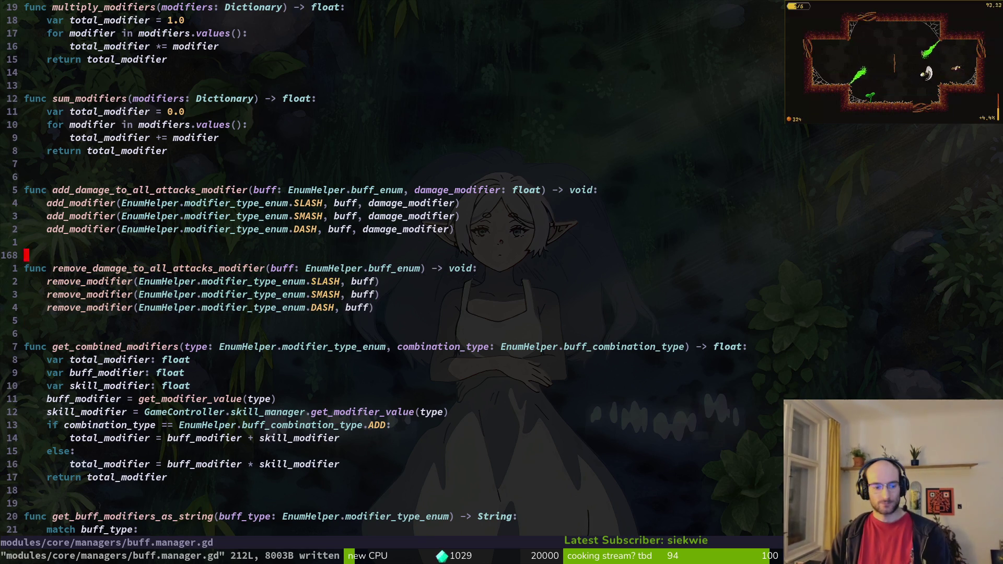
pyautogui.hotkey('alt', 'Tab')
pyautogui.hotkey('alt', 'Tab')
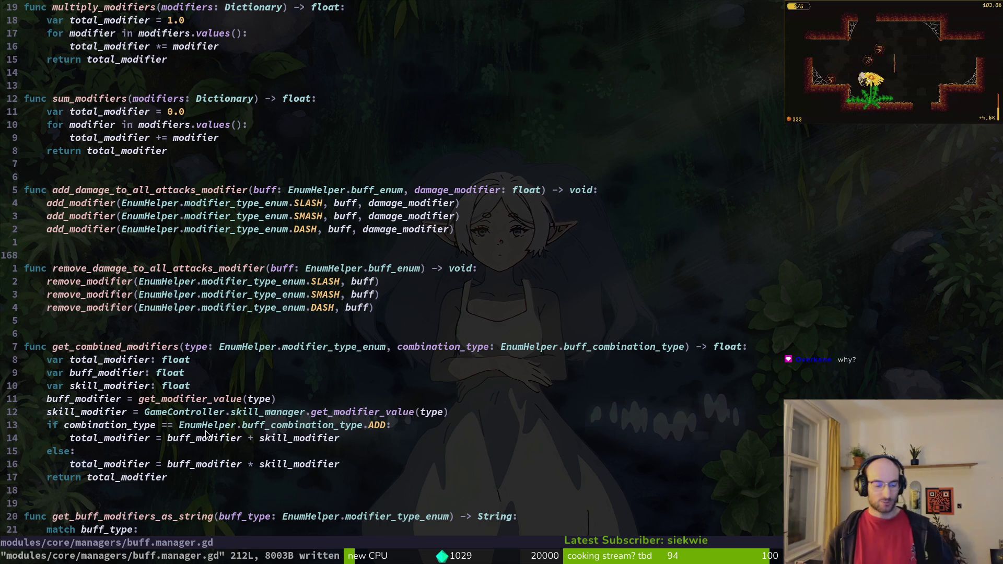
# Leave Neovim back to the shell prompt
pyautogui.press('Escape')
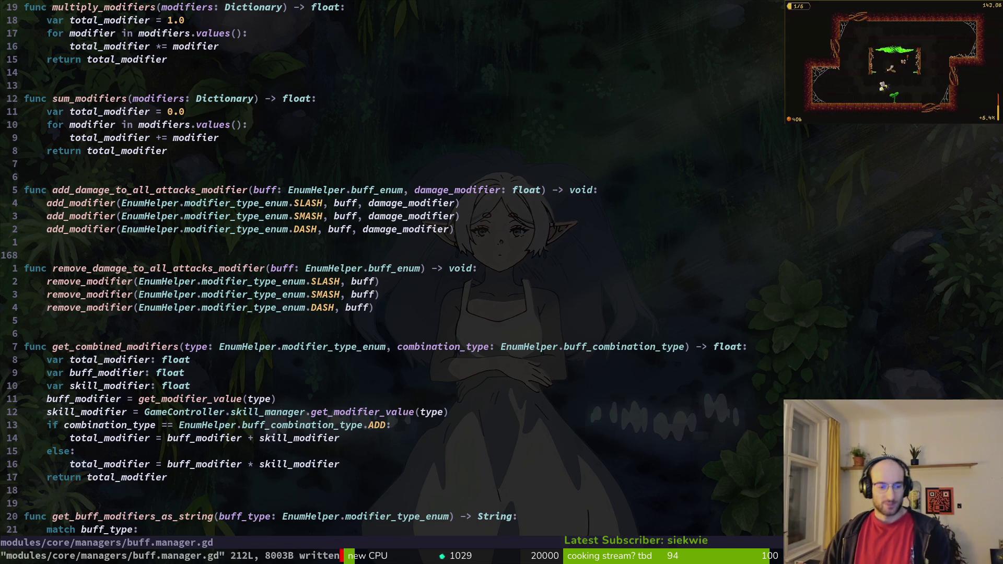
pyautogui.hotkey('ctrl', 'z')
pyautogui.hotkey('alt', 'Tab')
# Look over the changed files, including sludge.gd and debug.helper.gd, in tig status
pyautogui.hotkey('alt', 'Tab')
pyautogui.write('tig status')
pyautogui.press('Return')
pyautogui.press('Down')
pyautogui.press('Down')
pyautogui.press('Down')
pyautogui.press('Up')
pyautogui.press('q')
pyautogui.hotkey('alt', 'Tab')
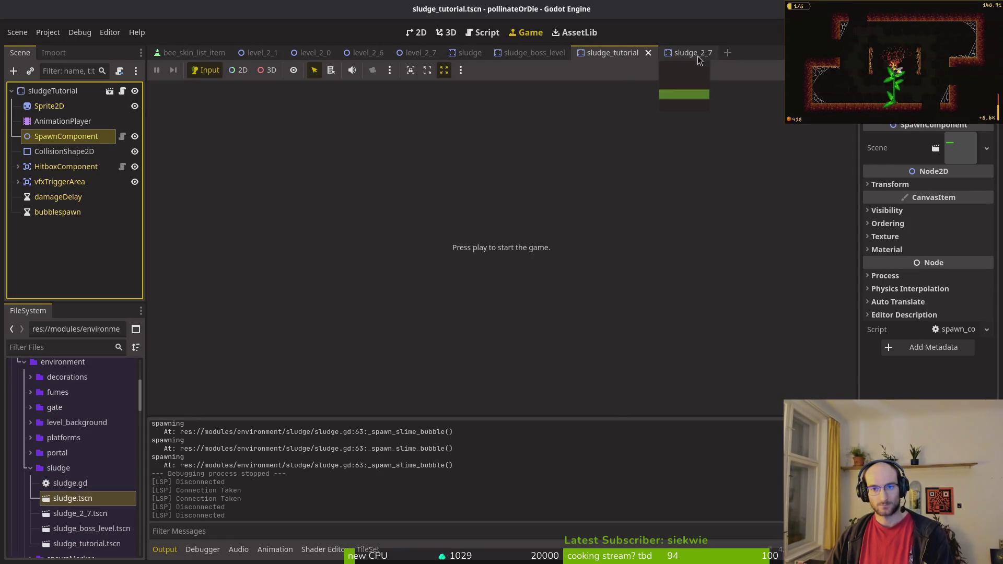
# Switch to the 2D view, launch the game with F5, and start tig
pyautogui.click(413, 33)
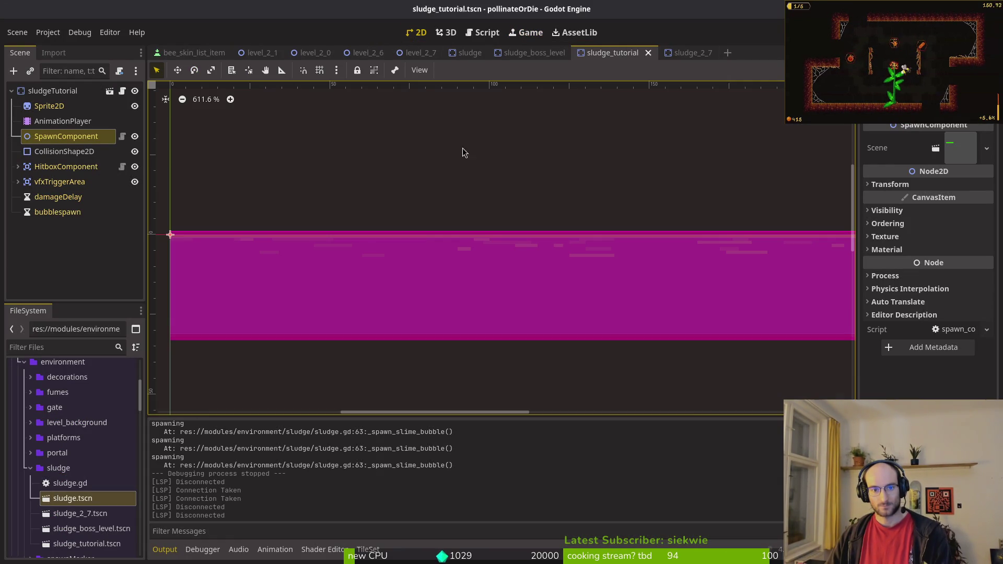
pyautogui.press('F5')
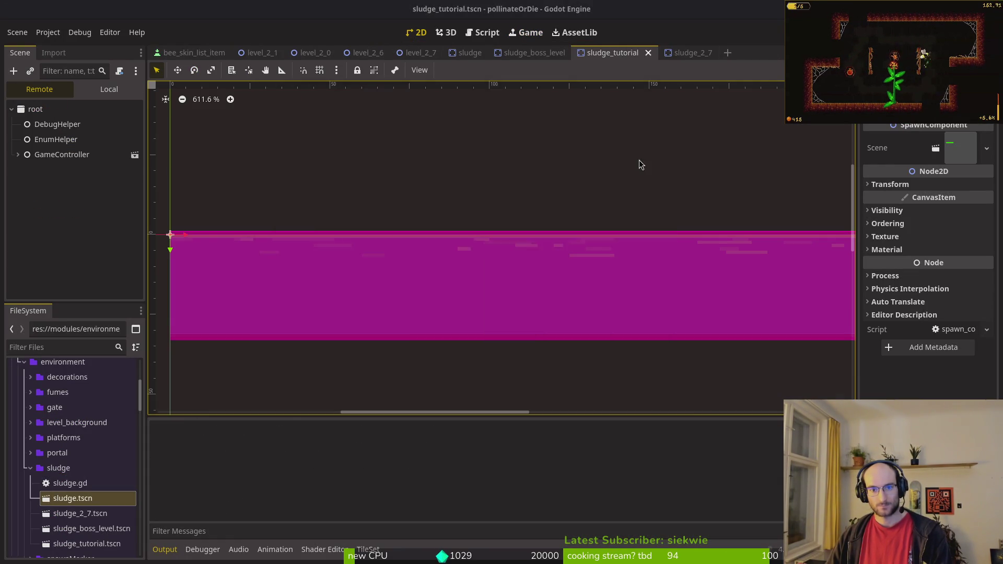
pyautogui.hotkey('alt', 'Tab')
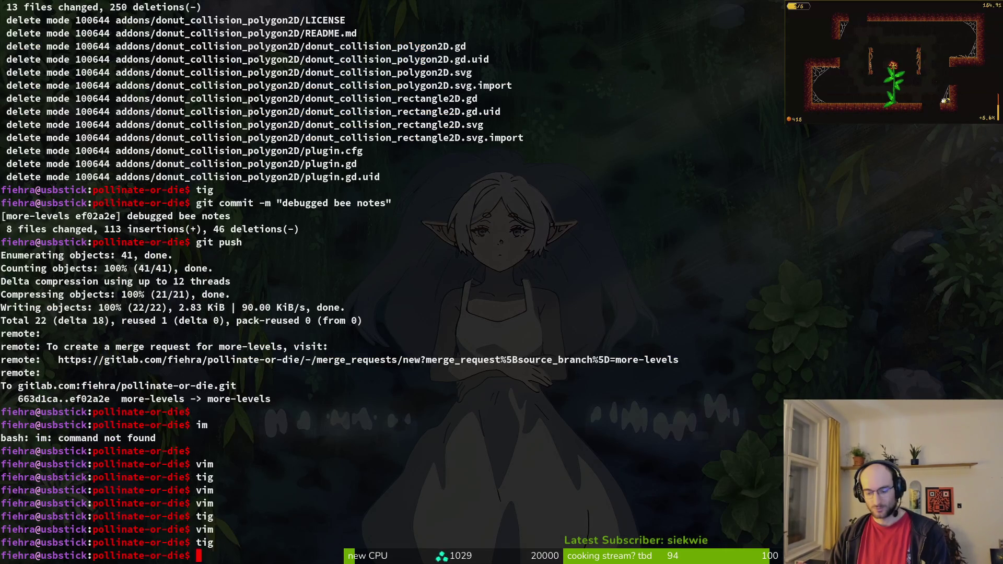
pyautogui.write('tig')
pyautogui.press('Return')
# Review the debug.helper.gd and sludge.gd diffs in tig
pyautogui.press('Down')
pyautogui.press('Down')
pyautogui.press('Down')
pyautogui.press('Up')
pyautogui.press('Up')
pyautogui.press('Up')
pyautogui.press('Return')
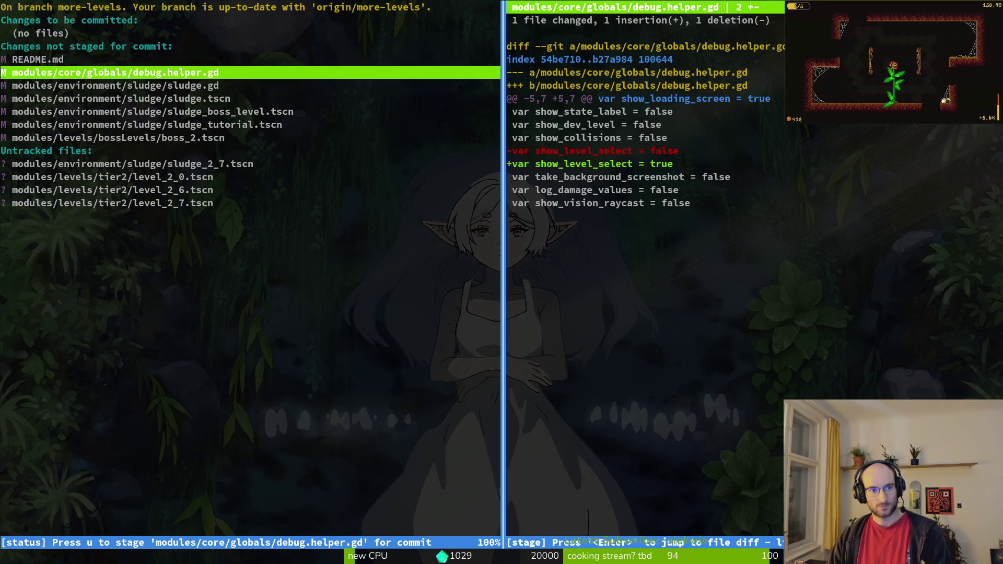
pyautogui.press('Down')
pyautogui.press('Down')
pyautogui.press('Up')
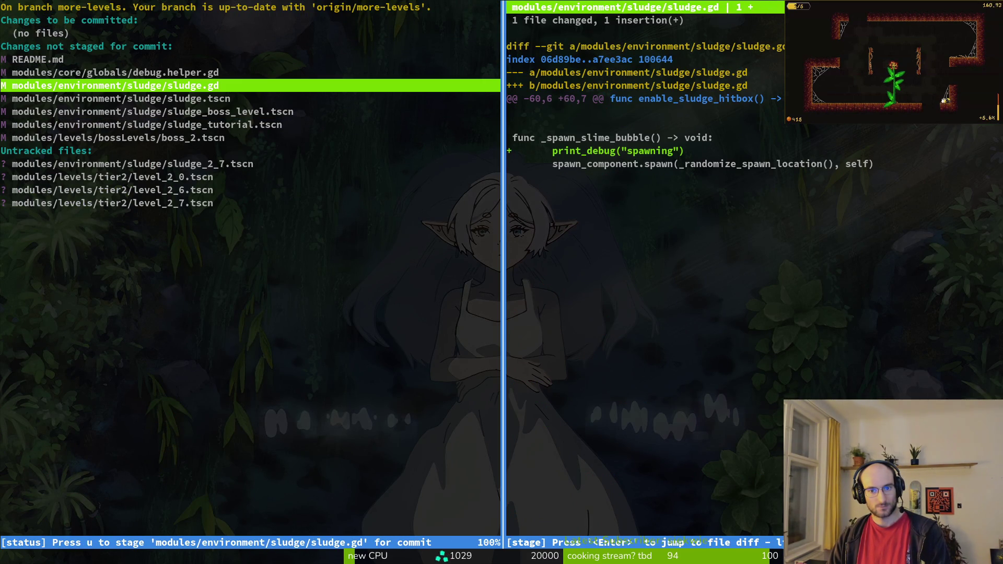
pyautogui.press('@')
pyautogui.press('q')
pyautogui.press('q')
# Stop the running game and expand vfxTriggerArea to inspect its CollisionShape2D
pyautogui.hotkey('alt', 'Tab')
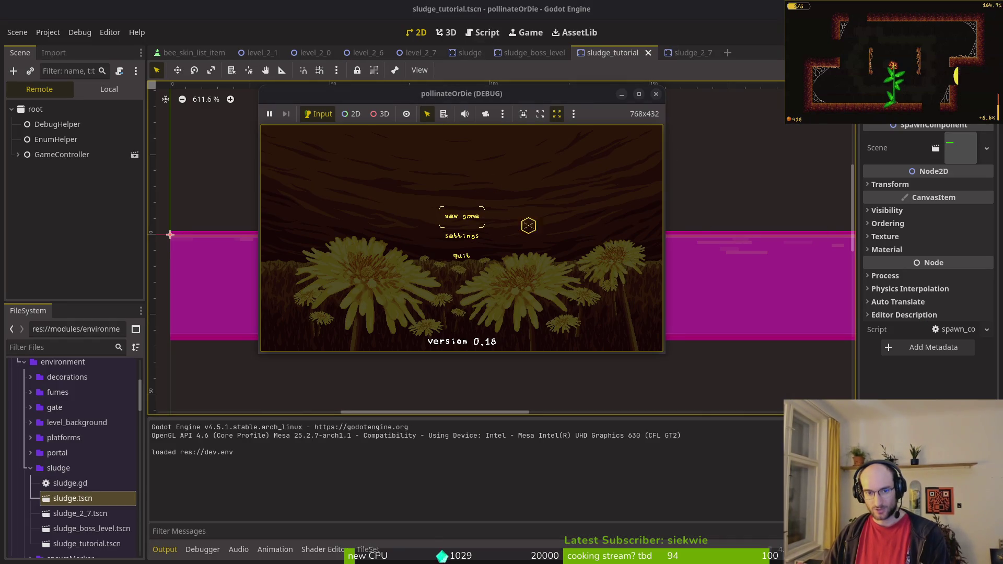
pyautogui.press('F8')
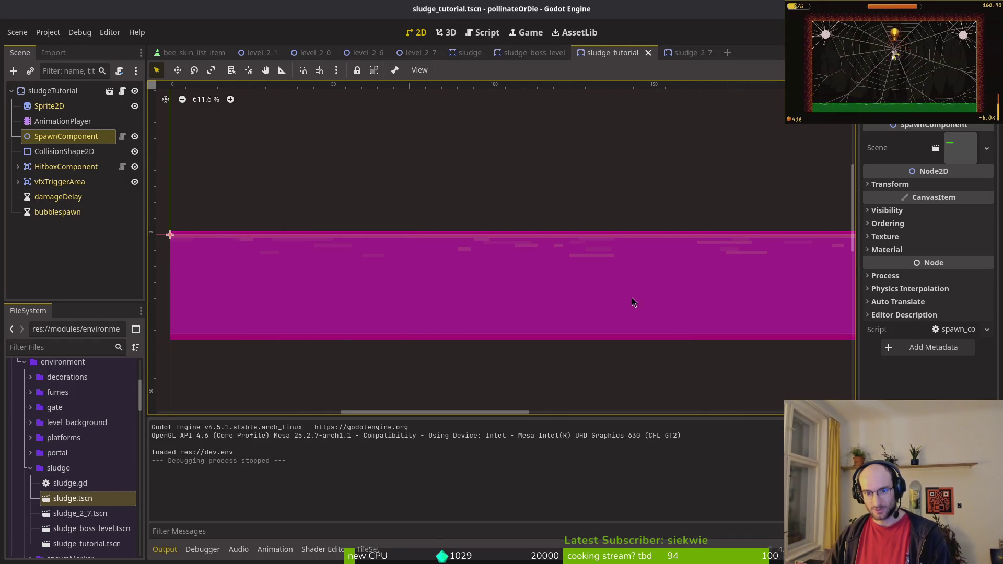
pyautogui.scroll(-3, 569, 316)
pyautogui.click(366, 284)
pyautogui.scroll(3, 292, 277)
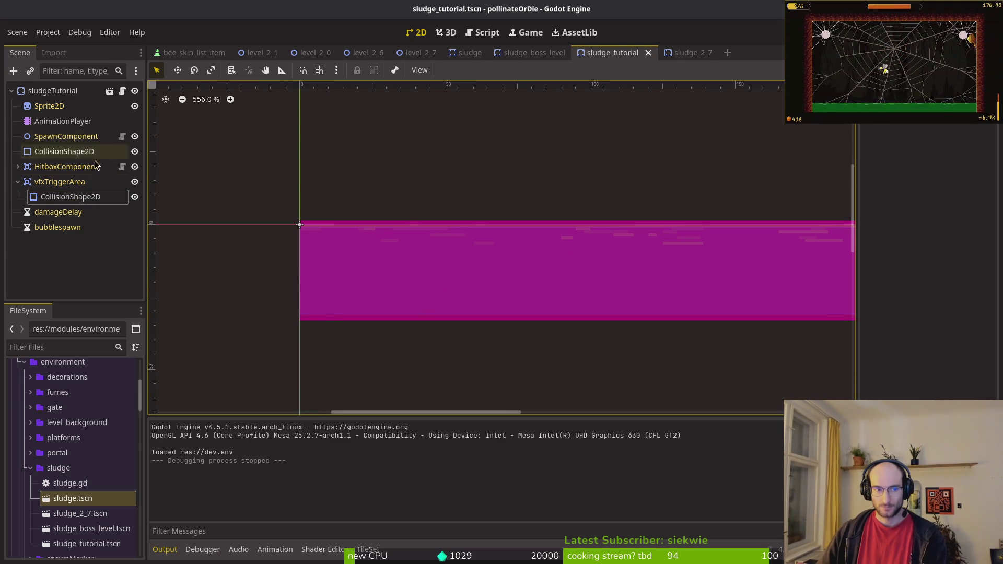
# Launch Neovim in the project folder with 'vim .' and open sludge.gd
pyautogui.hotkey('alt', 'Tab')
pyautogui.write('vim .')
pyautogui.press('Return')
pyautogui.press('space')
pyautogui.press('f')
pyautogui.press('f')
pyautogui.write('sludge')
pyautogui.press('Return')
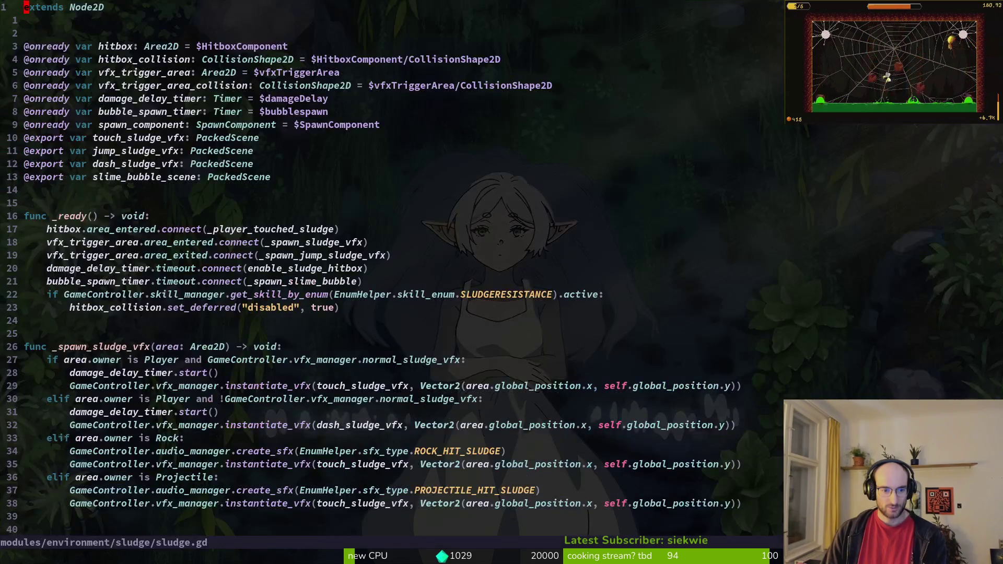
pyautogui.scroll(-13, 140, 279)
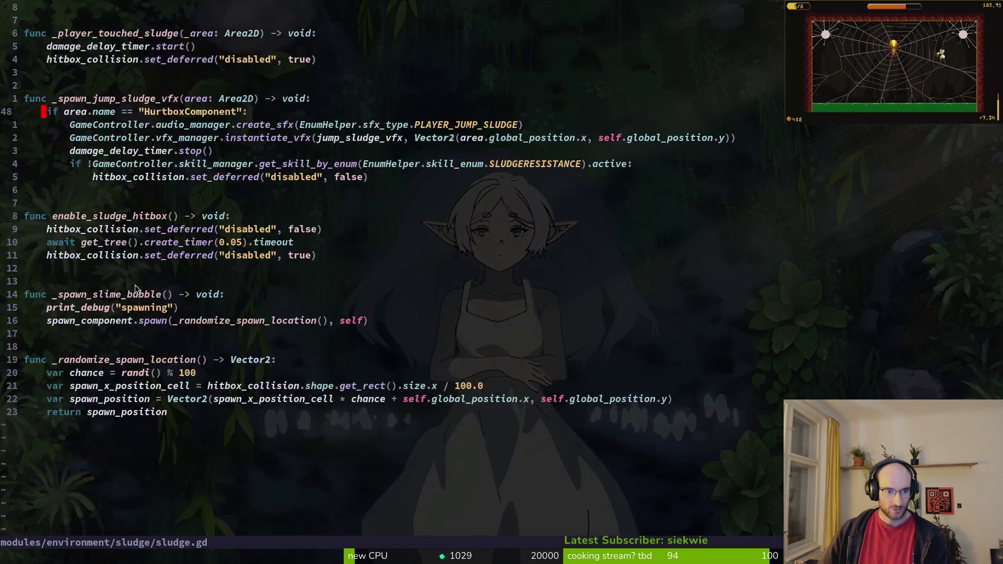
pyautogui.click(321, 323)
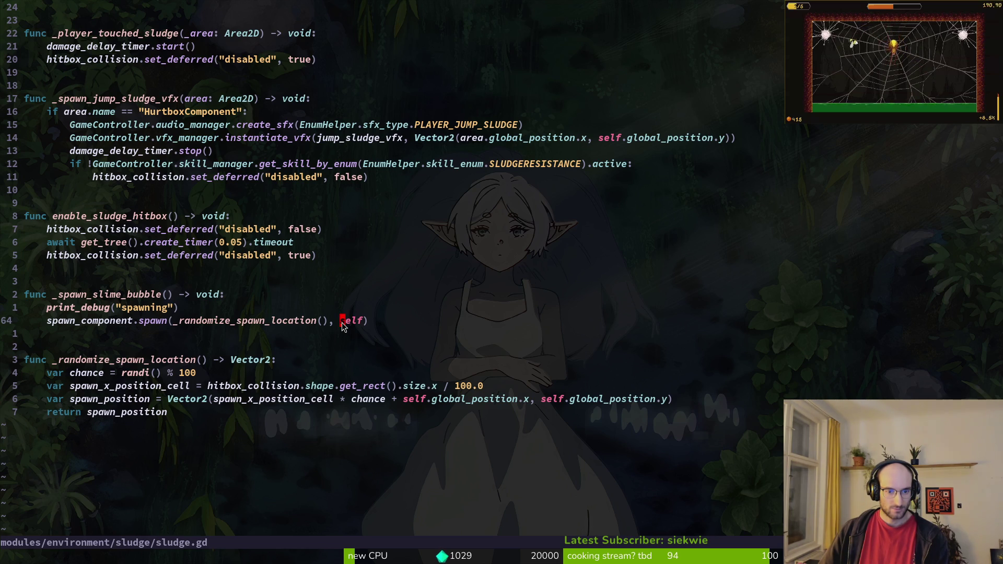
pyautogui.scroll(13, 350, 324)
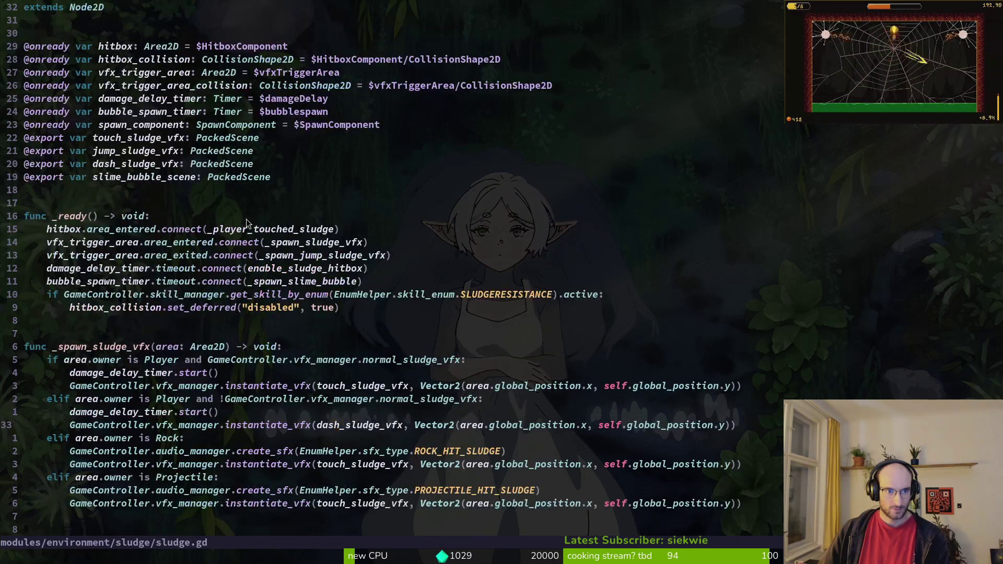
pyautogui.scroll(-13, 280, 221)
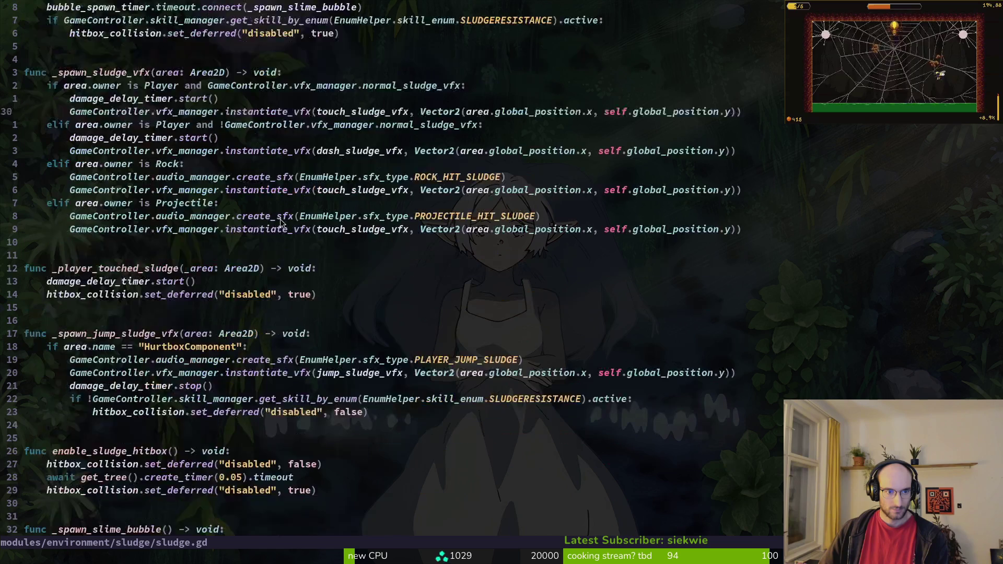
pyautogui.click(351, 323)
pyautogui.press('b')
pyautogui.press('b')
pyautogui.press('b')
pyautogui.press('i')
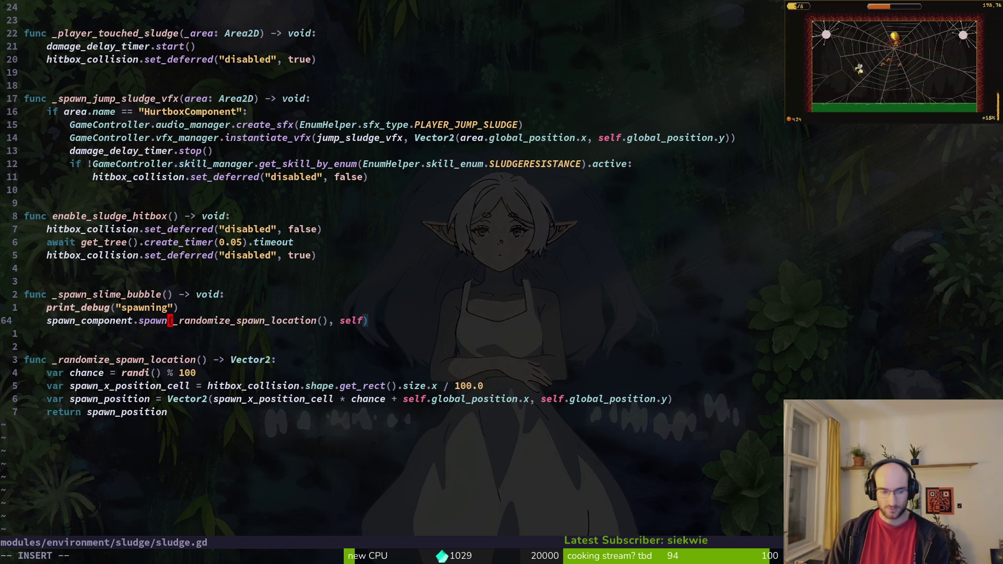
pyautogui.hotkey('ctrl', 'space')
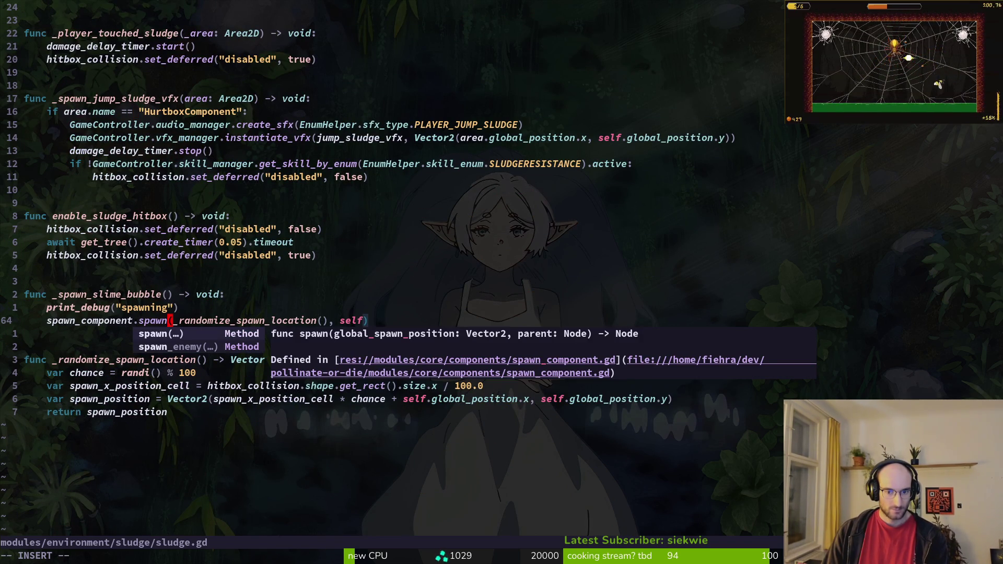
pyautogui.press('Escape')
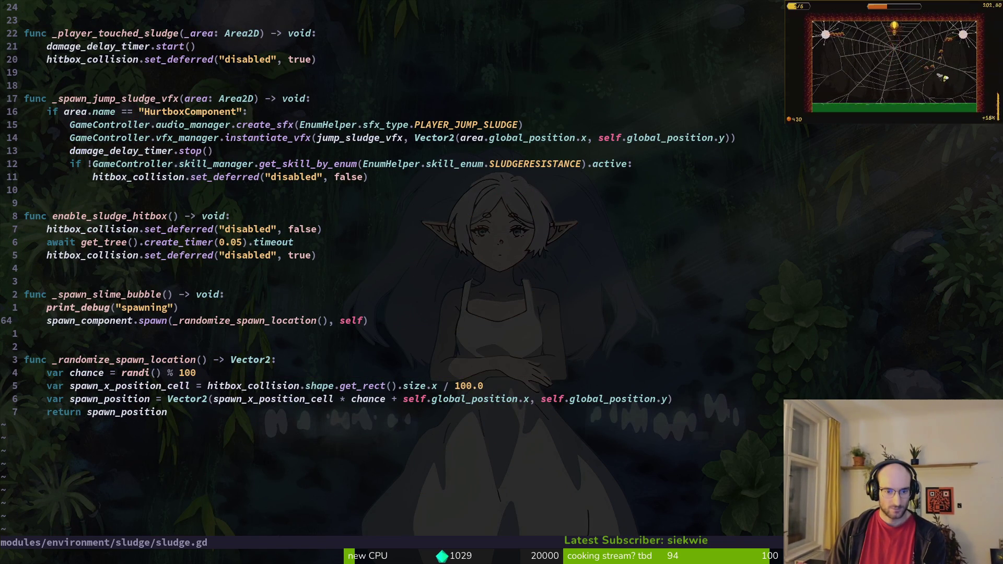
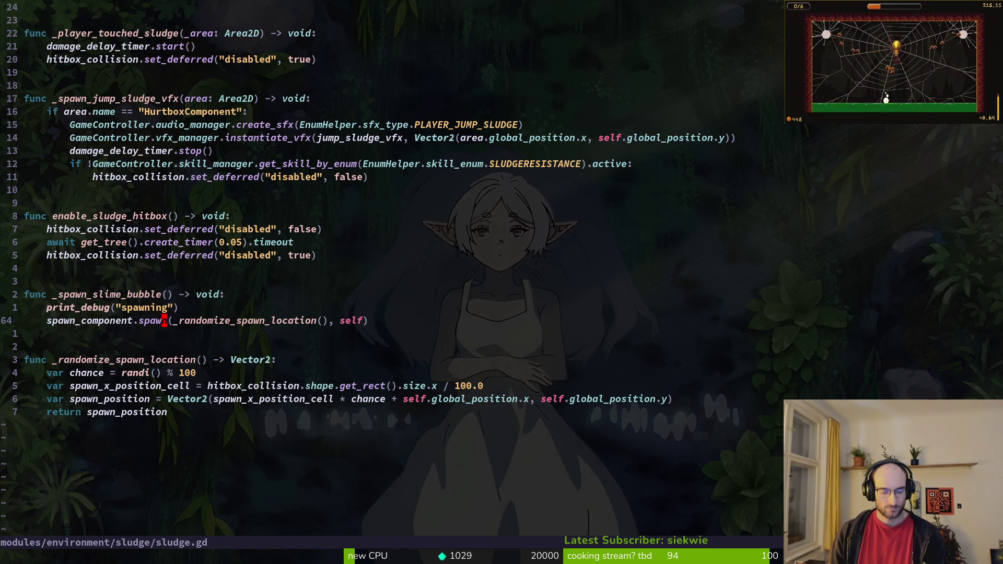
# Back in Godot, inspect the sludgeTutorial root and its SpawnComponent node in the Inspector
pyautogui.hotkey('alt', 'Tab')
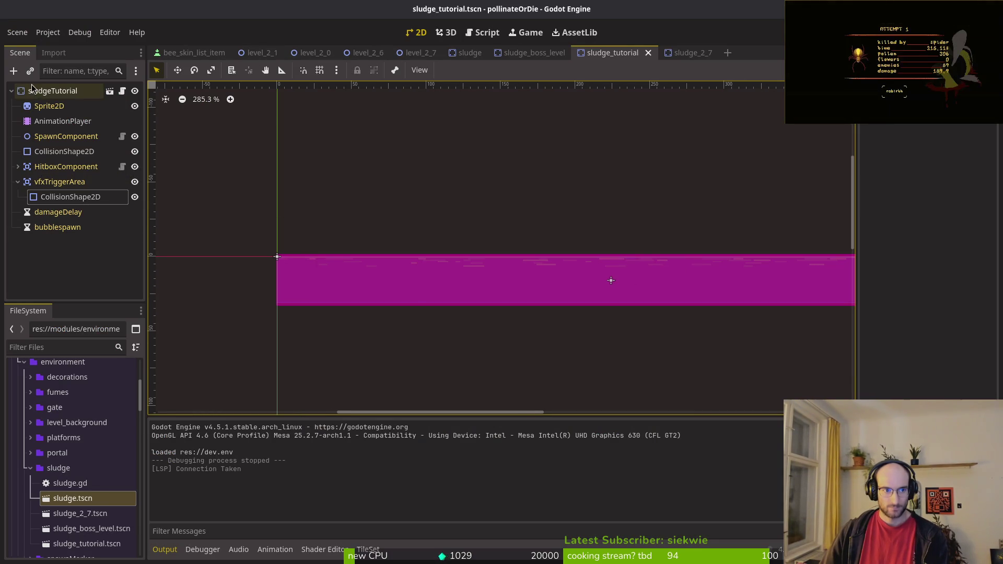
pyautogui.click(33, 90)
pyautogui.click(53, 136)
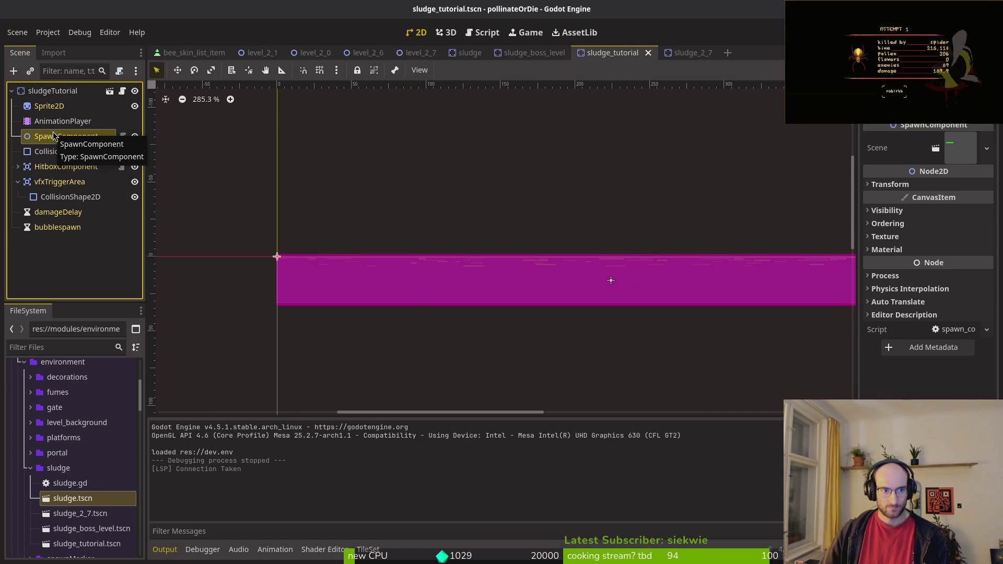
pyautogui.click(46, 92)
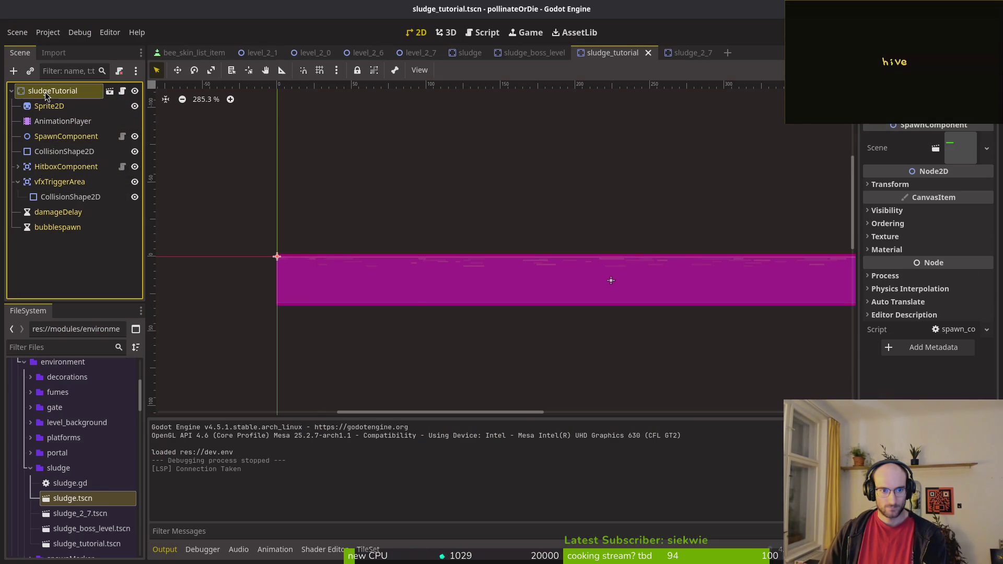
pyautogui.click(52, 135)
pyautogui.scroll(-3, 429, 279)
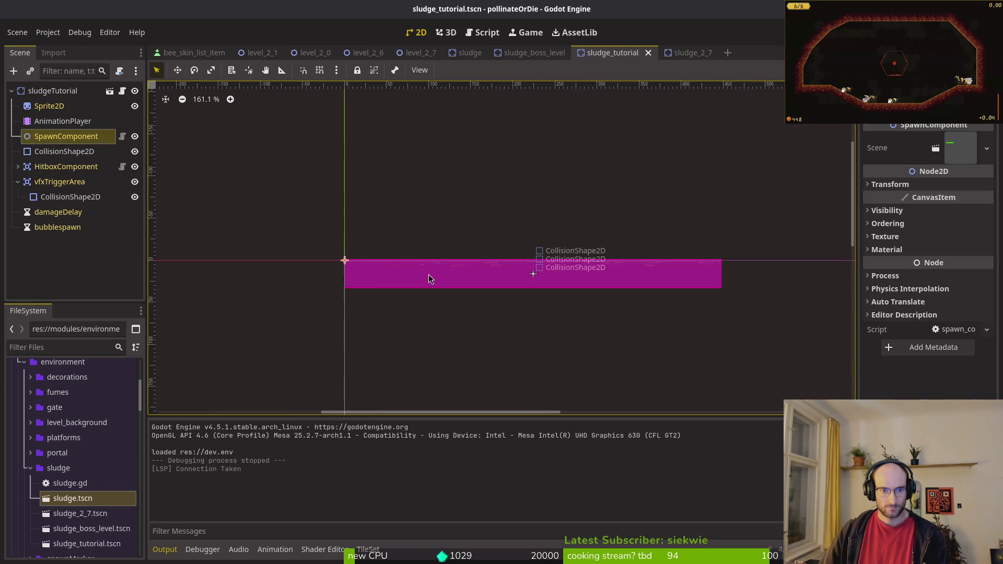
pyautogui.scroll(-2, 429, 278)
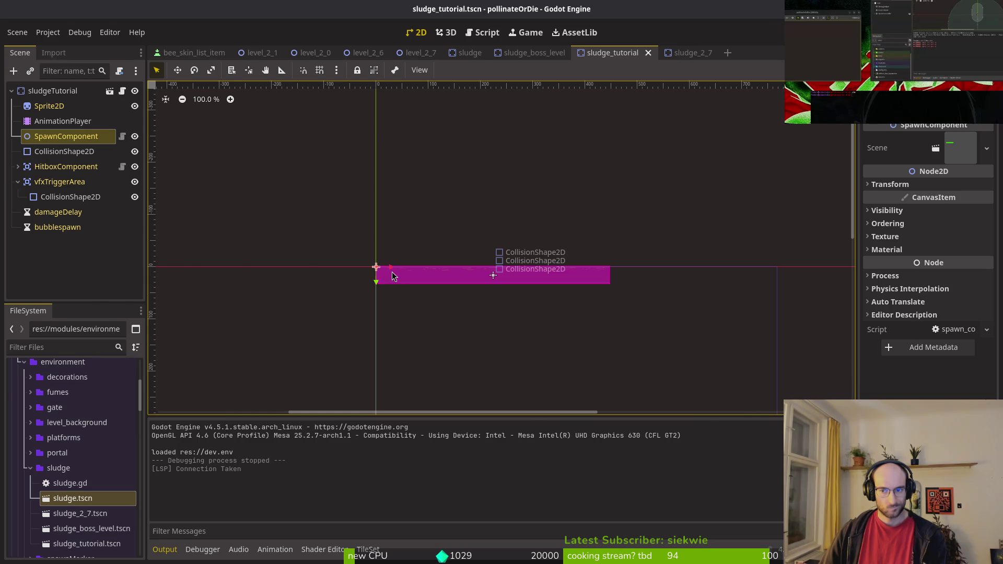
# Check the top of sludge.gd, then view the root's sludge script properties with Slime Bubble Scene empty
pyautogui.hotkey('alt', 'Tab')
pyautogui.press('g')
pyautogui.press('g')
pyautogui.hotkey('alt', 'Tab')
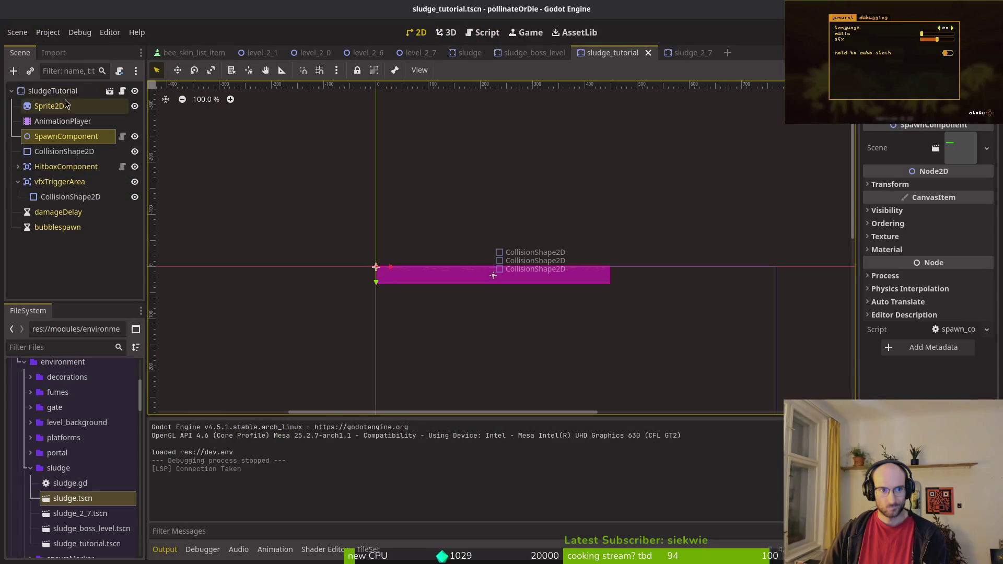
pyautogui.click(52, 91)
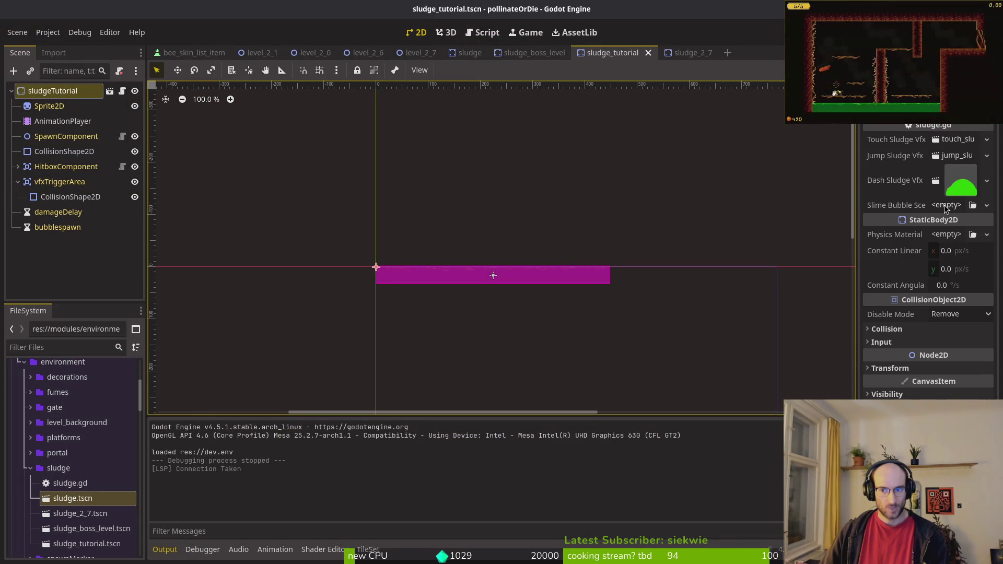
# In sludge_boss_level, start a Quick Load search for 'slim' in the root's Slime Bubble Scene
pyautogui.click(531, 53)
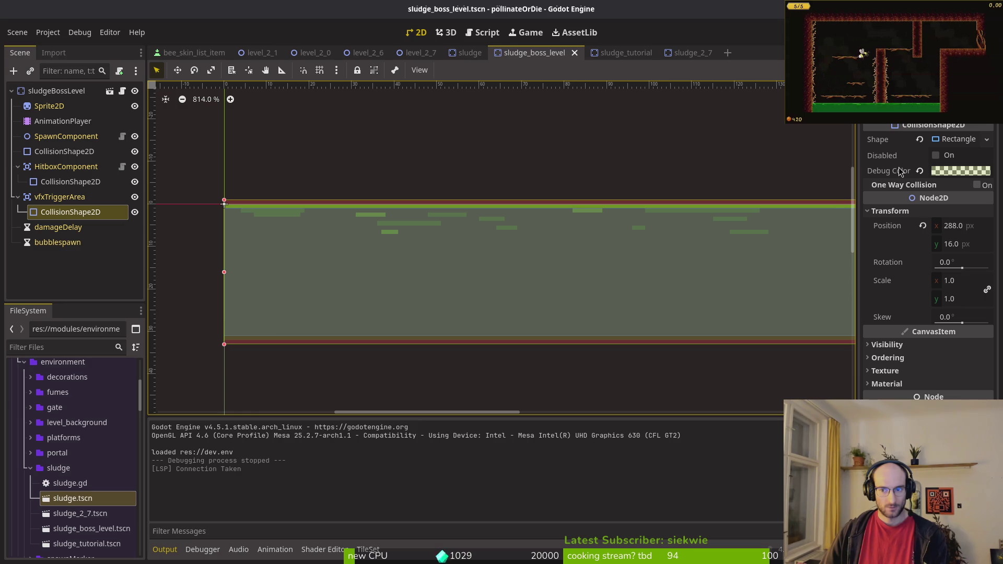
pyautogui.click(56, 91)
pyautogui.click(946, 205)
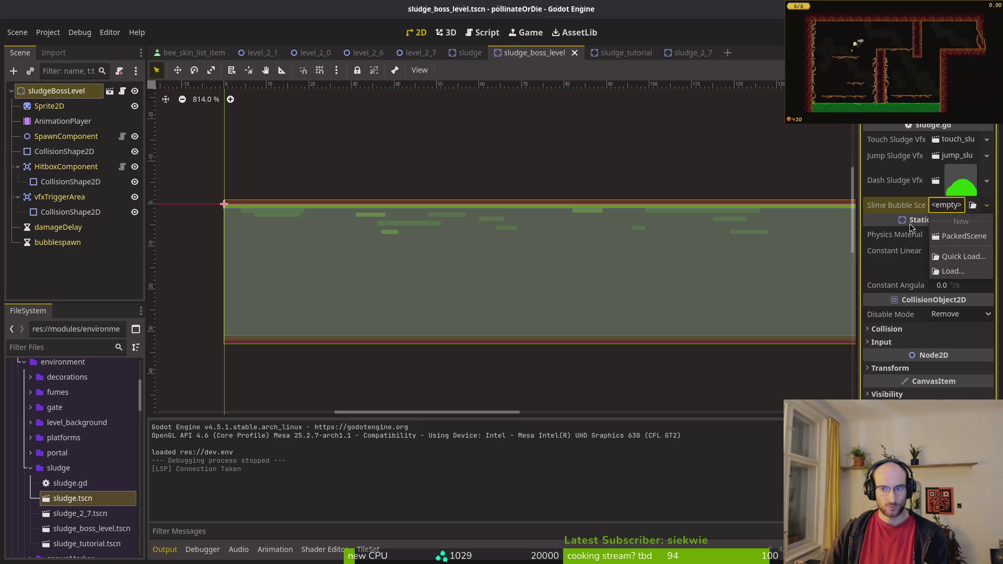
pyautogui.click(963, 257)
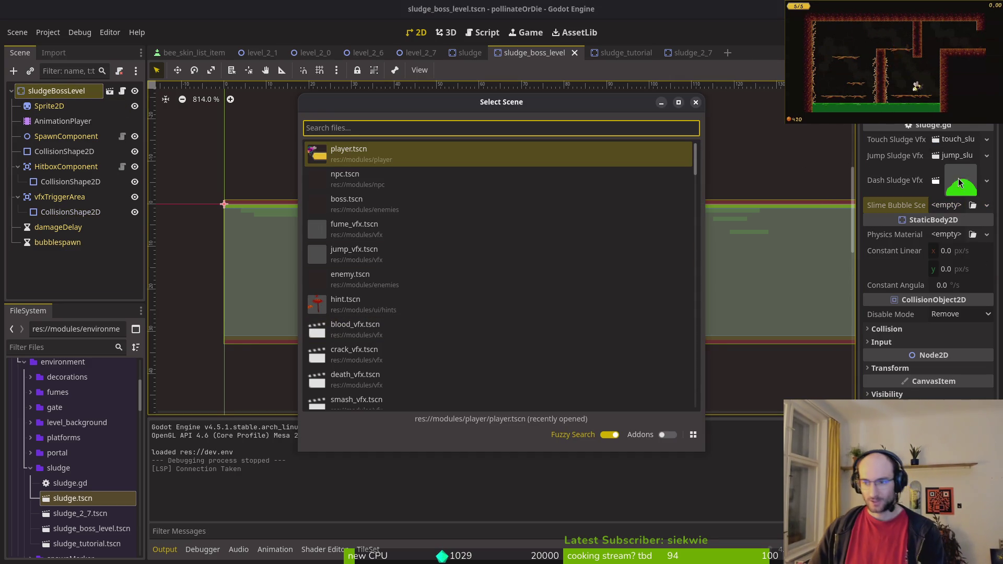
pyautogui.write('slim')
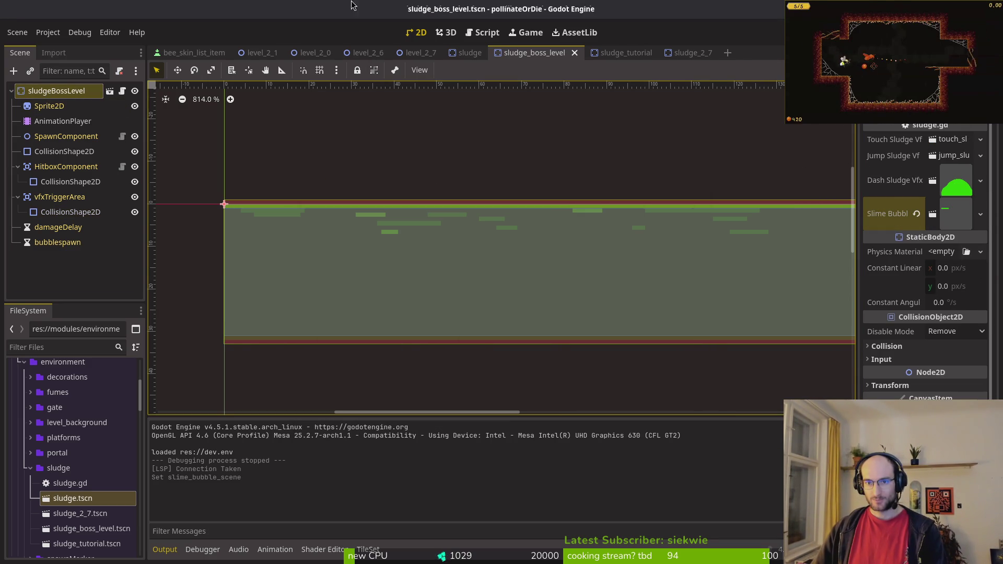
# Assign slime_bubble_vfx.tscn as the sludge scene's Slime Bubble Scene and save the scene
pyautogui.click(469, 52)
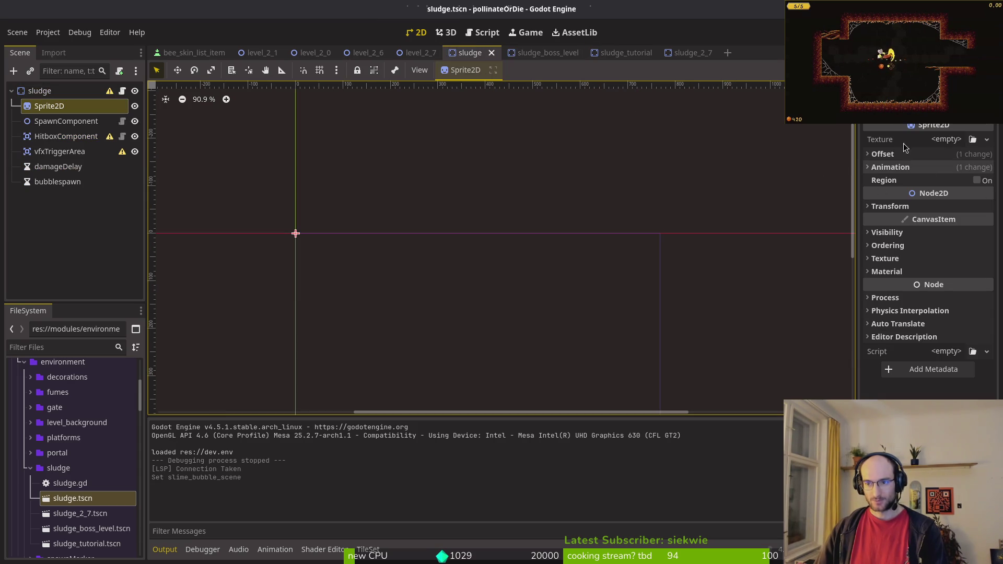
pyautogui.click(57, 91)
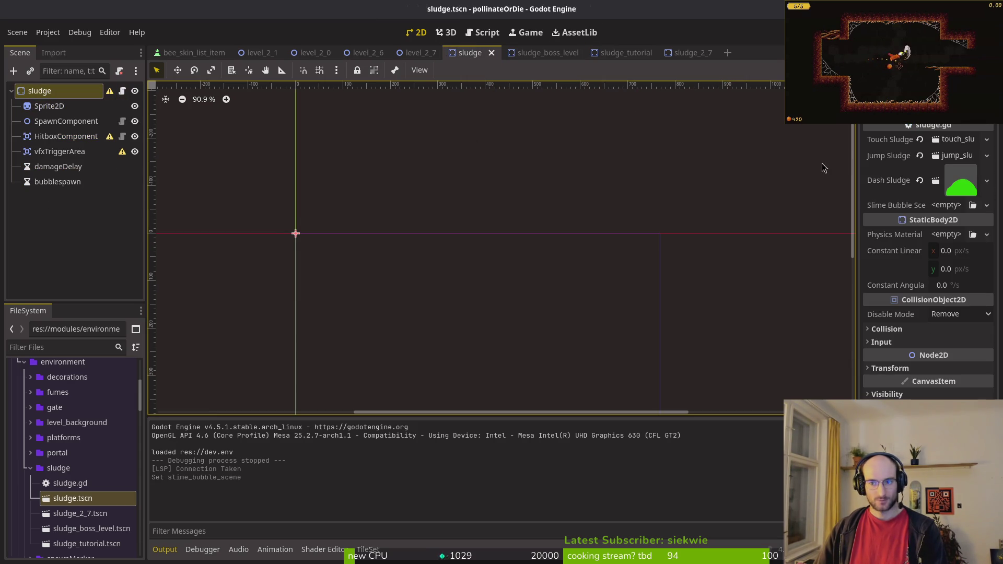
pyautogui.click(958, 207)
pyautogui.click(960, 256)
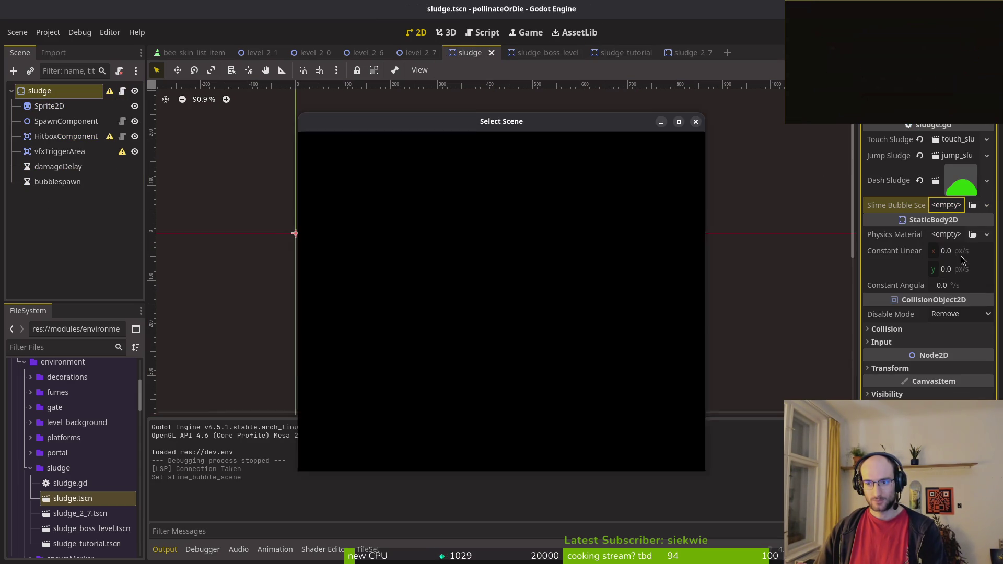
pyautogui.write('bubble')
pyautogui.press('Return')
pyautogui.hotkey('ctrl', 's')
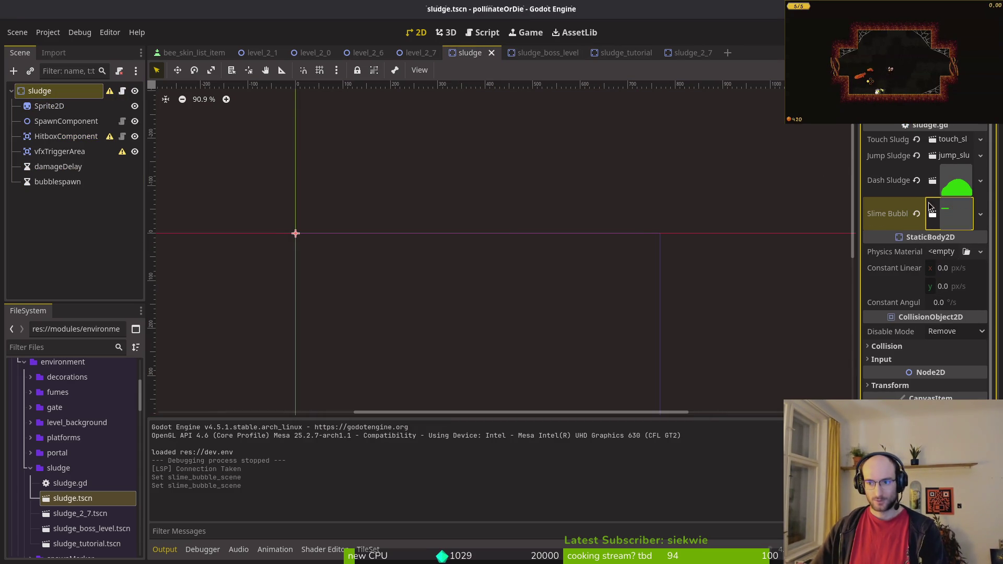
# Save the sludge_2_7 scene and run the sludge_tutorial scene with F6
pyautogui.click(527, 60)
pyautogui.click(616, 54)
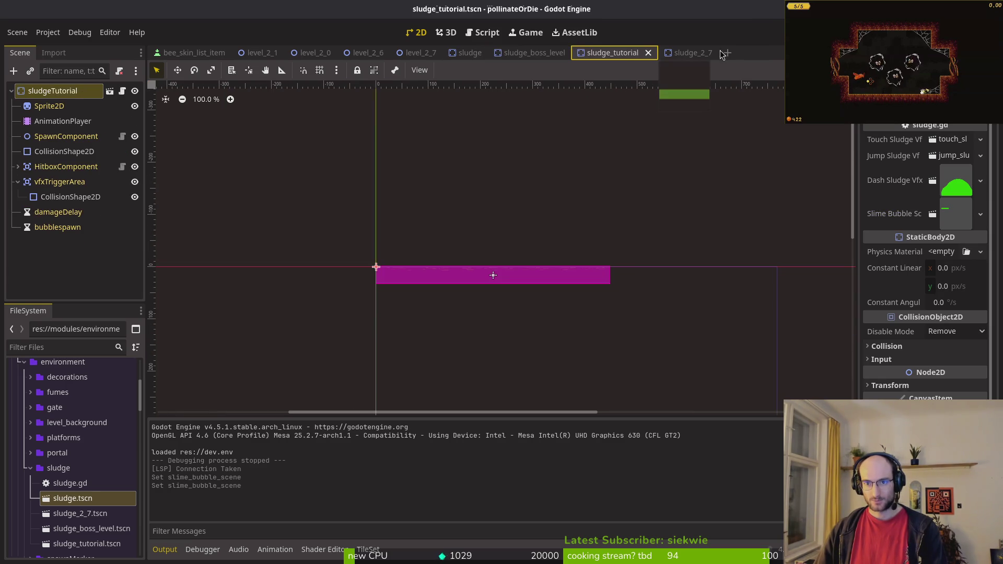
pyautogui.click(698, 55)
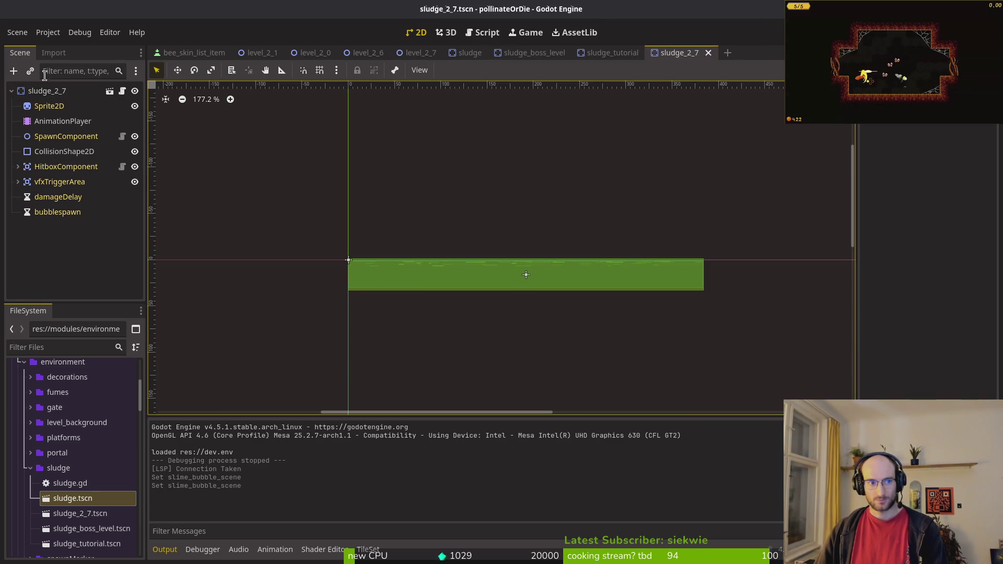
pyautogui.hotkey('ctrl', 's')
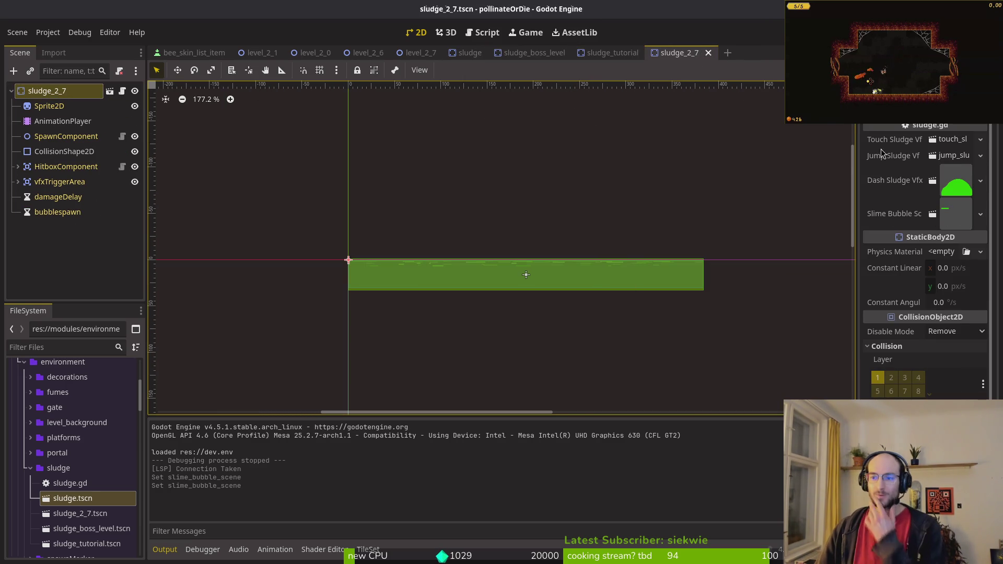
pyautogui.click(609, 53)
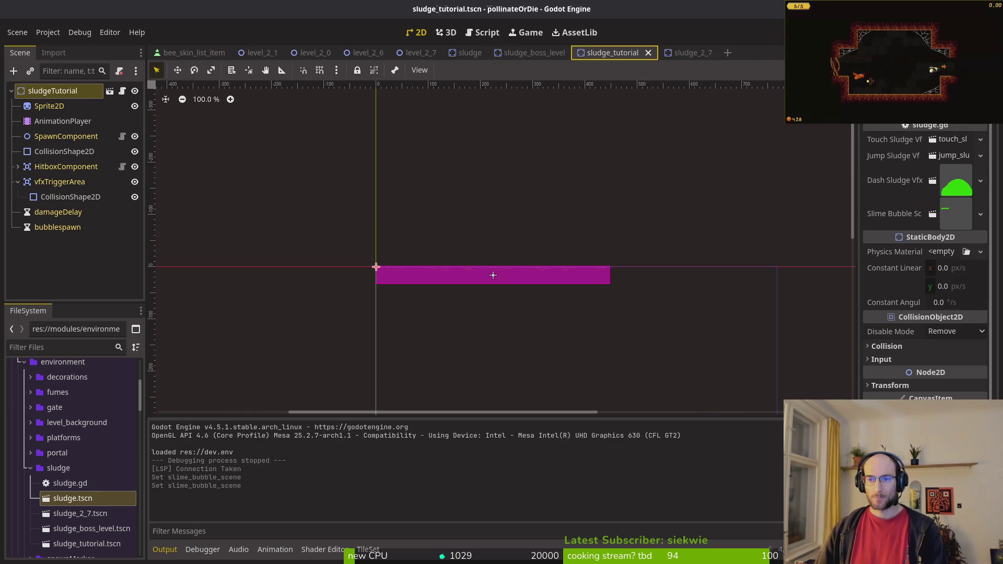
pyautogui.press('F6')
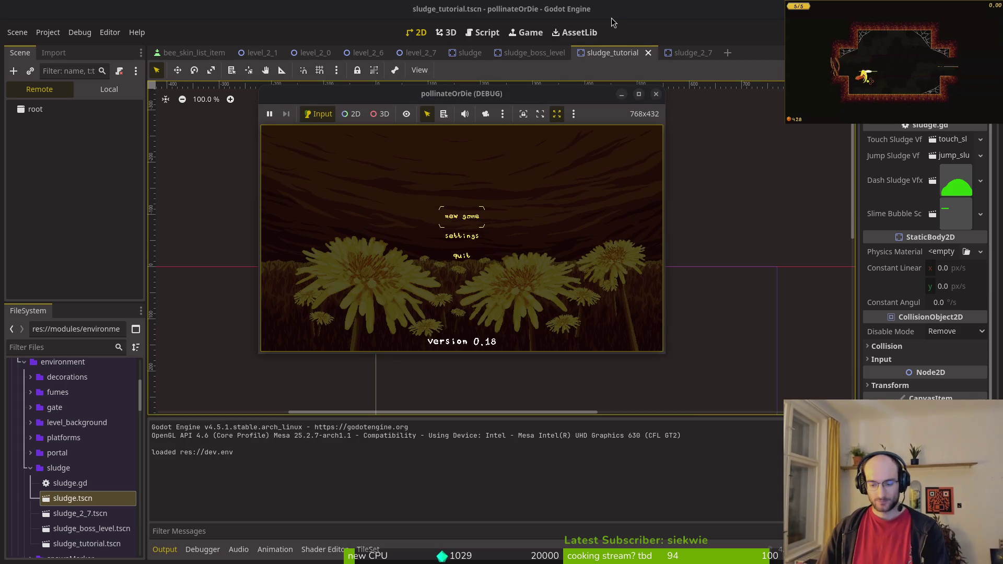
# Start a new game, use 2D mode with camera override, pan to watch bubbles, then close it
pyautogui.press('Return')
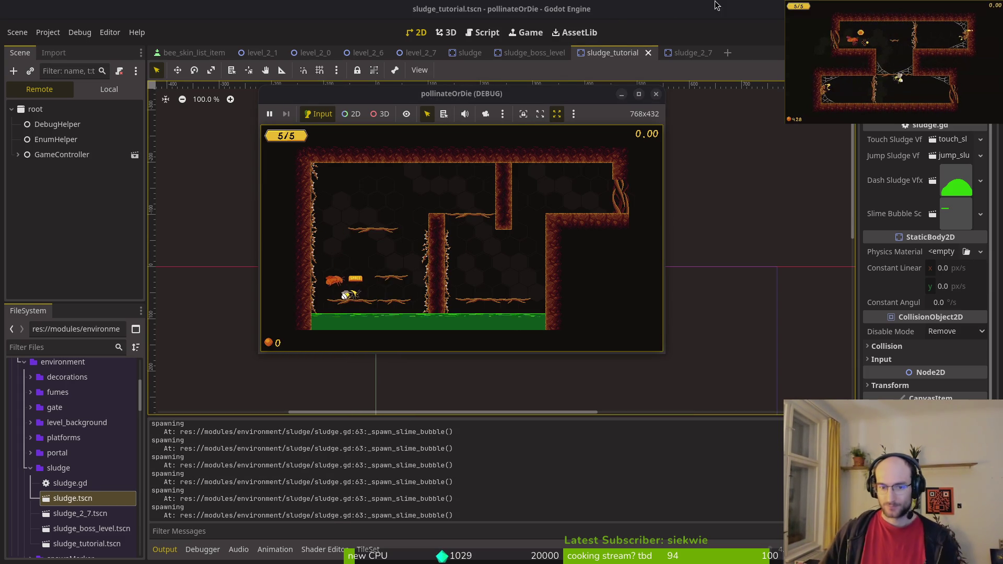
pyautogui.click(350, 114)
pyautogui.click(486, 114)
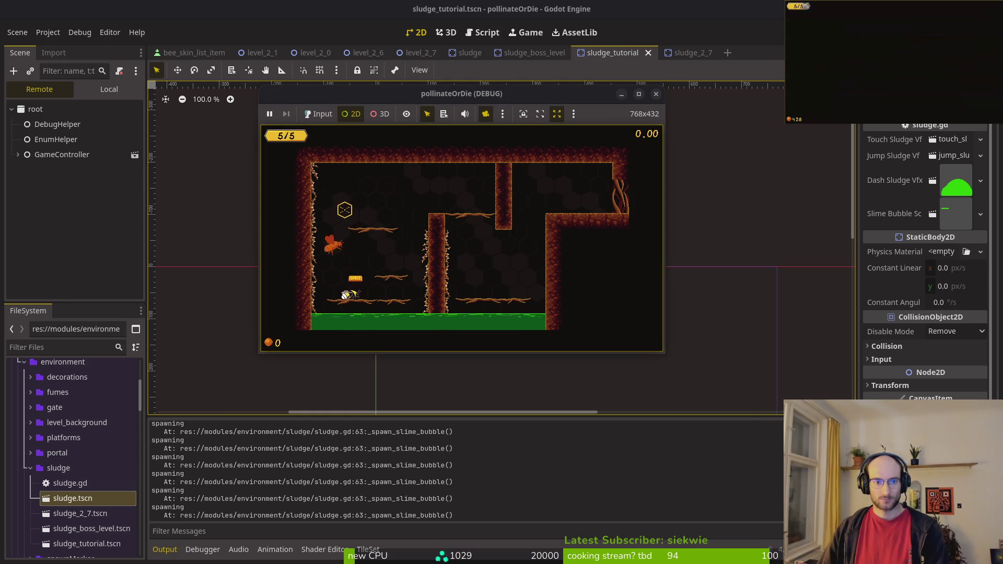
pyautogui.moveTo(331, 148)
pyautogui.mouseDown()
pyautogui.moveTo(451, 227)
pyautogui.moveTo(399, 202)
pyautogui.moveTo(341, 287)
pyautogui.moveTo(553, 295)
pyautogui.moveTo(444, 277)
pyautogui.mouseUp()
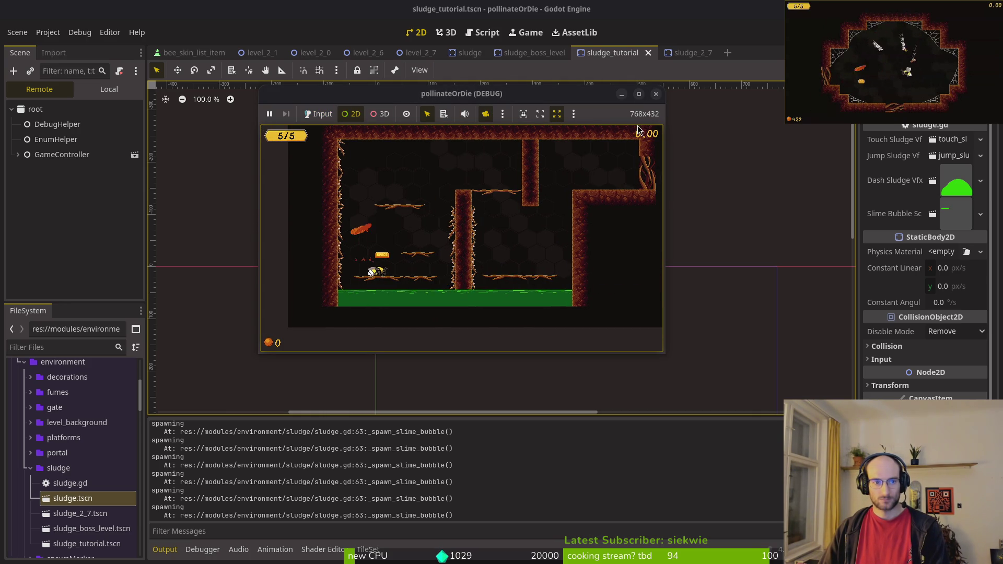
pyautogui.click(656, 95)
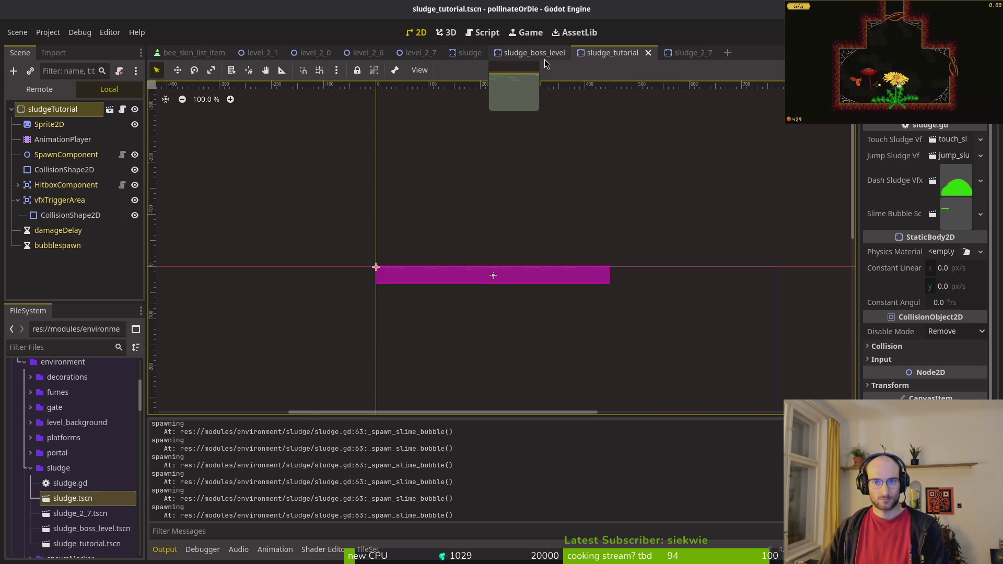
# Quick-open the tutorial_1.tscn scene
pyautogui.hotkey('shift', 'alt', 'o')
pyautogui.write('tut15@')
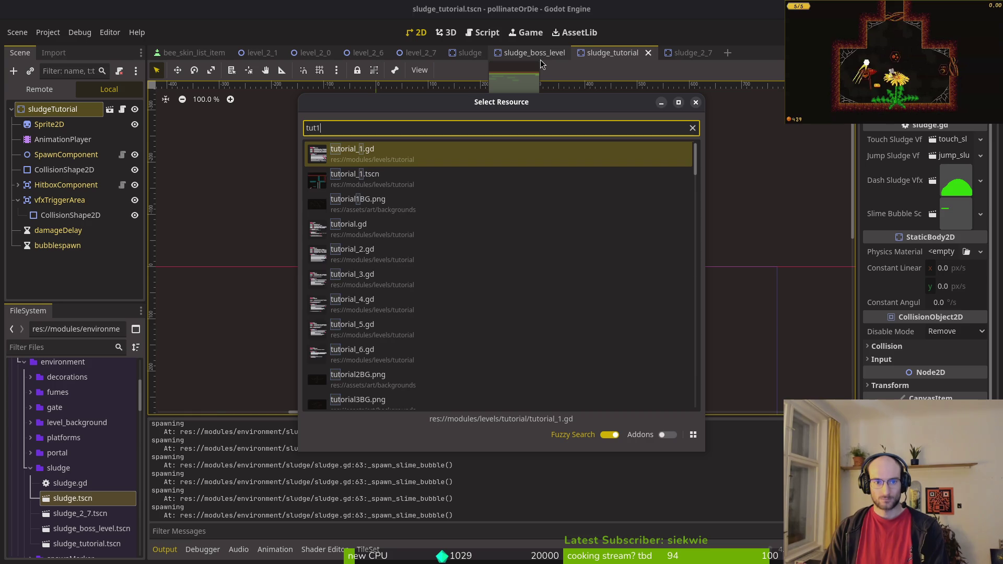
pyautogui.press('Down')
pyautogui.press('Down')
pyautogui.press('Return')
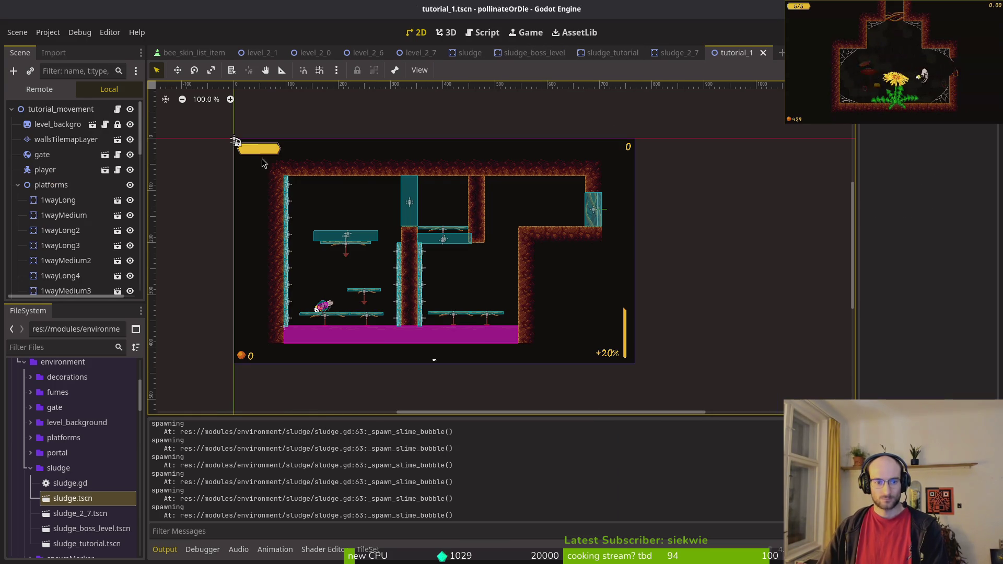
# Collapse the platforms, hints and triggers groups, drag sludgeTutorial below thorns, and save
pyautogui.click(18, 185)
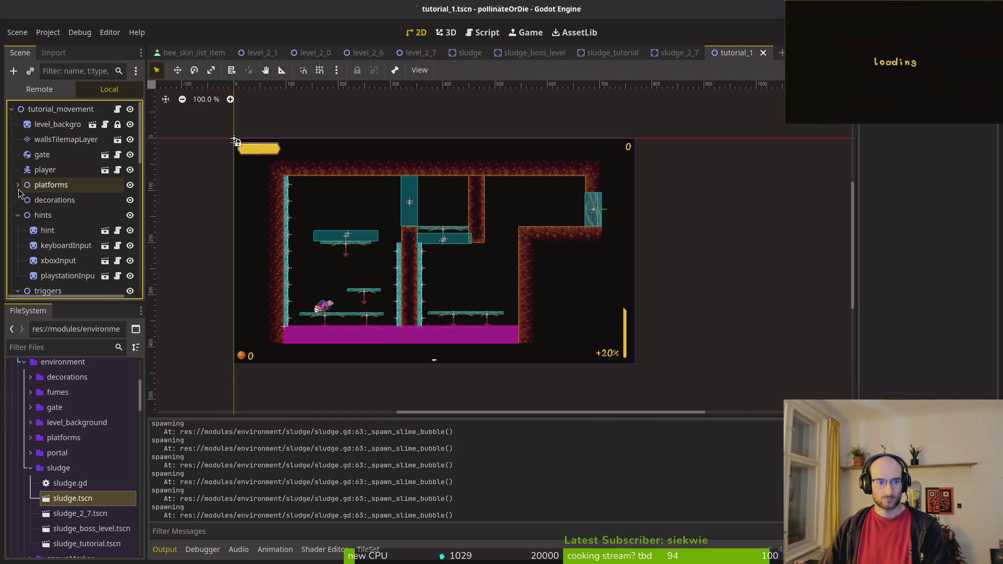
pyautogui.click(17, 215)
pyautogui.click(18, 230)
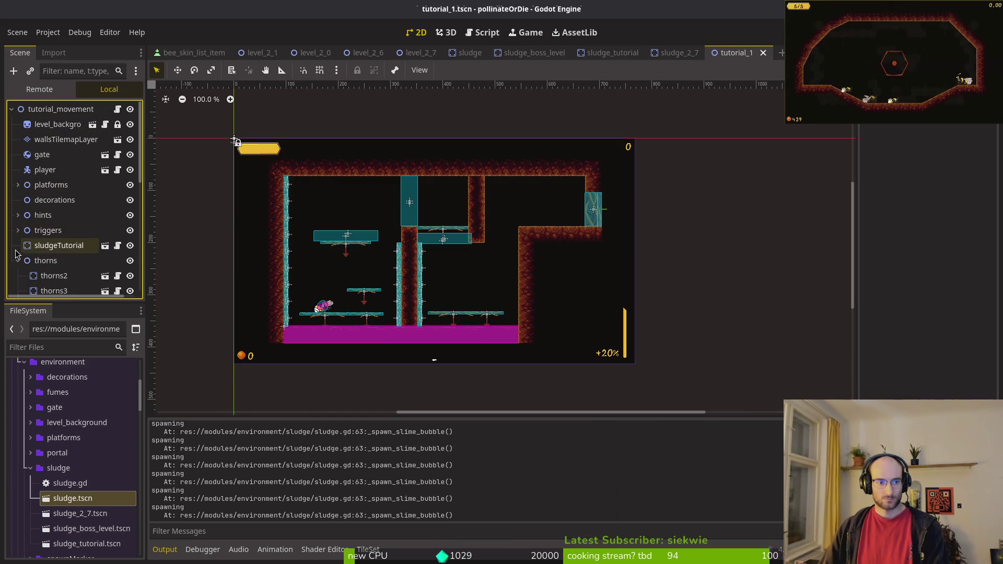
pyautogui.click(58, 246)
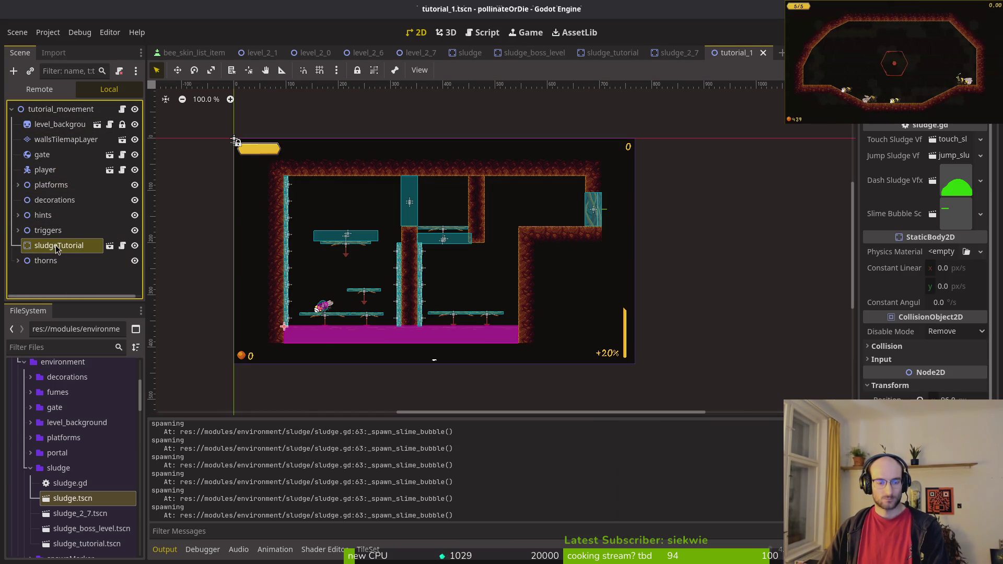
pyautogui.scroll(1, 321, 344)
pyautogui.scroll(9, 291, 314)
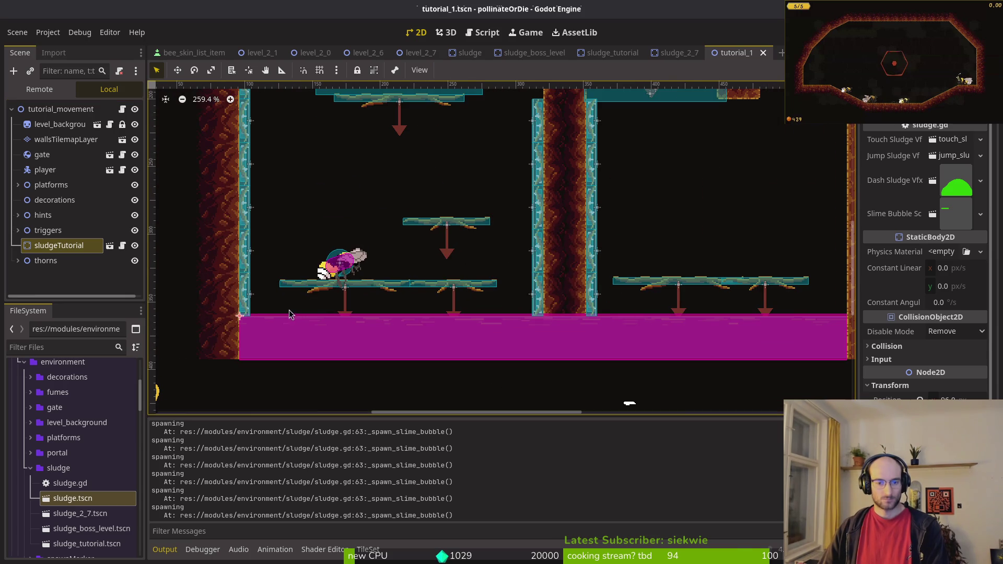
pyautogui.click(47, 261)
pyautogui.moveTo(58, 245); pyautogui.dragTo(53, 270)
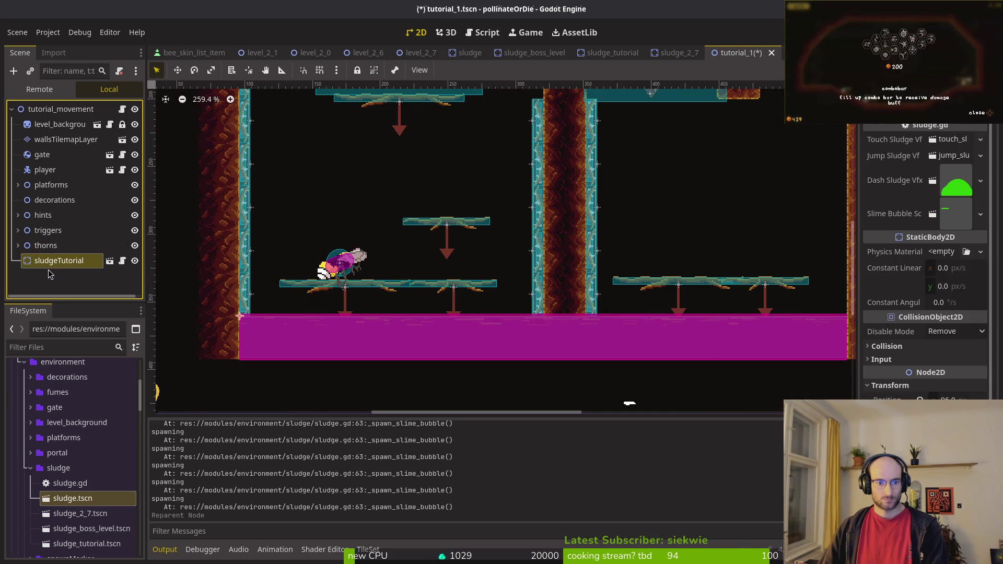
pyautogui.hotkey('ctrl', 's')
# Select the sludgeTutorial node in the viewport and look over its properties
pyautogui.click(302, 329)
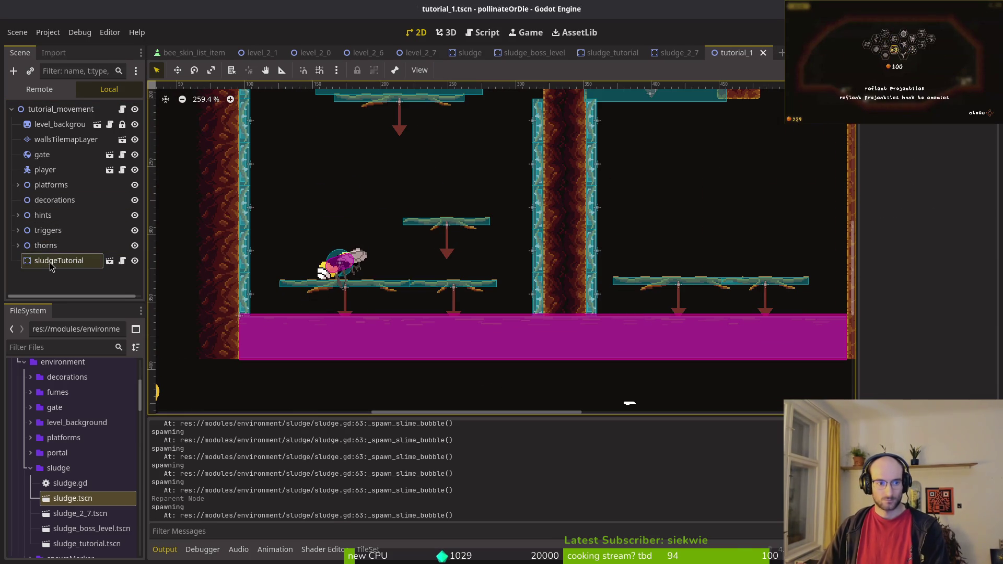
pyautogui.scroll(-4, 522, 324)
pyautogui.scroll(3, 523, 321)
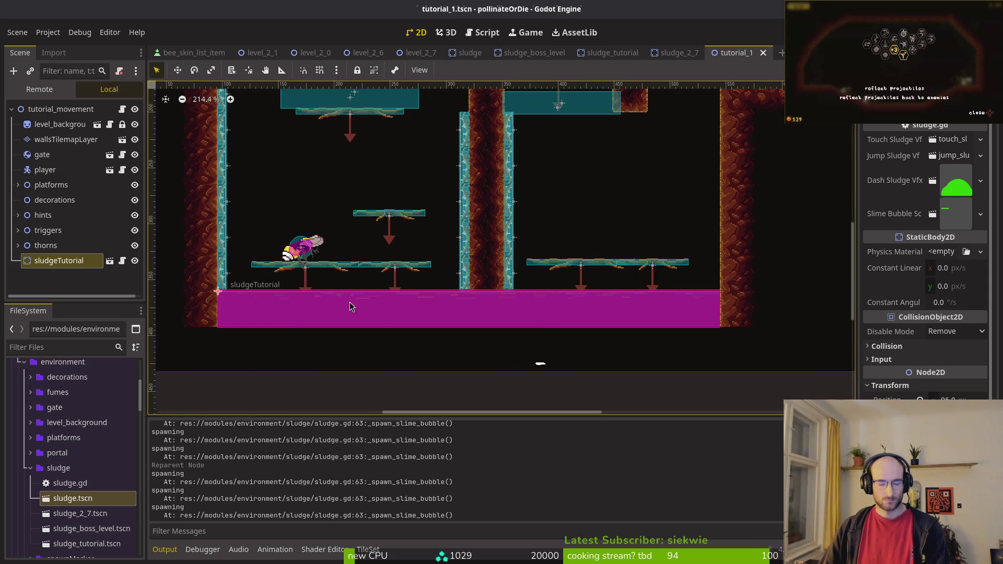
pyautogui.scroll(4, 287, 301)
pyautogui.scroll(-5, 287, 301)
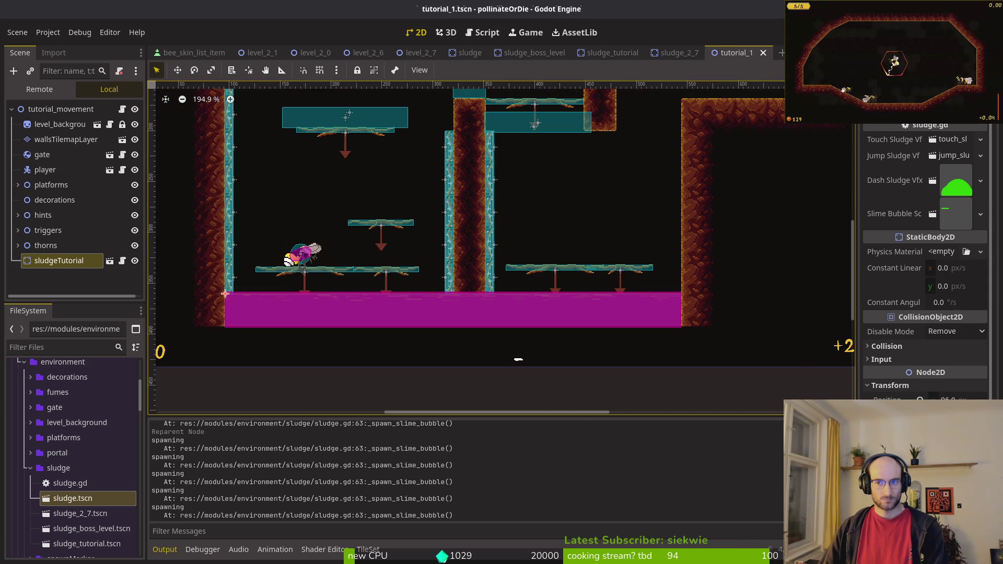
# Stop the game, write sludge.gd with :w in Neovim, and return to Godot's quick search
pyautogui.press('F8')
pyautogui.hotkey('alt', 'Tab')
pyautogui.scroll(-10, 350, 331)
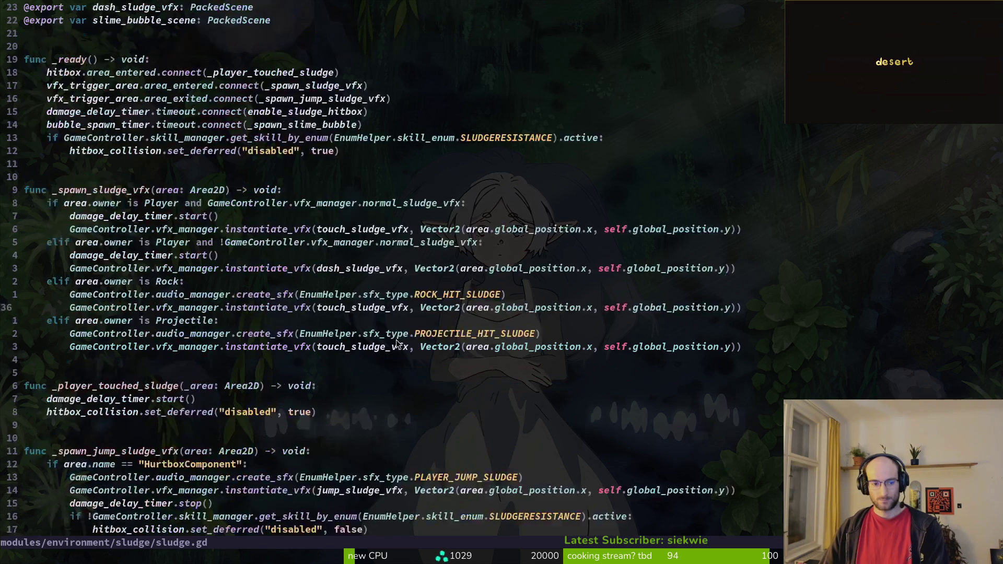
pyautogui.click(107, 273)
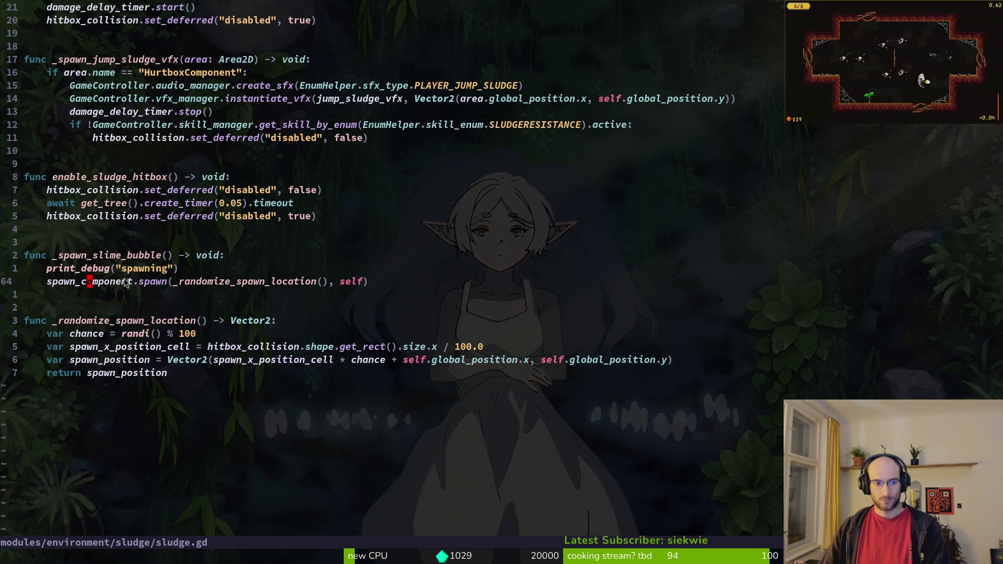
pyautogui.write(':w')
pyautogui.press('Return')
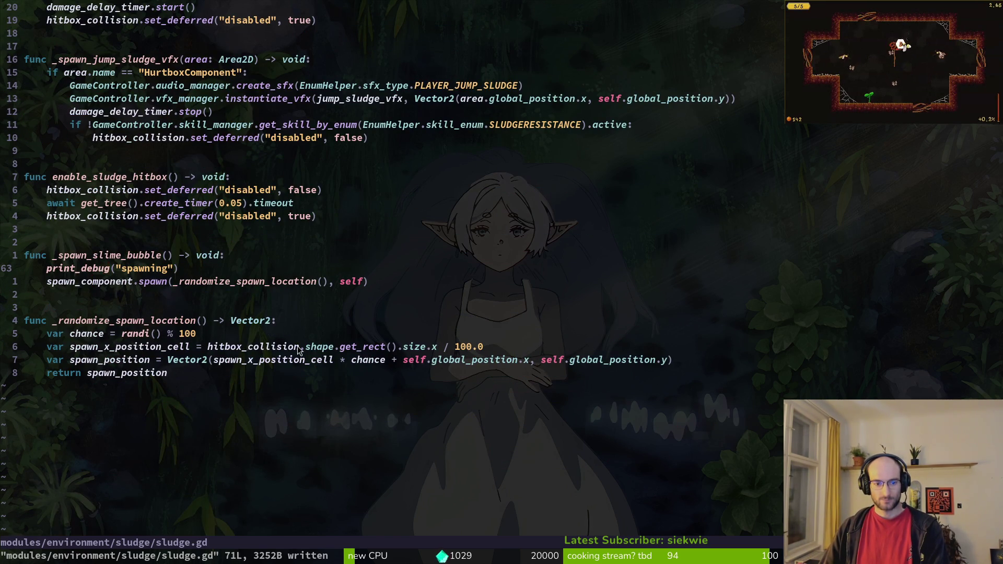
pyautogui.scroll(4, 213, 272)
pyautogui.hotkey('alt', 'Tab')
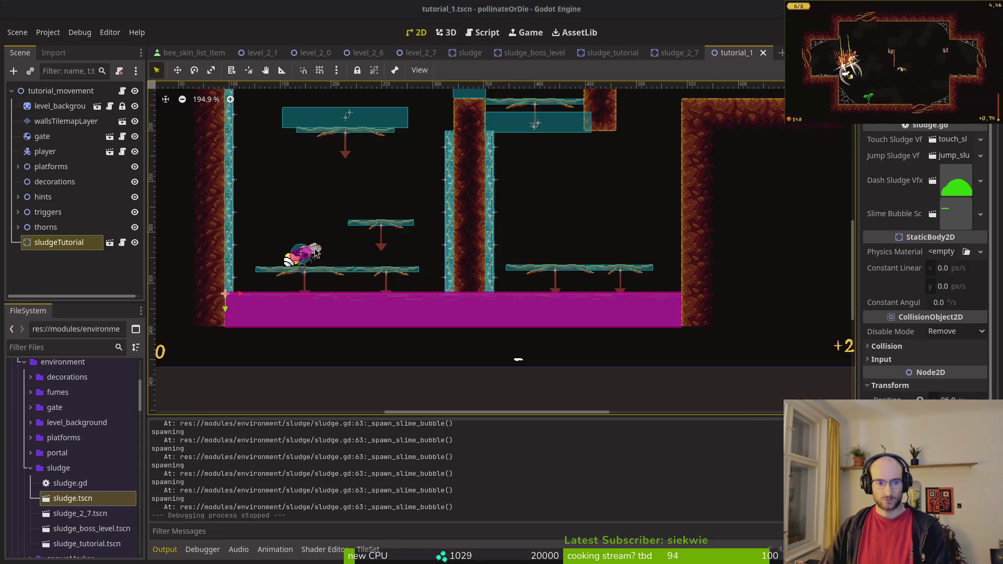
pyautogui.hotkey('alt', 'shift', 'o')
# Open slime_bubble_vfx.tscn and list the bubble animations in its AnimationPlayer
pyautogui.write('slimbu')
pyautogui.press('Down')
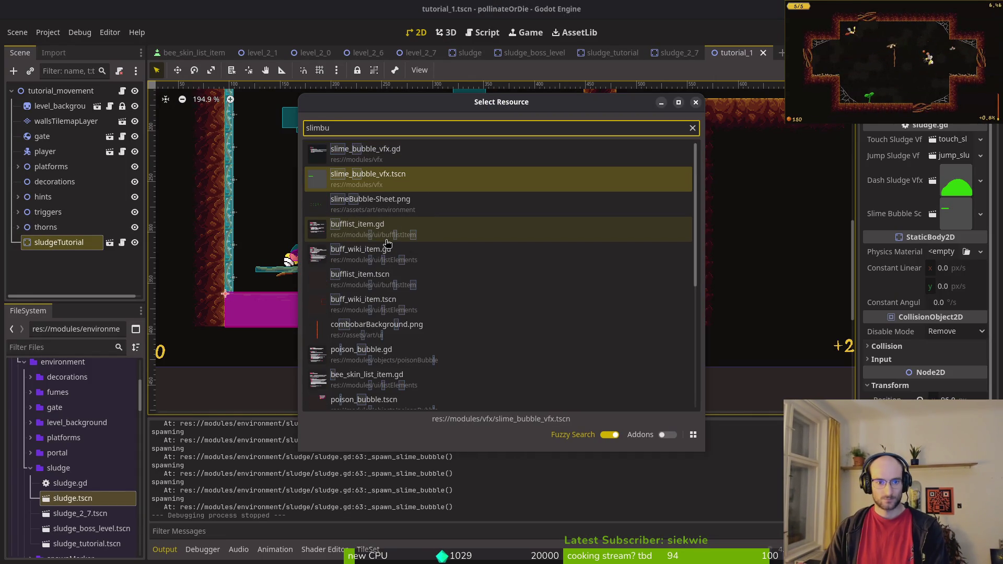
pyautogui.press('Return')
pyautogui.hotkey('ctrl', 's')
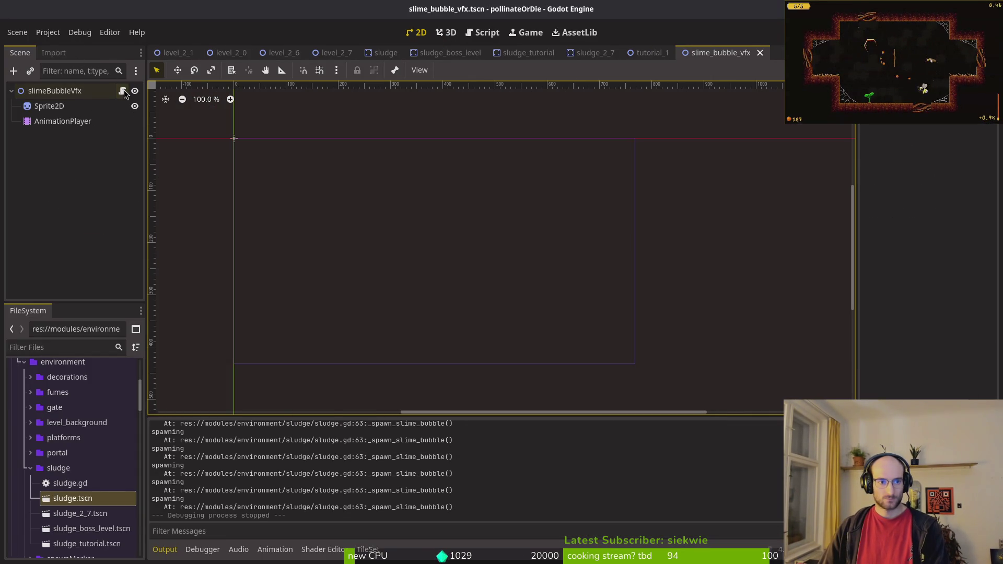
pyautogui.click(50, 106)
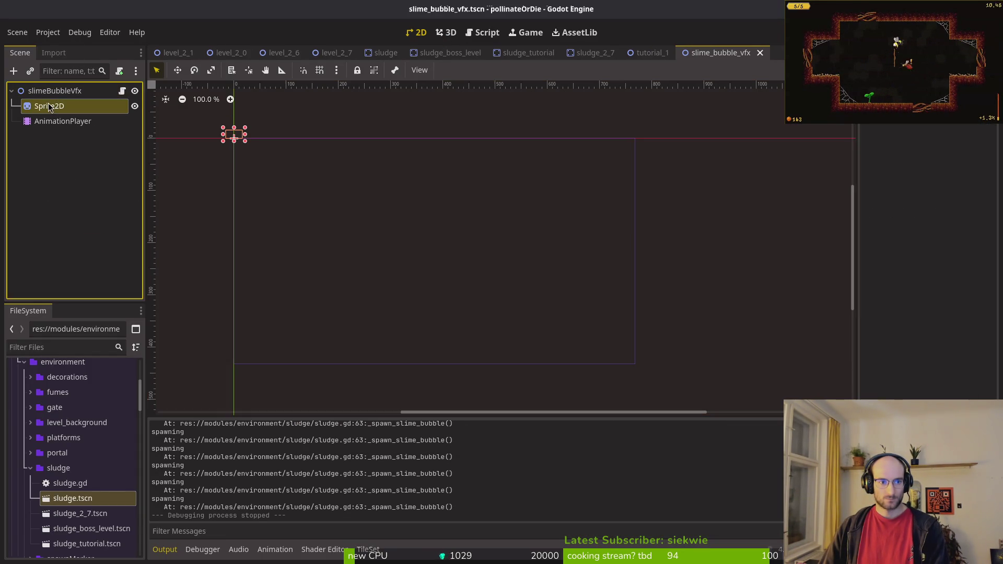
pyautogui.click(62, 121)
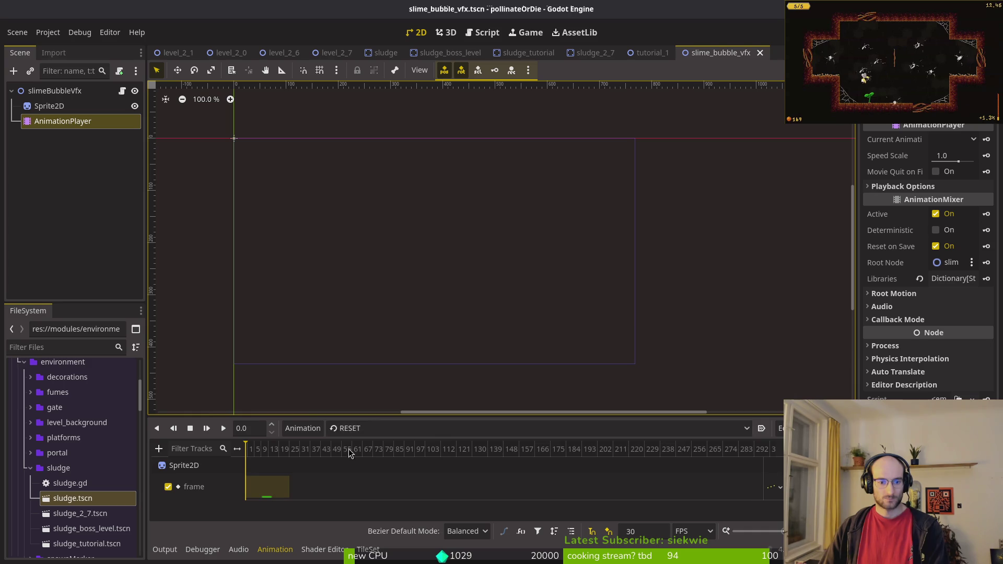
pyautogui.click(350, 429)
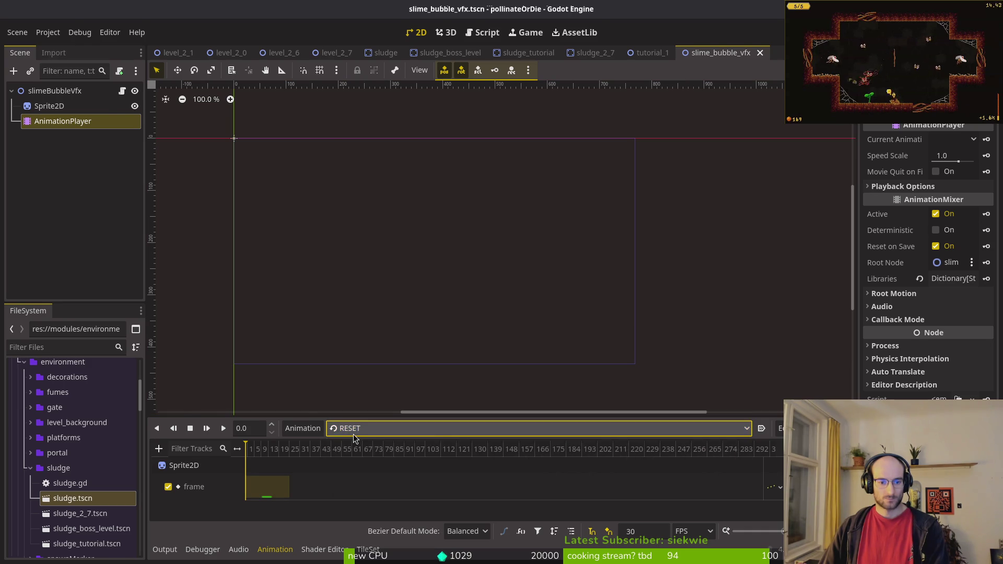
# In Neovim, find and save slime_bubble_vfx.gd with :w, then jump back to sludge.gd
pyautogui.hotkey('alt', 'Tab')
pyautogui.scroll(-5, 267, 316)
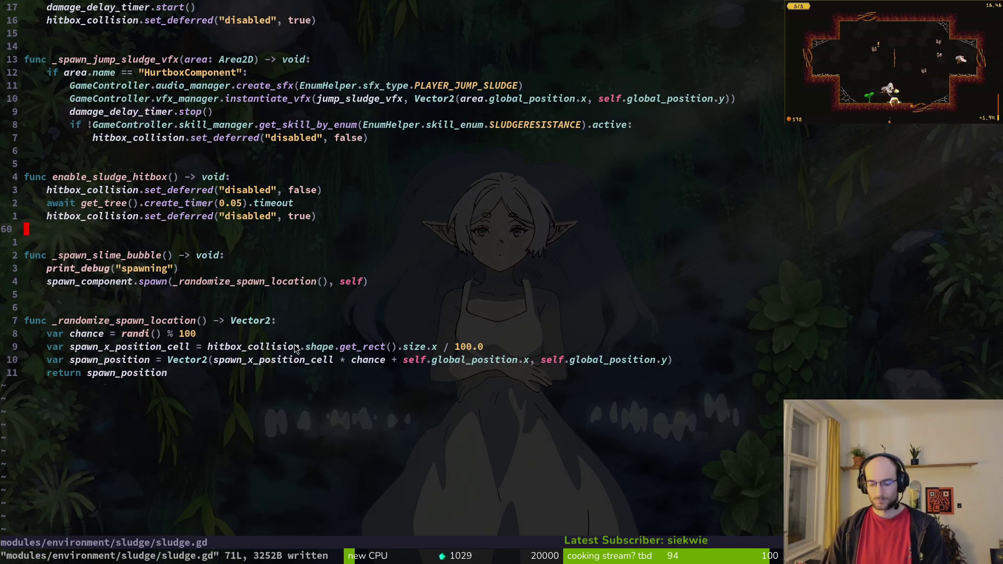
pyautogui.press('space')
pyautogui.press('f')
pyautogui.press('f')
pyautogui.write('slimebub')
pyautogui.press('Return')
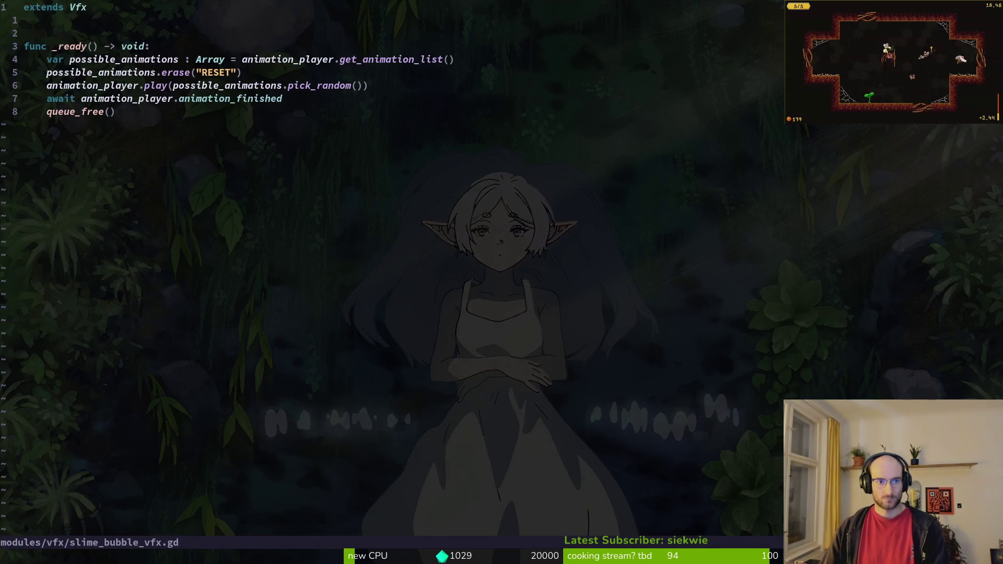
pyautogui.write(':w')
pyautogui.press('Return')
pyautogui.hotkey('ctrl', 'o')
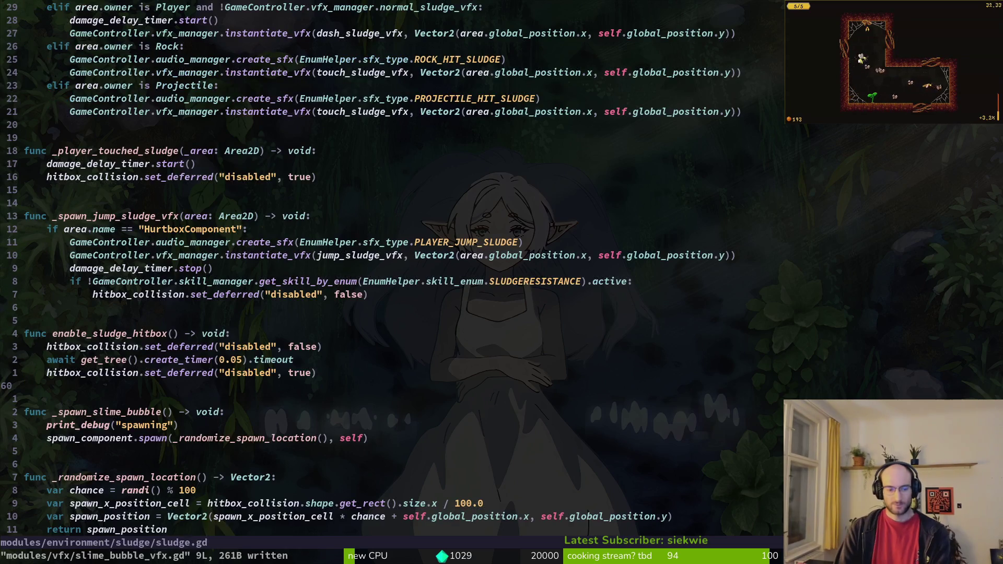
# Open the project file finder briefly and close it without choosing a file
pyautogui.press('j')
pyautogui.press('j')
pyautogui.press('j')
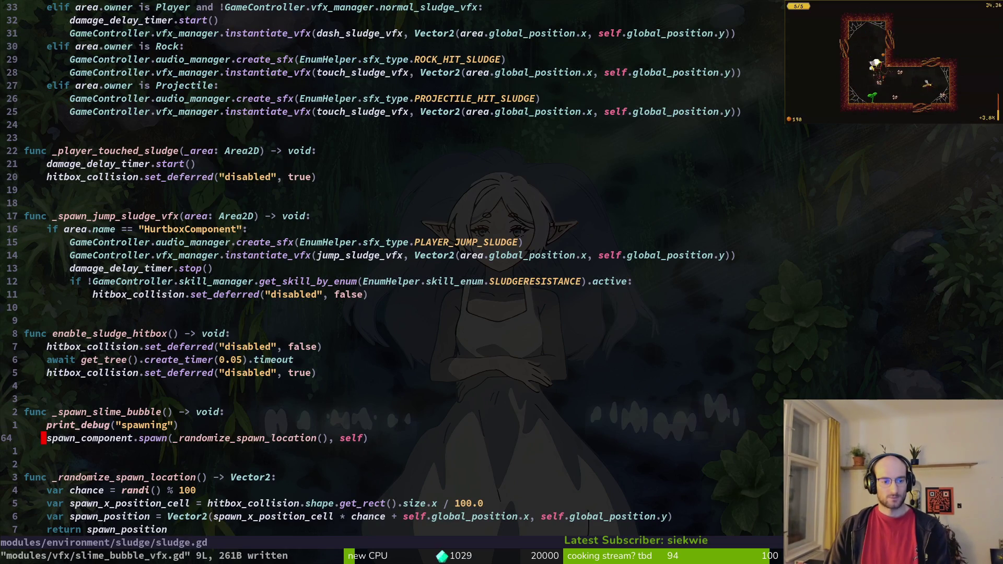
pyautogui.press('space')
pyautogui.press('f')
pyautogui.press('f')
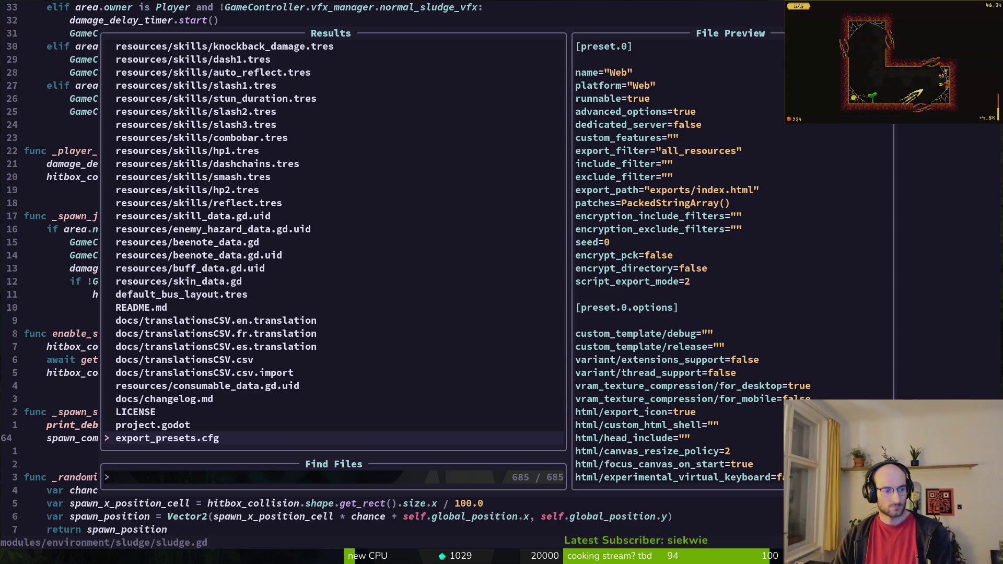
pyautogui.press('Escape')
# Yank the _spawn_slime_bubble function name in sludge.gd
pyautogui.press('j')
pyautogui.press('k')
pyautogui.press('k')
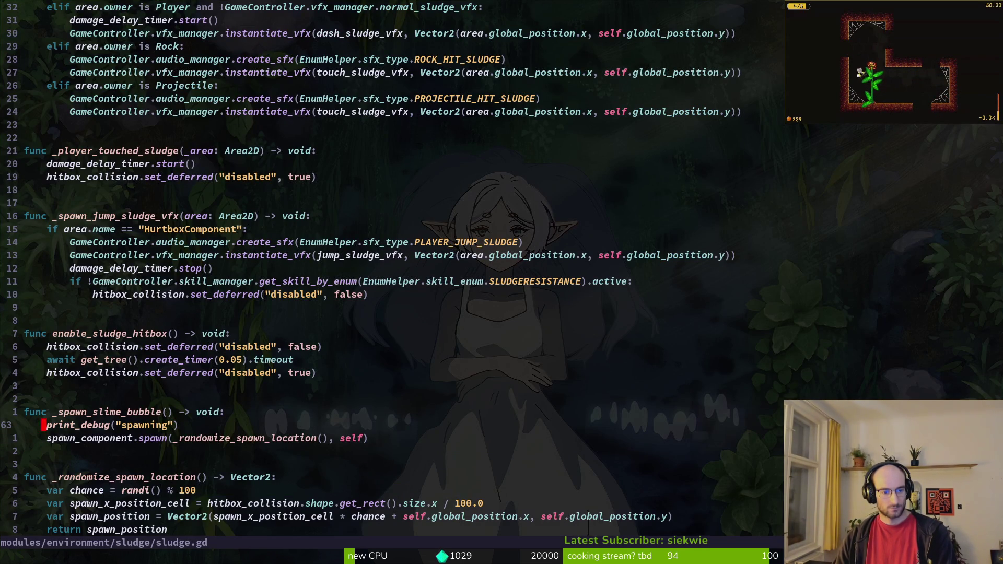
pyautogui.press('k')
pyautogui.press('y')
pyautogui.press('i')
pyautogui.press('w')
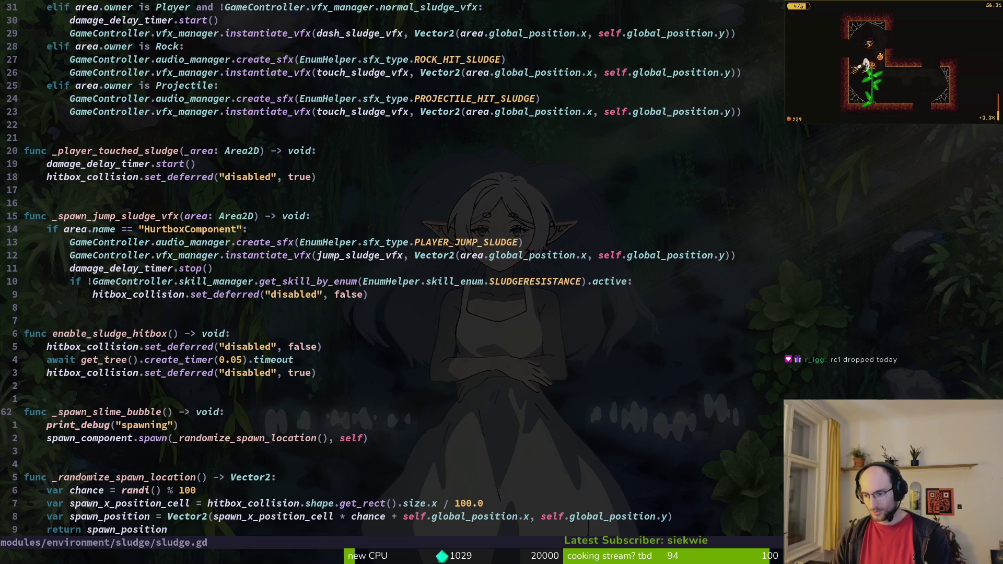
pyautogui.press('Escape')
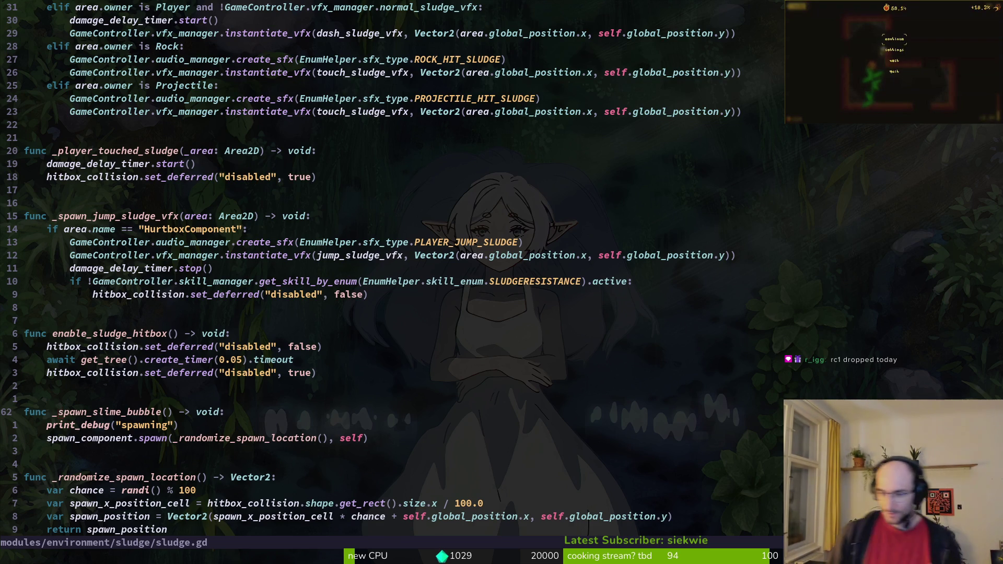
pyautogui.press('Escape')
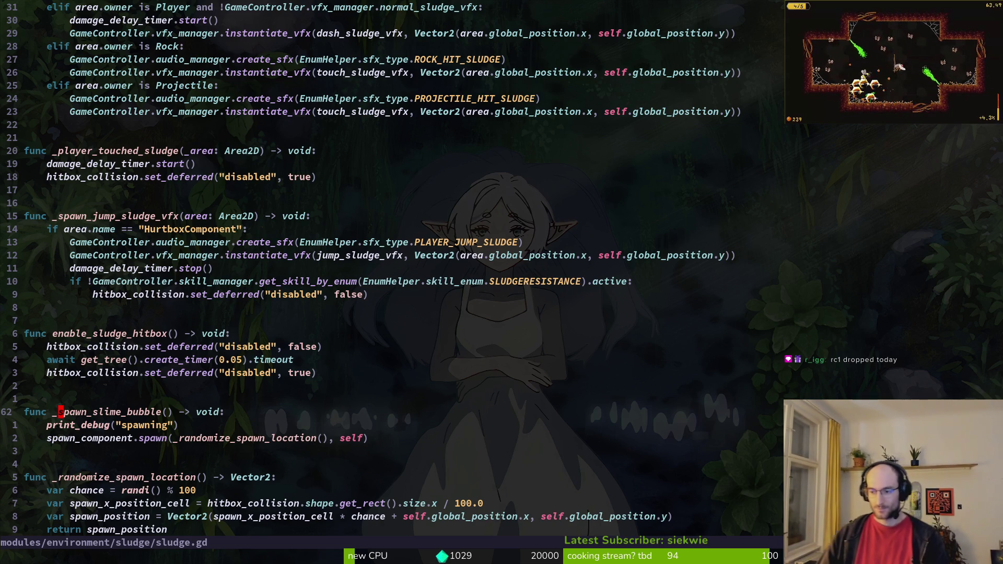
# Move through the spawn_component, spawn_position and _randomize_spawn_location code in sludge.gd
pyautogui.press('j')
pyautogui.press('j')
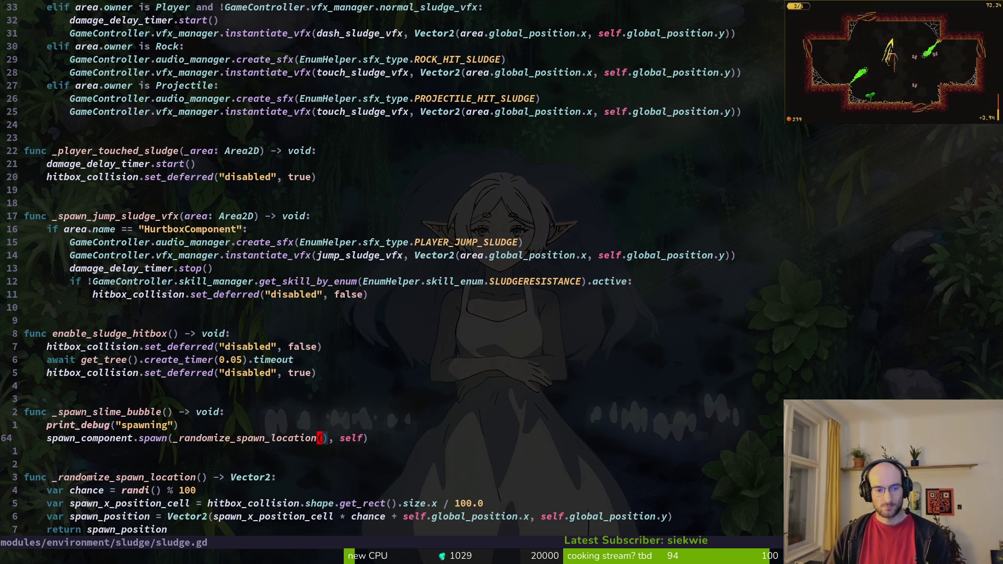
pyautogui.press('j')
pyautogui.press('j')
pyautogui.press('j')
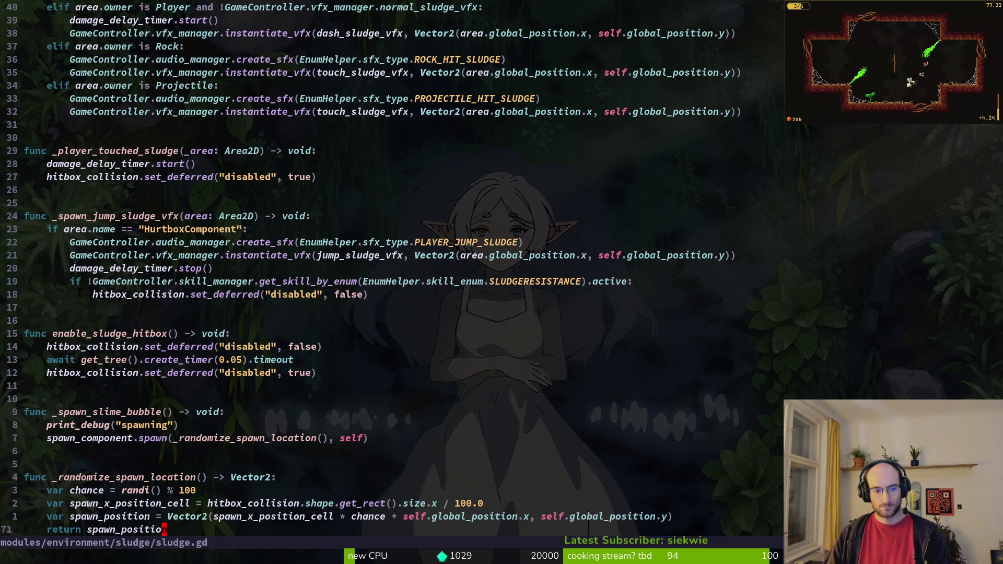
pyautogui.press('k')
pyautogui.press('k')
pyautogui.press('k')
pyautogui.press('space')
# Open spawn_component.gd, add print_debug(instance) after the position assignment, and save
pyautogui.press('f')
pyautogui.press('f')
pyautogui.write('spaw')
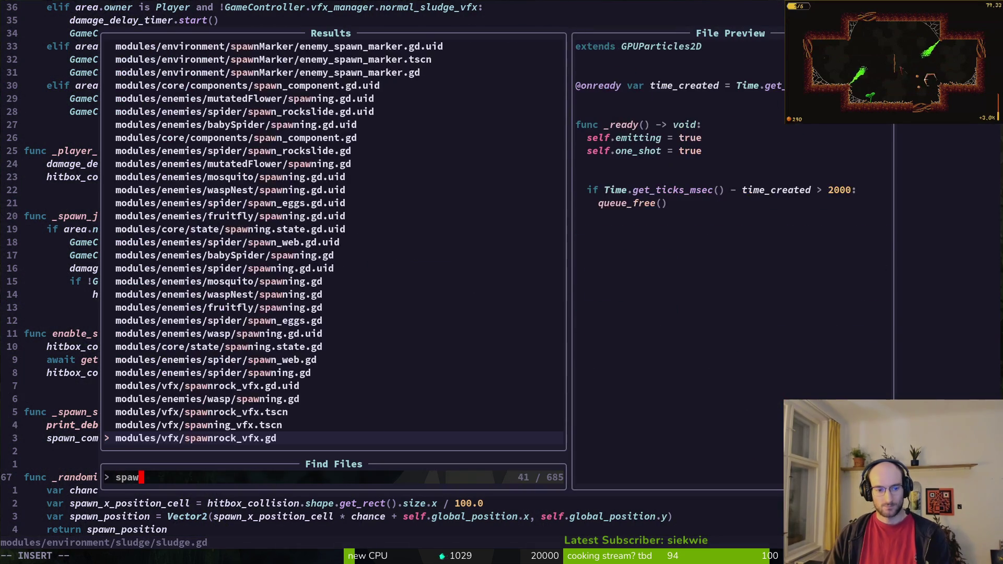
pyautogui.write('n_com')
pyautogui.press('Return')
pyautogui.press('j')
pyautogui.press('j')
pyautogui.press('j')
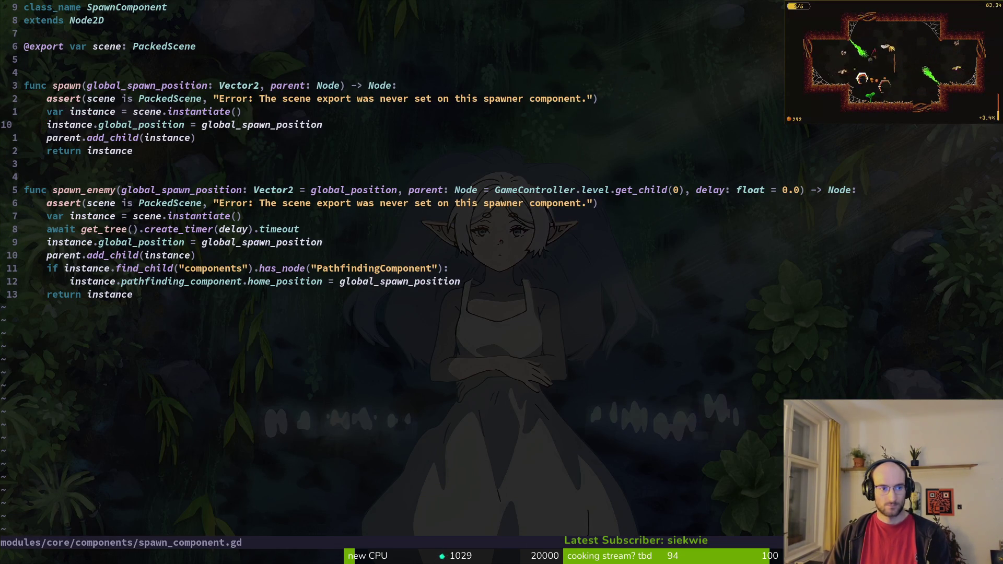
pyautogui.press('o')
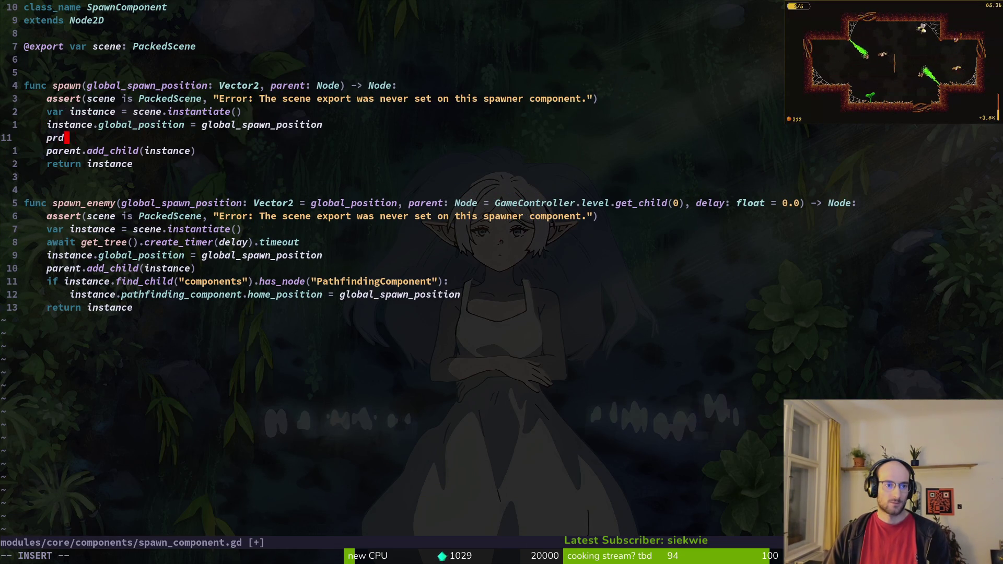
pyautogui.press('Return')
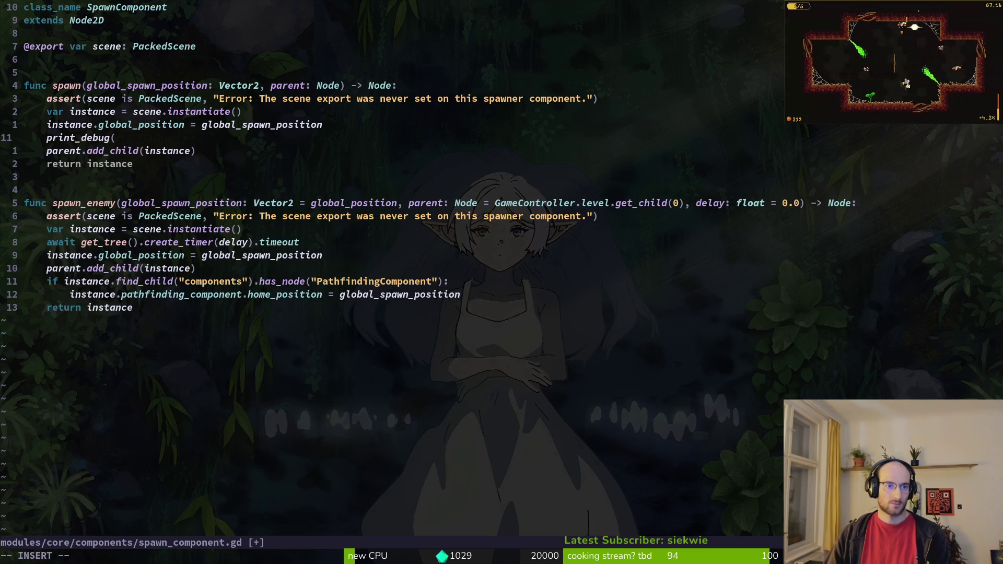
pyautogui.write('nstance')
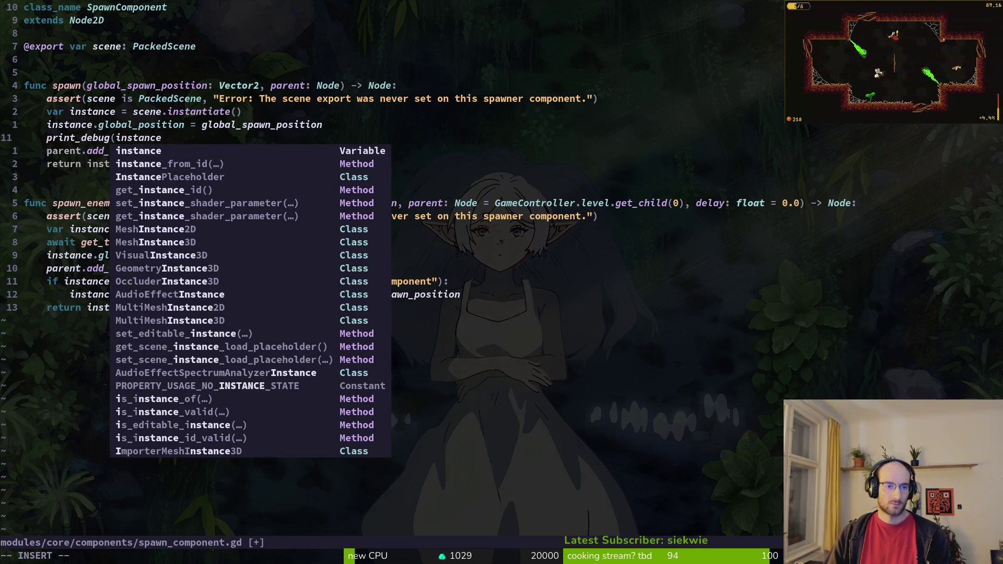
pyautogui.write(')')
pyautogui.write('i')
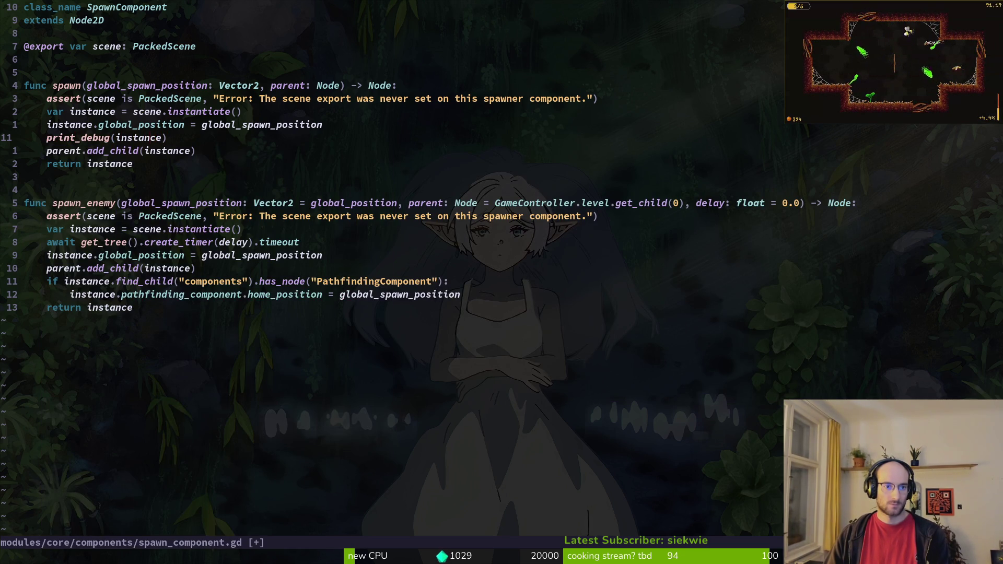
pyautogui.press('Return')
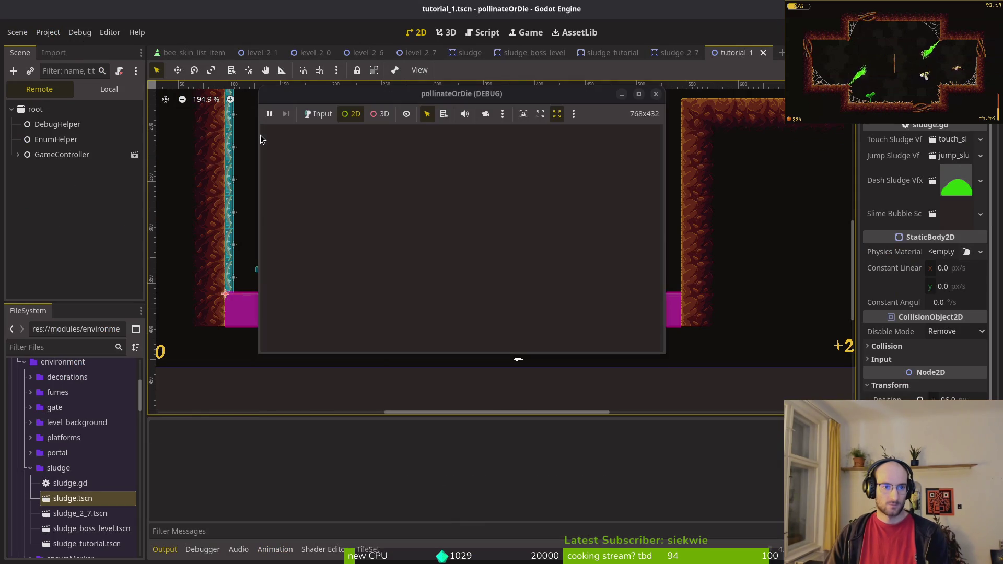
# Run a New Game with input passthrough, watch the spawn logs, stop it, and open sludge
pyautogui.hotkey('alt', 'Tab')
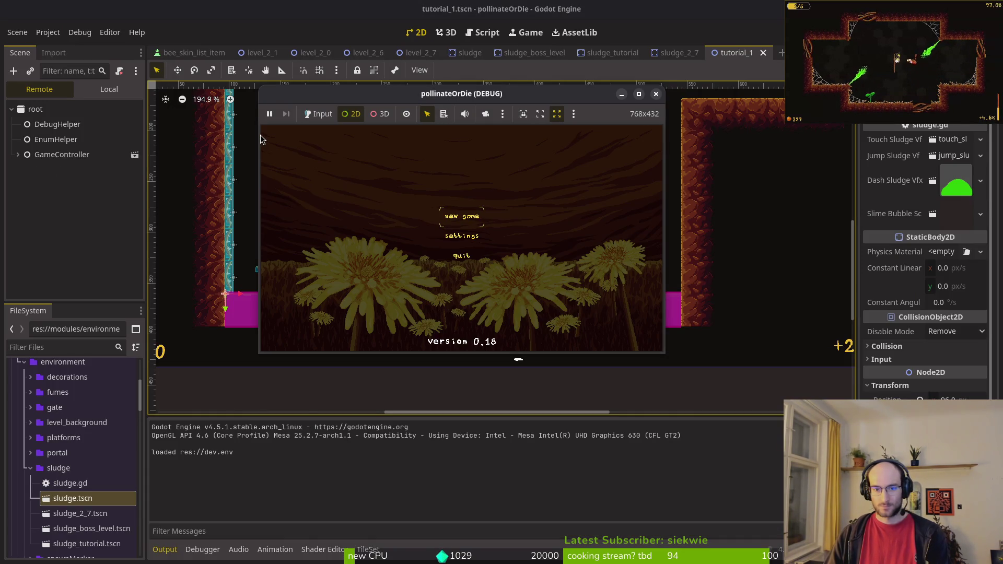
pyautogui.click(633, 197)
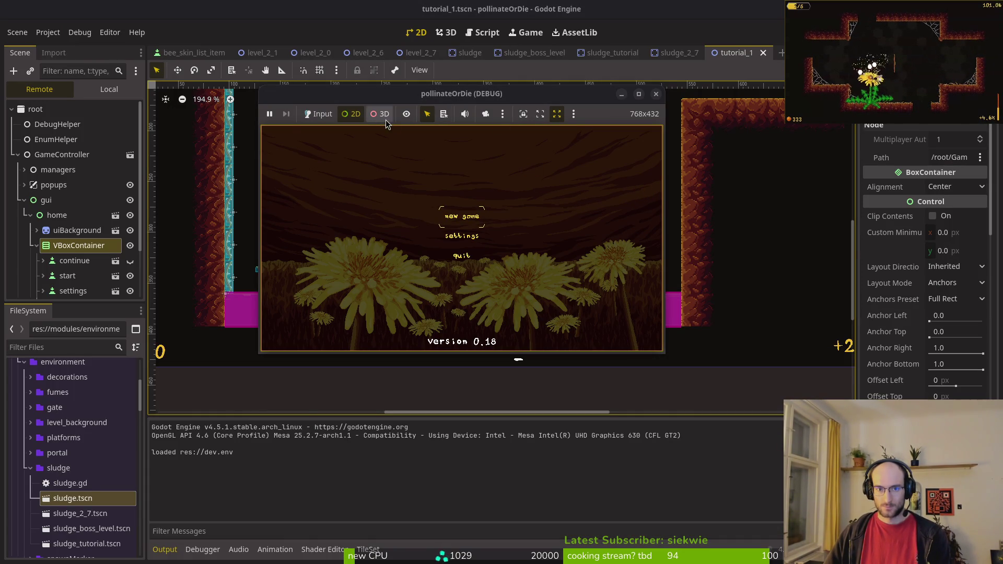
pyautogui.click(320, 113)
pyautogui.click(485, 114)
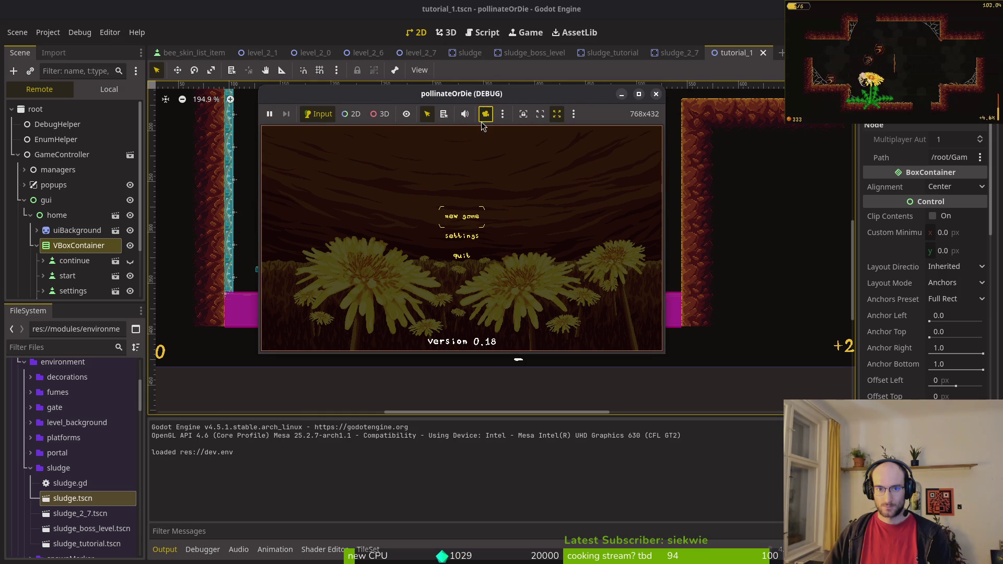
pyautogui.press('Return')
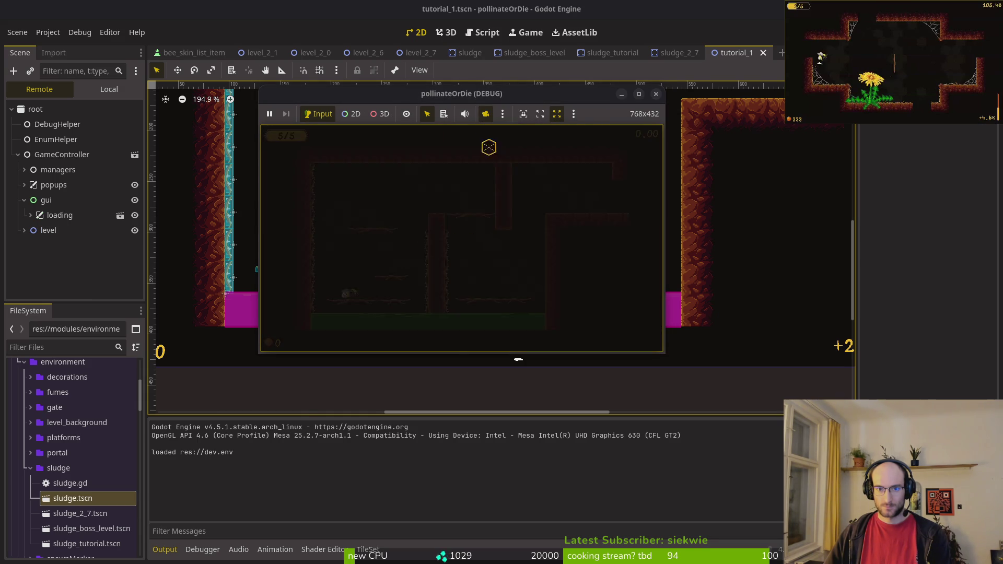
pyautogui.click(485, 114)
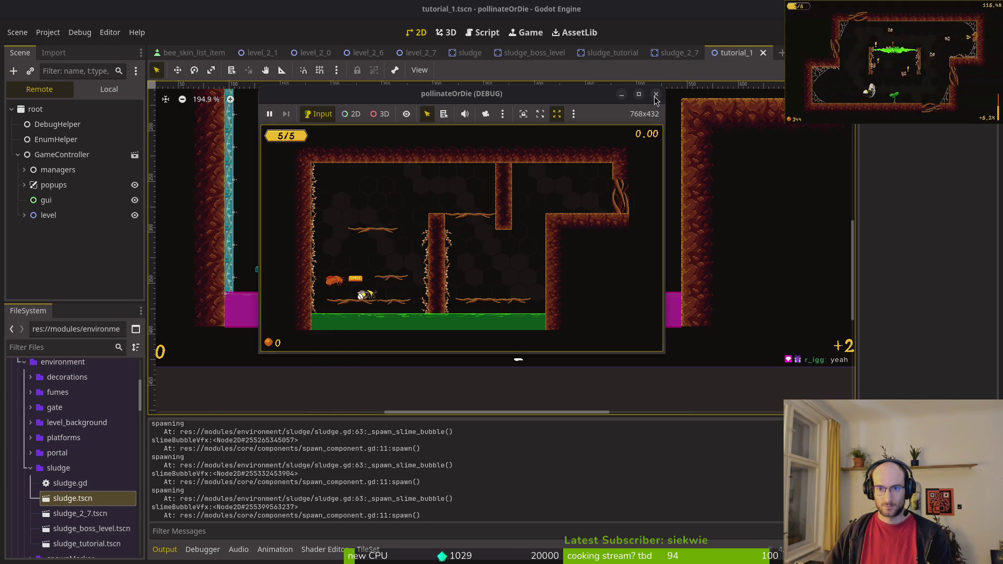
pyautogui.press('F8')
pyautogui.click(473, 55)
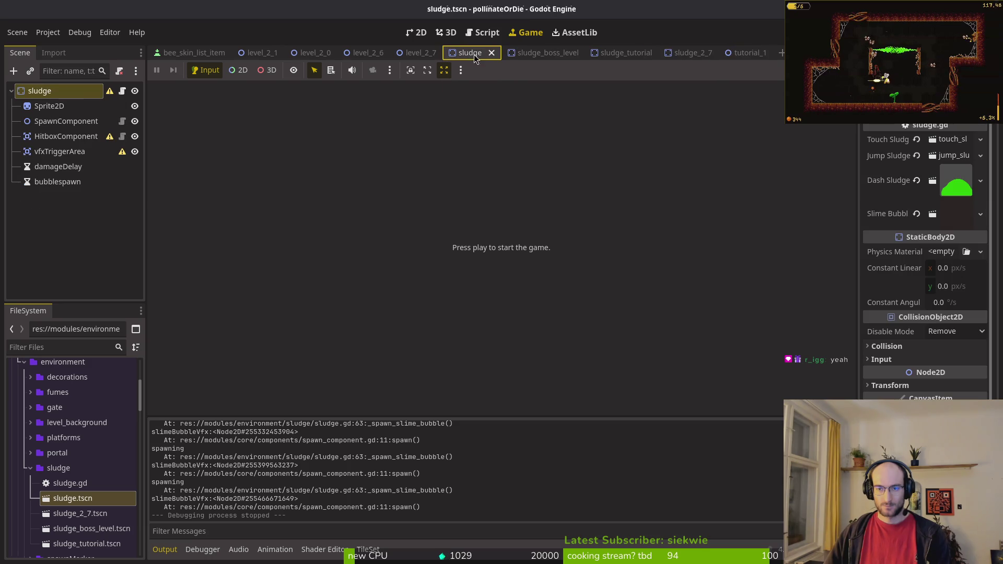
# Switch through the scene tabs, then quick-open slime_bubble_vfx.tscn via a 'bubble' search
pyautogui.click(751, 54)
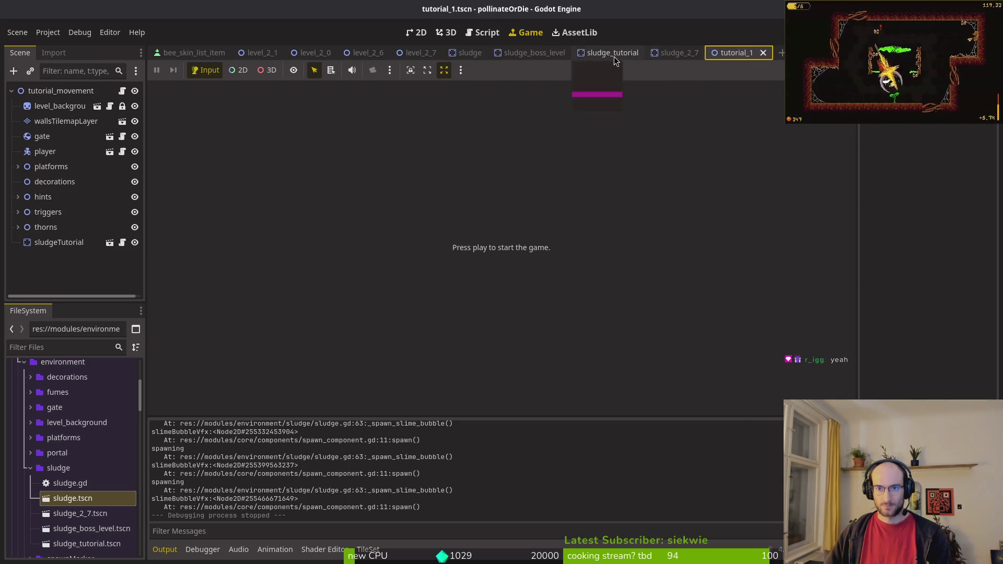
pyautogui.click(463, 58)
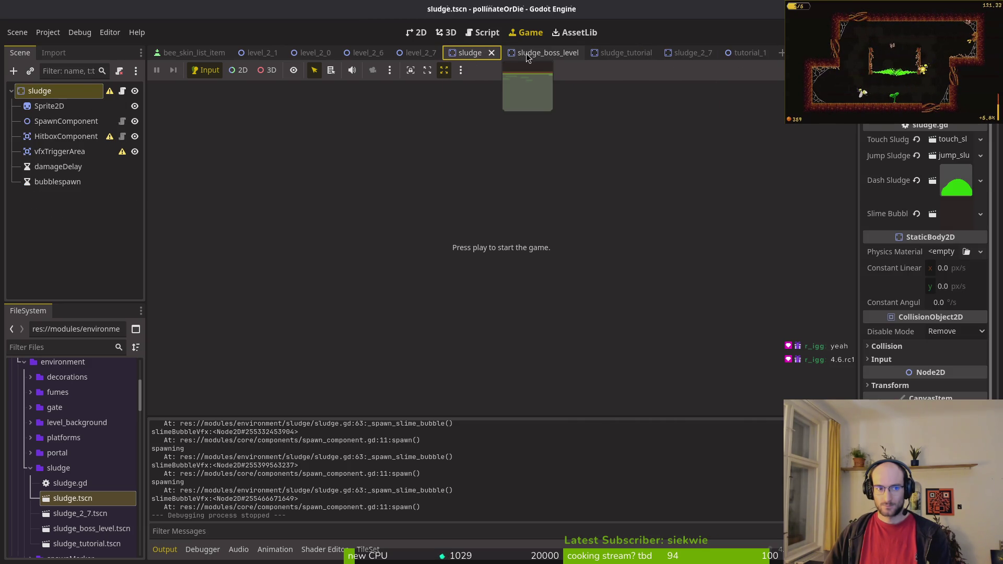
pyautogui.click(524, 58)
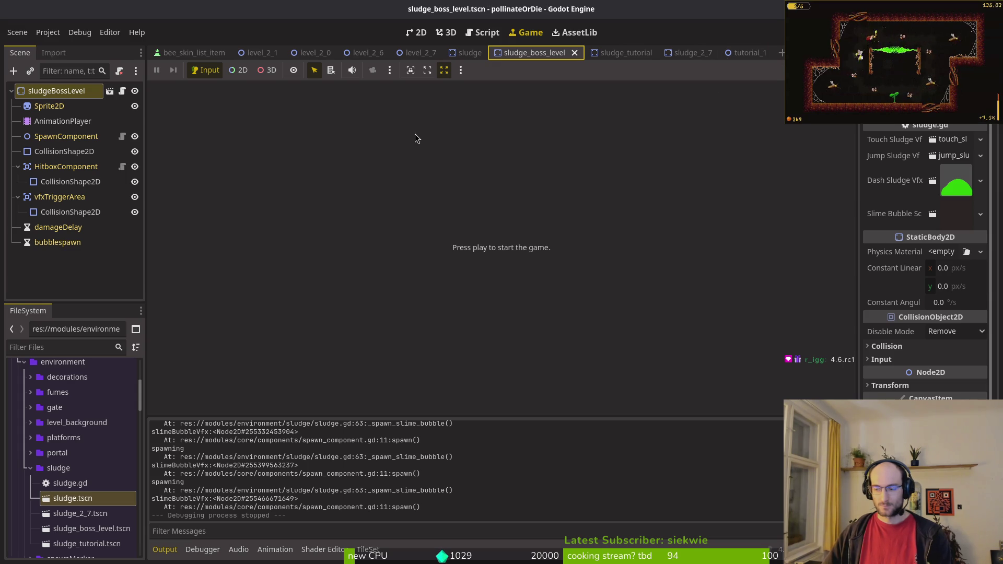
pyautogui.hotkey('alt', 'shift', 'o')
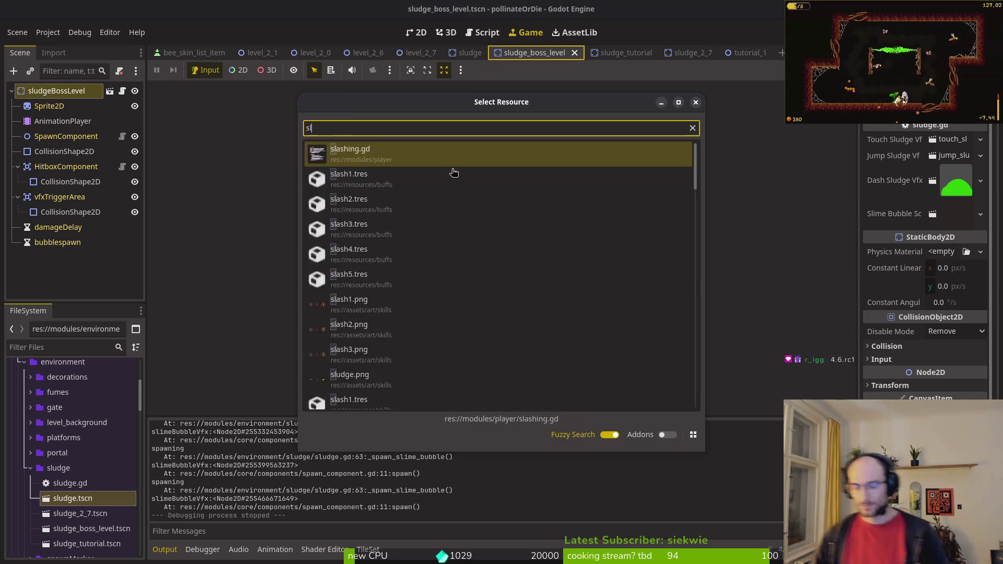
pyautogui.write('bubble')
pyautogui.press('Down')
pyautogui.press('Return')
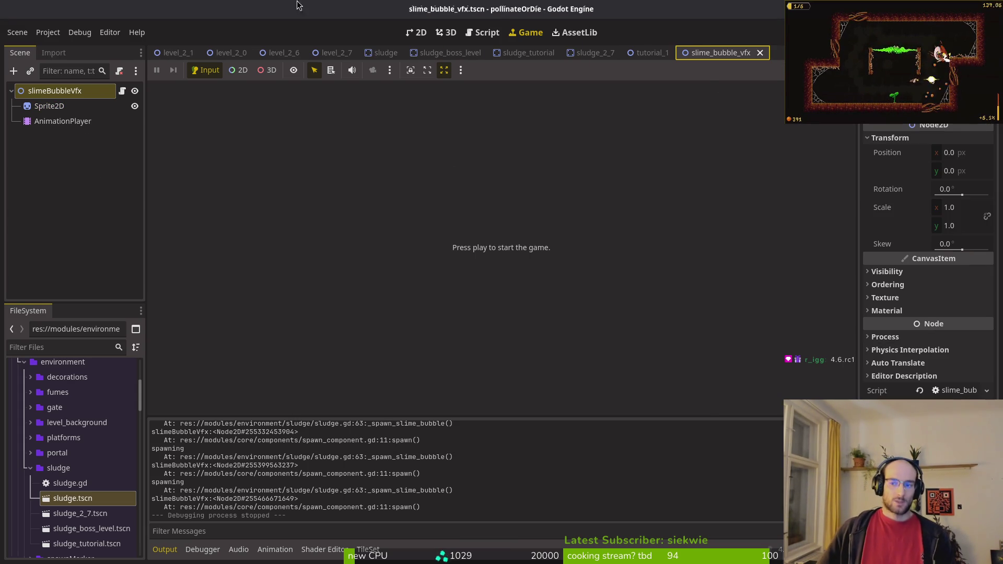
# Inspect the bubble's Sprite2D and AnimationPlayer in the 2D view, save, and return to sludge
pyautogui.click(52, 105)
pyautogui.click(56, 92)
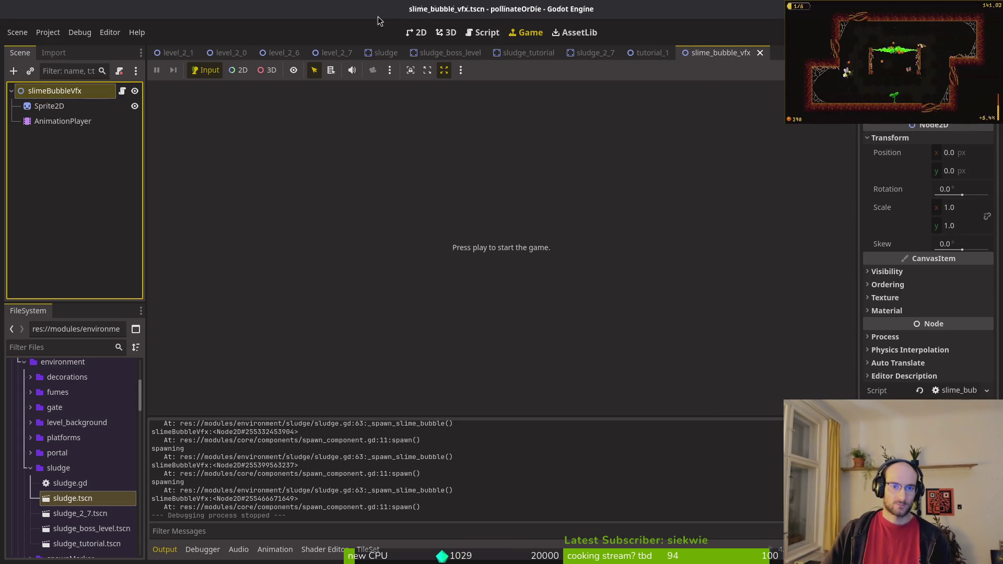
pyautogui.click(417, 32)
pyautogui.click(56, 107)
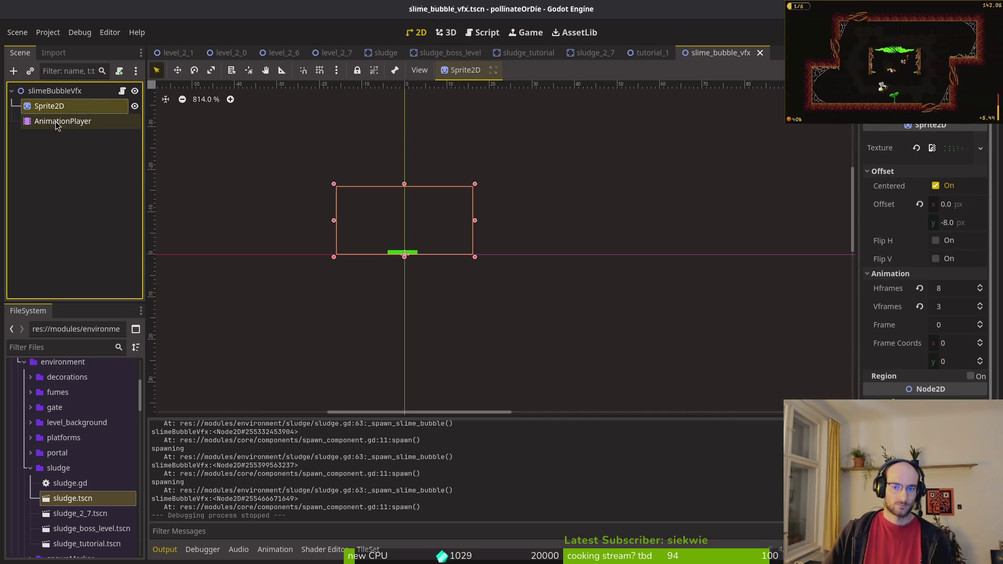
pyautogui.click(62, 120)
pyautogui.click(52, 92)
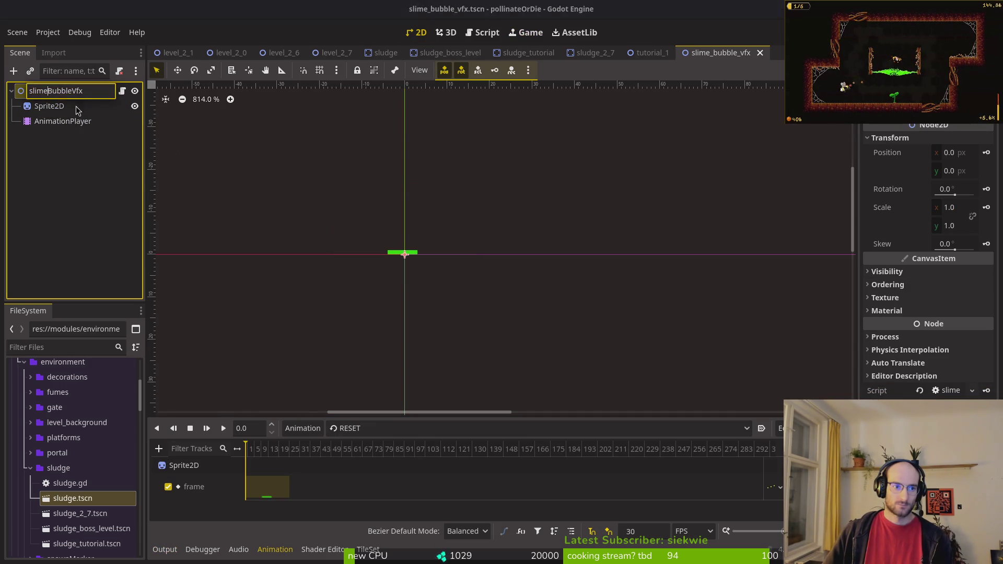
pyautogui.hotkey('ctrl', 's')
pyautogui.click(384, 56)
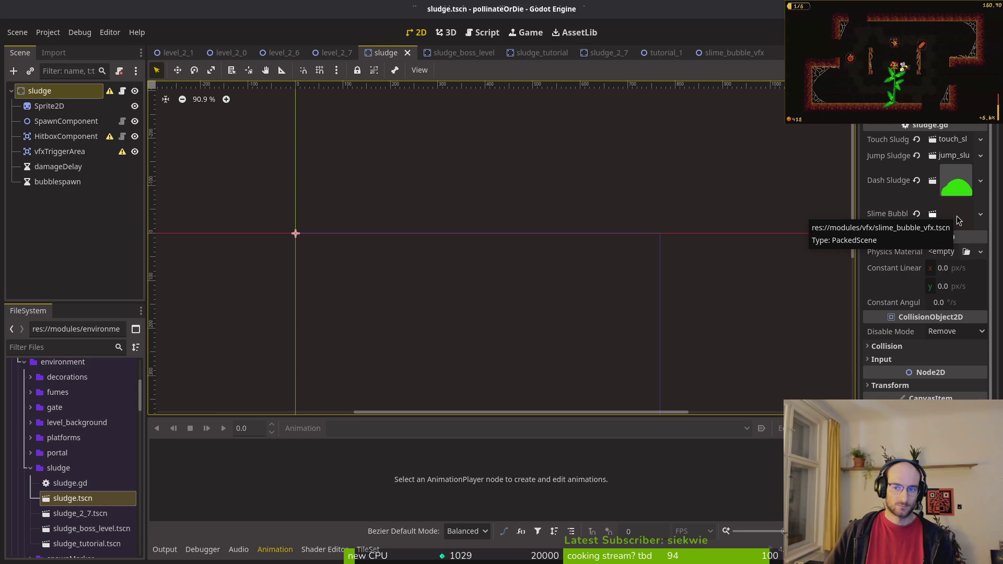
pyautogui.hotkey('alt', 'Tab')
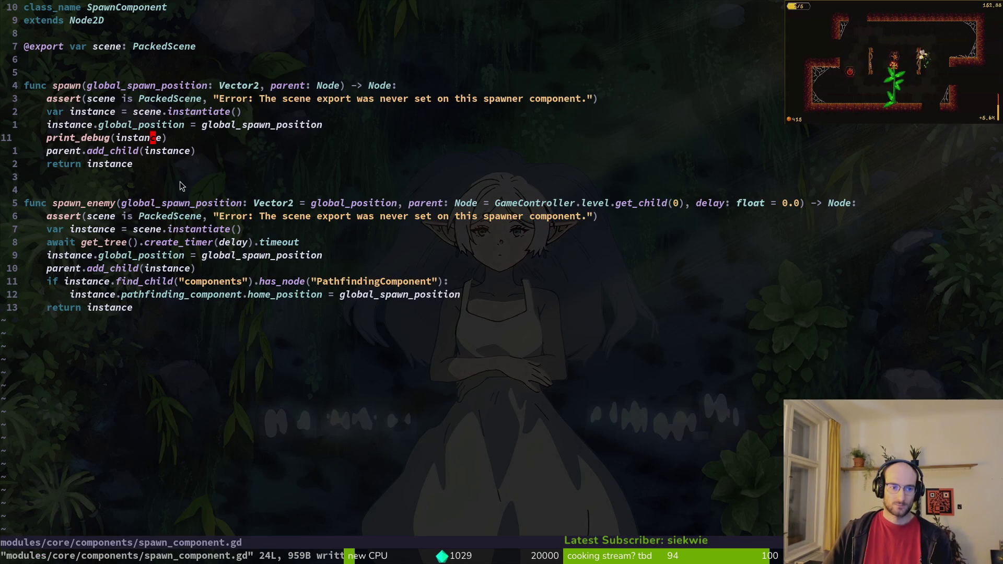
# Delete the print_debug line from spawn_component.gd and save the file
pyautogui.press('x')
pyautogui.hotkey('shift', 'v')
pyautogui.press('Escape')
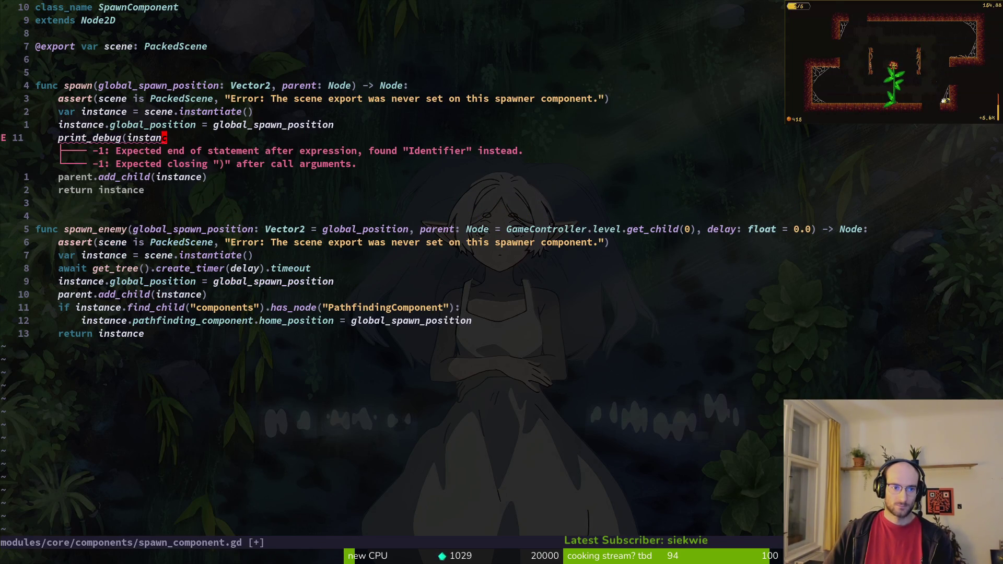
pyautogui.press('d')
pyautogui.press('d')
pyautogui.write(':w')
pyautogui.press('Return')
# In sludge.gd, select self.global_position.y on the spawn_position line of _randomize_spawn_location
pyautogui.hotkey('ctrl', '6')
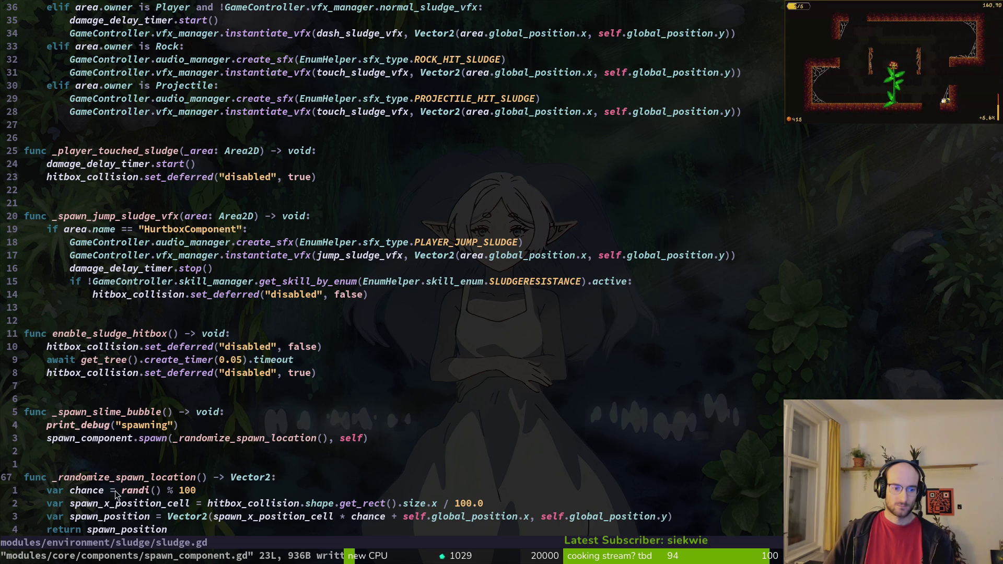
pyautogui.scroll(-4, 209, 483)
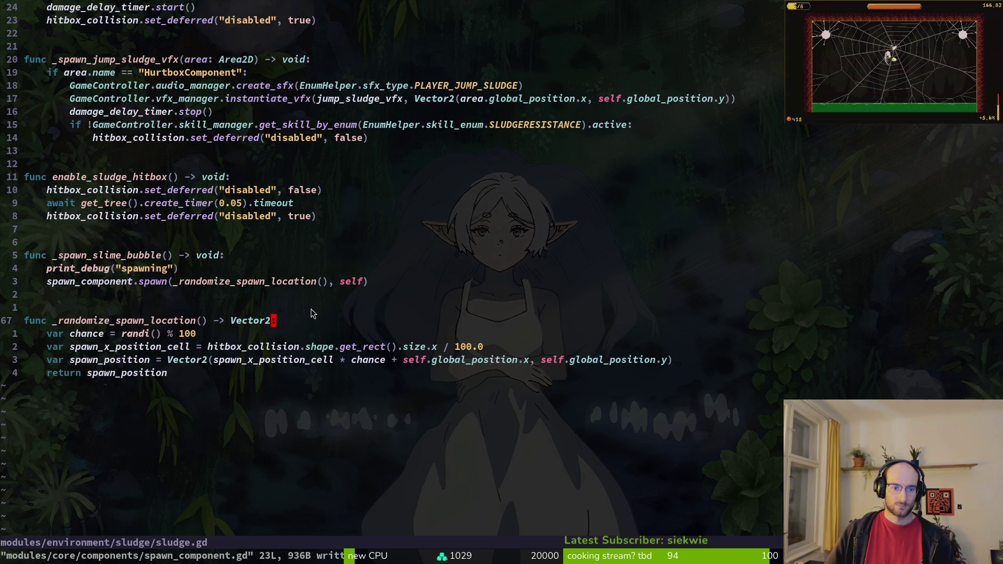
pyautogui.press('k')
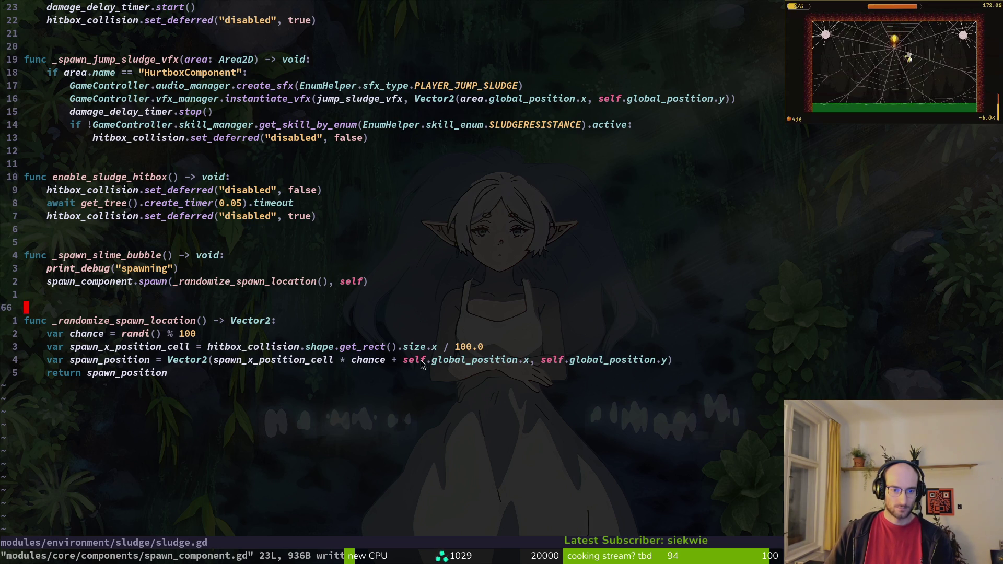
pyautogui.click(665, 361)
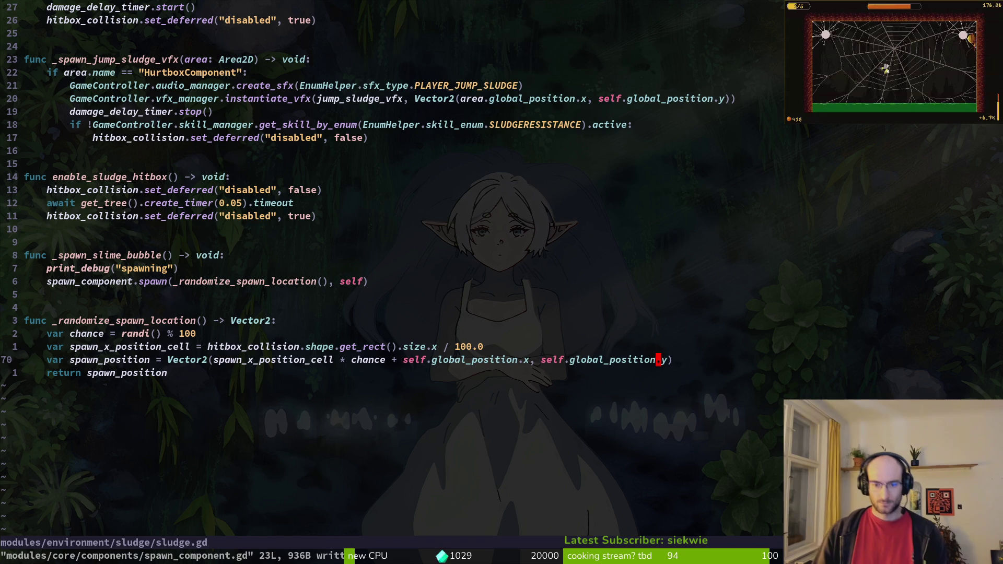
pyautogui.press('b')
pyautogui.press('b')
pyautogui.press('b')
pyautogui.press('b')
pyautogui.press('l')
pyautogui.press('b')
pyautogui.press('v')
pyautogui.press('e')
pyautogui.press('e')
pyautogui.press('e')
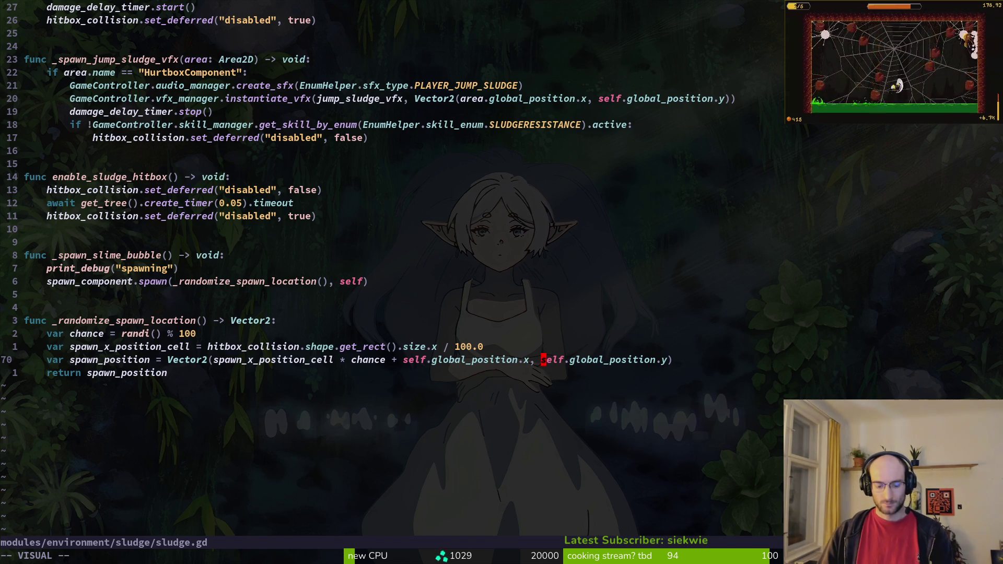
pyautogui.press('e')
# Replace that y expression with a fixed 600 and save sludge.gd
pyautogui.press('c')
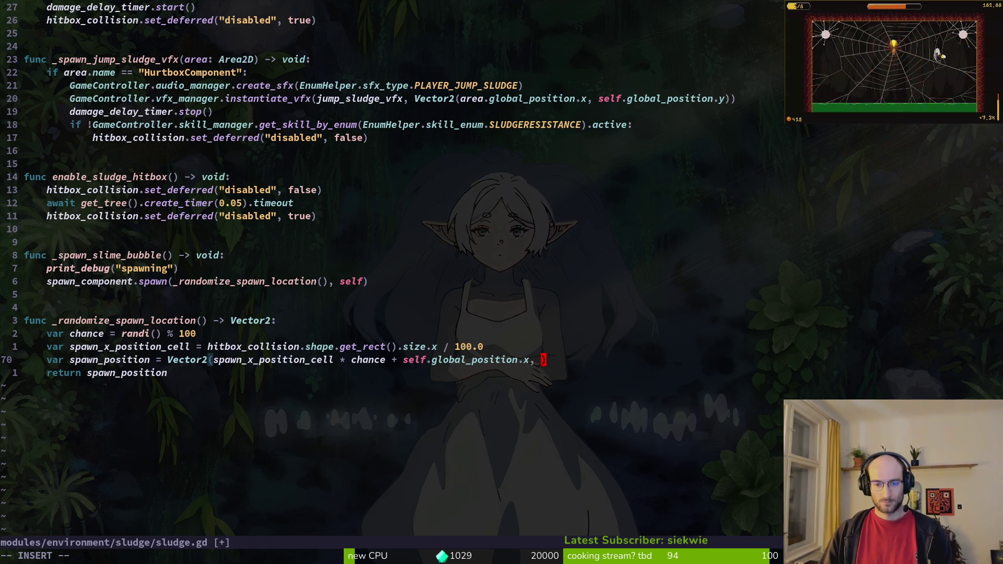
pyautogui.write('600')
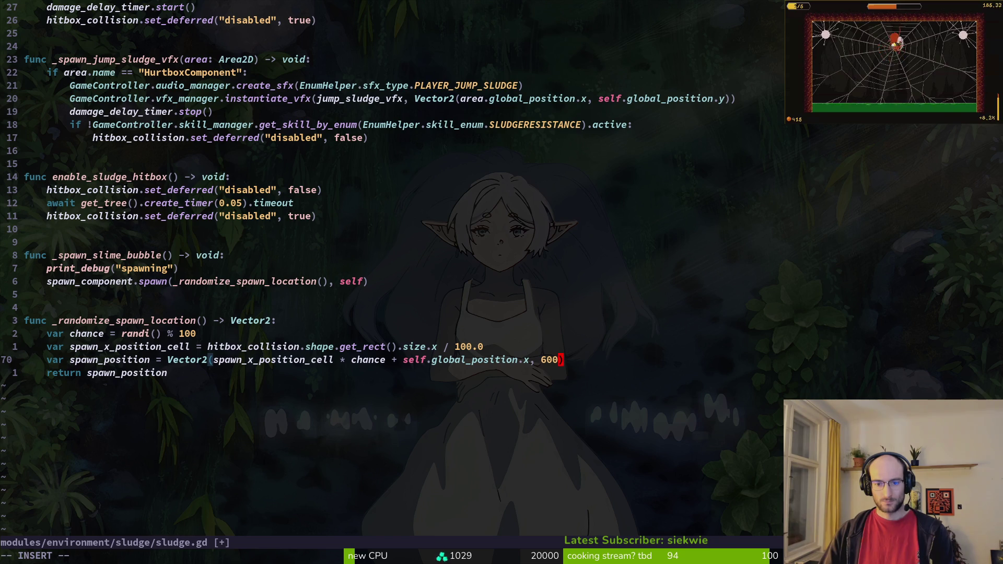
pyautogui.press('Return')
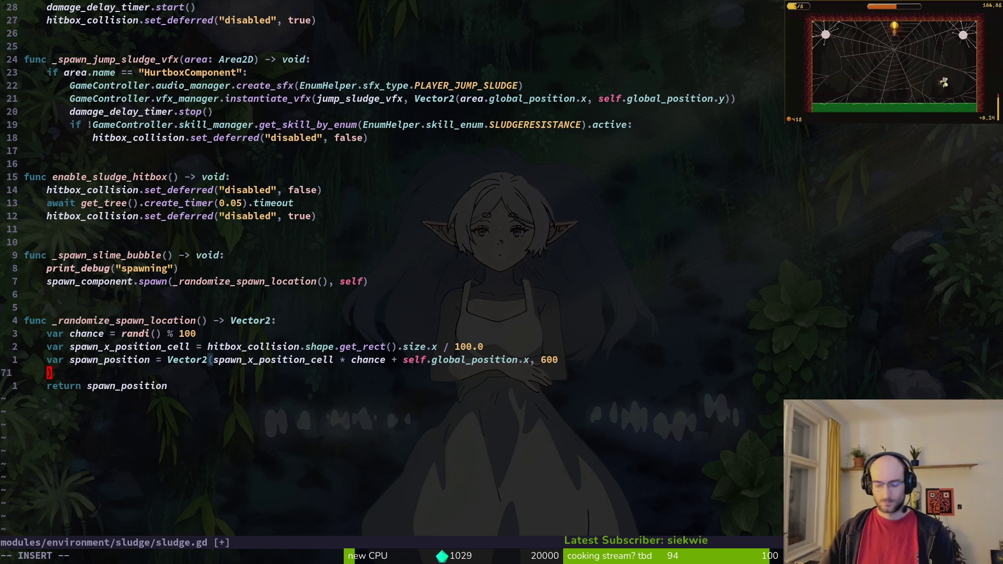
pyautogui.press('BackSpace')
pyautogui.press('Escape')
pyautogui.write(':w')
pyautogui.press('Return')
pyautogui.hotkey('alt', 'Tab')
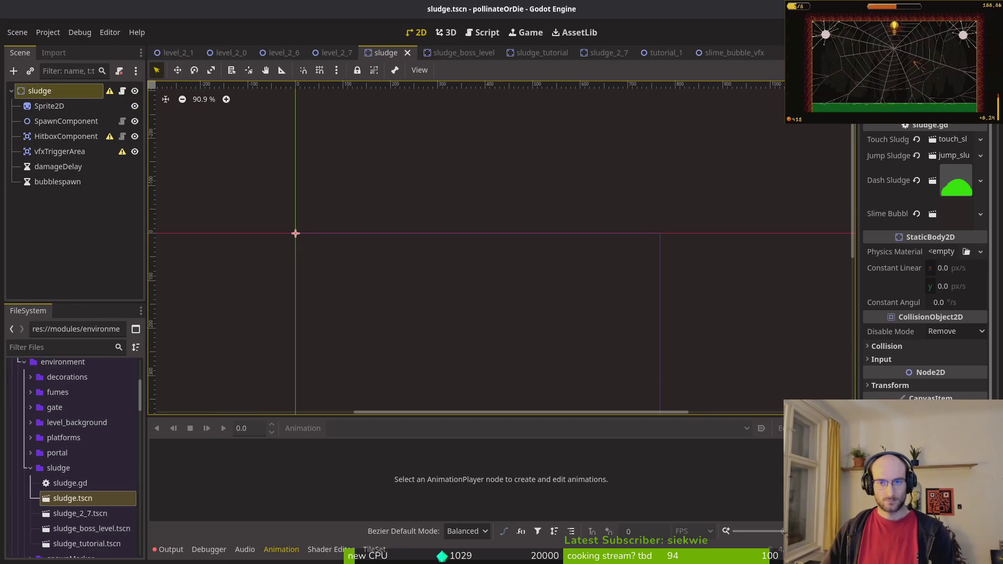
# Test-run the game, enabling 2D picking and camera override to inspect objects in it
pyautogui.press('F5')
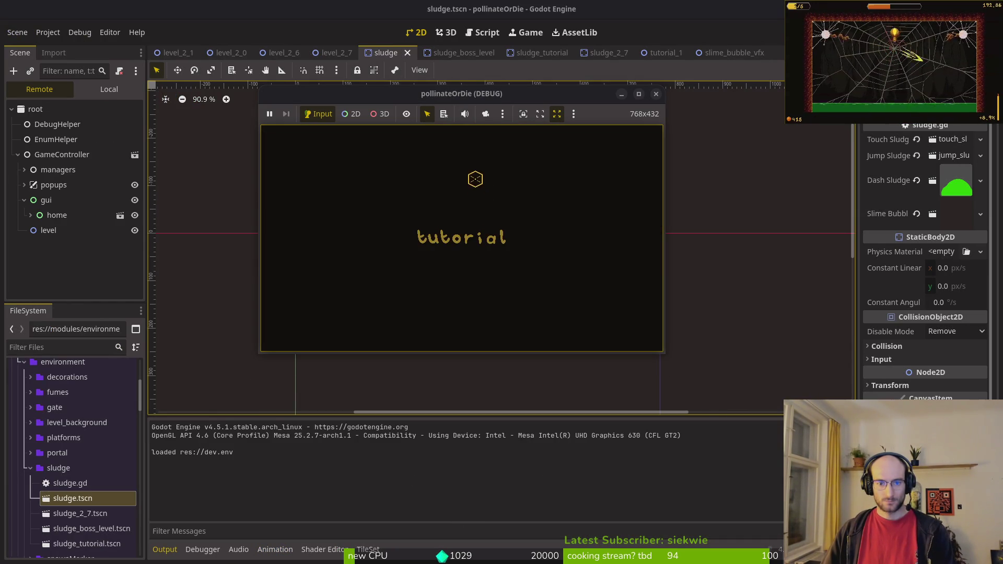
pyautogui.click(354, 115)
pyautogui.click(475, 196)
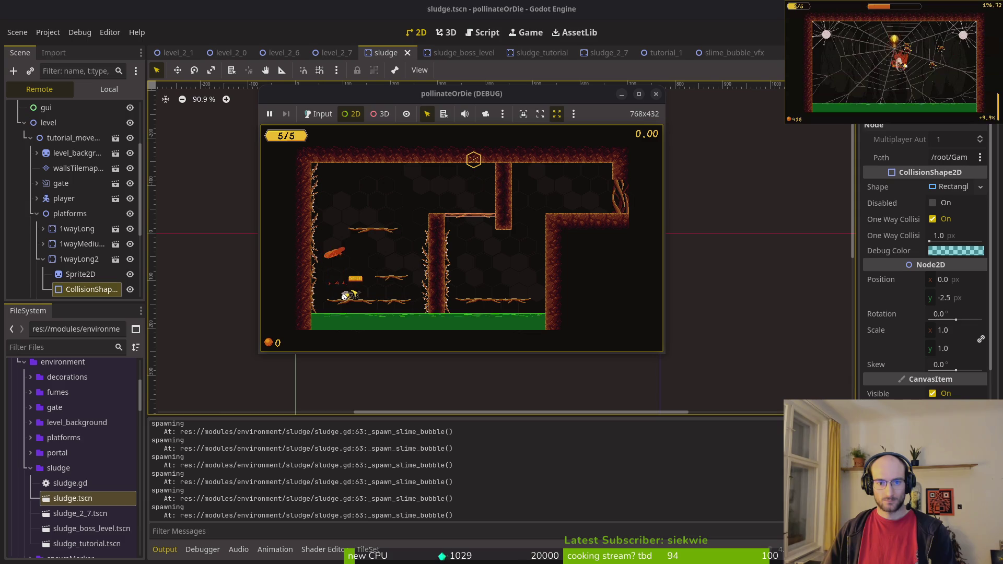
pyautogui.click(485, 114)
pyautogui.click(460, 217)
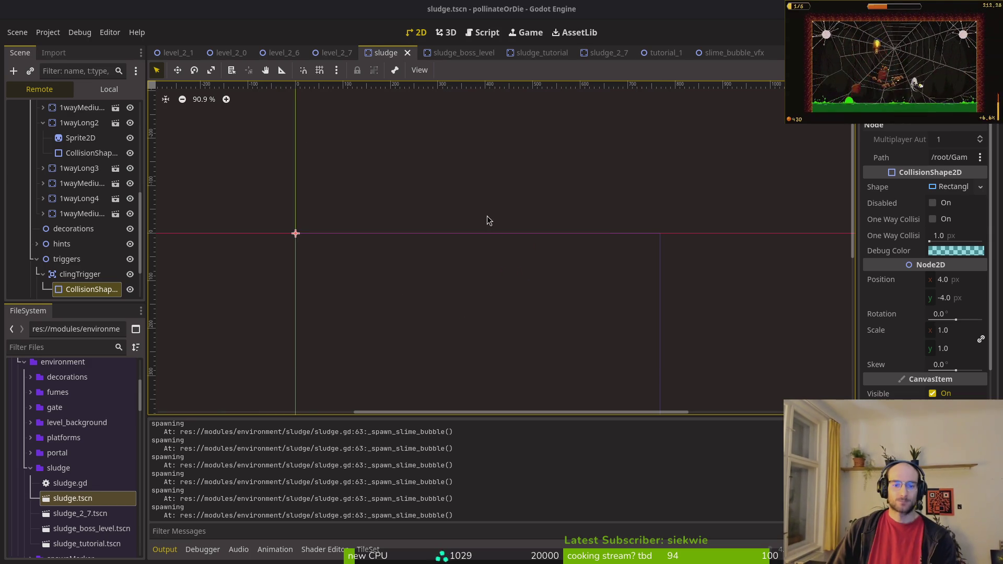
pyautogui.hotkey('alt', 'Tab')
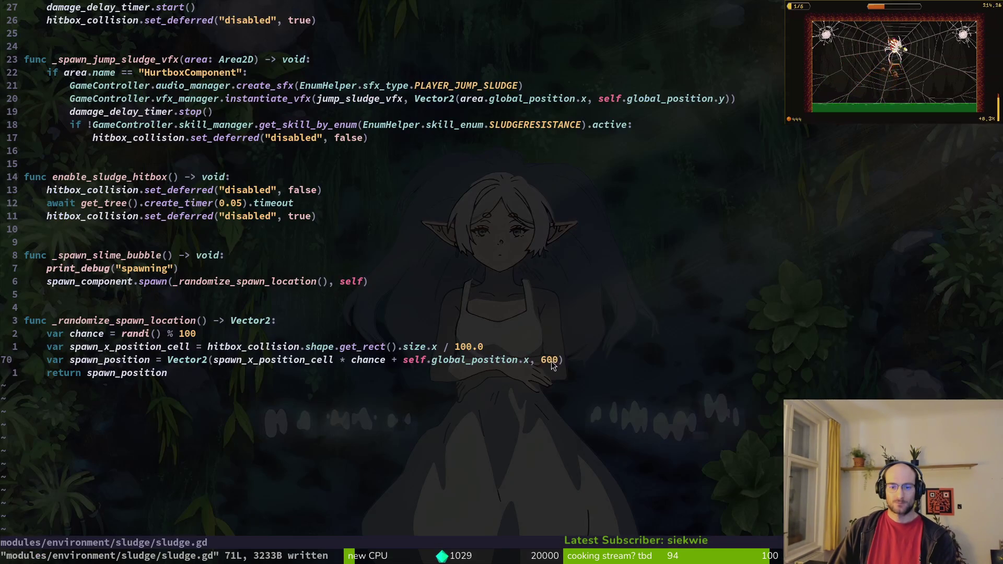
# Undo the 600 edit so spawn y is self.global_position.y again, and save sludge.gd
pyautogui.write('u')
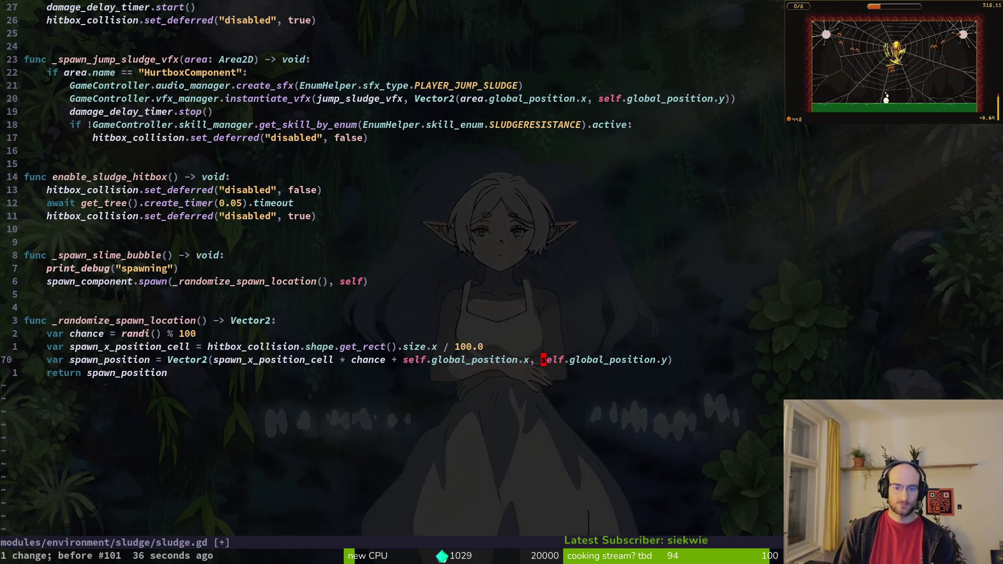
pyautogui.write(':w')
pyautogui.press('Return')
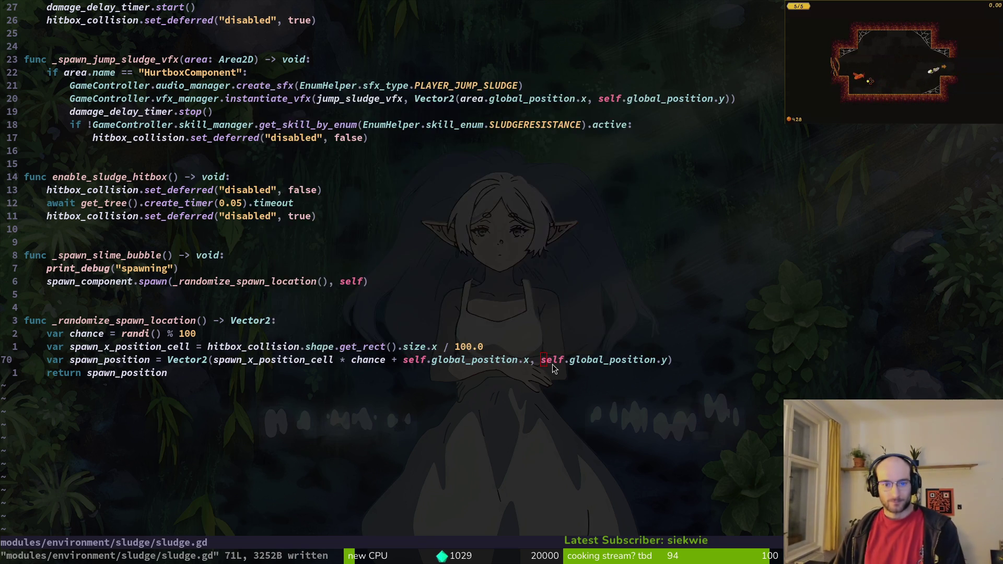
pyautogui.hotkey('alt', 'Tab')
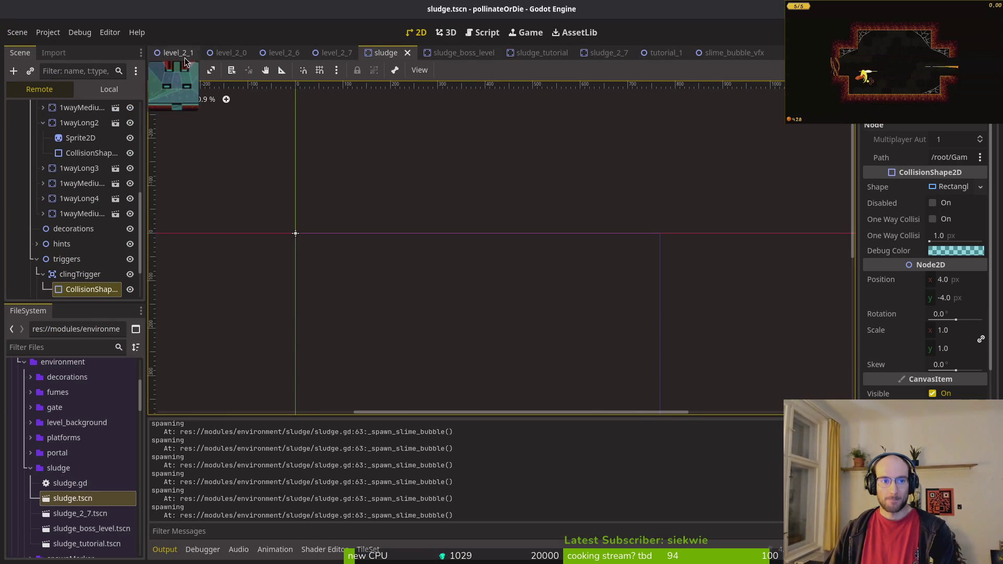
# Open sludge_boss_level, switch the Scene dock to Local, and select SpawnComponent
pyautogui.hotkey('alt', 'Tab')
pyautogui.hotkey('alt', 'Tab')
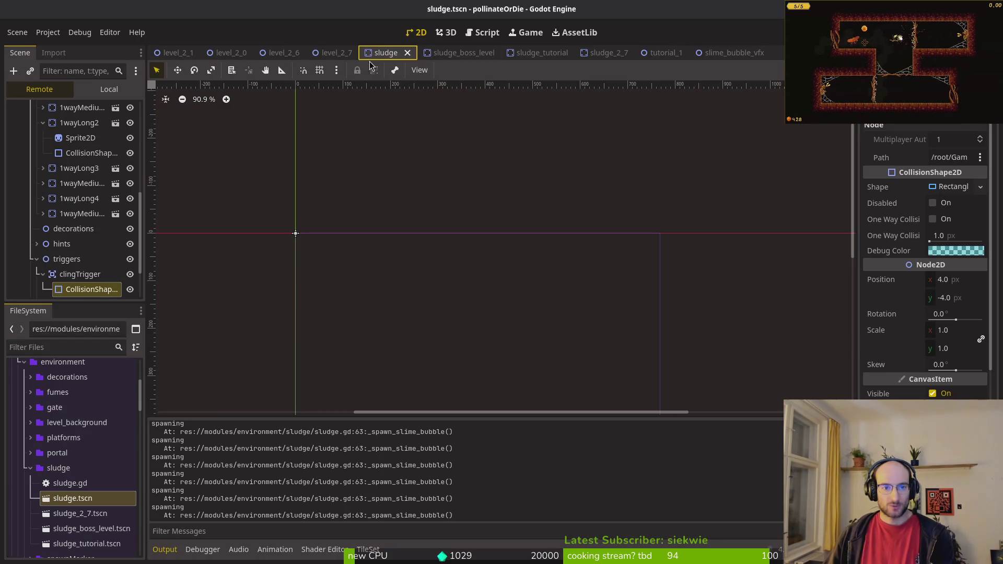
pyautogui.click(441, 54)
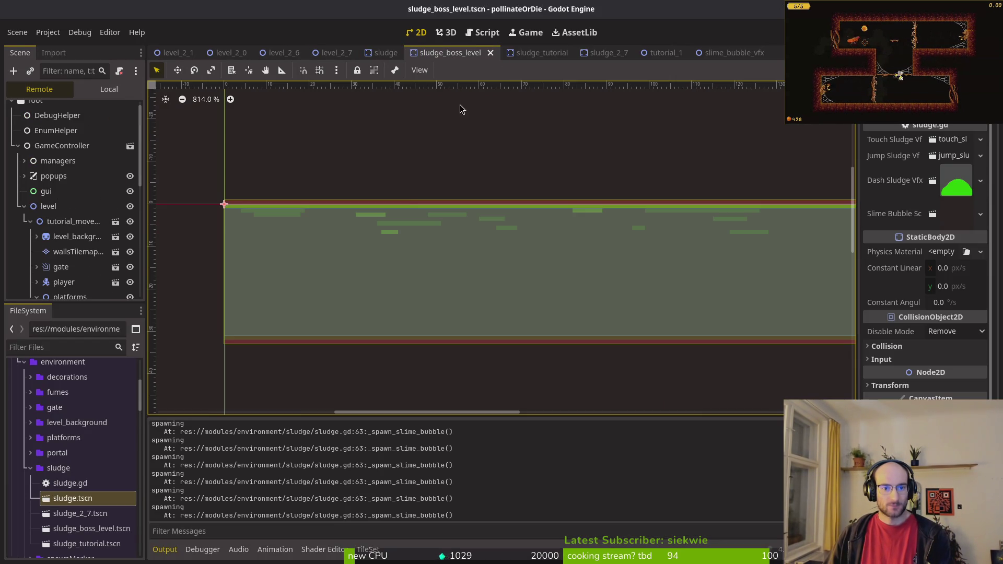
pyautogui.scroll(-3, 254, 225)
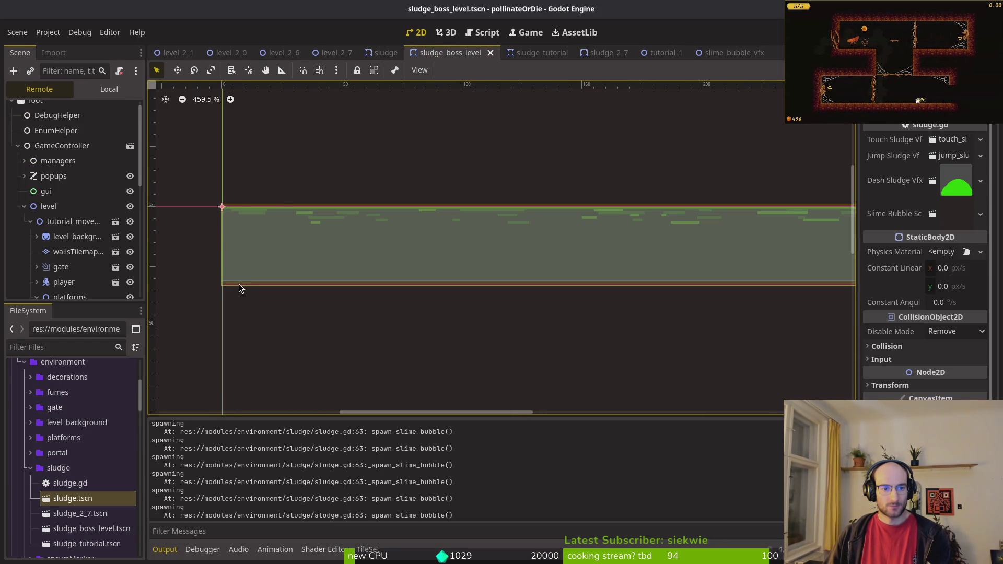
pyautogui.scroll(1, 68, 183)
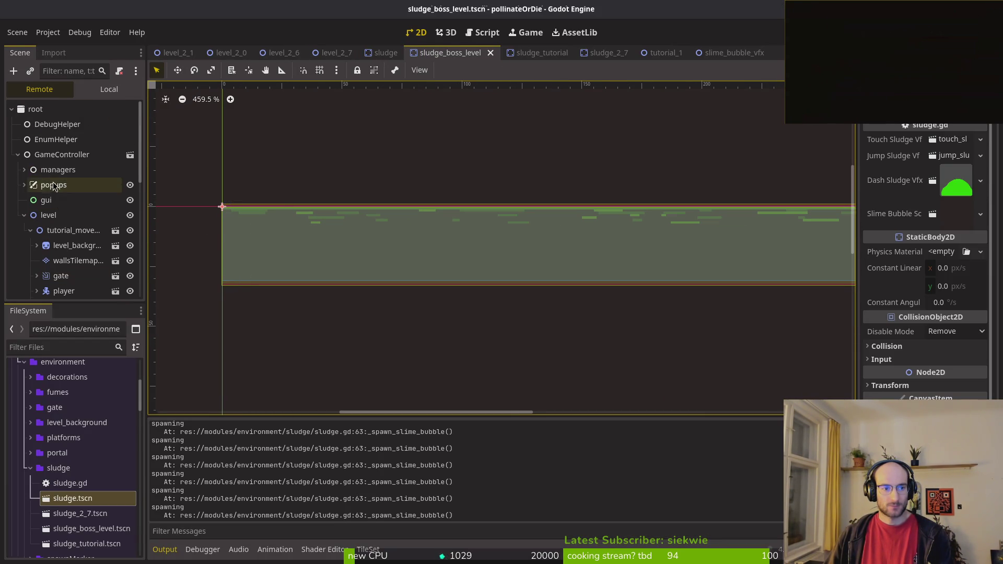
pyautogui.click(109, 89)
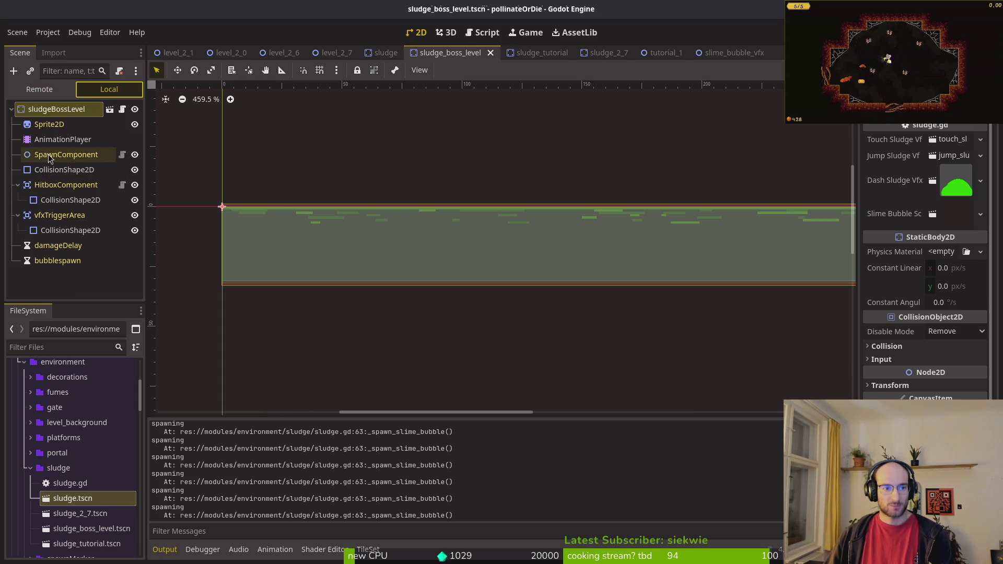
pyautogui.click(66, 155)
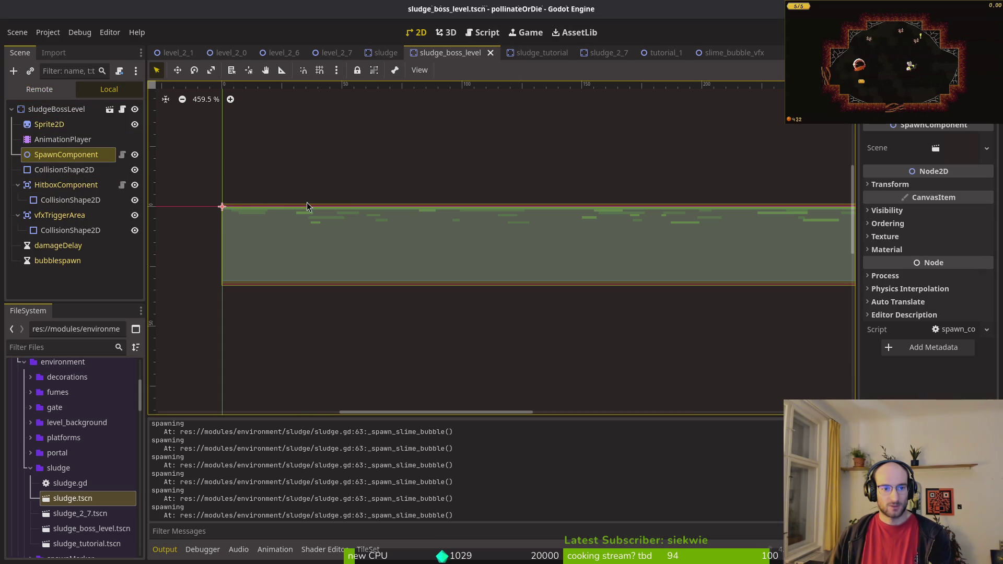
# Hide the Sprite2D node and save the sludge_boss_level scene
pyautogui.scroll(-3, 244, 208)
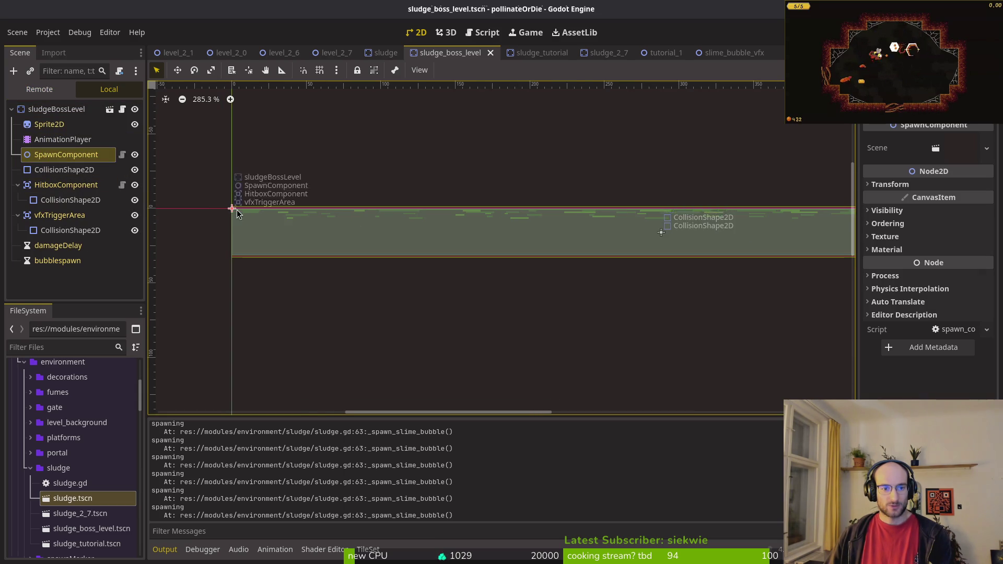
pyautogui.scroll(-2, 615, 214)
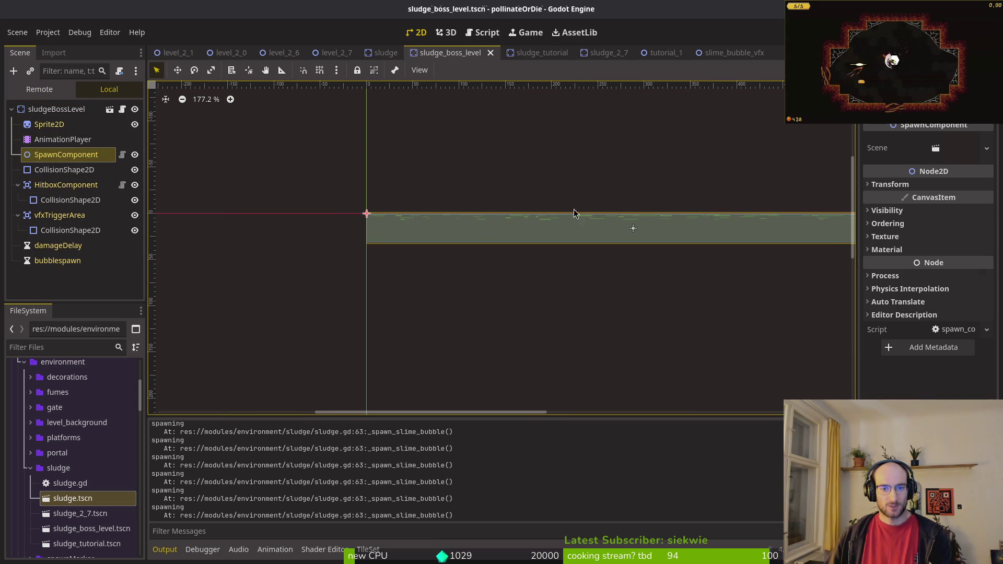
pyautogui.scroll(7, 511, 209)
pyautogui.hscroll(-2, 240, 217)
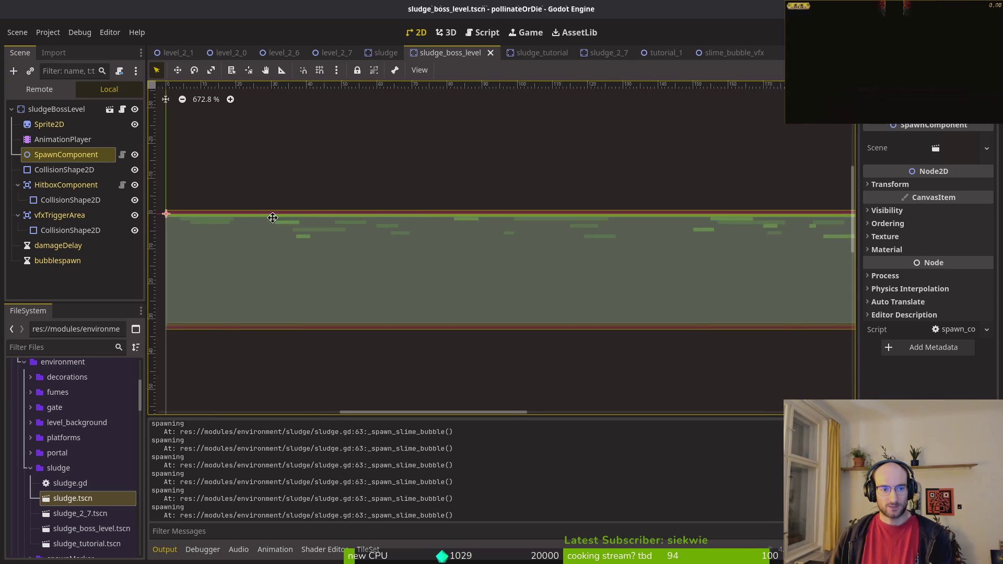
pyautogui.scroll(3, 320, 219)
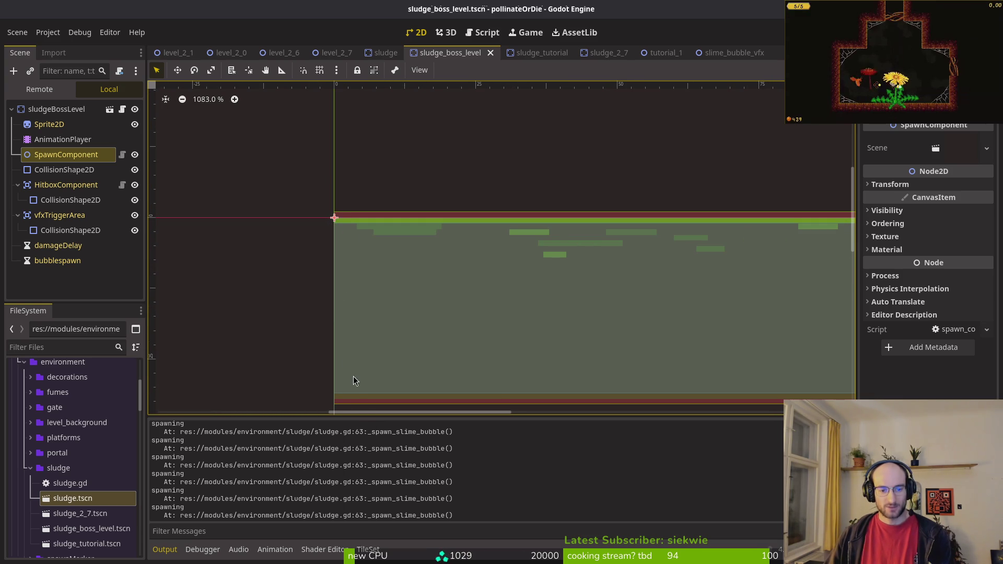
pyautogui.click(134, 124)
pyautogui.click(135, 124)
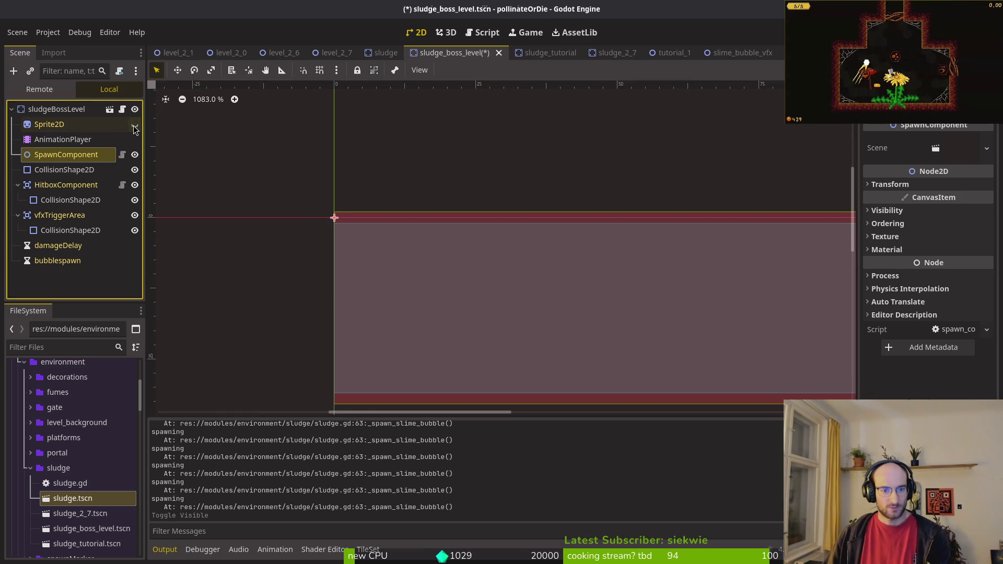
pyautogui.hotkey('ctrl', 's')
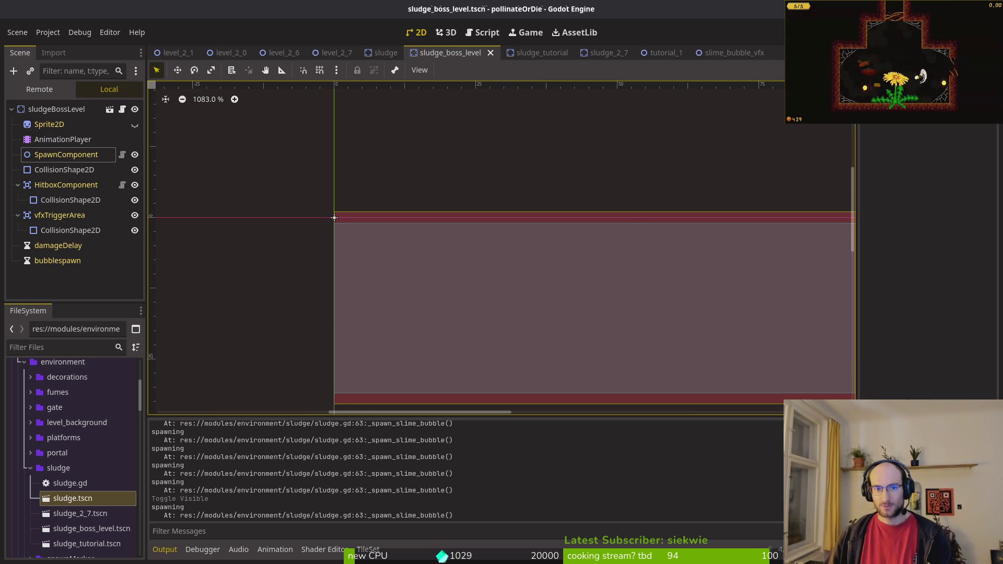
# Switch to the sludge_tutorial scene and stop the running game
pyautogui.click(129, 130)
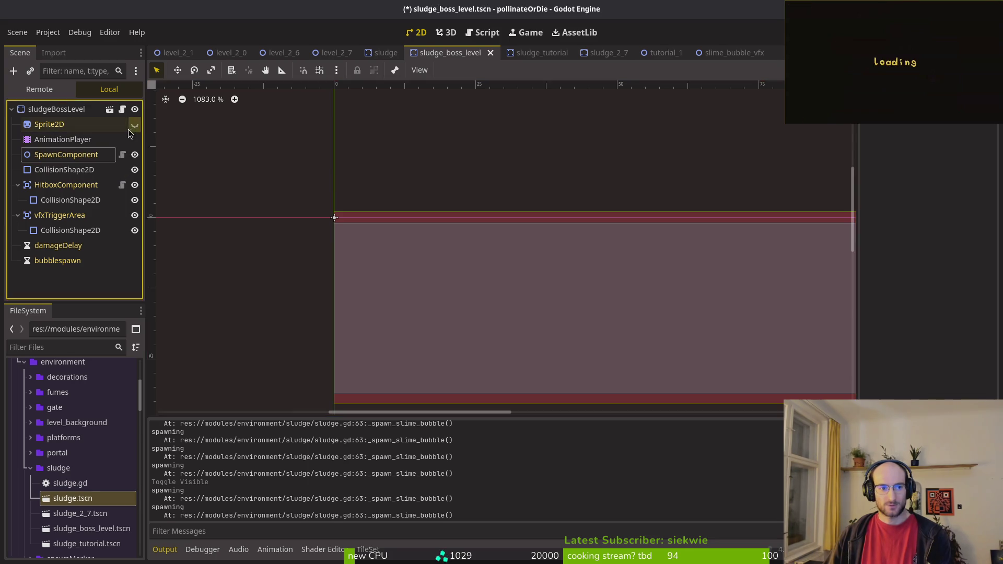
pyautogui.hotkey('ctrl', 'Tab')
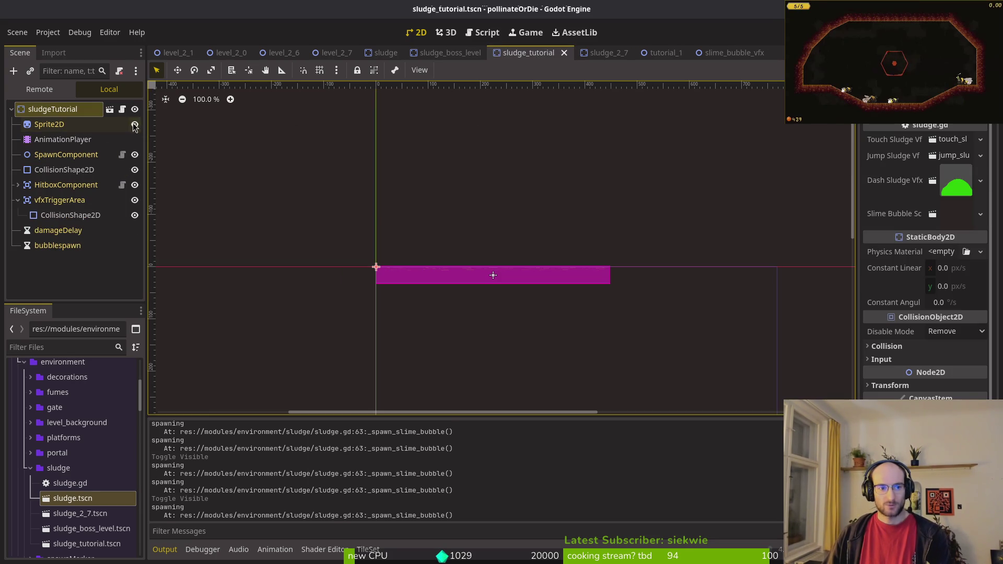
pyautogui.press('F8')
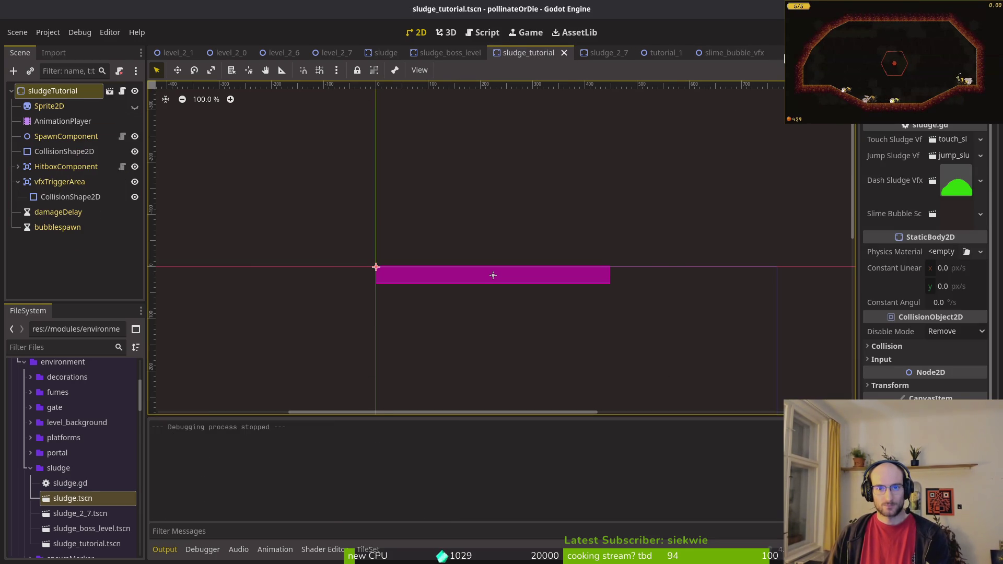
pyautogui.press('F5')
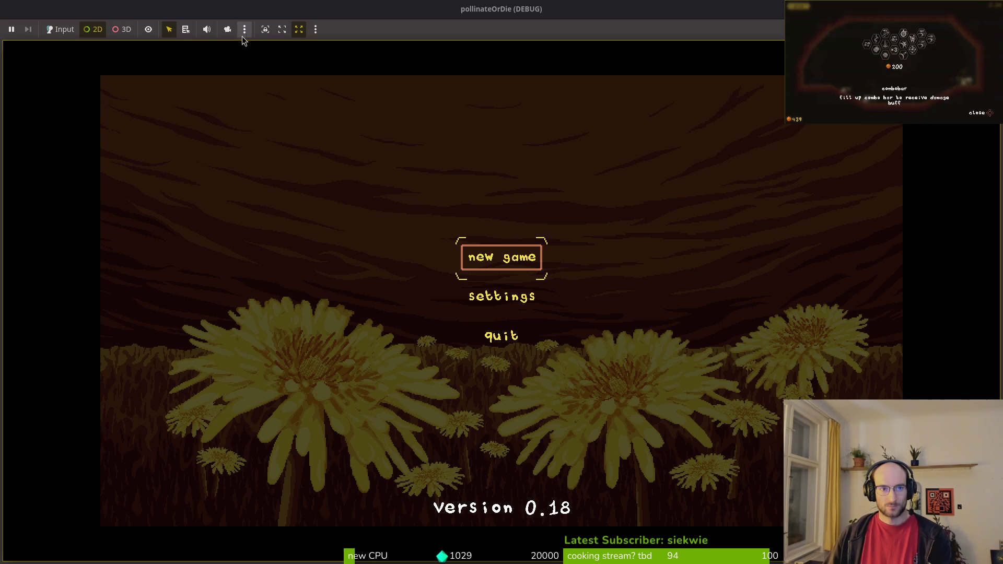
pyautogui.click(61, 29)
pyautogui.click(502, 257)
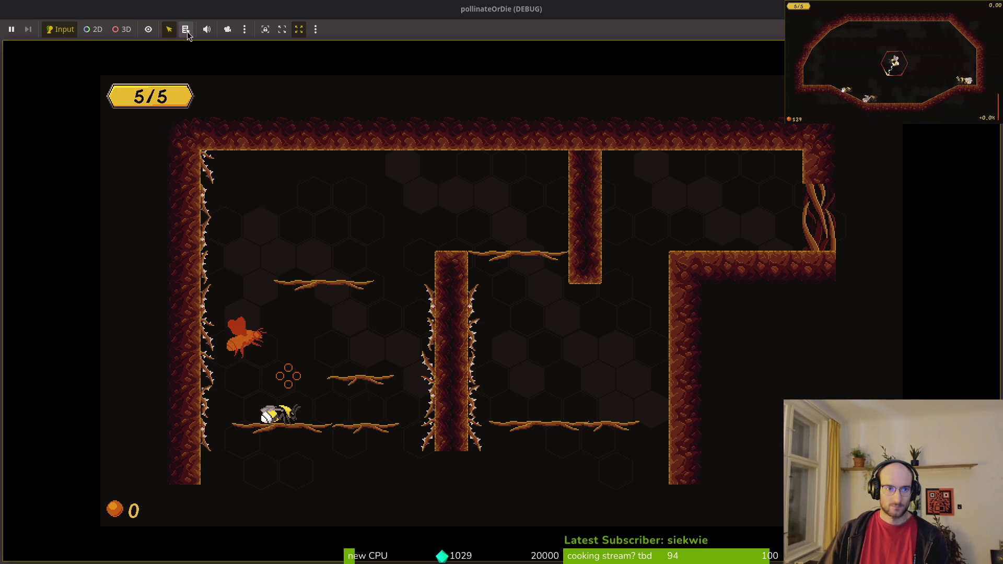
pyautogui.click(227, 30)
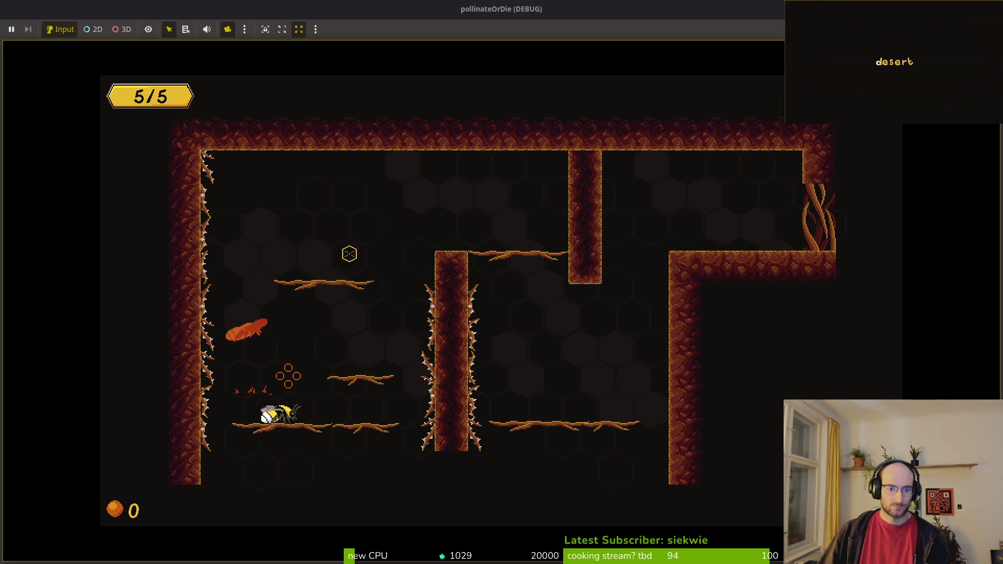
pyautogui.click(93, 29)
pyautogui.scroll(10, 406, 396)
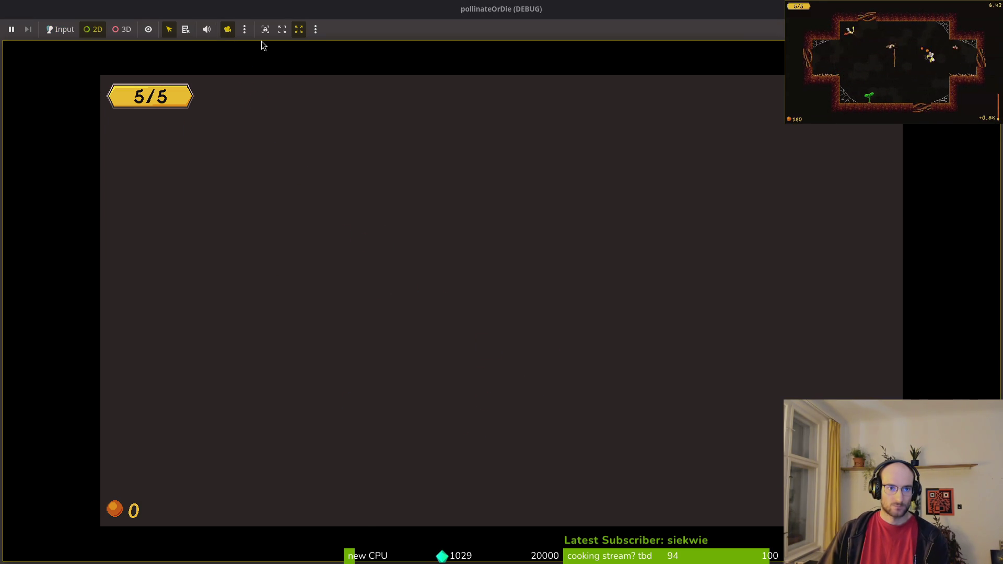
pyautogui.click(228, 30)
pyautogui.click(227, 32)
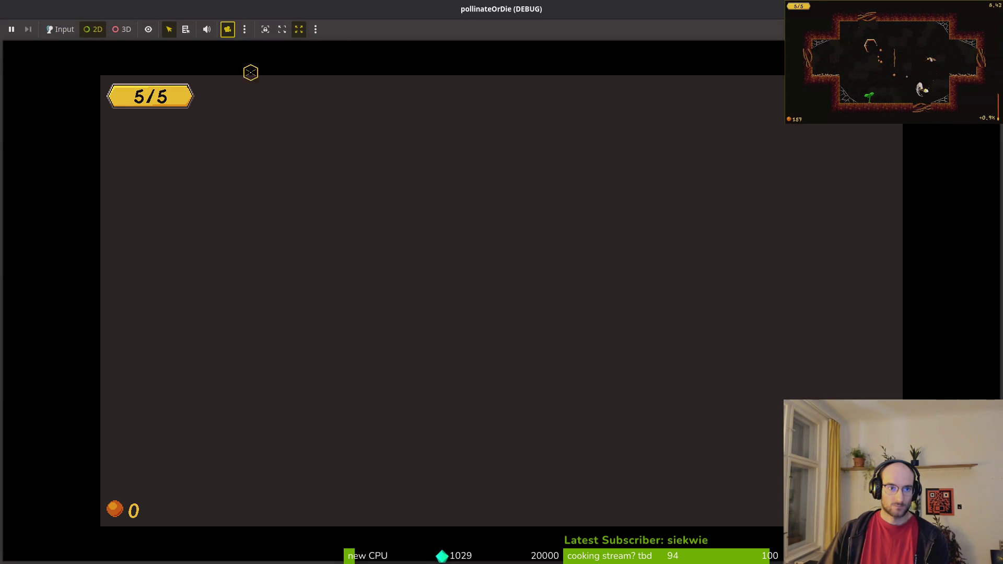
pyautogui.click(228, 31)
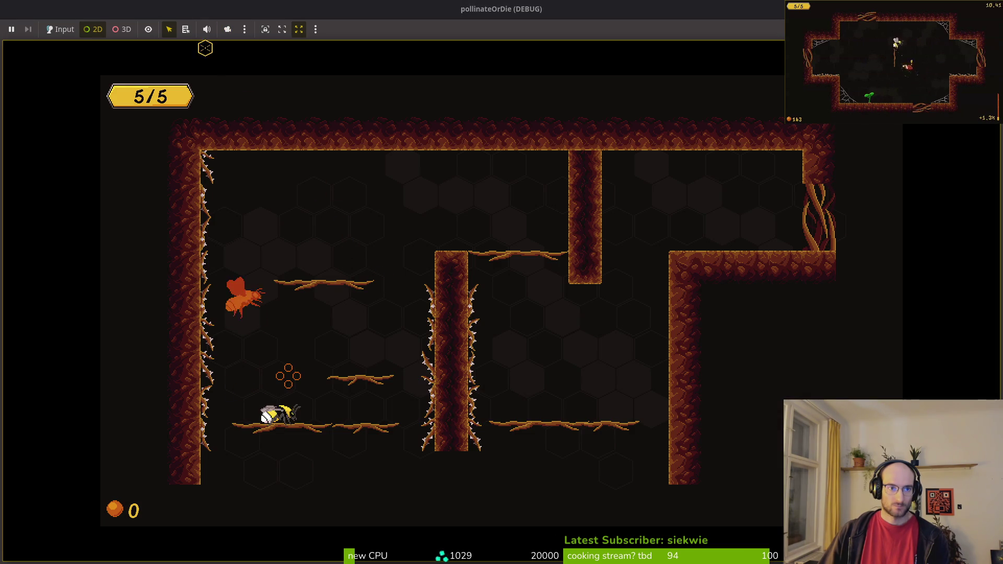
pyautogui.click(228, 30)
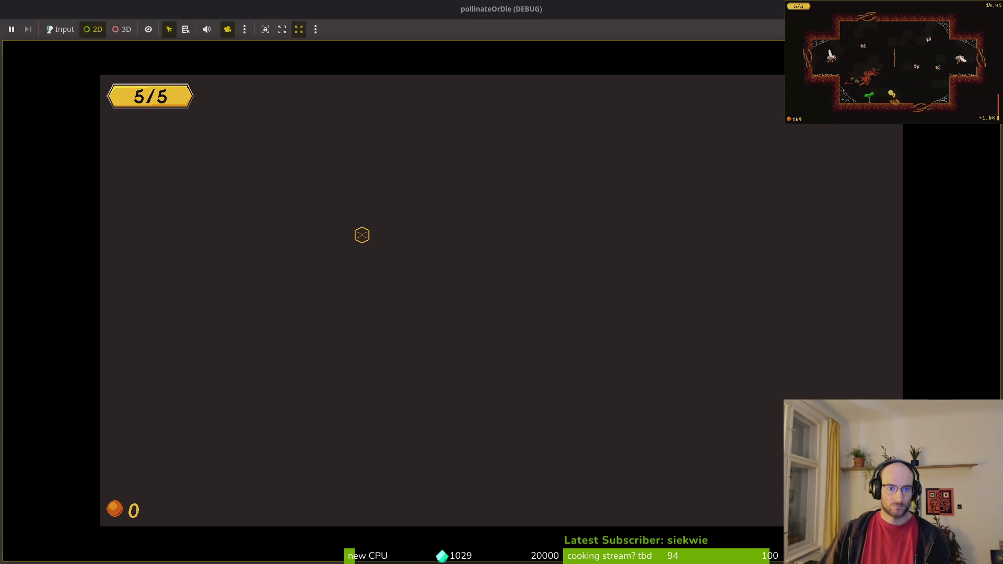
pyautogui.press('F8')
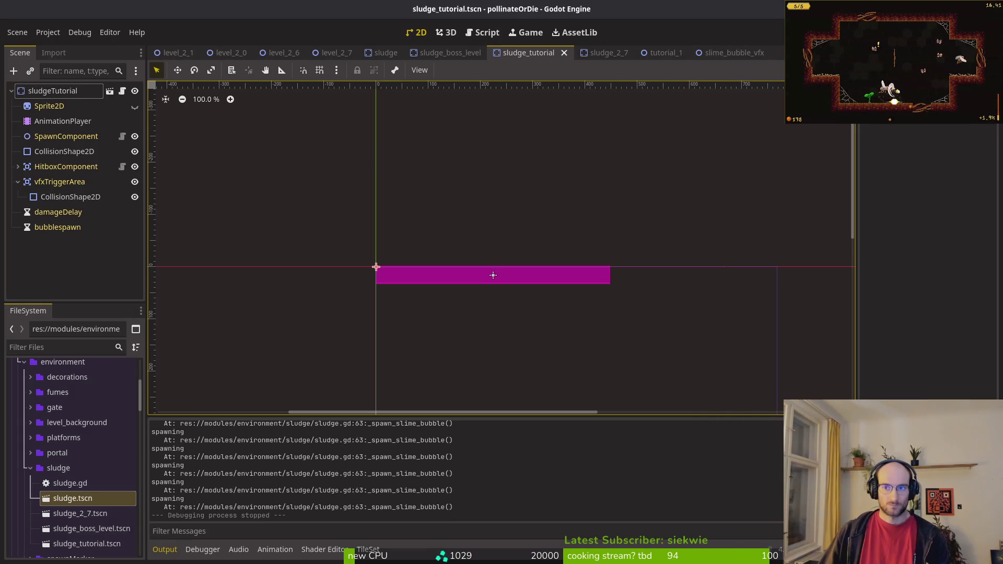
# Relaunch the game, start a New Game, enable 2D selection and camera override, and pan up past the level edge
pyautogui.press('F5')
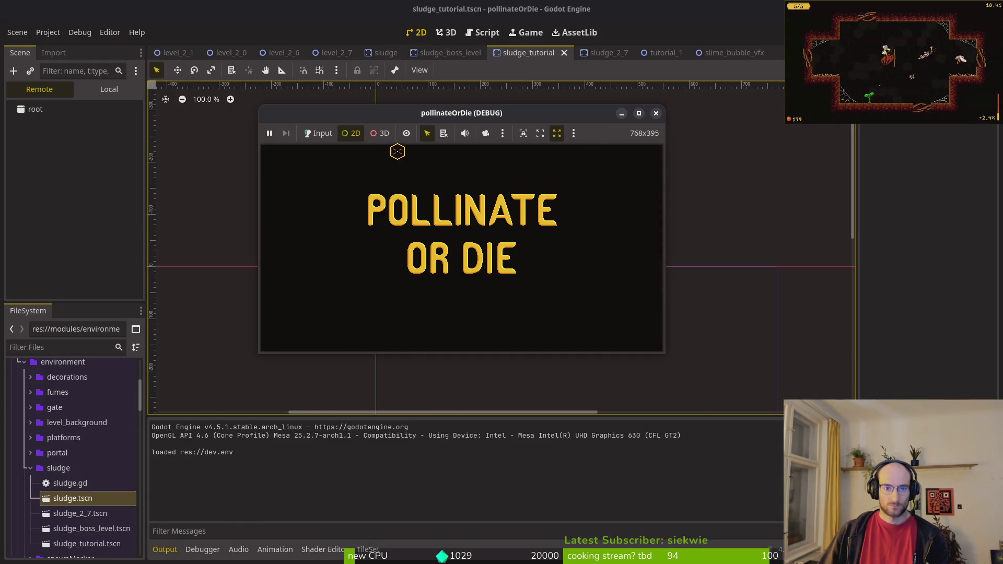
pyautogui.click(462, 216)
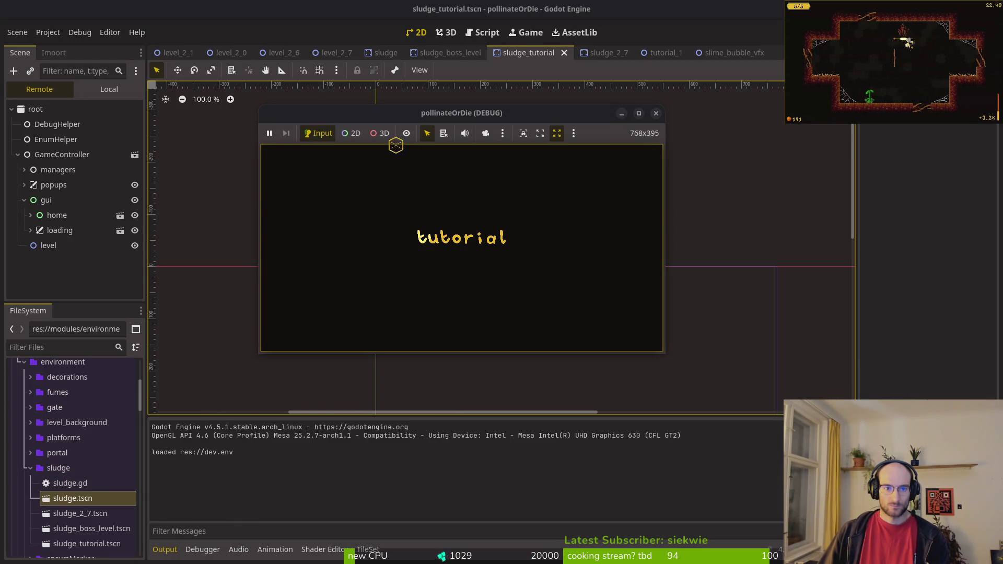
pyautogui.click(345, 134)
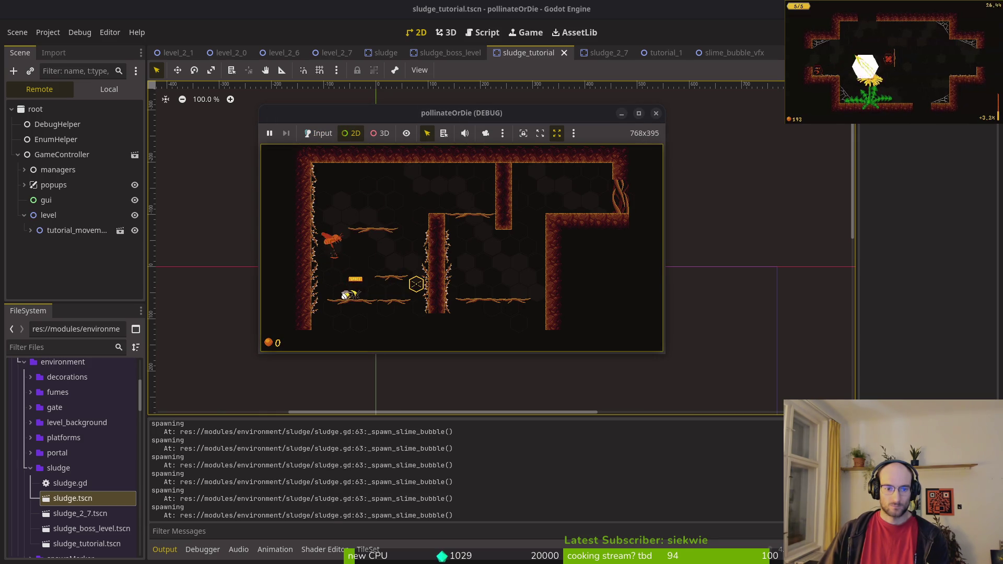
pyautogui.click(485, 133)
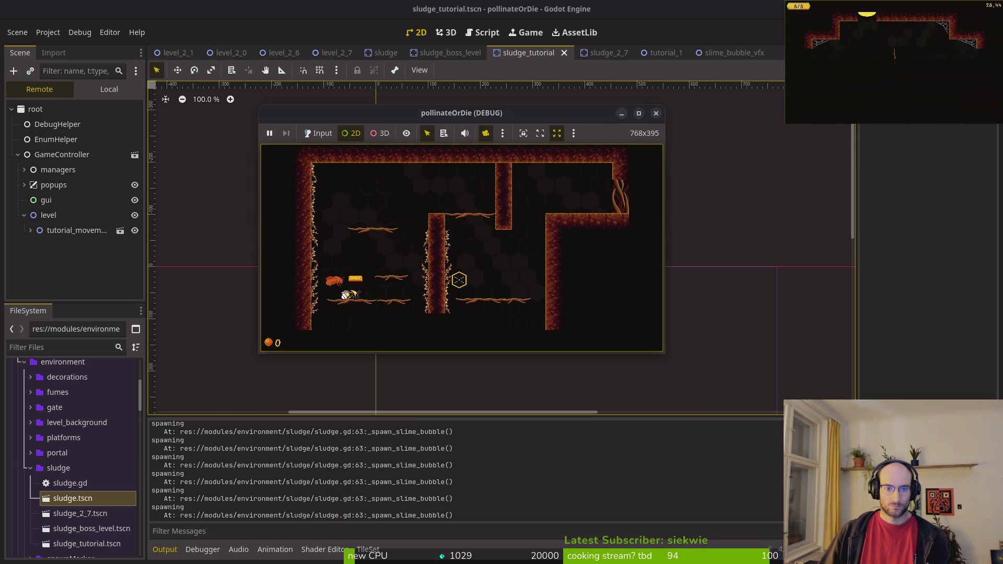
pyautogui.moveTo(454, 275)
pyautogui.mouseDown()
pyautogui.moveTo(410, 242)
pyautogui.moveTo(391, 271)
pyautogui.moveTo(510, 205)
pyautogui.moveTo(450, 211)
pyautogui.moveTo(458, 231)
pyautogui.mouseUp()
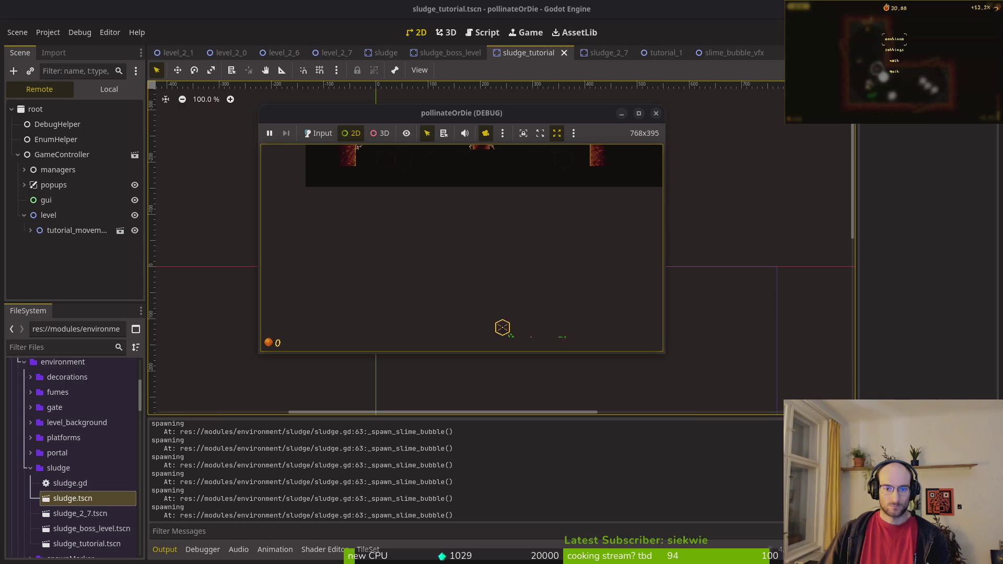
pyautogui.hotkey('alt', 'Tab')
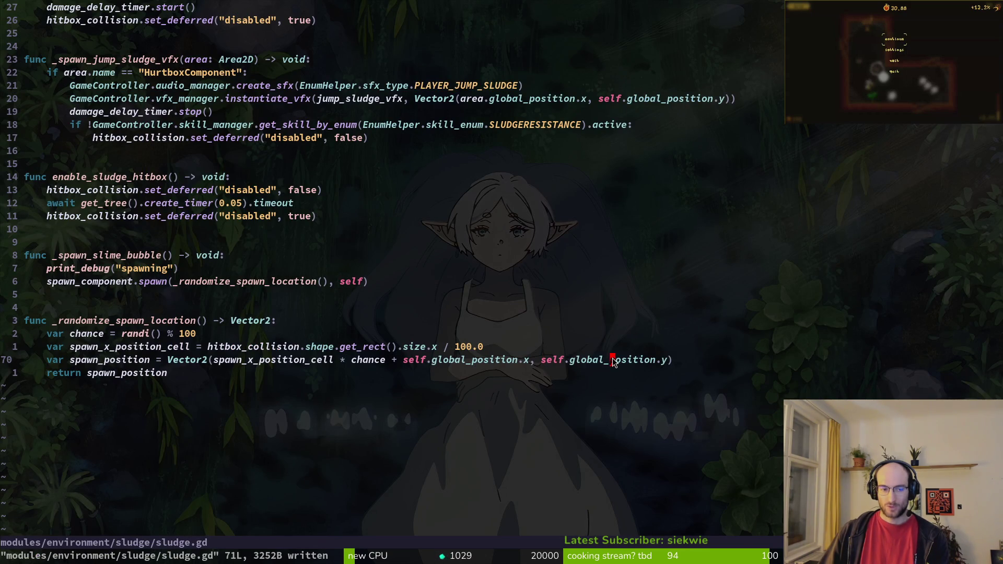
# Add print_debug(spawn_position) below the spawn_position line in sludge.gd and save
pyautogui.hotkey('alt', 'Tab')
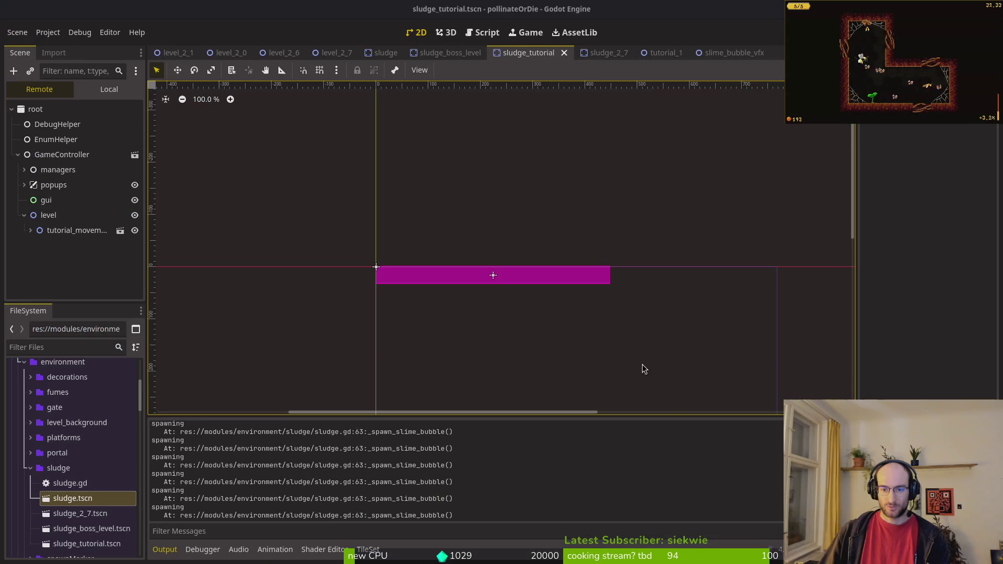
pyautogui.hotkey('alt', 'Tab')
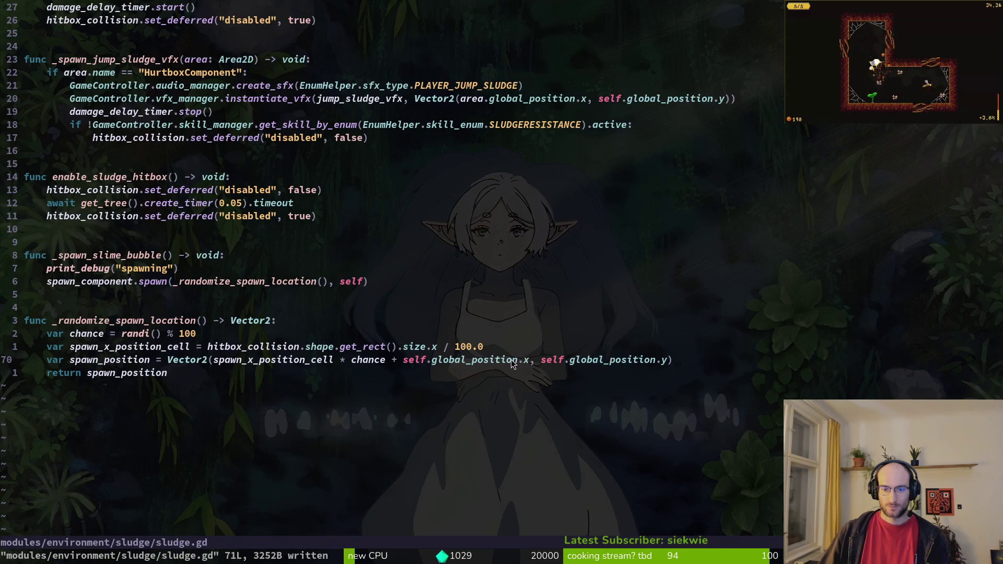
pyautogui.click(147, 372)
pyautogui.click(142, 360)
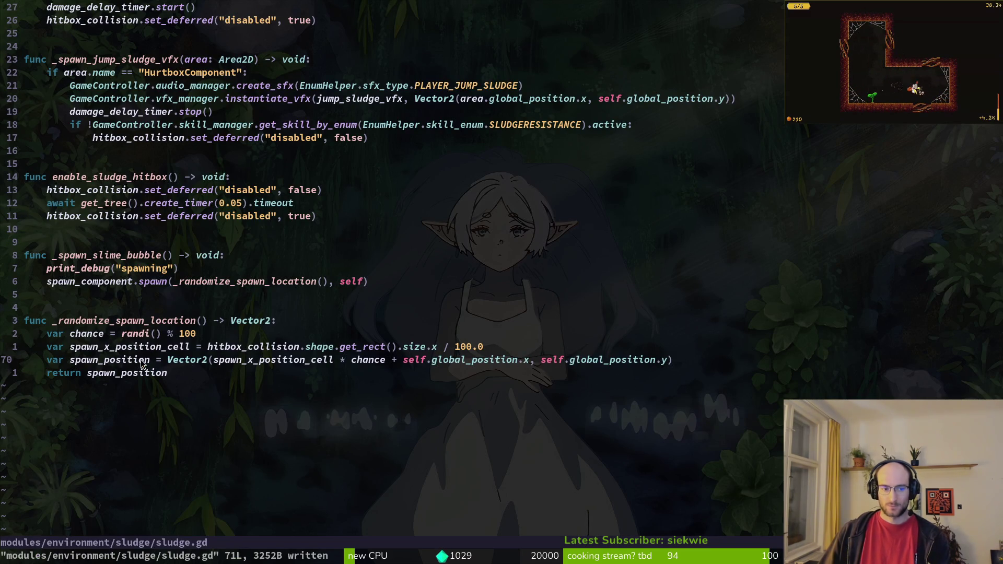
pyautogui.write('oprint_debug(')
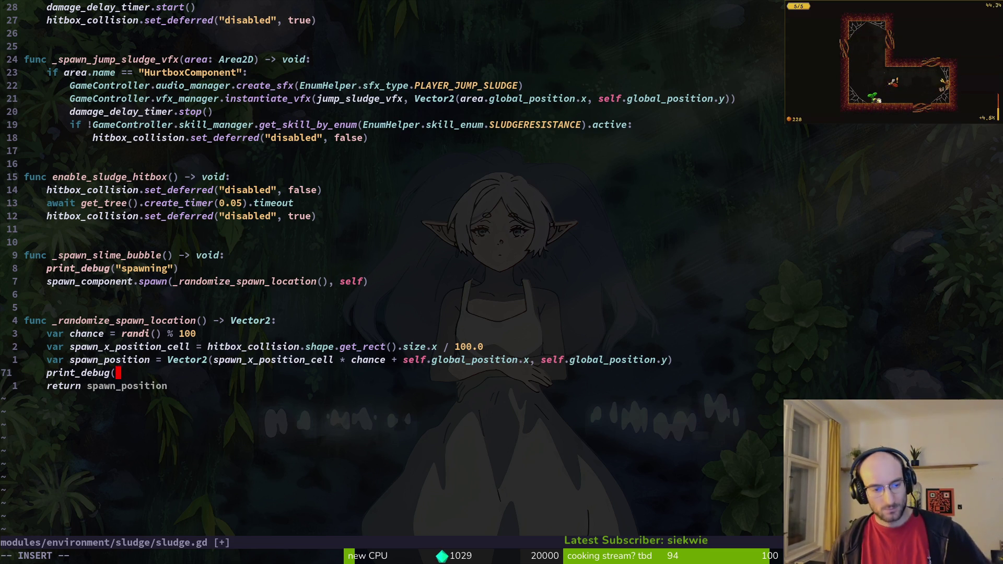
pyautogui.write('spawn_position)')
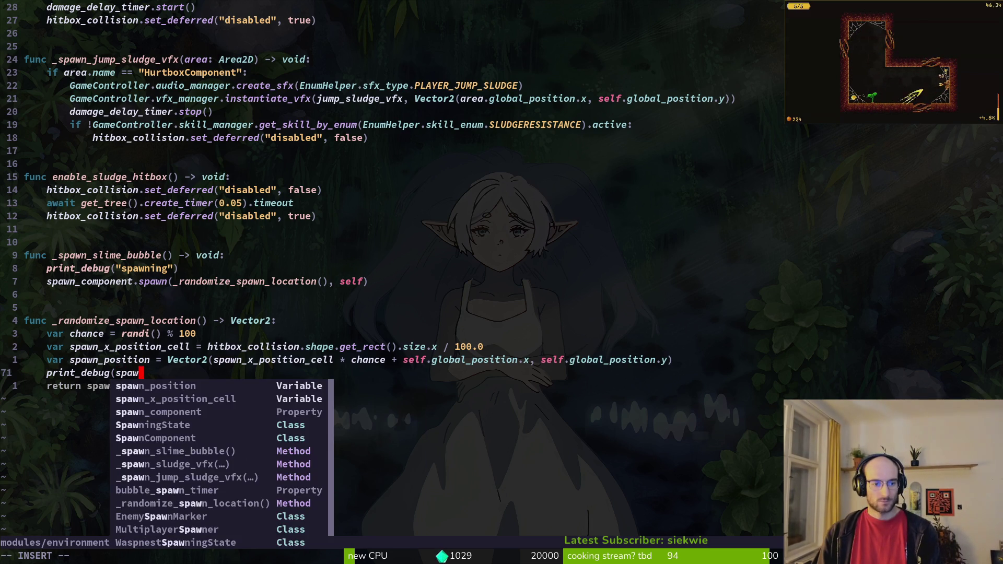
pyautogui.press('Escape')
pyautogui.write(':w')
pyautogui.press('Return')
# Test-run the game, then delete the print_debug("spawning") line, save, and relaunch
pyautogui.hotkey('alt', 'Tab')
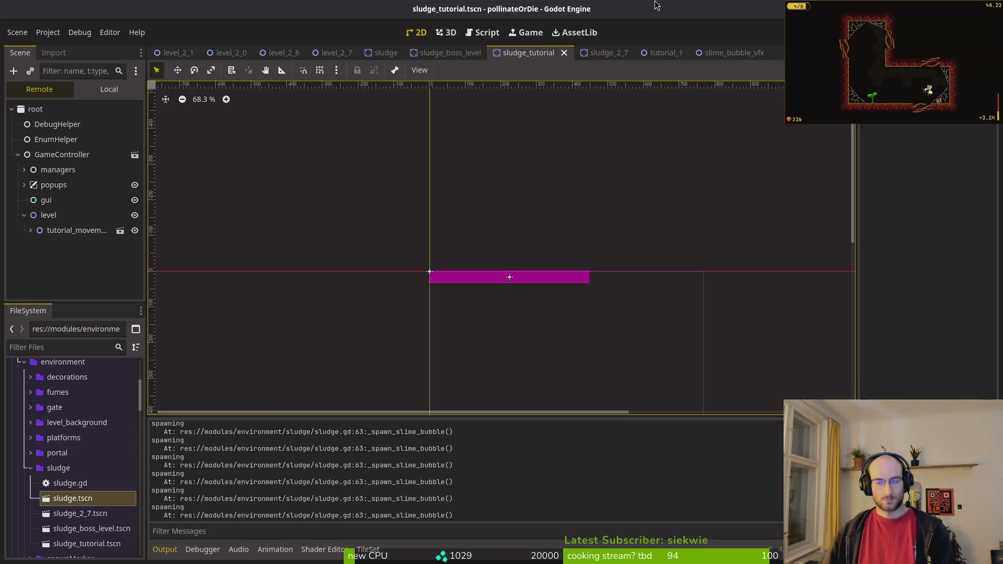
pyautogui.press('F5')
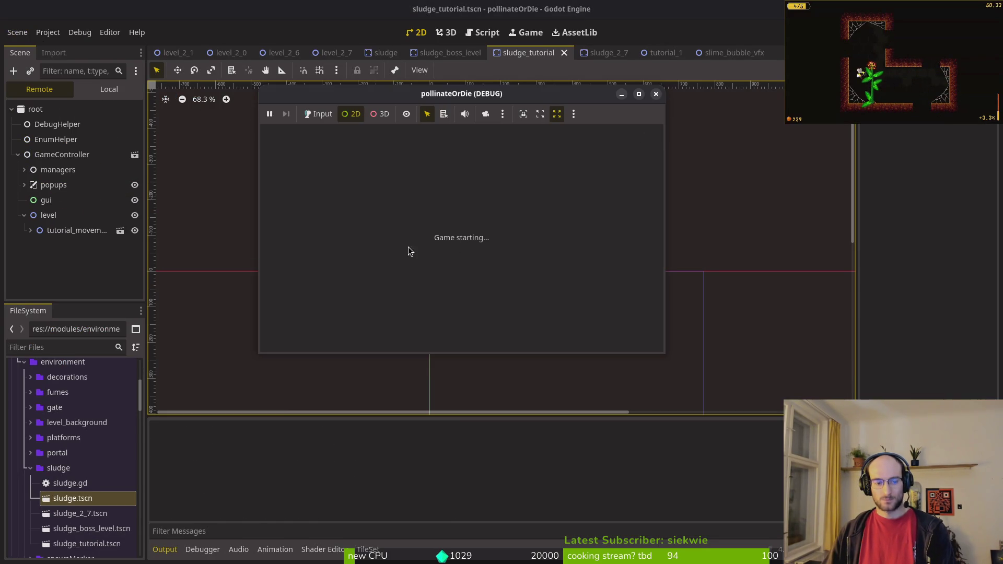
pyautogui.hotkey('alt', 'Tab')
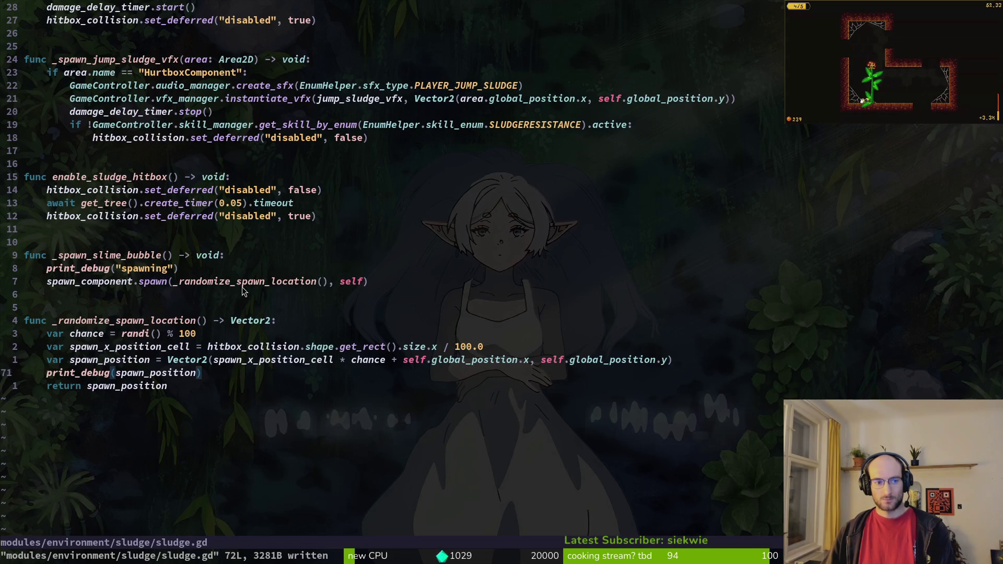
pyautogui.press('d')
pyautogui.press('d')
pyautogui.write(':w')
pyautogui.press('Return')
pyautogui.hotkey('alt', 'Tab')
pyautogui.press('F5')
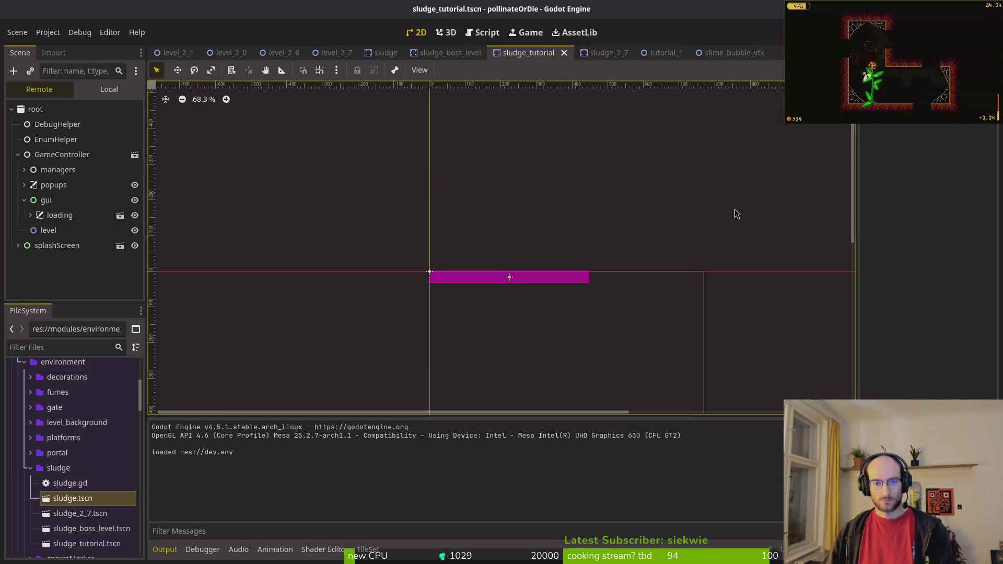
# Start a New Game in the tutorial, enable free camera, pan above the level, then hide the game window
pyautogui.click(461, 216)
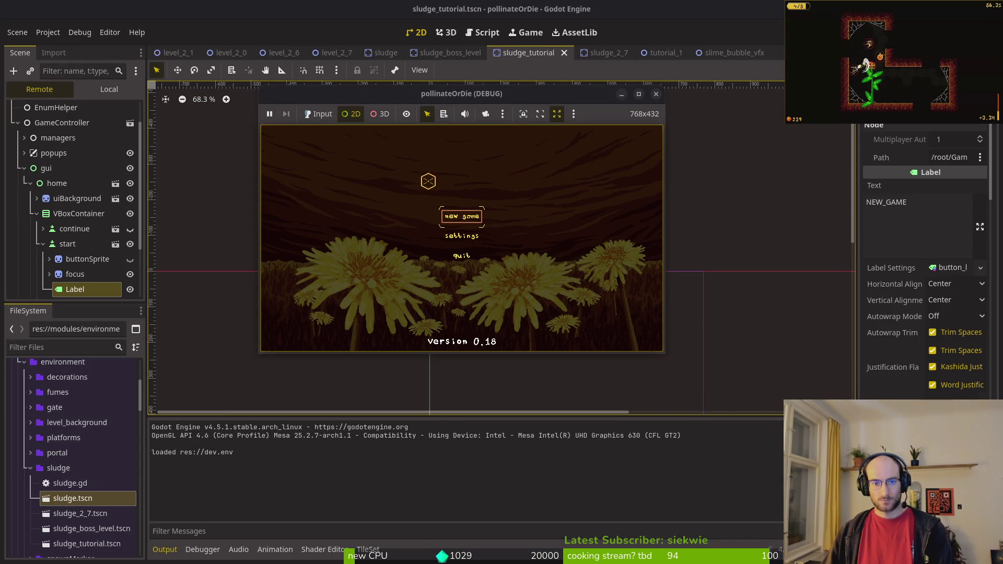
pyautogui.click(318, 114)
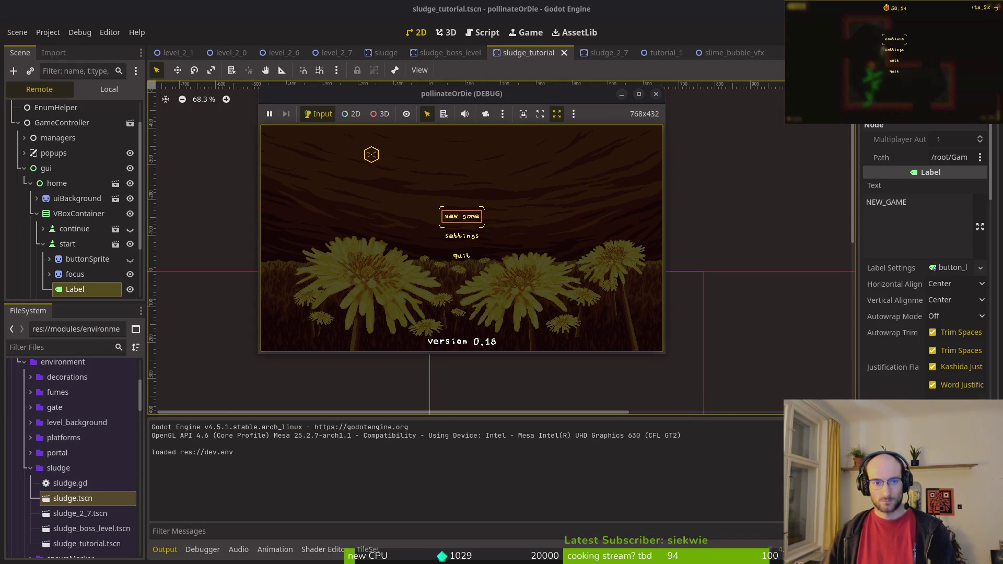
pyautogui.press('Return')
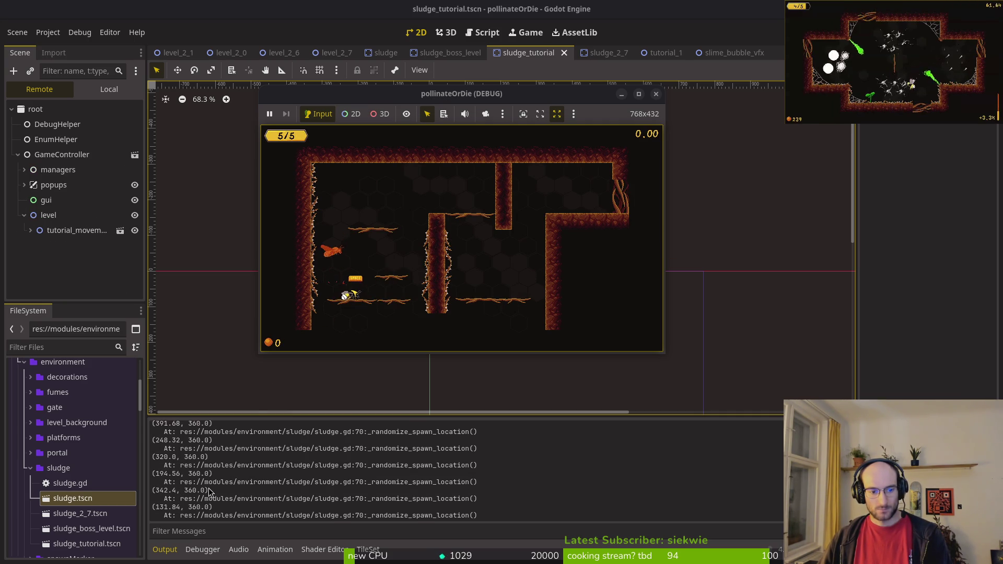
pyautogui.click(354, 114)
pyautogui.moveTo(517, 303)
pyautogui.mouseDown()
pyautogui.moveTo(504, 191)
pyautogui.moveTo(471, 224)
pyautogui.moveTo(467, 185)
pyautogui.moveTo(441, 233)
pyautogui.moveTo(466, 260)
pyautogui.mouseUp()
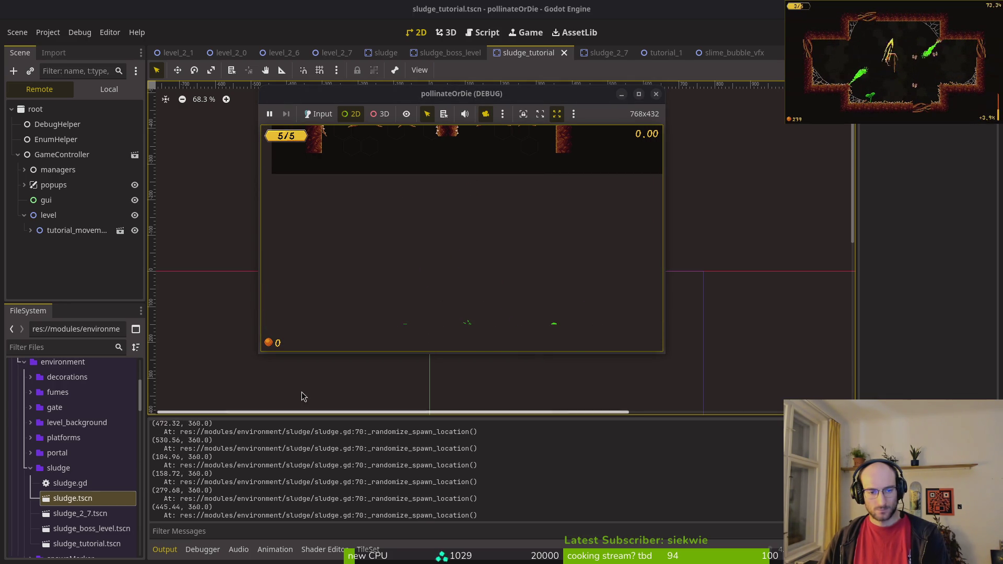
pyautogui.hotkey('alt', 'Tab')
pyautogui.scroll(-4, 454, 271)
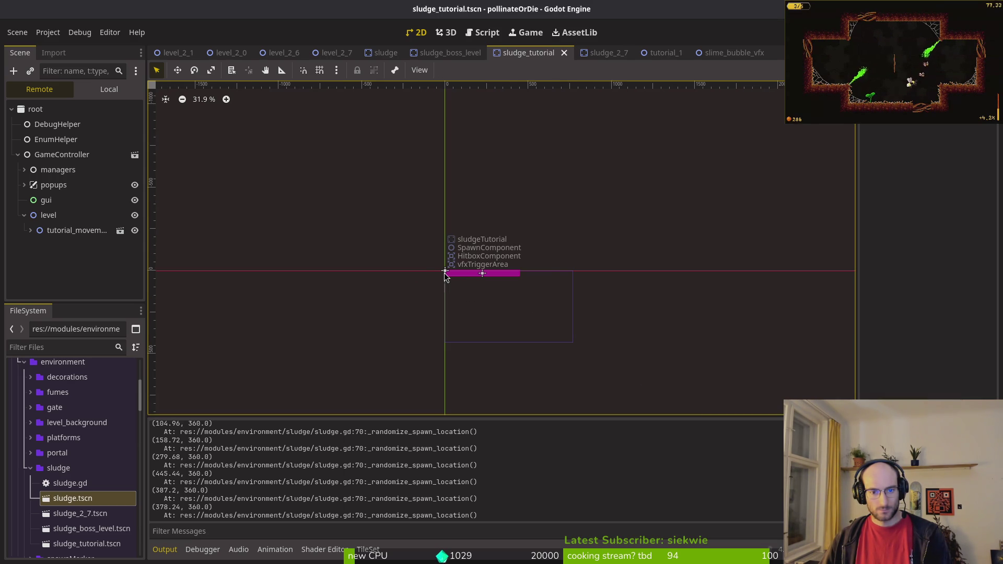
# Glance at sludge_2_7, then open tutorial_1, zoom out, and select its magenta sludge
pyautogui.moveTo(686, 60)
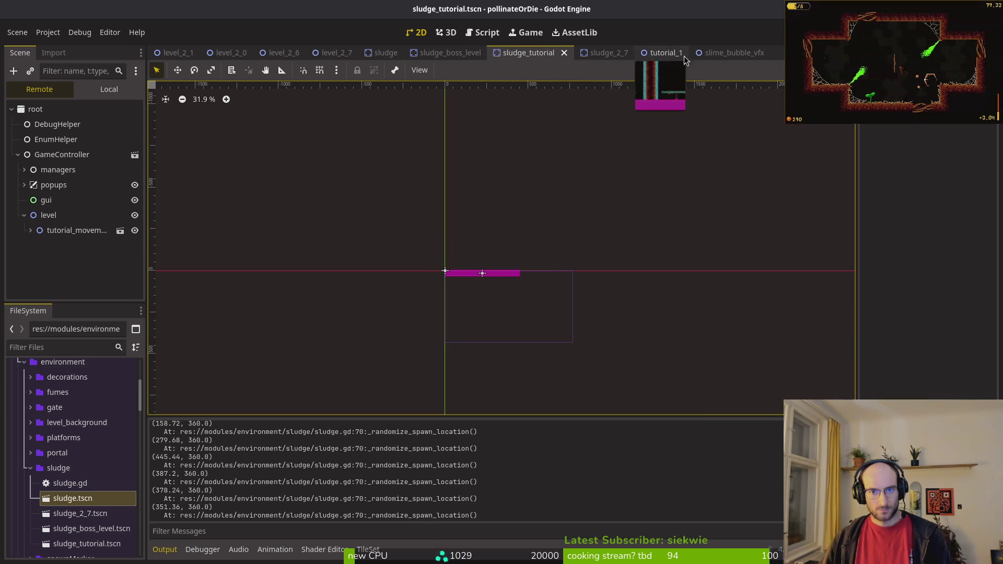
pyautogui.click(587, 53)
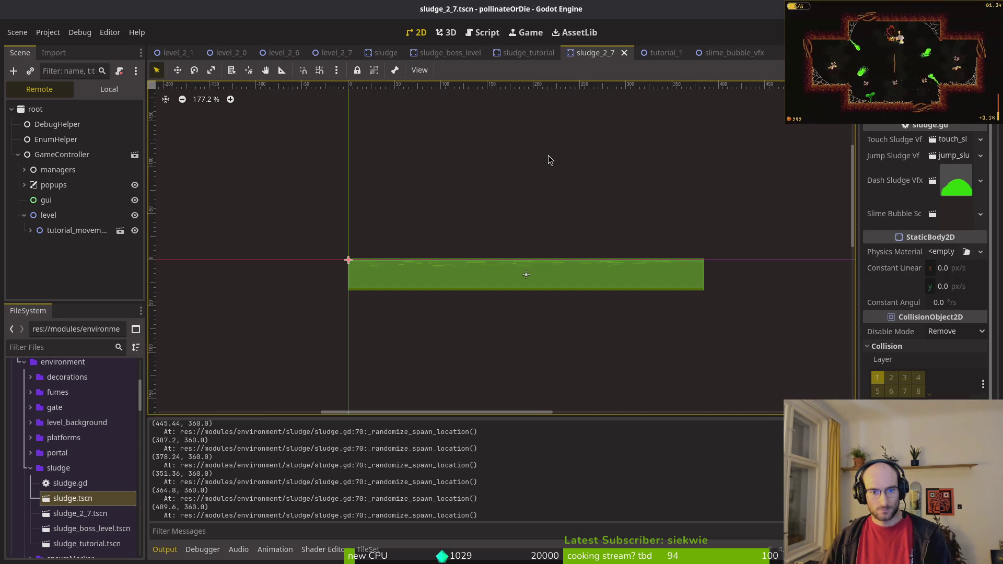
pyautogui.click(660, 53)
pyautogui.scroll(-2, 450, 333)
pyautogui.click(415, 319)
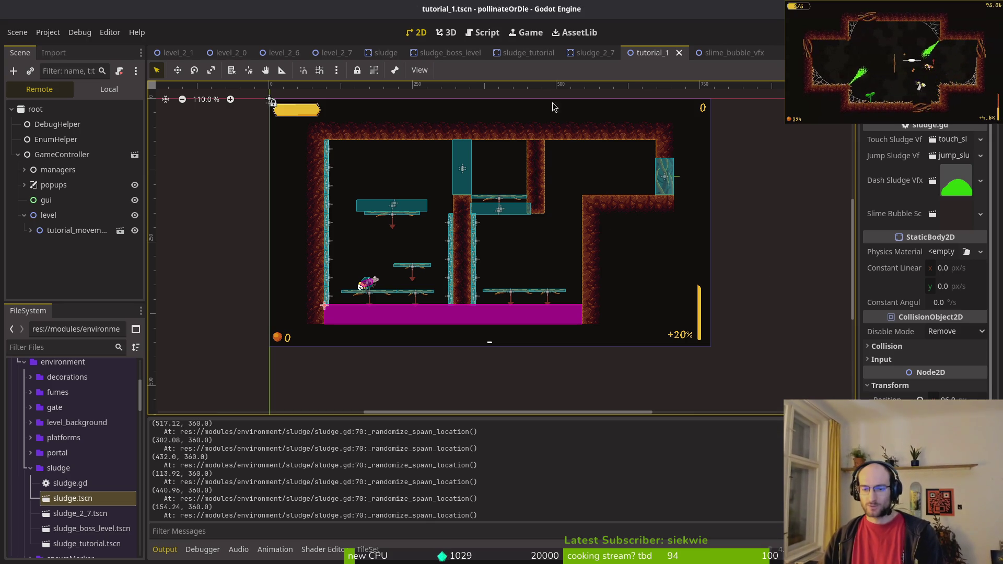
pyautogui.hotkey('alt', 'Tab')
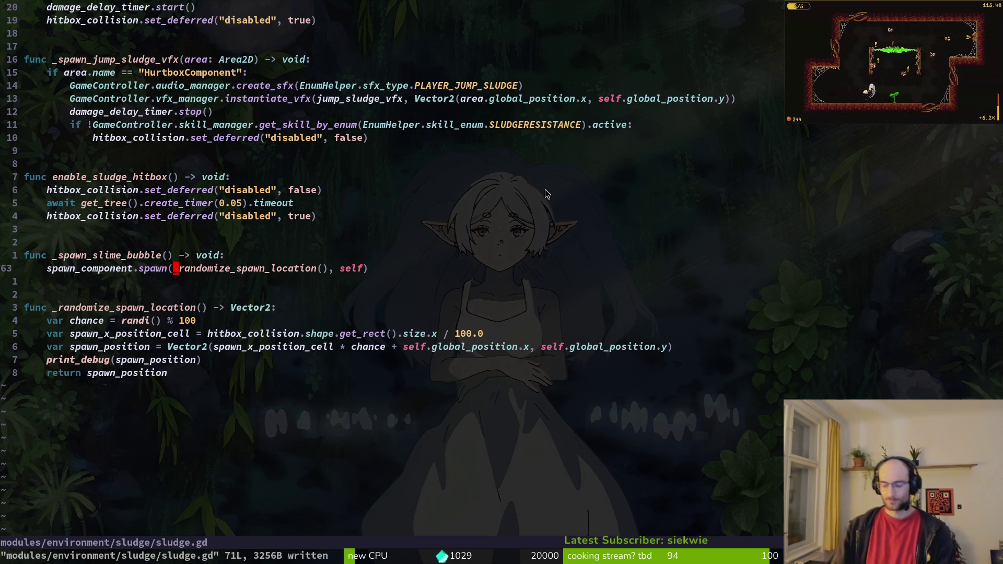
# Find and open spawn_component.gd with the Telescope file search for 'spawn_com'
pyautogui.press('space')
pyautogui.press('f')
pyautogui.press('f')
pyautogui.write('spaw')
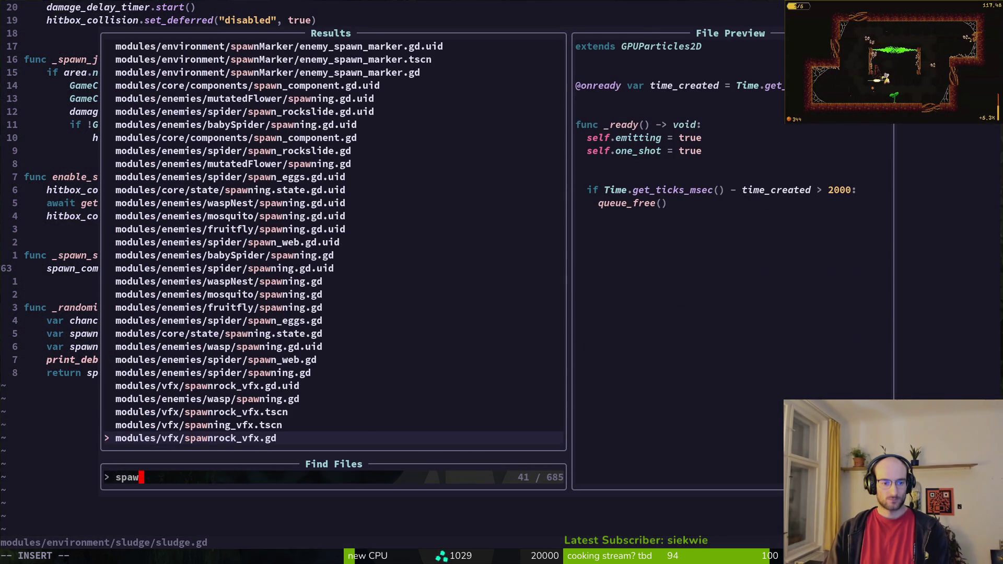
pyautogui.write('n_com')
pyautogui.press('Return')
# Add print_debug(global_spawn_position) above the position assignment in spawn(), save, and return to sludge.gd
pyautogui.press('k')
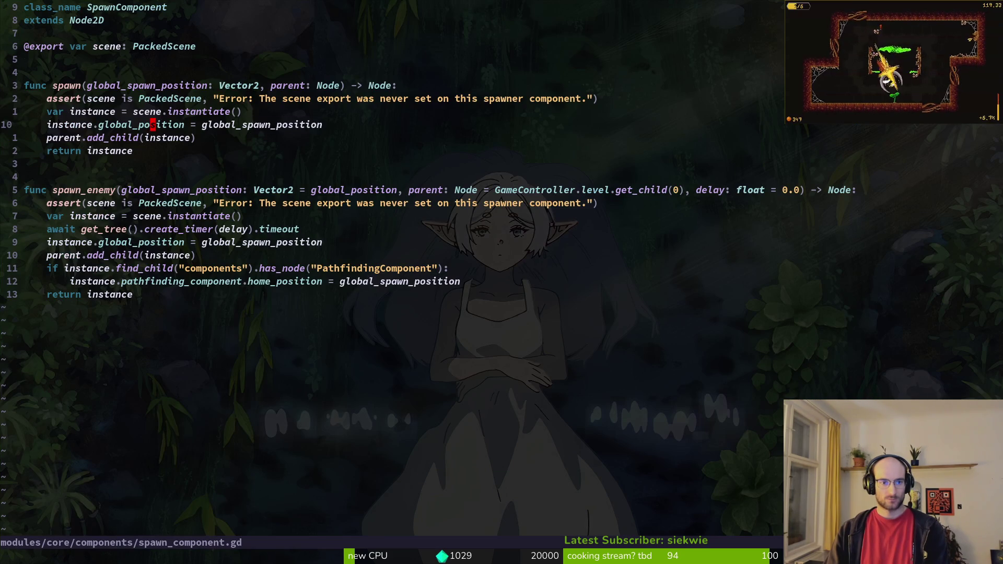
pyautogui.hotkey('shift', 'v')
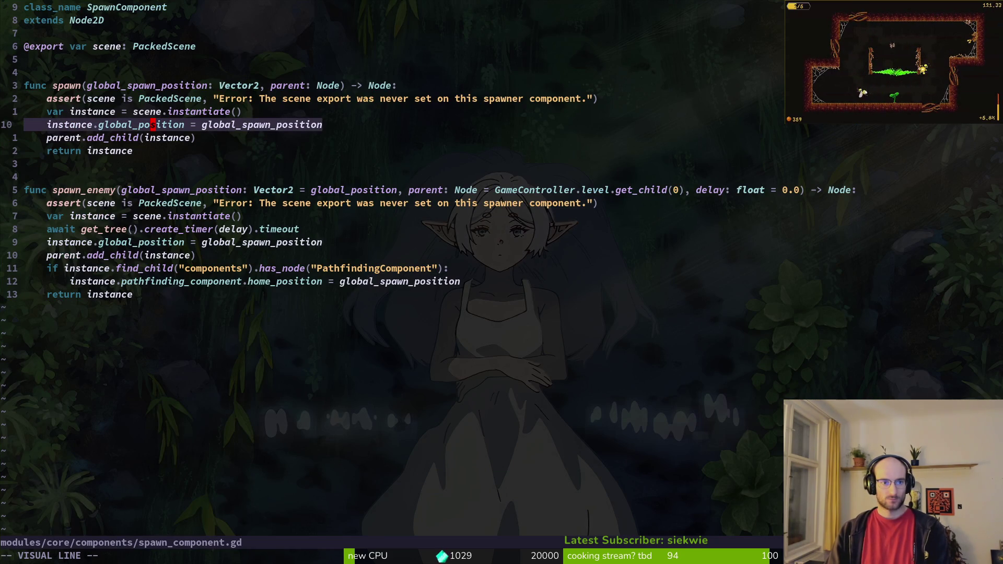
pyautogui.press('Escape')
pyautogui.write('O')
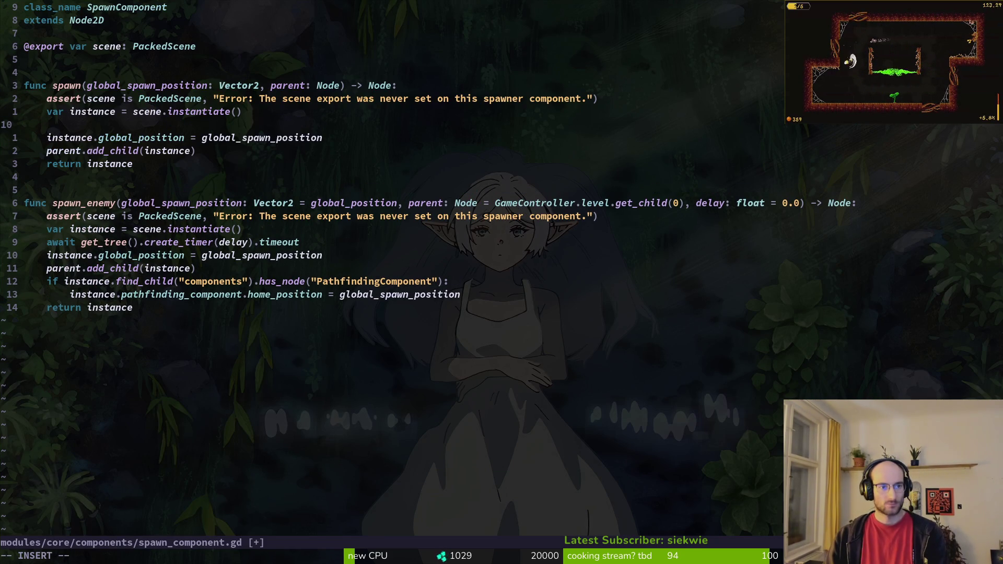
pyautogui.write('int_debug(global_spawn_position)')
pyautogui.press('Escape')
pyautogui.write(':w')
pyautogui.press('Return')
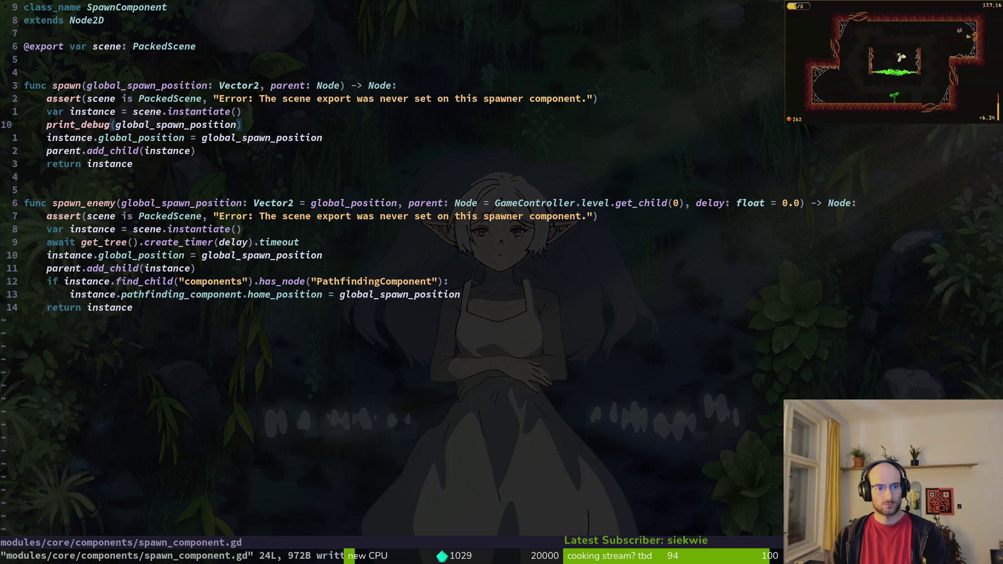
pyautogui.hotkey('ctrl', 'o')
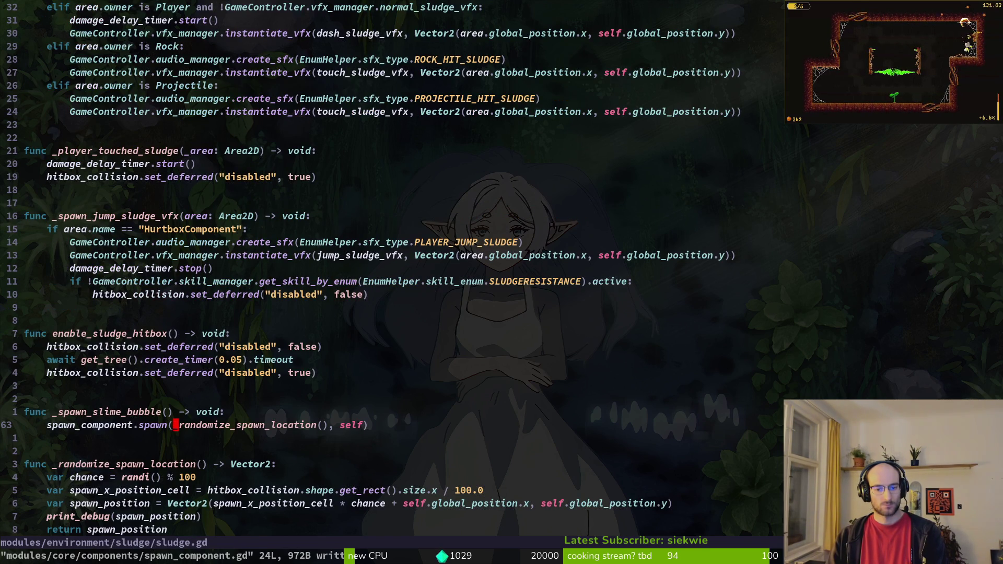
# Stop the running game, then delete the spawn_position print_debug line from sludge.gd and save
pyautogui.hotkey('alt', 'Tab')
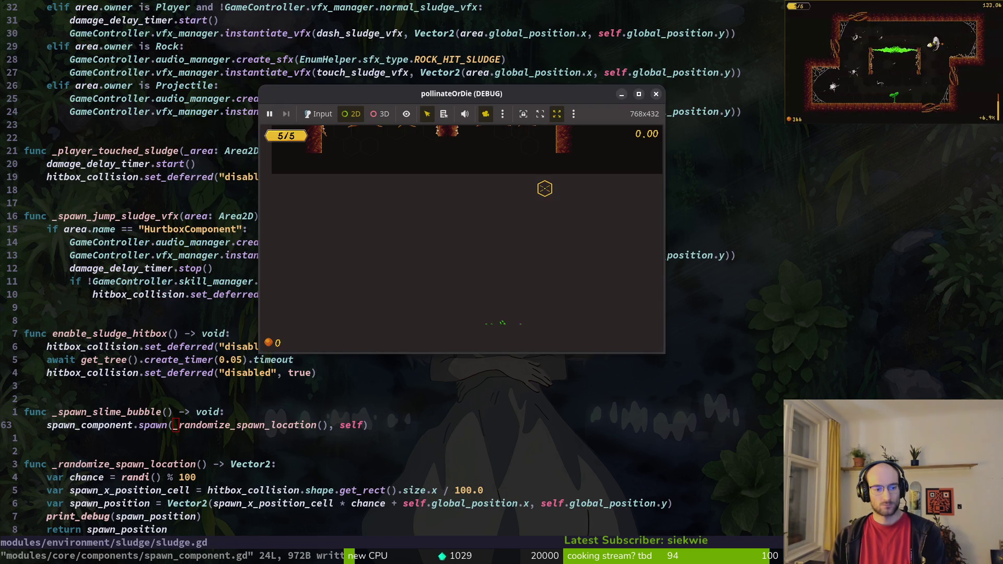
pyautogui.press('F8')
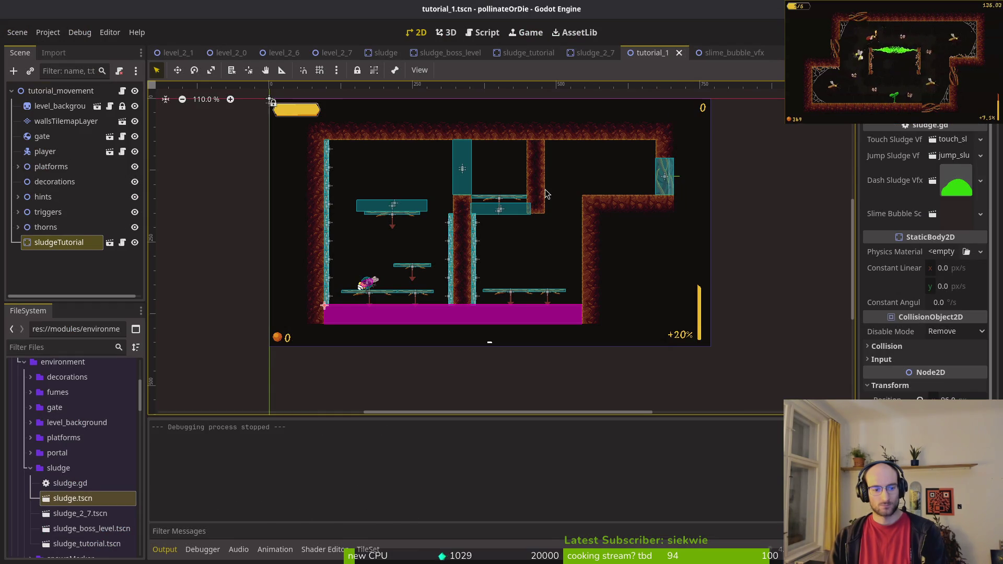
pyautogui.hotkey('alt', 'Tab')
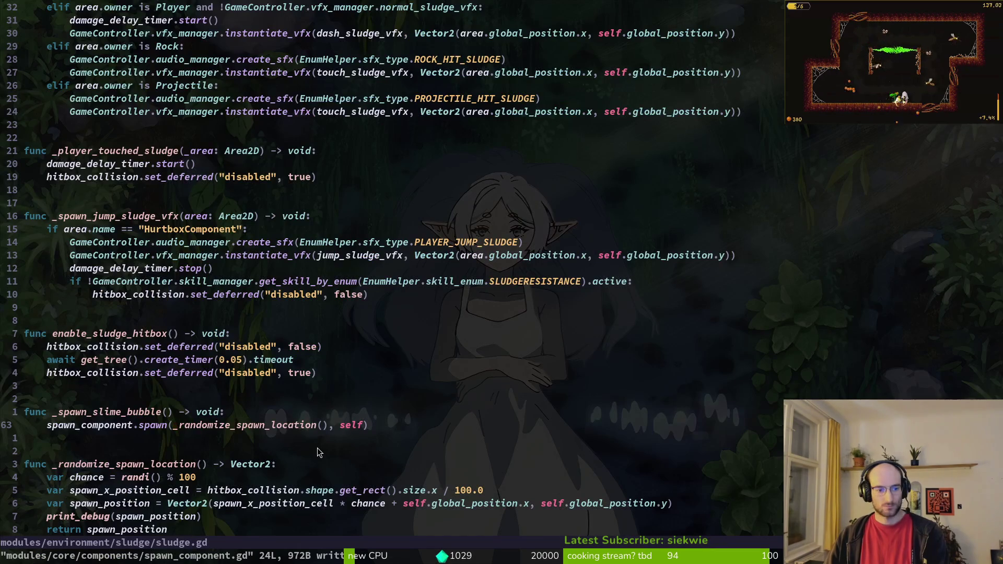
pyautogui.press('z')
pyautogui.press('z')
pyautogui.click(106, 362)
pyautogui.press('d')
pyautogui.press('d')
pyautogui.write(':w')
pyautogui.press('Return')
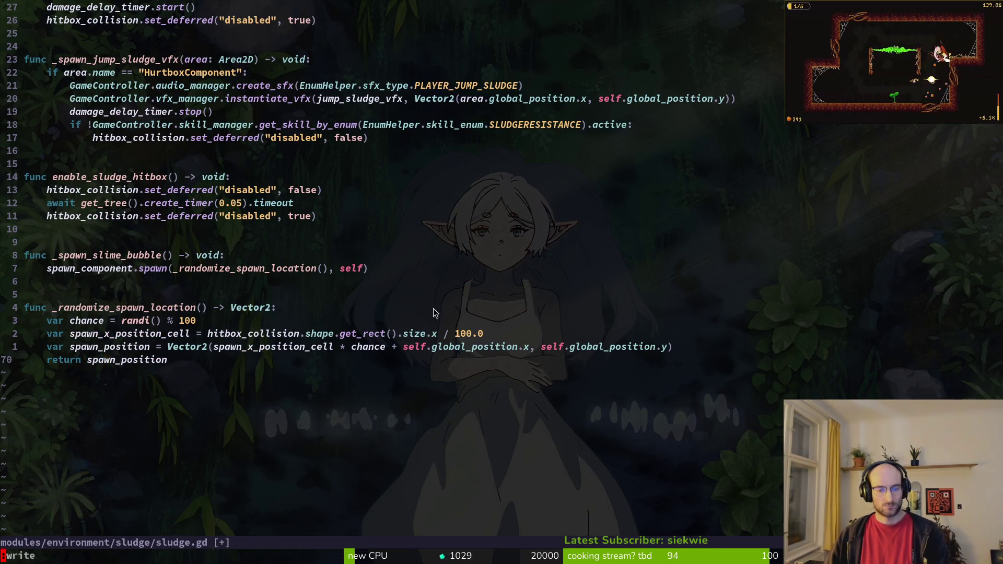
pyautogui.hotkey('alt', 'Tab')
# Run the scene with F6 and start a new game so bubble spawn positions print
pyautogui.press('F6')
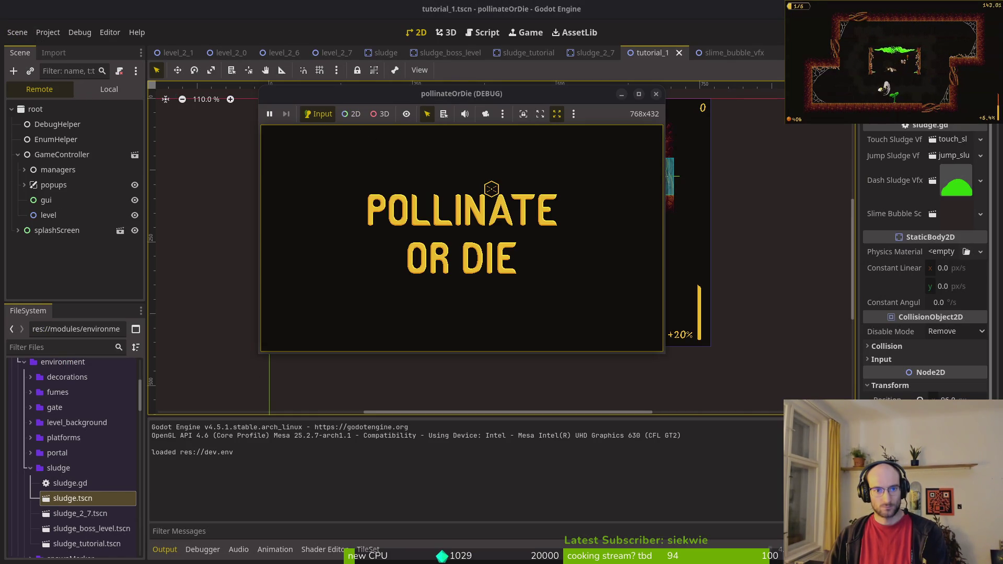
pyautogui.click(350, 116)
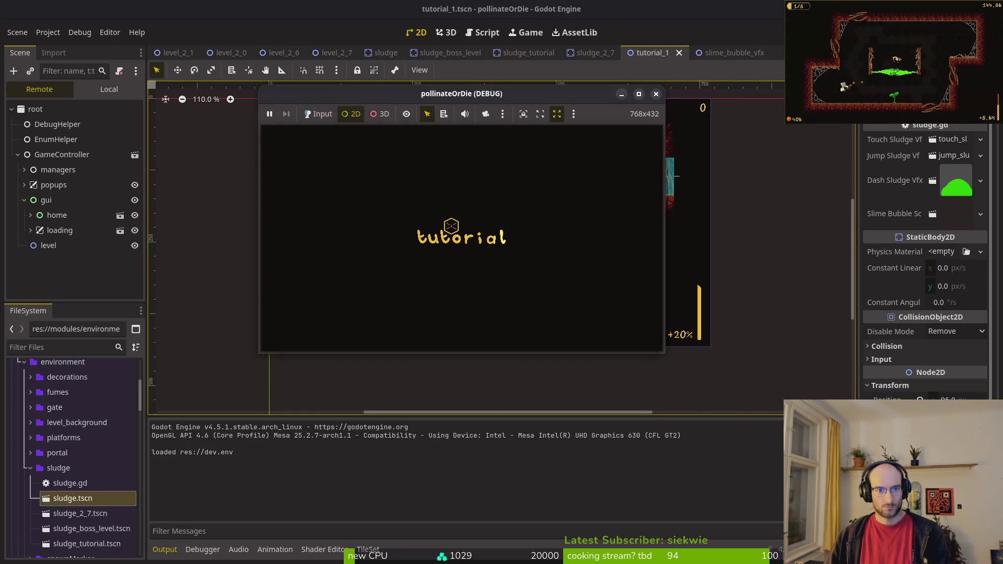
pyautogui.click(485, 114)
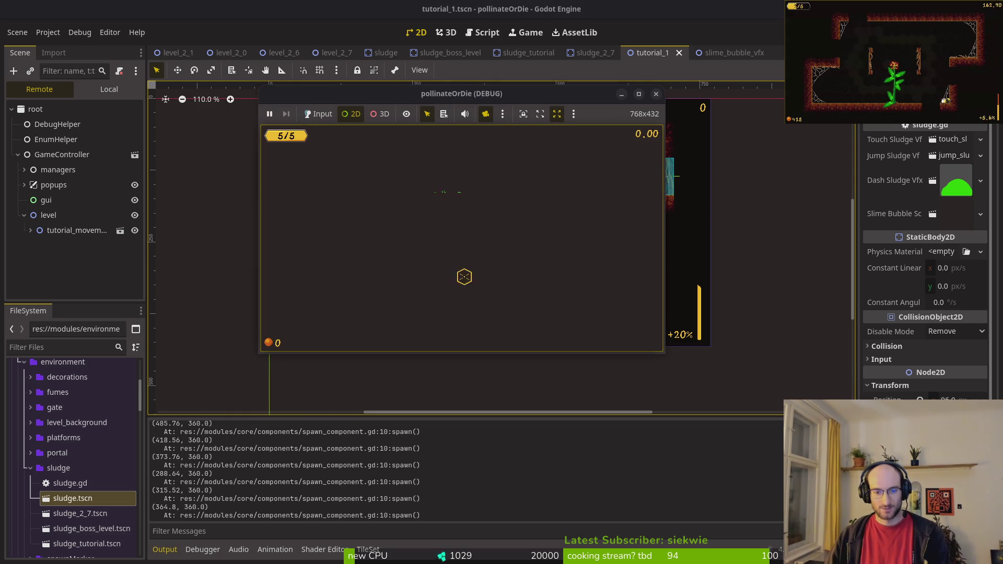
pyautogui.hotkey('alt', 'Tab')
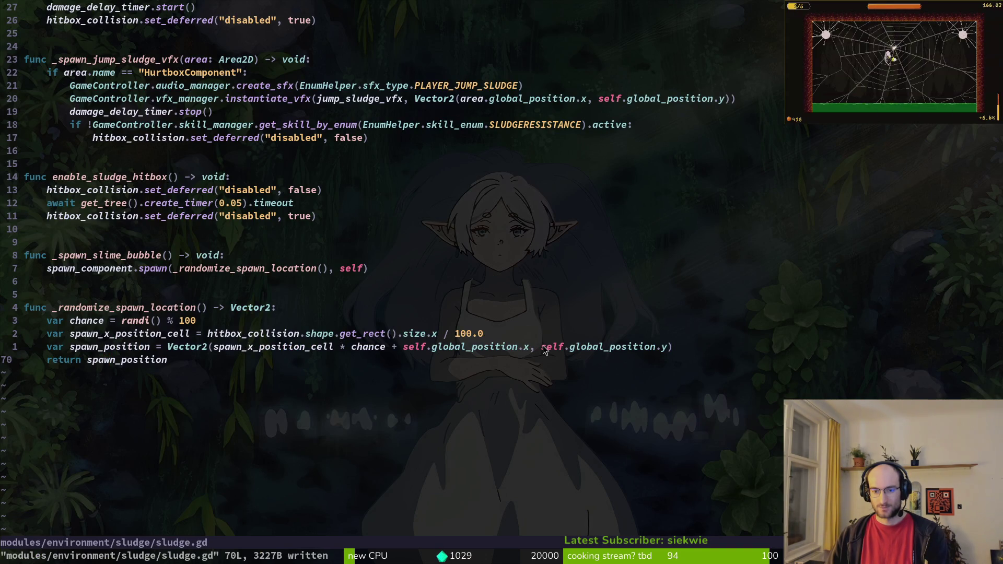
# Replace the y term of the spawn position in sludge.gd with 0 and save
pyautogui.moveTo(544, 348); pyautogui.dragTo(665, 348)
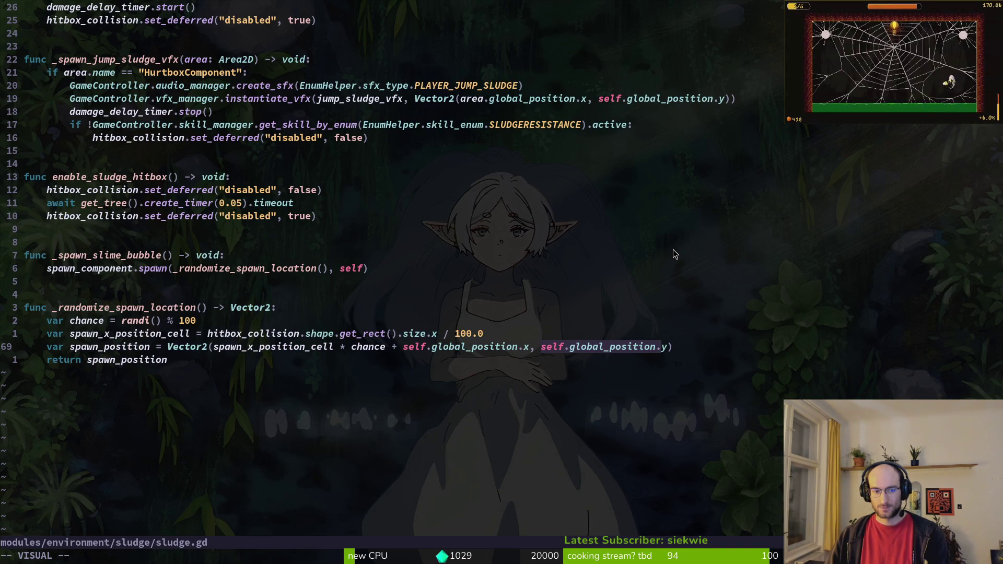
pyautogui.write('c0')
pyautogui.press('Escape')
pyautogui.write(':write')
pyautogui.press('Return')
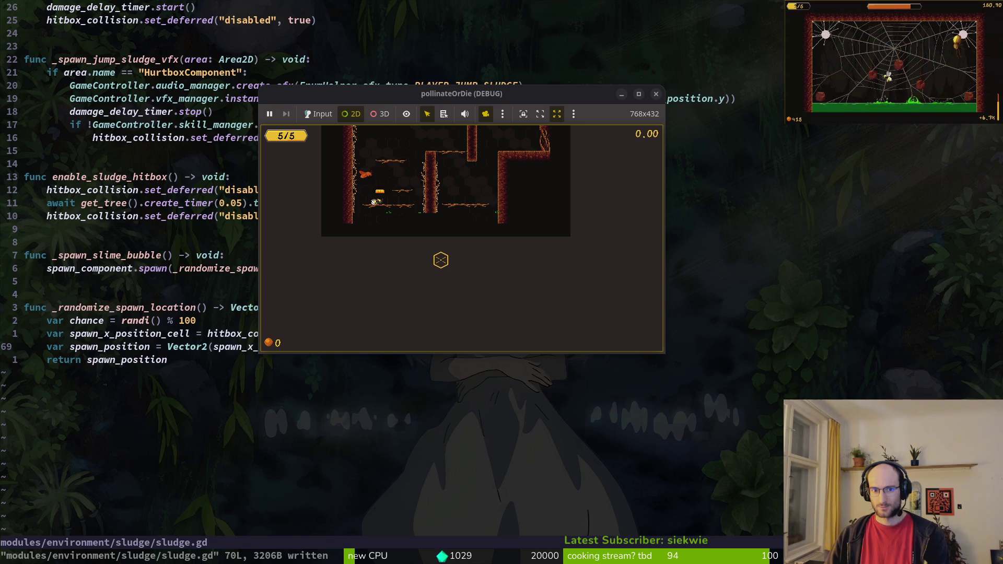
# Close the game window, delete '+ self.global_position.x' from the spawn x term, and save
pyautogui.click(657, 95)
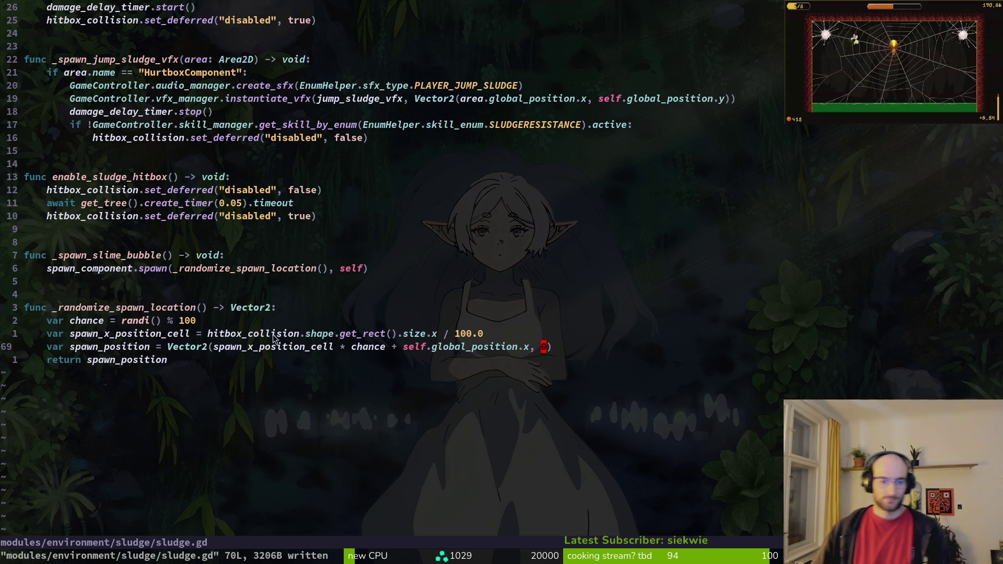
pyautogui.moveTo(526, 353); pyautogui.dragTo(395, 355)
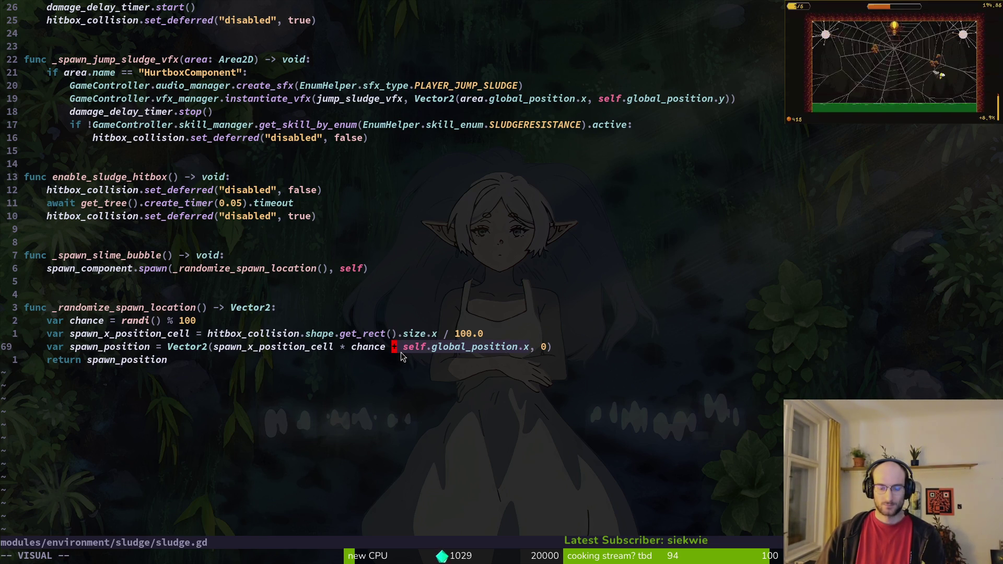
pyautogui.press('c')
pyautogui.press('BackSpace')
pyautogui.press('Escape')
pyautogui.write(':w')
pyautogui.press('Return')
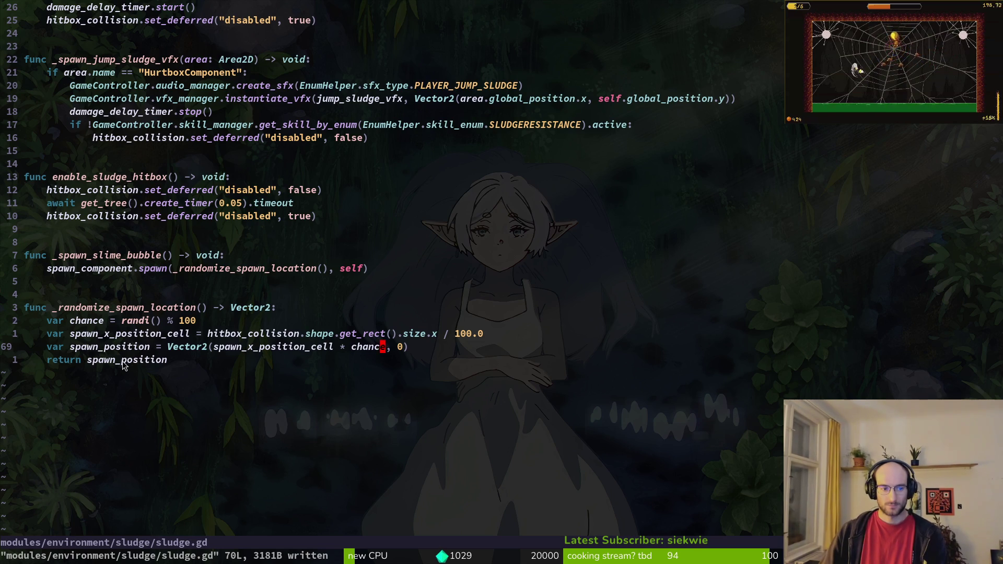
# Inspect instance.global_position in spawn_component.gd, then relaunch the game from Godot
pyautogui.hotkey('ctrl', '6')
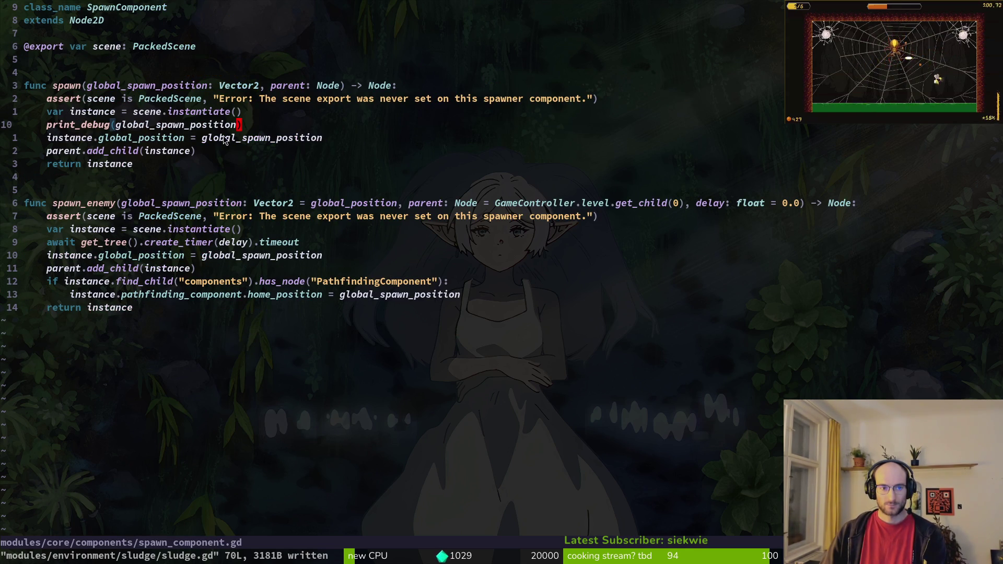
pyautogui.moveTo(179, 141); pyautogui.dragTo(51, 142)
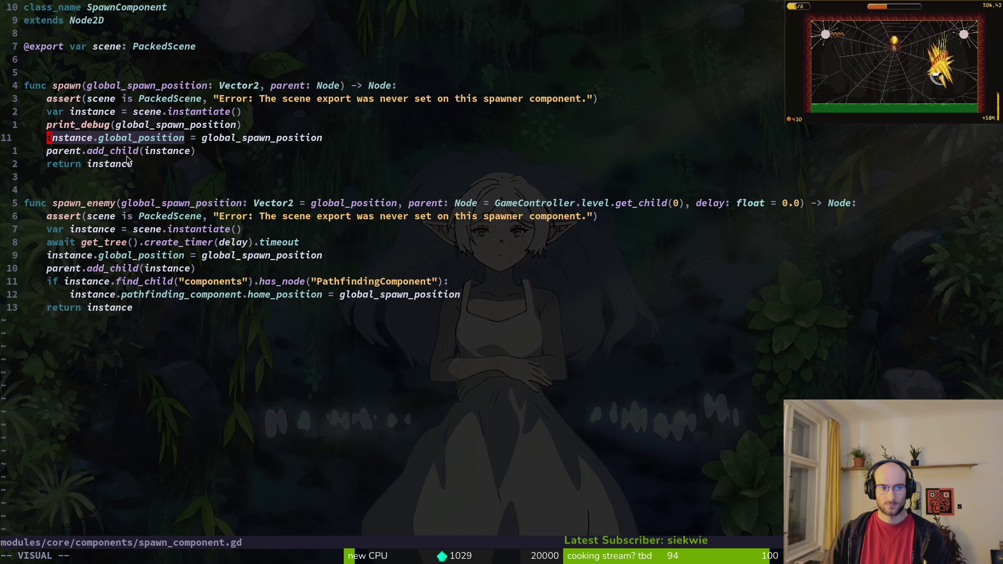
pyautogui.press('y')
pyautogui.hotkey('ctrl', 'o')
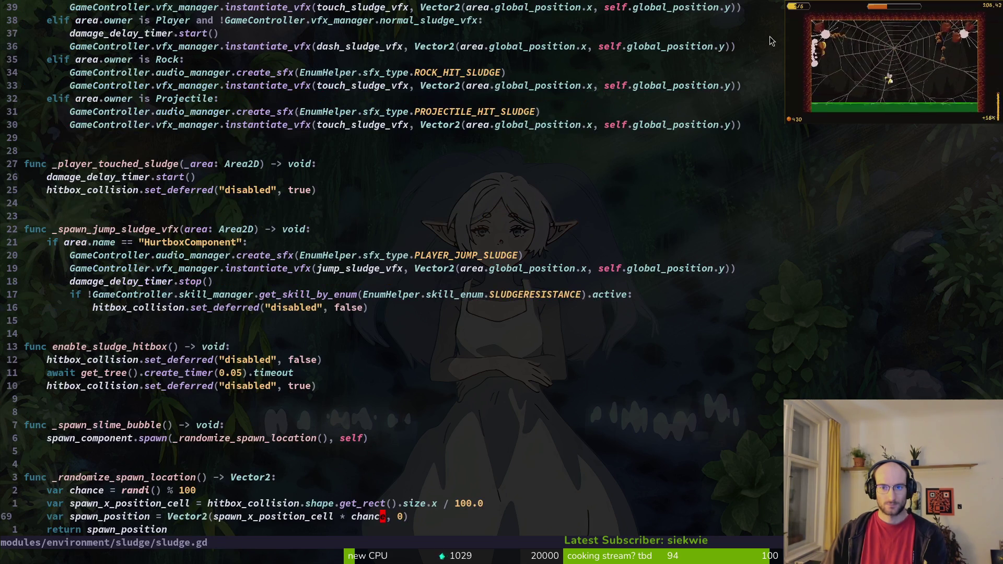
pyautogui.hotkey('alt', 'Tab')
pyautogui.press('F5')
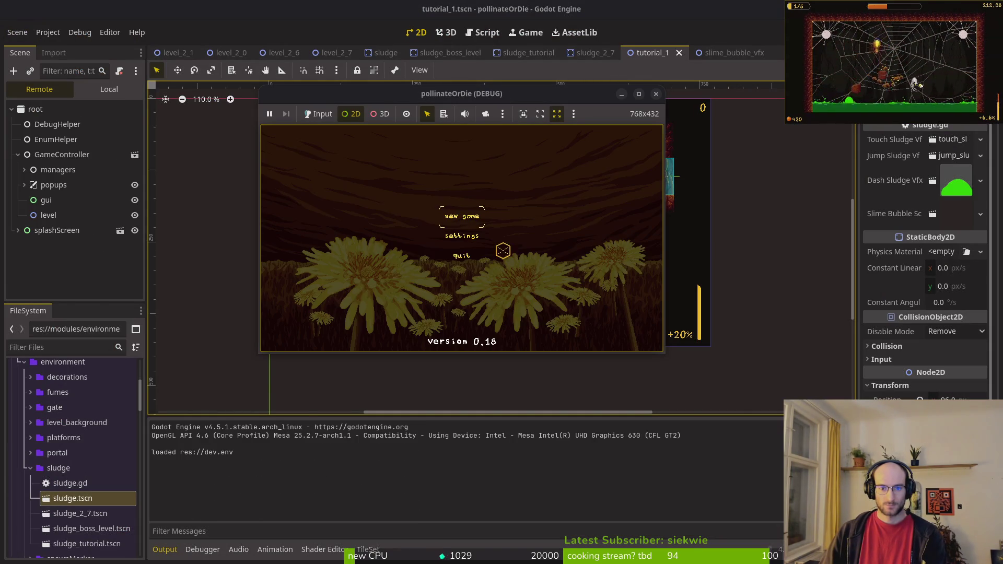
# Start a new game in the debug run, maximize its window, then return to the editor
pyautogui.click(318, 114)
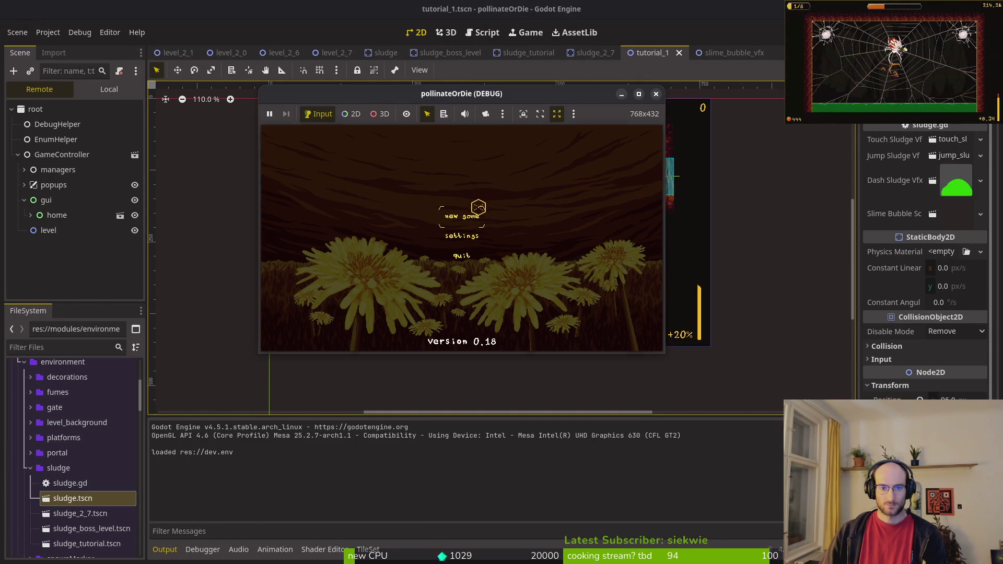
pyautogui.press('Return')
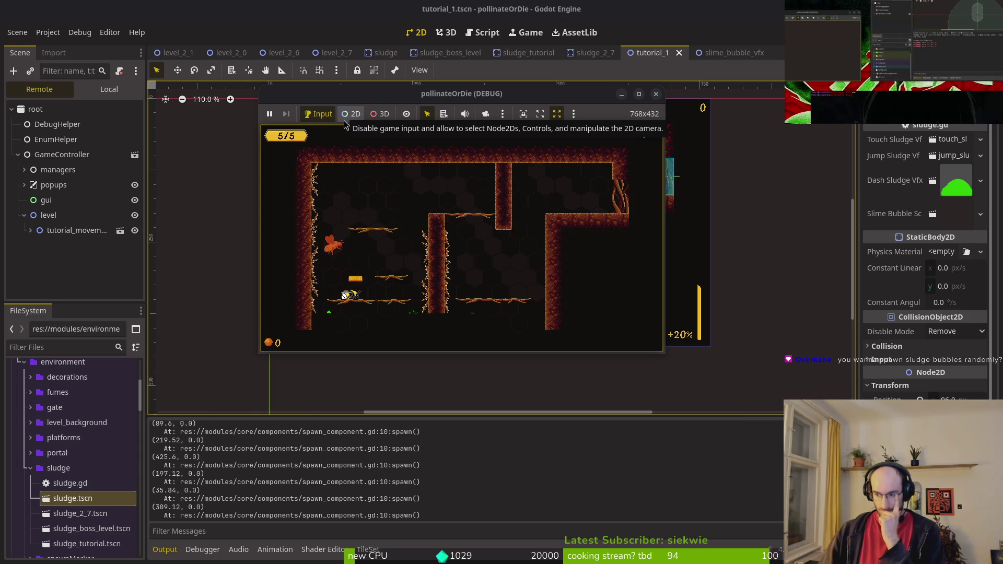
pyautogui.doubleClick(335, 93)
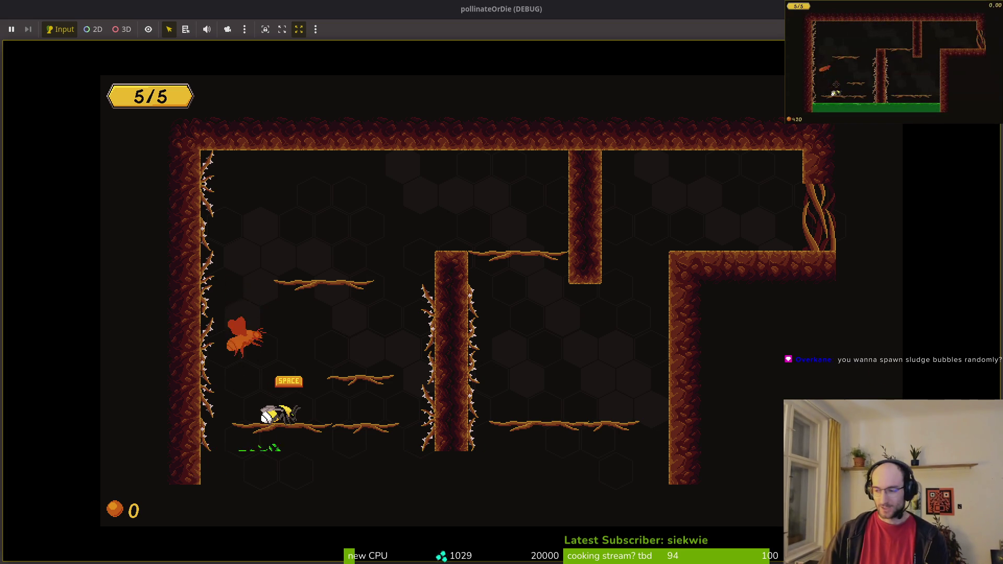
pyautogui.hotkey('alt', 'Tab')
pyautogui.hotkey('alt', 'Tab')
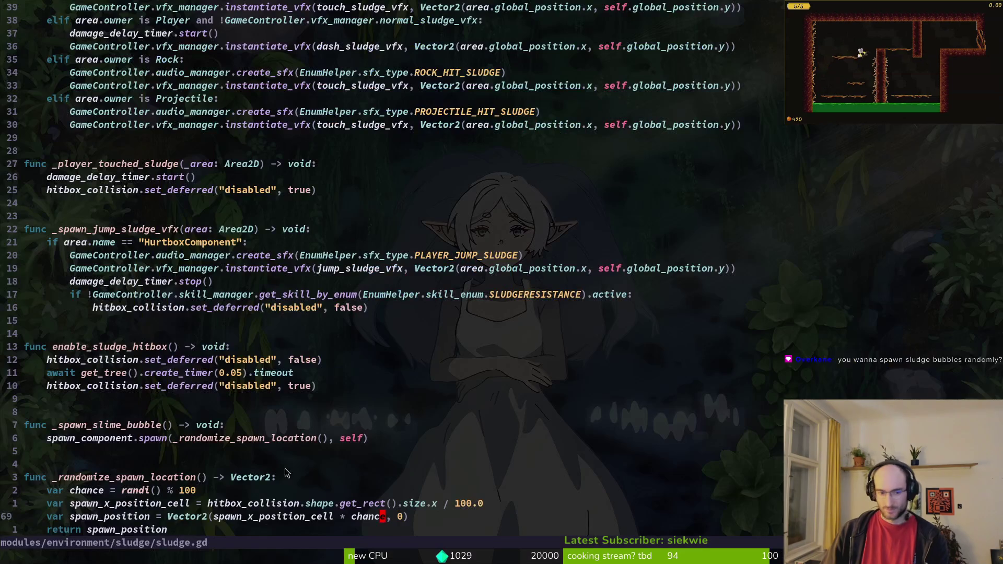
# Rewrite the chance line as randi_range(1, 99), dropping the '% 100', and save sludge.gd
pyautogui.scroll(-3, 181, 506)
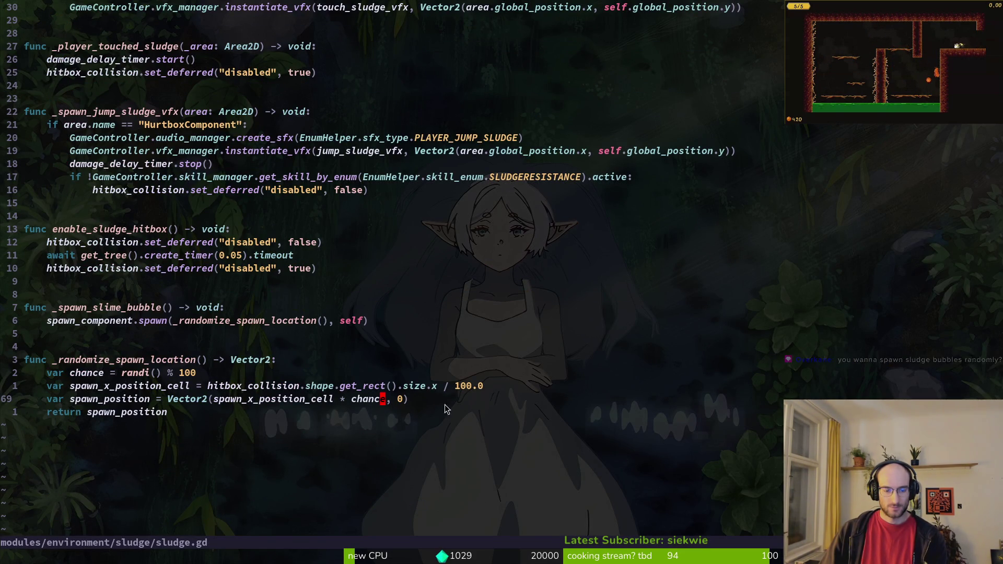
pyautogui.click(147, 387)
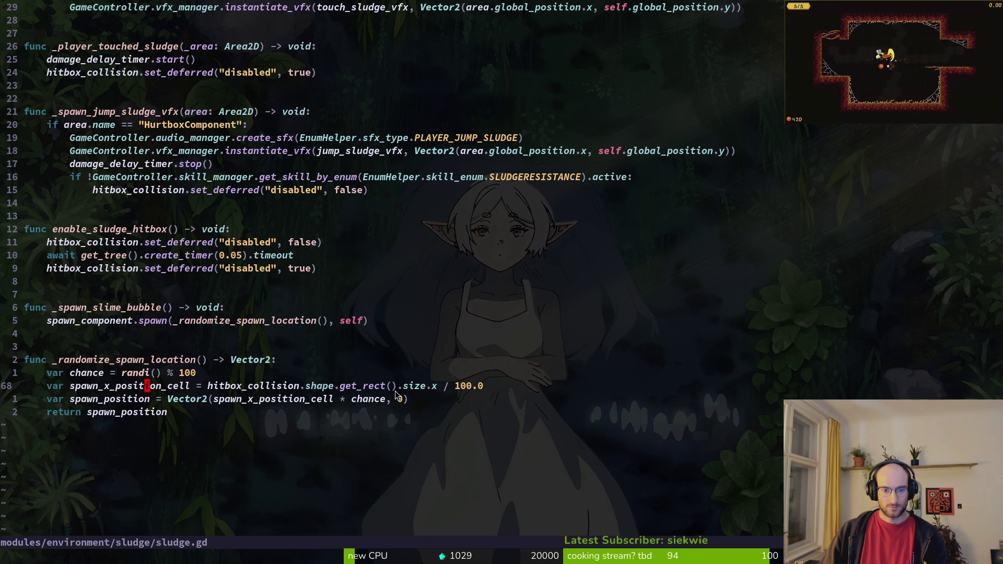
pyautogui.click(186, 376)
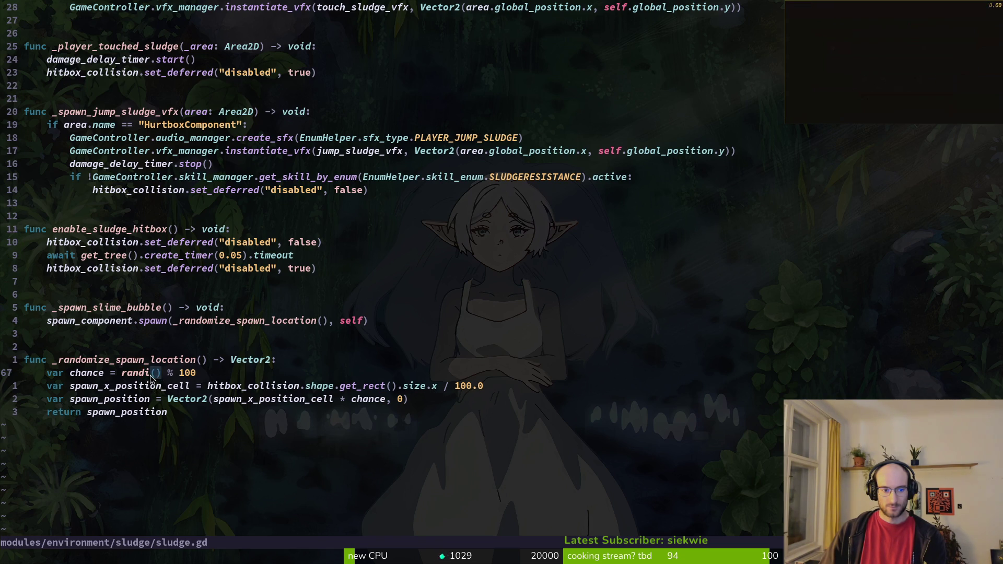
pyautogui.click(152, 376)
pyautogui.write('_range')
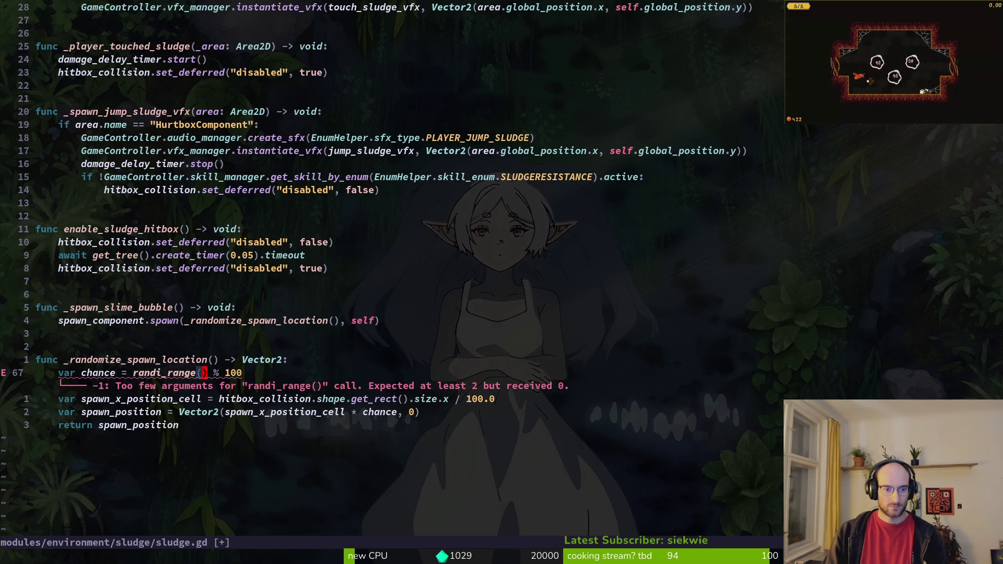
pyautogui.write('dT')
pyautogui.press(')')
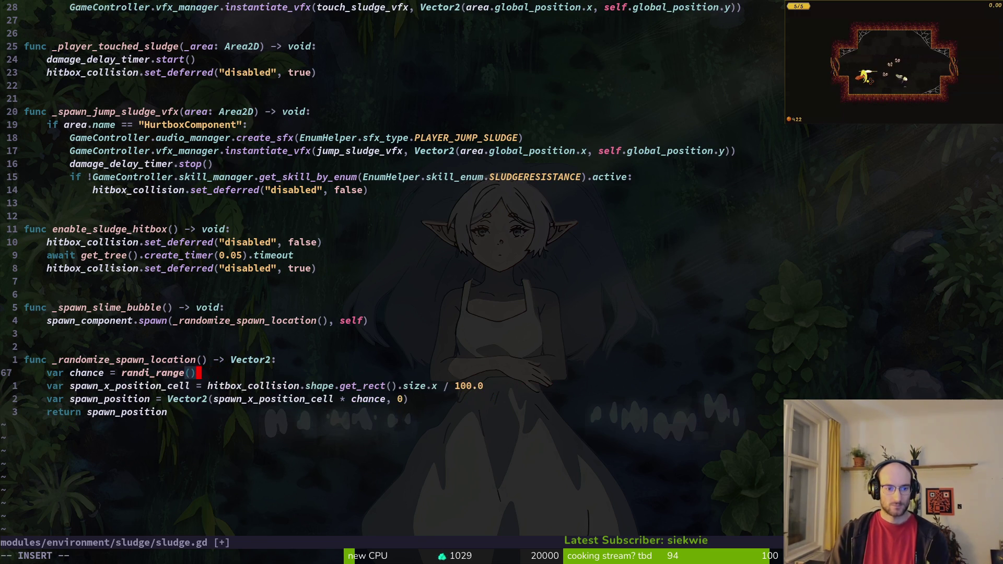
pyautogui.press('D')
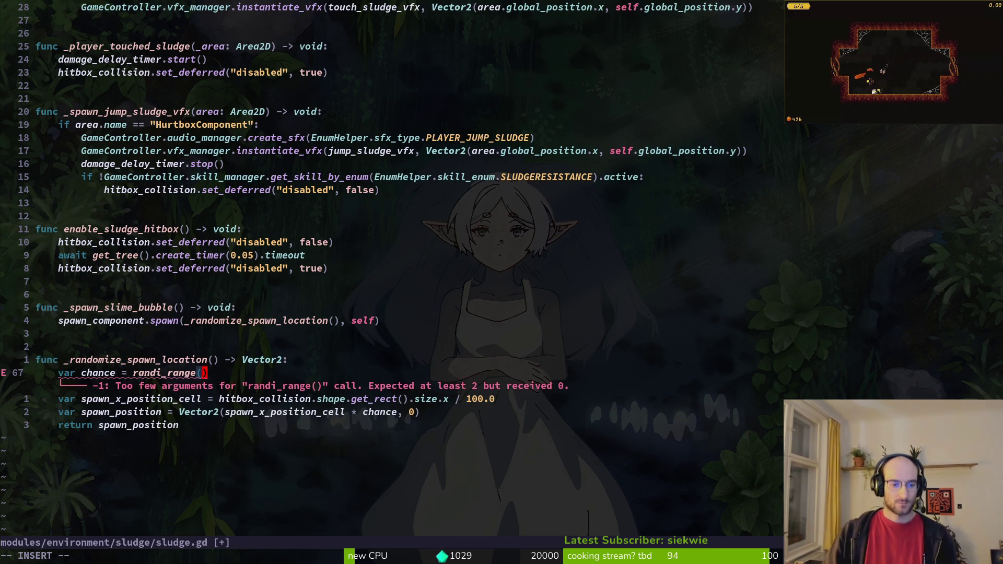
pyautogui.write('1,')
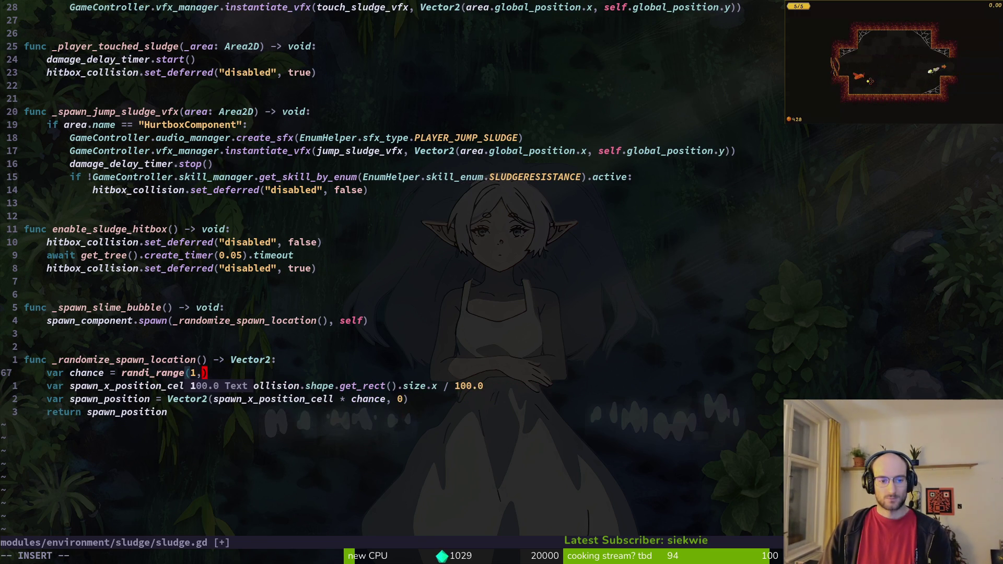
pyautogui.write(' 1')
pyautogui.press('BackSpace')
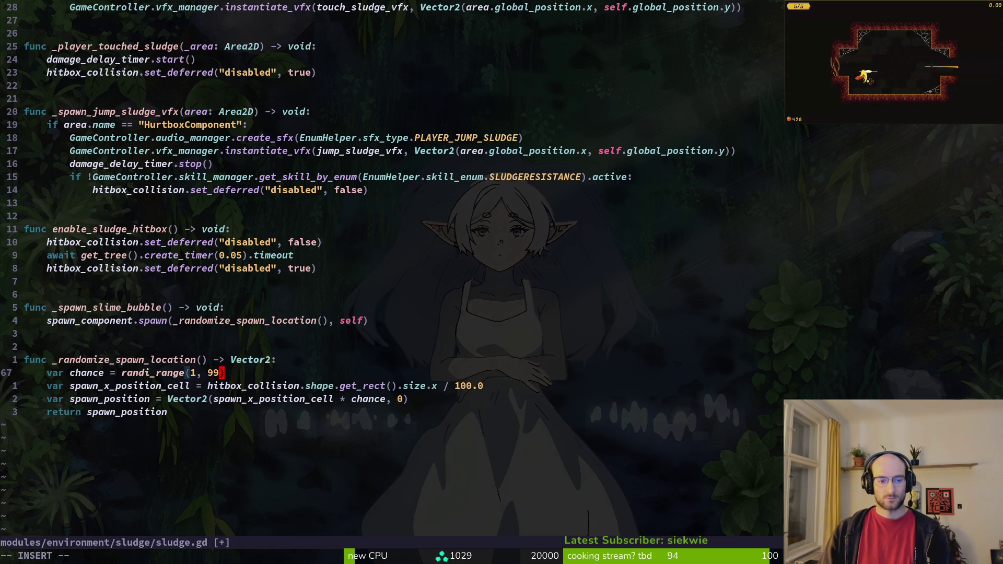
pyautogui.press('Escape')
pyautogui.write(':w')
pyautogui.press('Return')
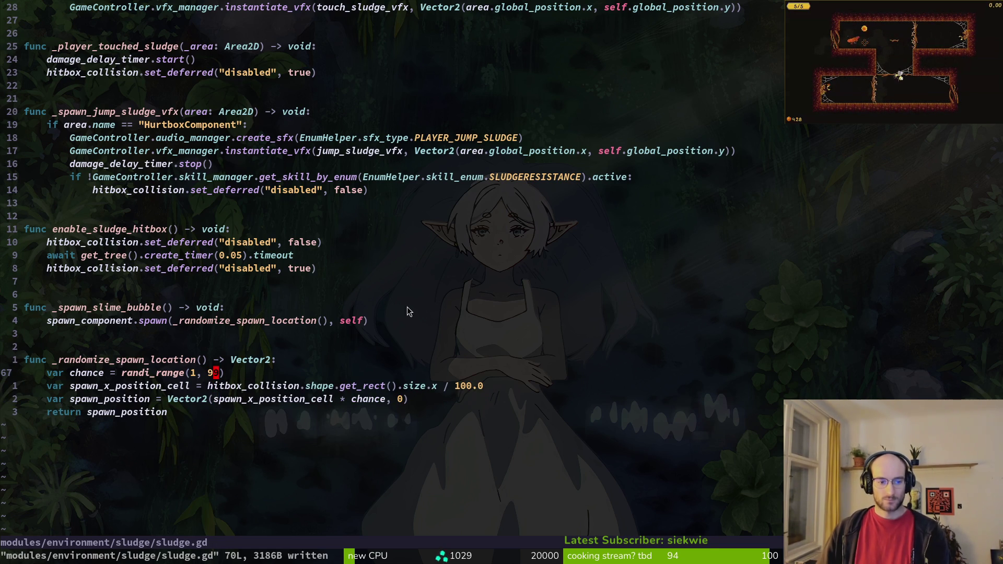
pyautogui.hotkey('alt', 'Tab')
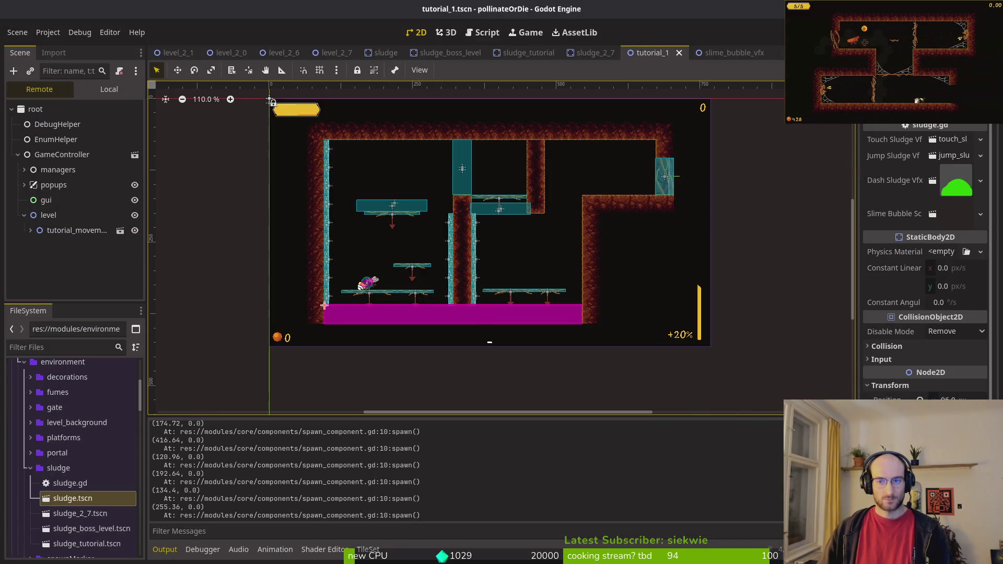
# Playtest a new game, then look through the sludge_tutorial, sludge_boss_level, sludge_2_7 and tutorial_1 scenes
pyautogui.press('F5')
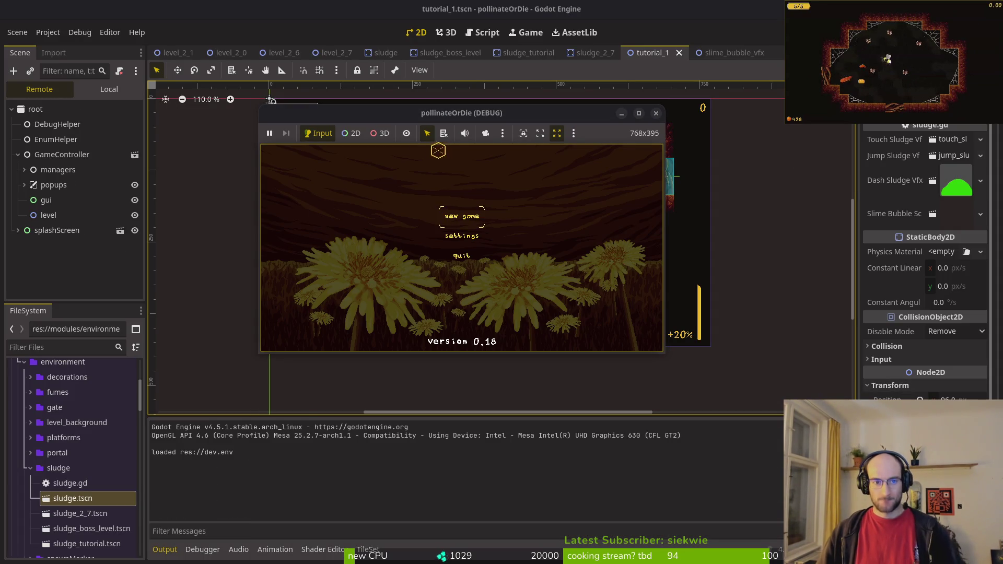
pyautogui.press('Return')
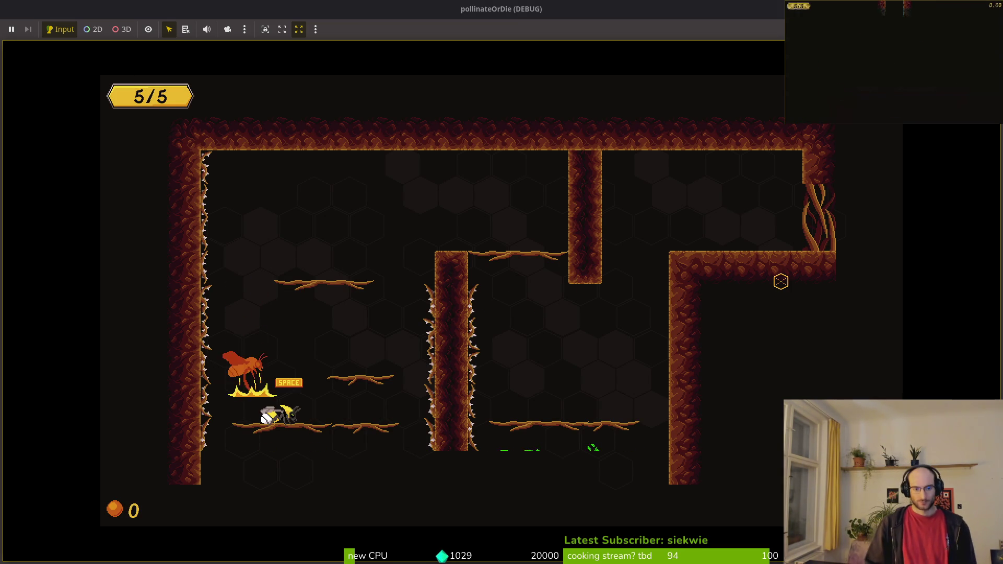
pyautogui.hotkey('alt', 'Tab')
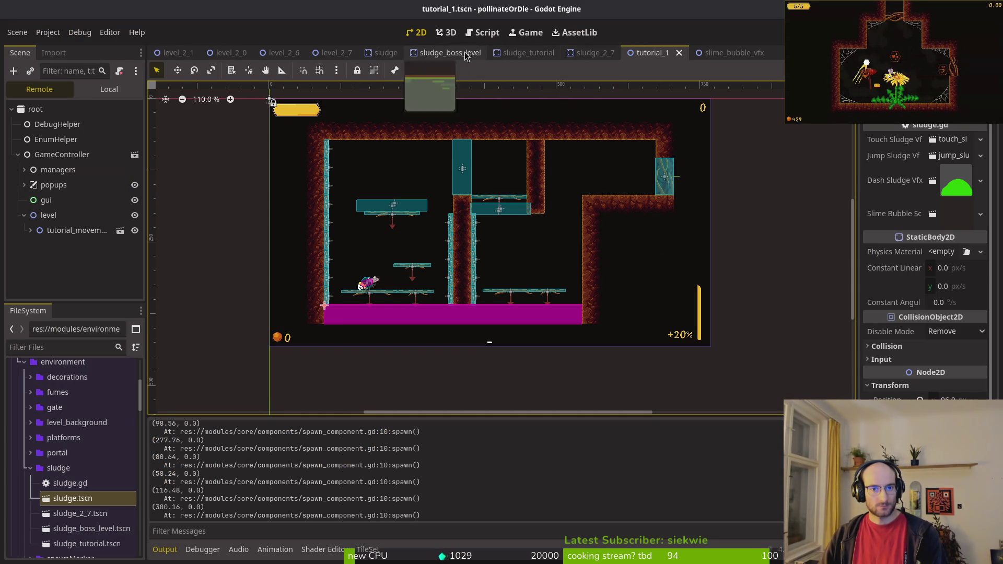
pyautogui.click(528, 52)
pyautogui.click(135, 124)
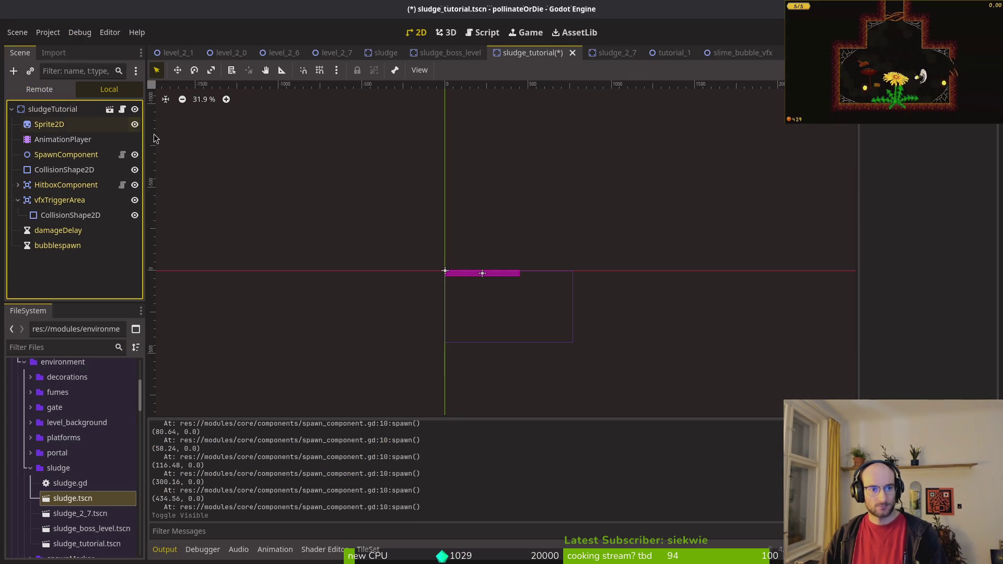
pyautogui.click(449, 52)
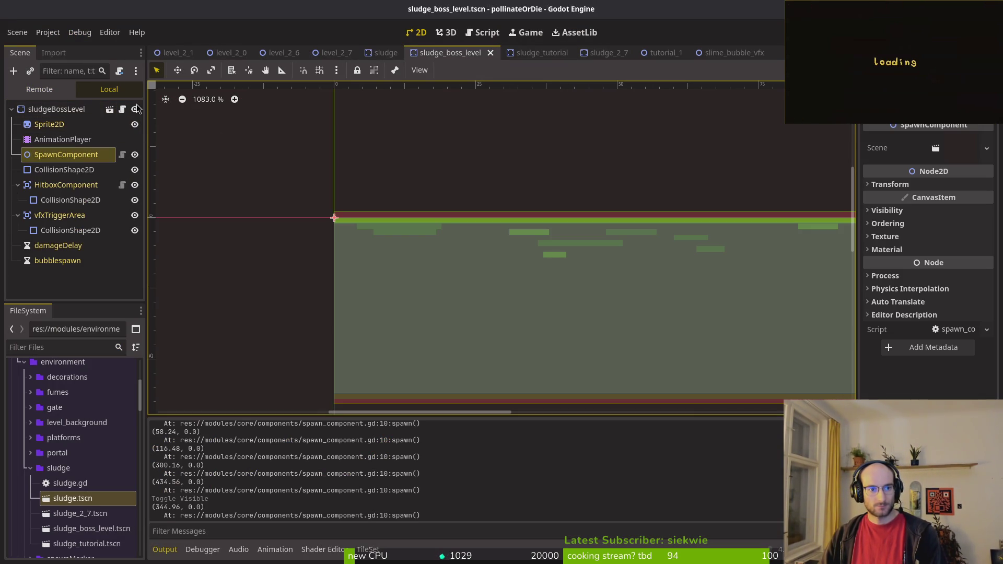
pyautogui.click(538, 52)
pyautogui.click(600, 52)
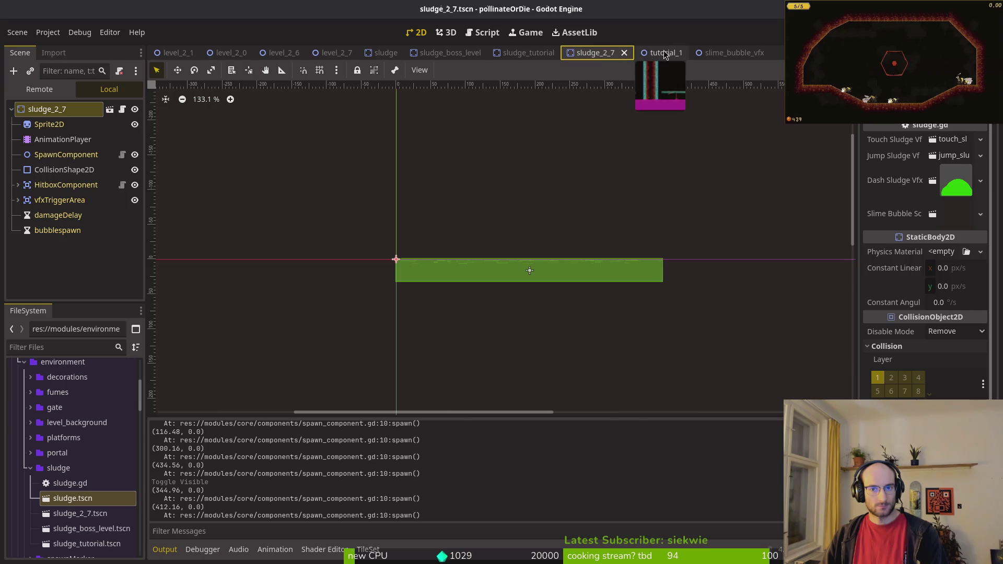
pyautogui.click(661, 52)
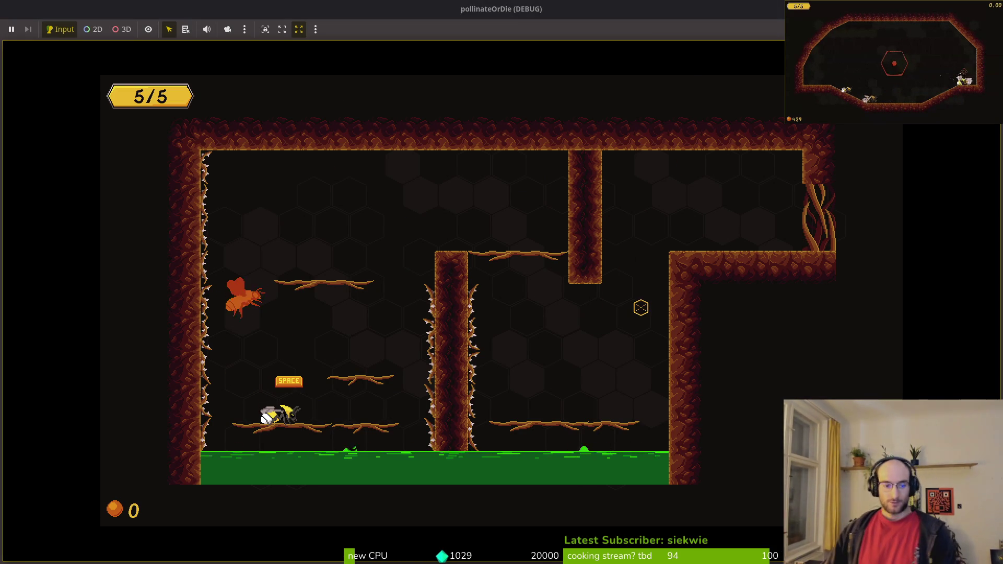
# Stop the game, close the tutorial_1 scene, run and stop once more, then go to the terminal
pyautogui.press('F8')
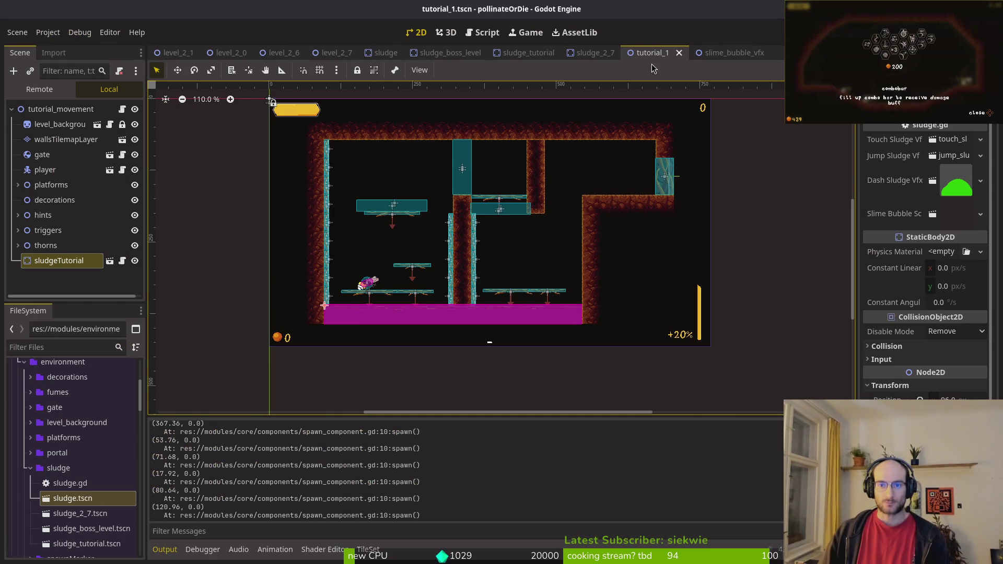
pyautogui.middleClick(653, 53)
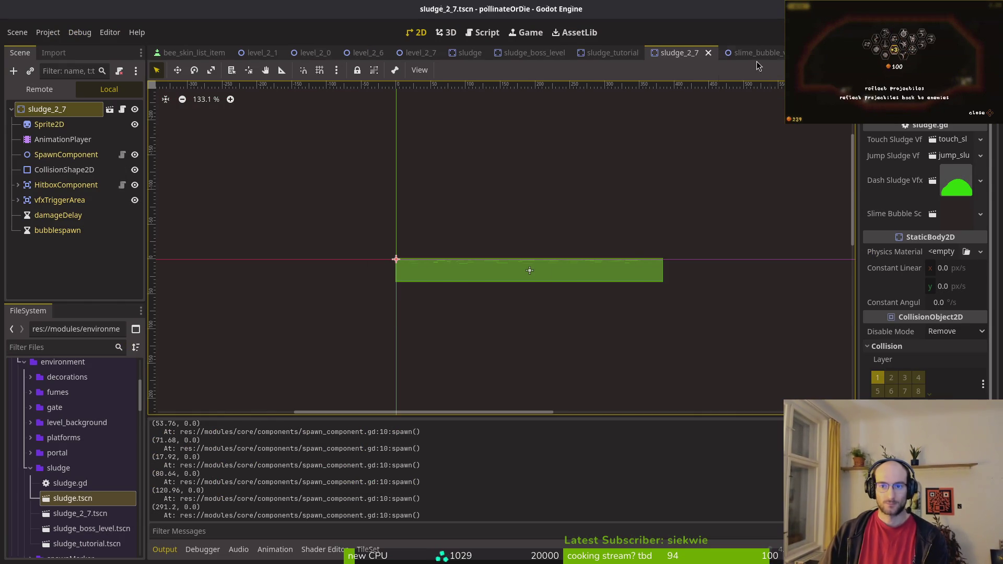
pyautogui.press('F5')
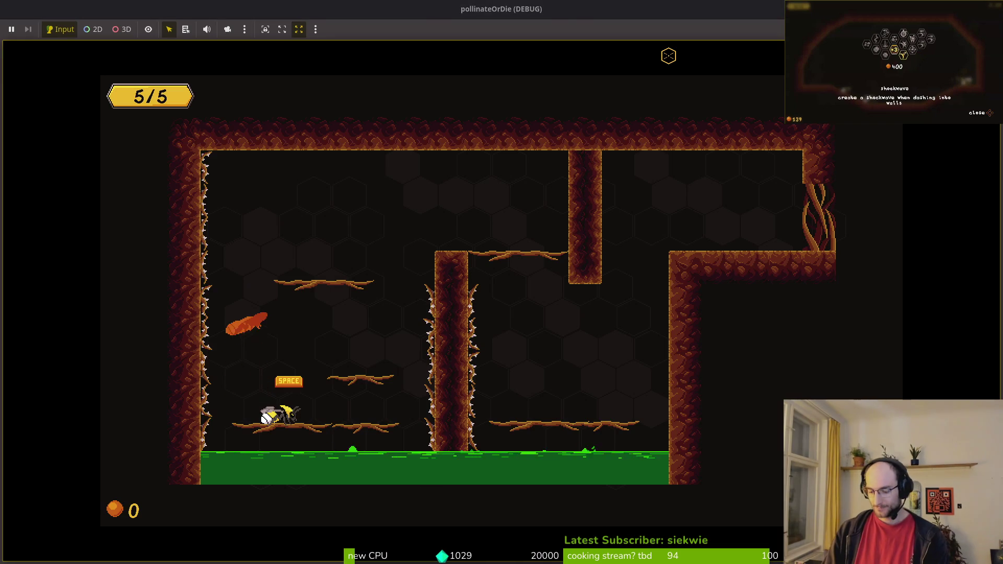
pyautogui.press('F8')
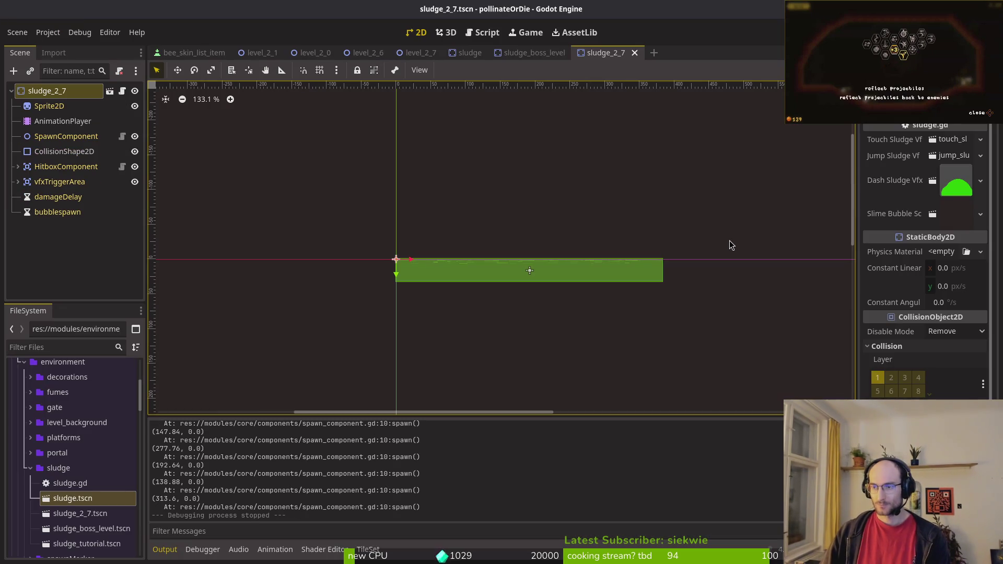
pyautogui.press('super+2')
pyautogui.press('super+3')
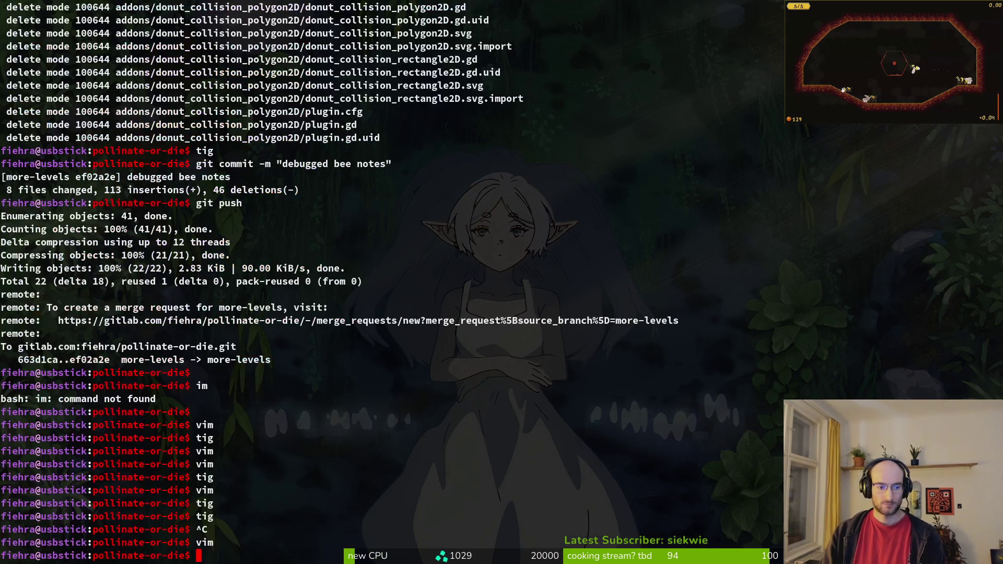
# Review and stage sludge.gd, sludge_boss_level.tscn, sludge.tscn and sludge_tutorial.tscn in tig status
pyautogui.press('Down')
pyautogui.press('Down')
pyautogui.press('Down')
pyautogui.press('Return')
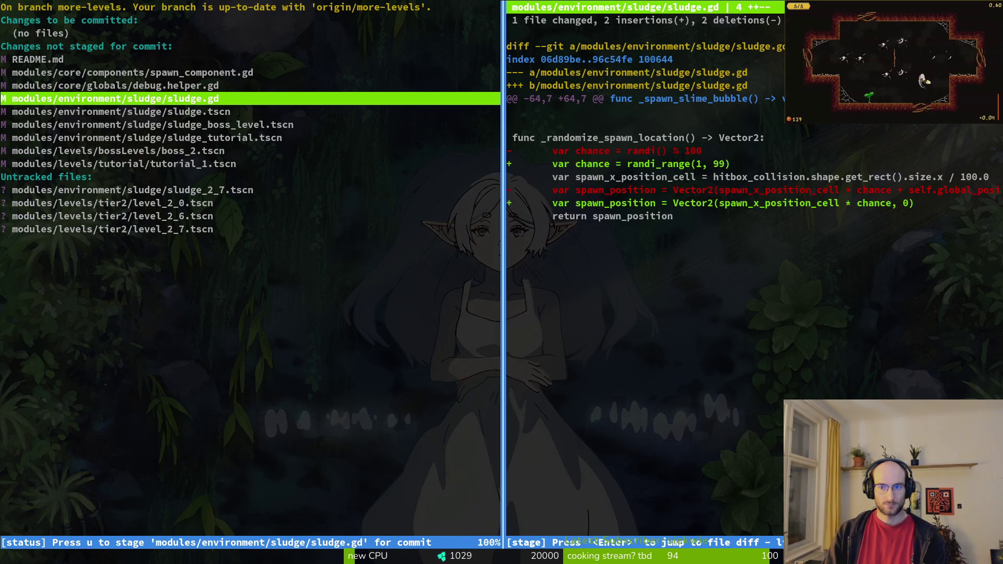
pyautogui.press('u')
pyautogui.press('u')
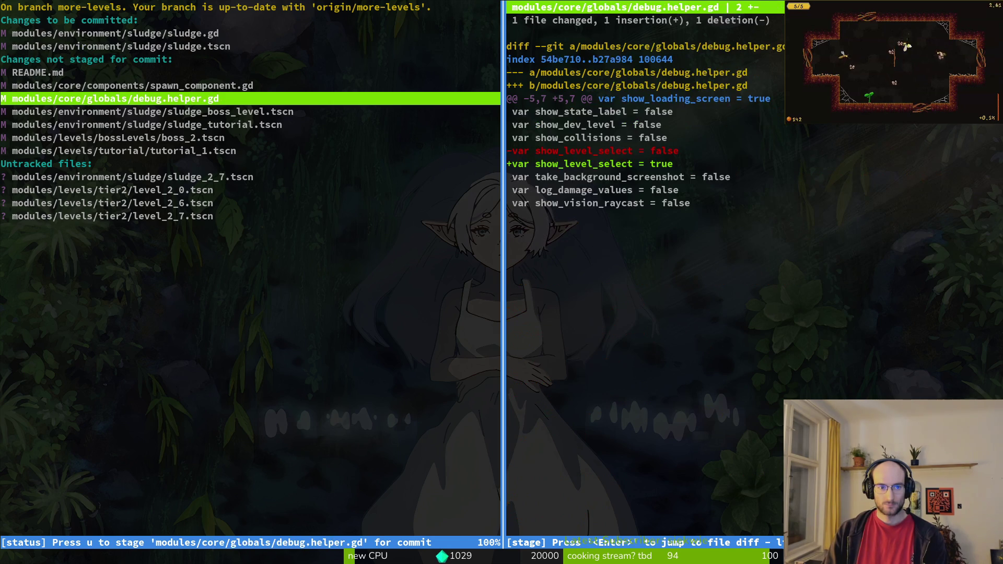
pyautogui.press('q')
pyautogui.press('Down')
pyautogui.press('u')
pyautogui.press('u')
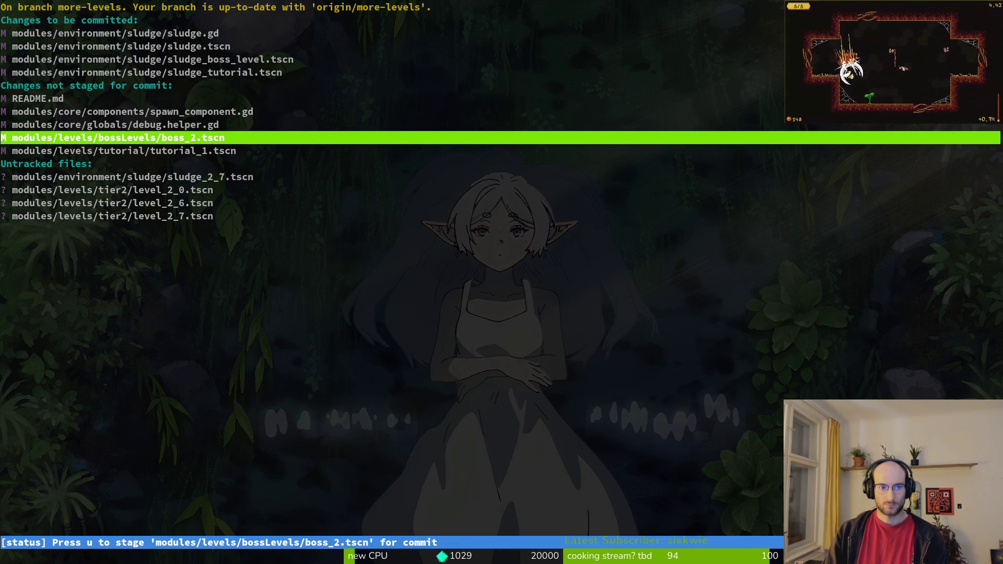
pyautogui.press('Up')
pyautogui.press('Up')
# Revert the debug print in spawn_component.gd and stage tutorial_1.tscn
pyautogui.press('Return')
pyautogui.press('!')
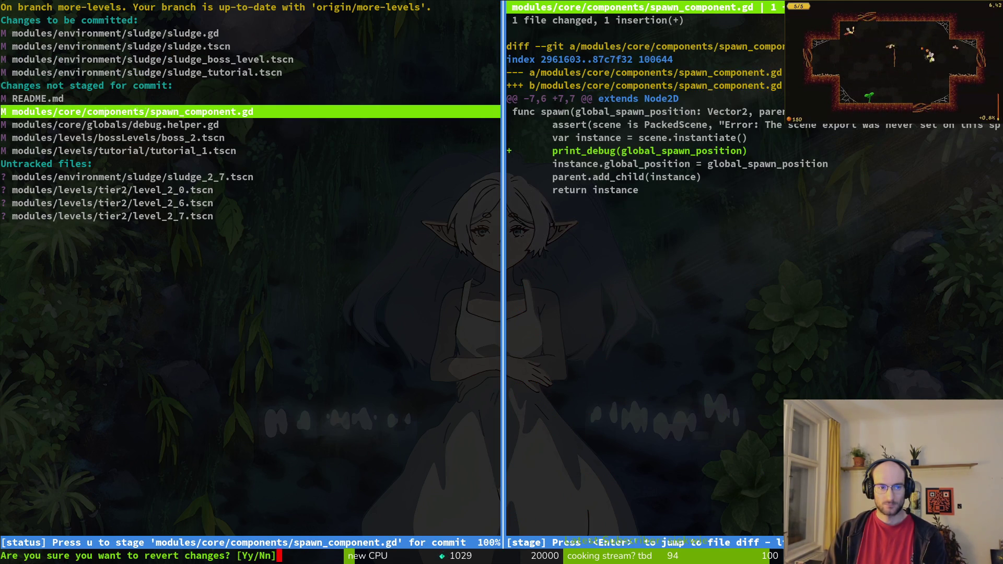
pyautogui.press('y')
pyautogui.press('Down')
pyautogui.press('q')
pyautogui.press('Down')
pyautogui.press('Down')
pyautogui.press('Down')
pyautogui.press('Down')
pyautogui.press('Up')
pyautogui.press('Up')
pyautogui.press('Up')
pyautogui.press('Up')
pyautogui.press('q')
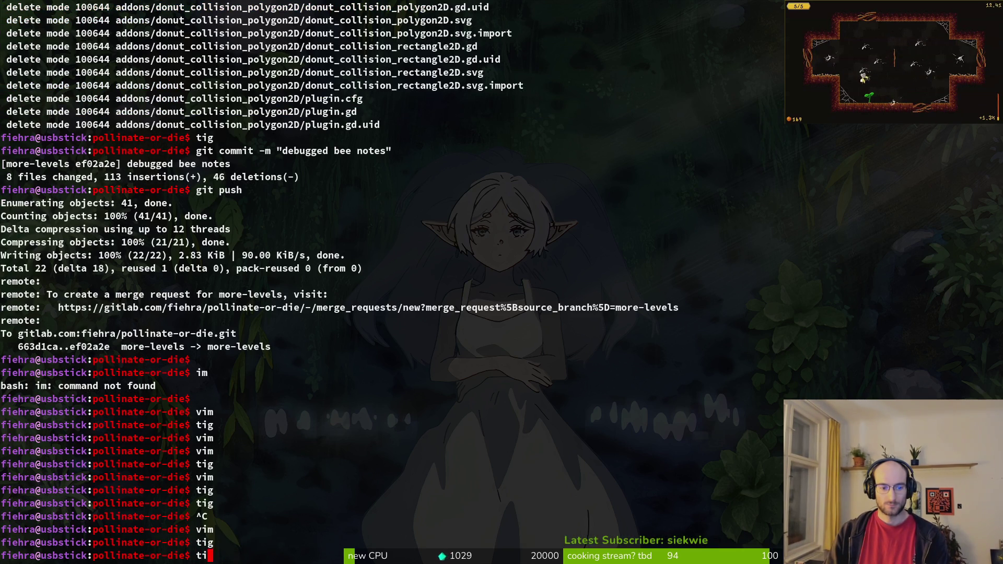
# Commit with message 'debugged sludge not spawnign bubbles correctly', then reopen tig status
pyautogui.write('g')
pyautogui.press('Return')
pyautogui.press('Down')
pyautogui.press('Down')
pyautogui.press('Down')
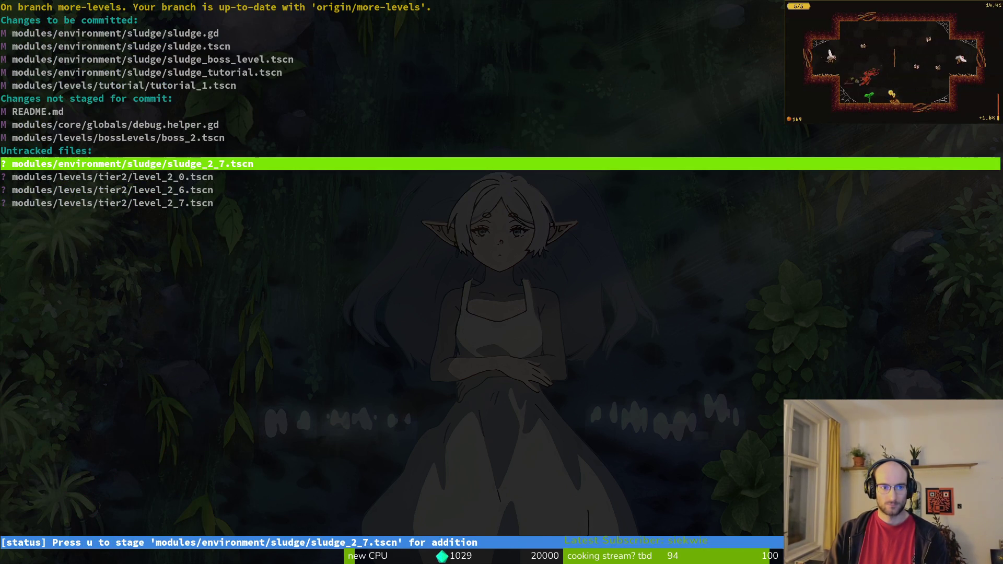
pyautogui.press('Return')
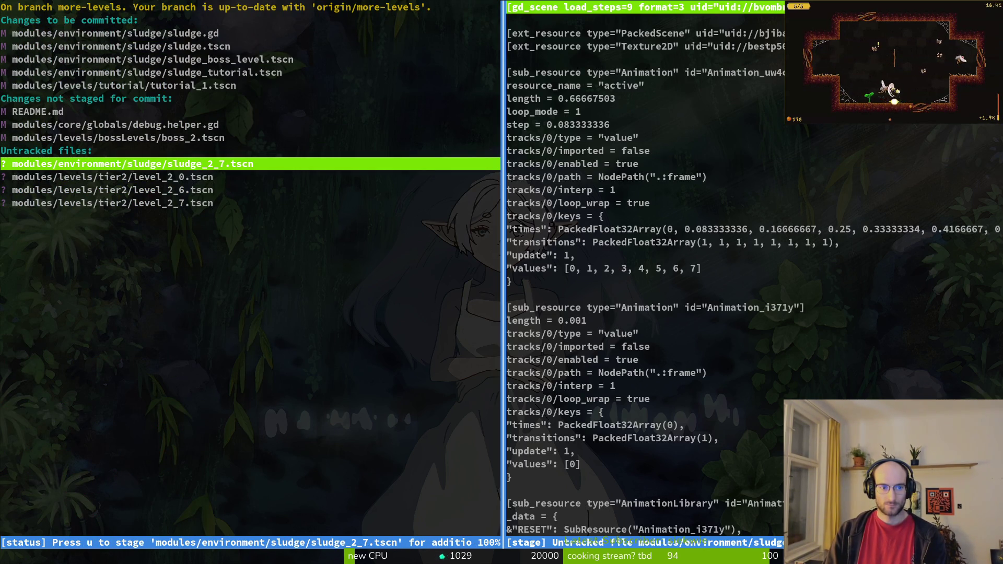
pyautogui.write('qqg')
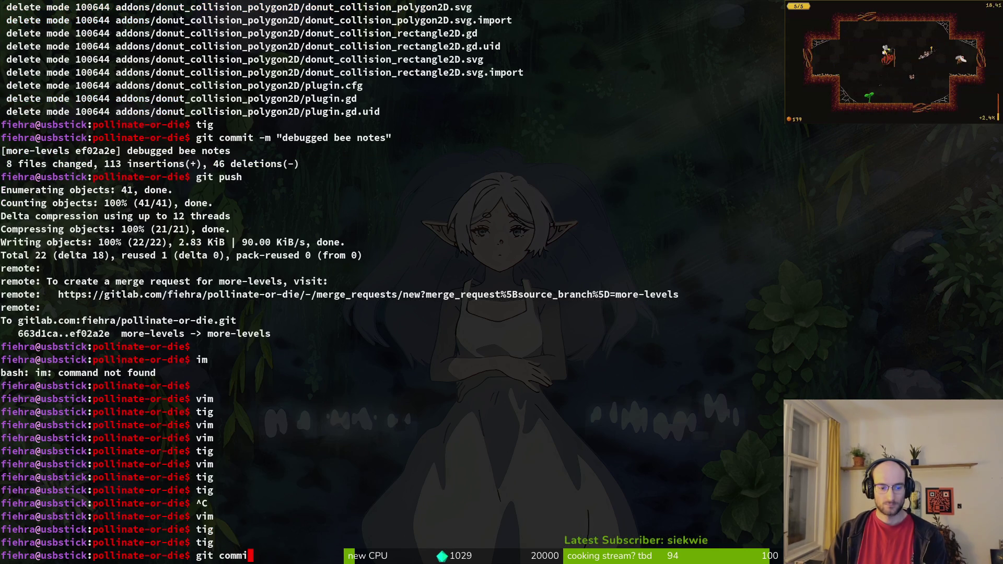
pyautogui.write('debug')
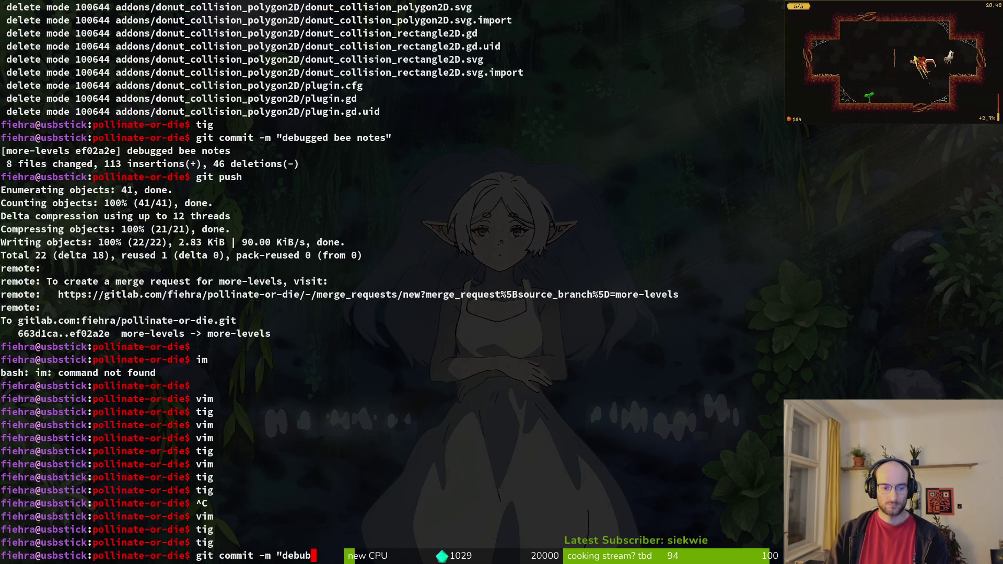
pyautogui.write(' out spawning ')
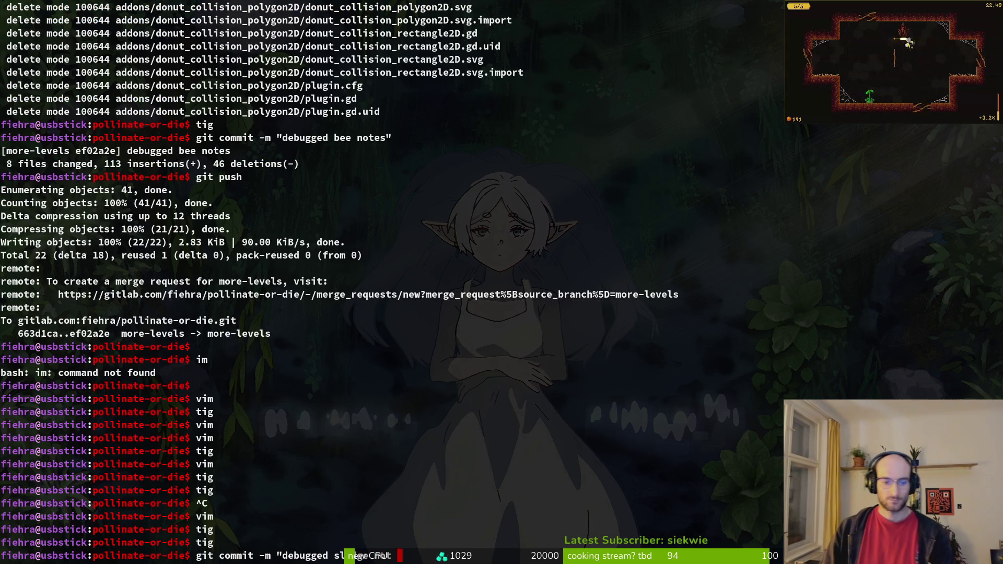
pyautogui.write('bles co')
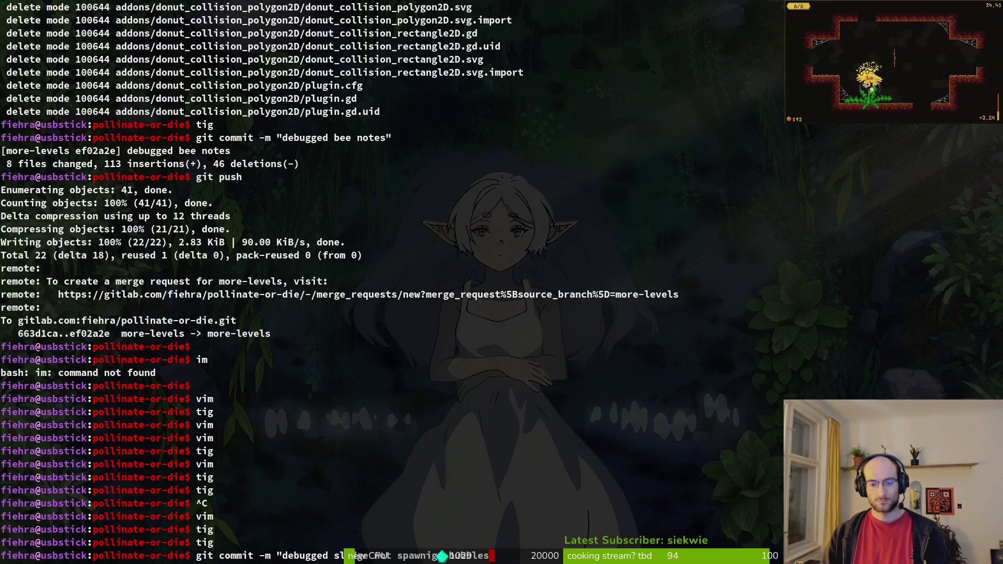
pyautogui.write('ly"')
pyautogui.press('Return')
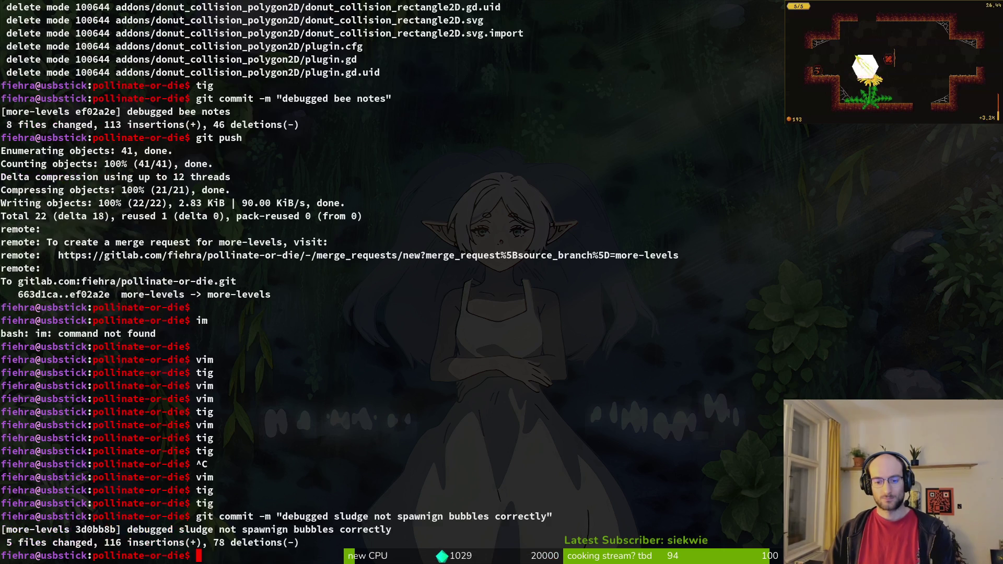
pyautogui.write('tig status')
pyautogui.press('Return')
pyautogui.press('Down')
pyautogui.press('Down')
pyautogui.press('Down')
pyautogui.press('Down')
pyautogui.press('Down')
pyautogui.press('Down')
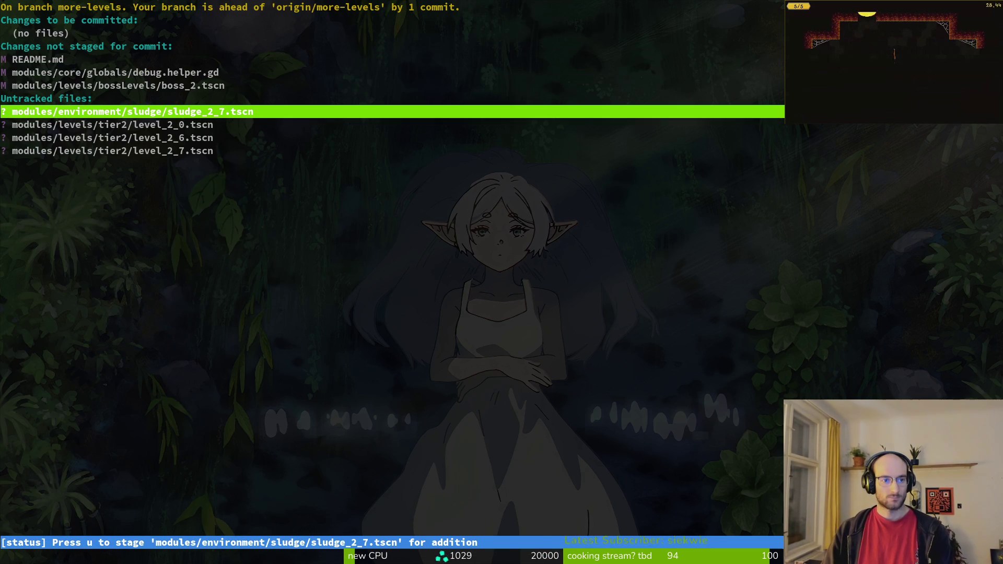
# Stage sludge_2_7.tscn, level_2_0.tscn and level_2_6.tscn, confirming nothing remains untracked
pyautogui.press('Return')
pyautogui.press('u')
pyautogui.press('u')
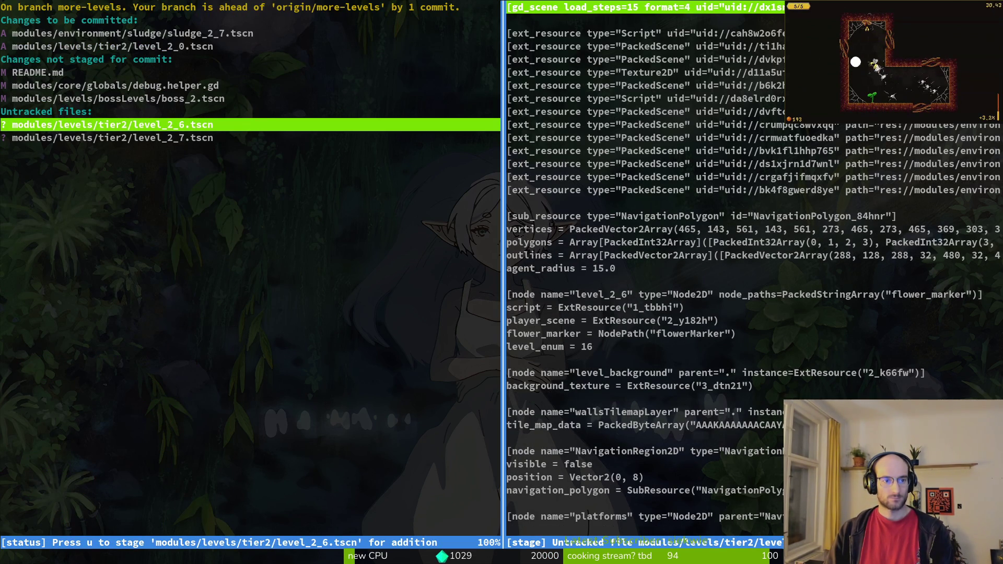
pyautogui.press('u')
pyautogui.press('u')
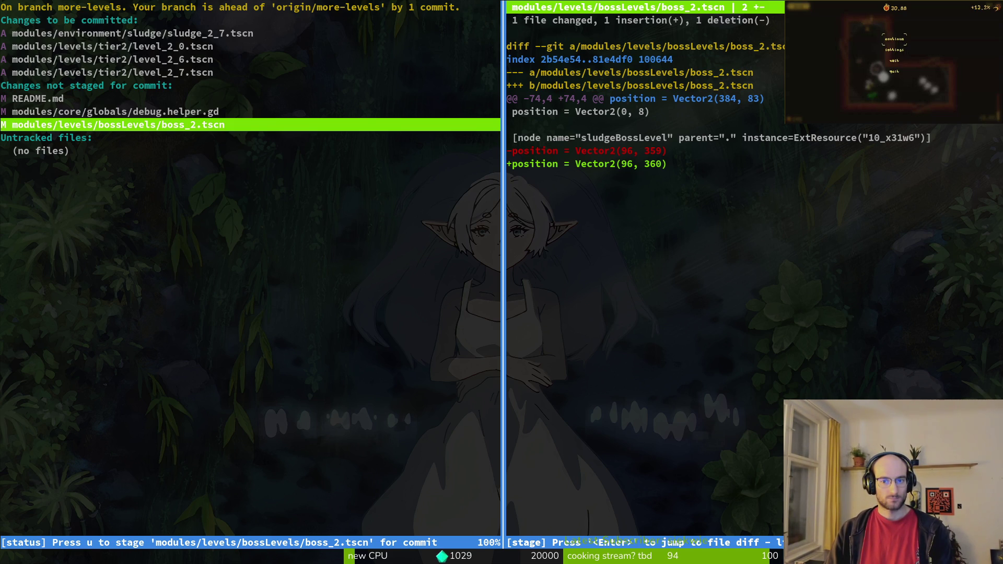
pyautogui.write('u')
pyautogui.write('qgit commit -m')
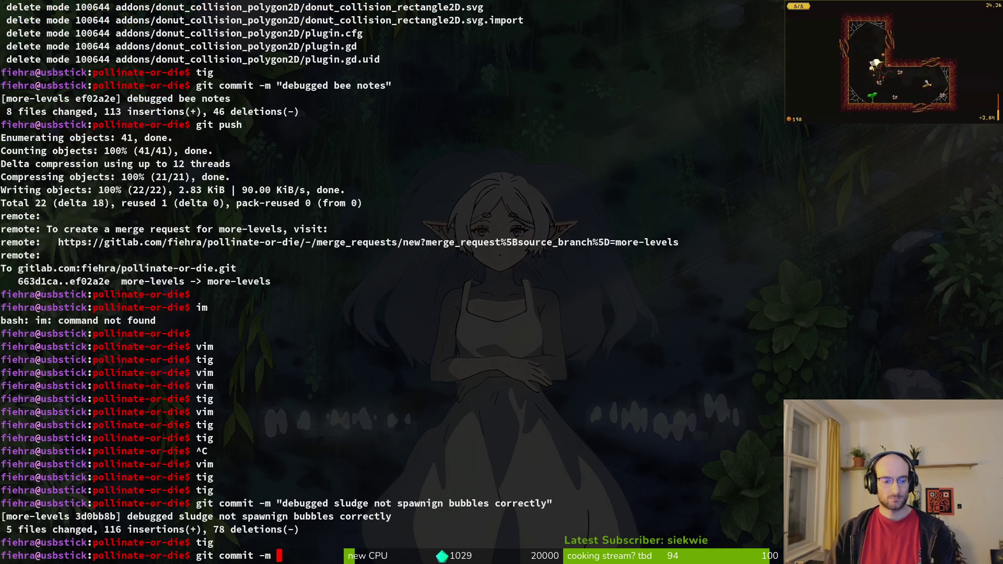
pyautogui.press('super+Return')
pyautogui.write('tig status')
pyautogui.press('Return')
pyautogui.press('Down')
pyautogui.press('Down')
pyautogui.press('Down')
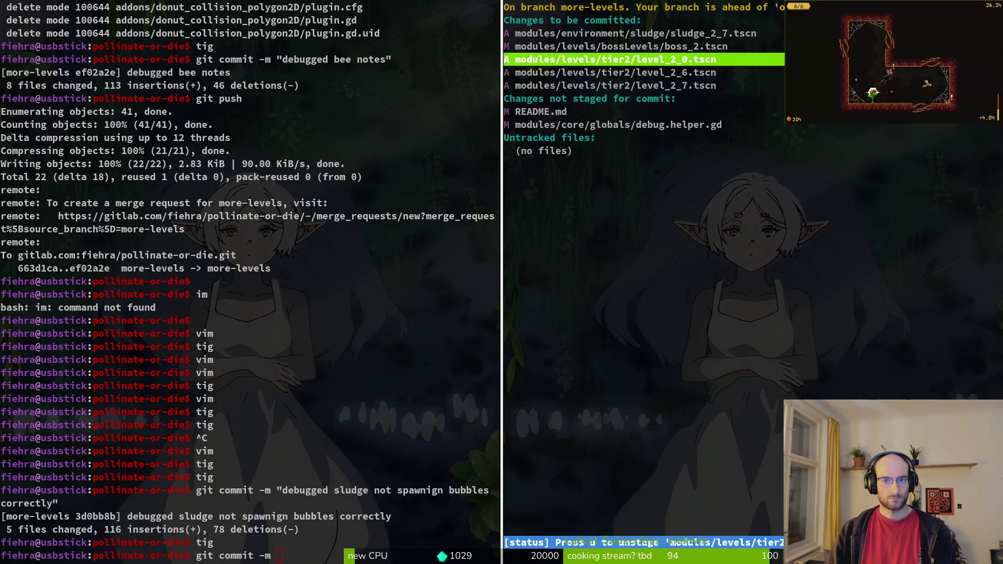
pyautogui.press('q')
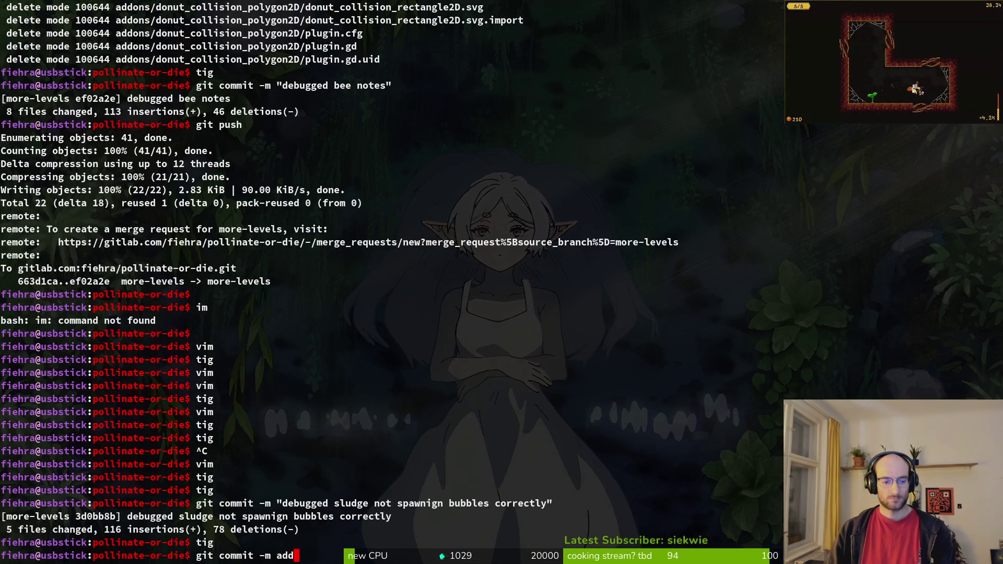
# Commit as 'added two more levels and sludge 2_7', push to more-levels, and clear the screen
pyautogui.write('d two more')
pyautogui.write('ls and s')
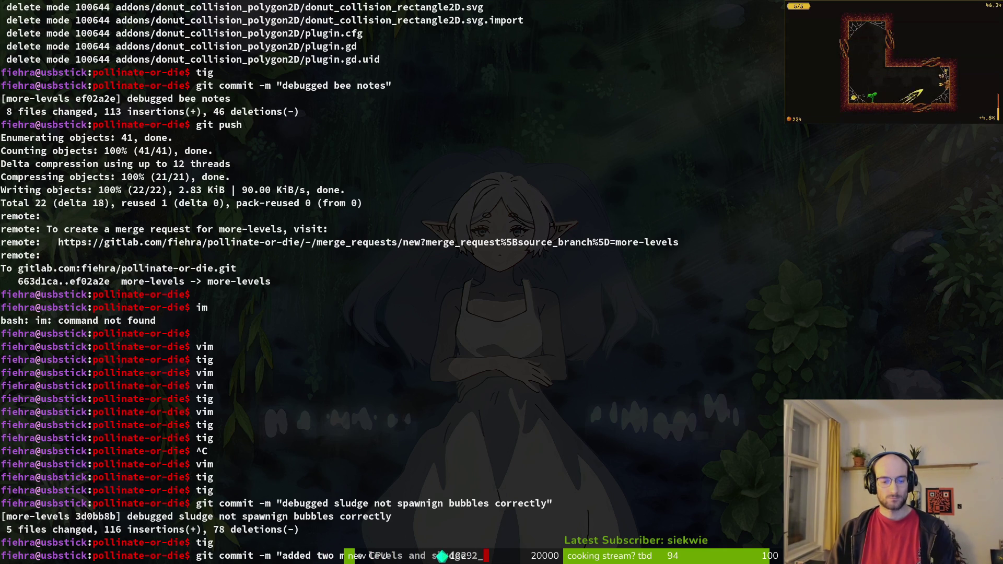
pyautogui.write('"')
pyautogui.press('Return')
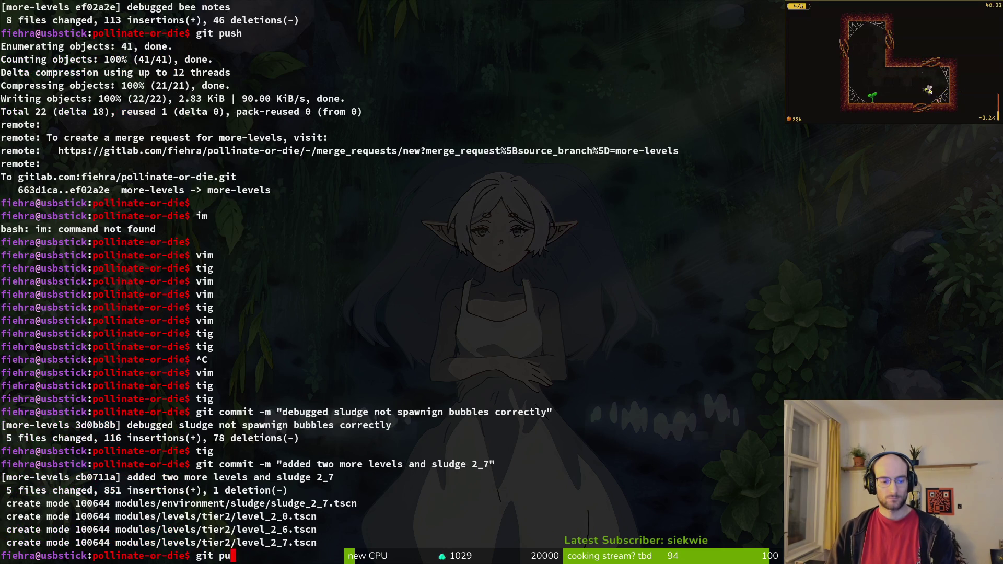
pyautogui.write('sh')
pyautogui.press('Return')
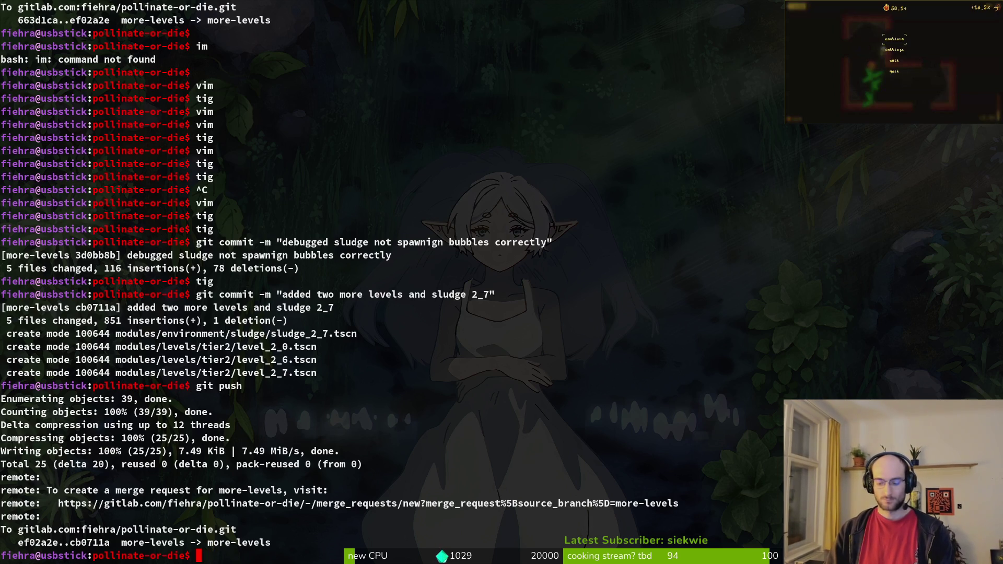
pyautogui.press('Return')
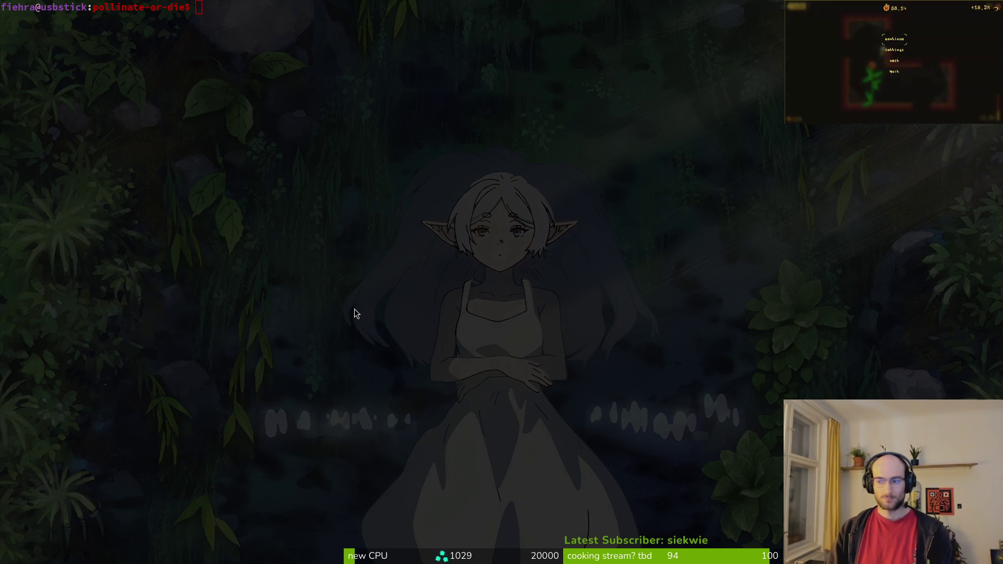
# Close the sludge_boss_level, sludge and sludge_2_7 scene tabs and open level_2_7
pyautogui.hotkey('alt', 'Tab')
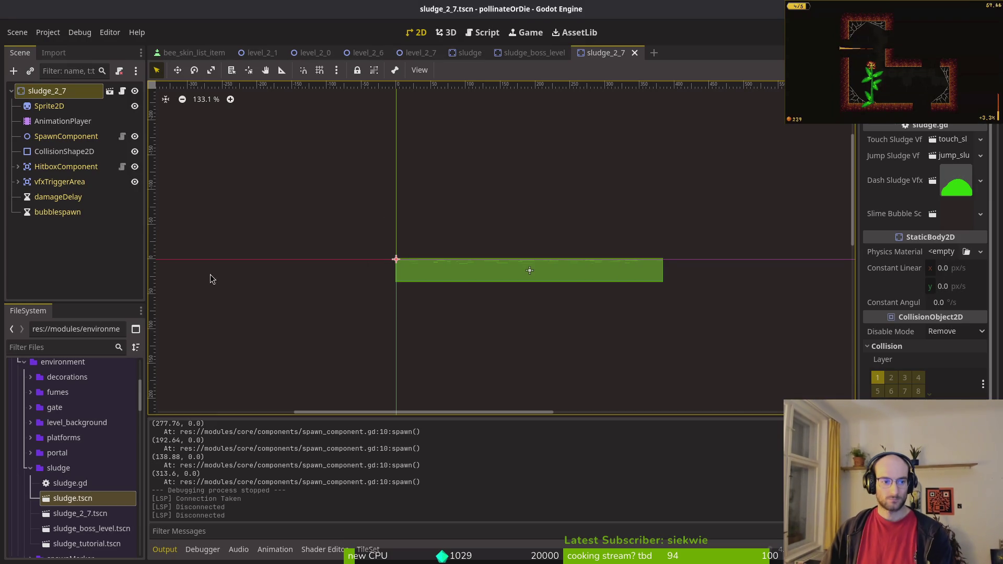
pyautogui.click(85, 230)
pyautogui.press('F5')
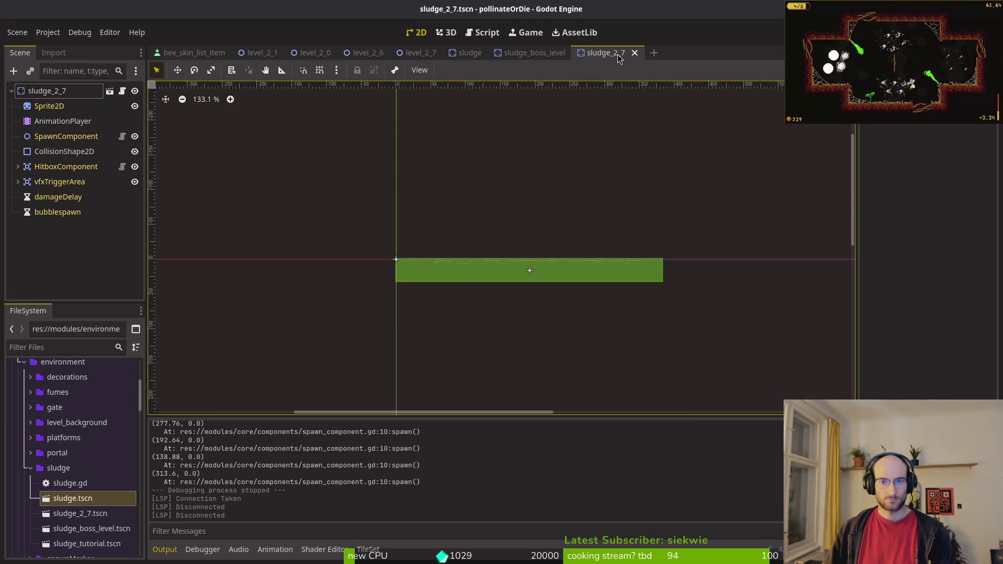
pyautogui.middleClick(540, 54)
pyautogui.middleClick(469, 55)
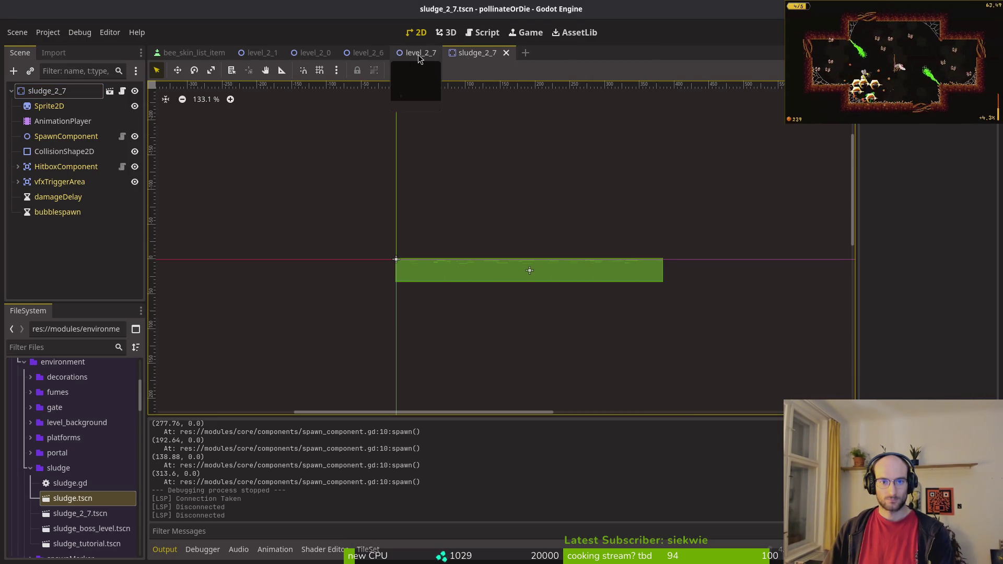
pyautogui.click(420, 55)
pyautogui.middleClick(493, 55)
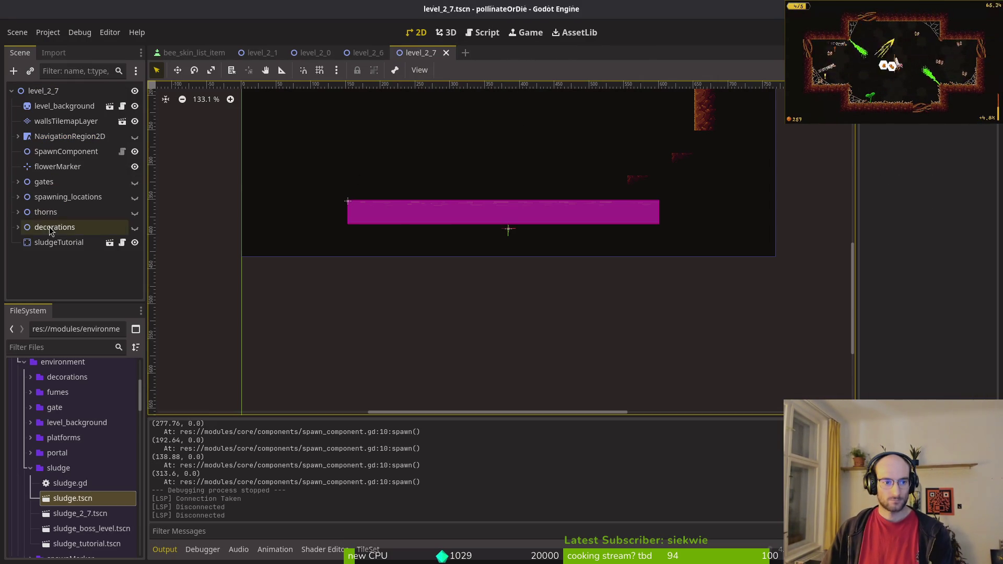
# Replace the sludgeTutorial node with a sludge_2_7 instance placed near the room's floor
pyautogui.click(47, 244)
pyautogui.press('Delete')
pyautogui.press('Return')
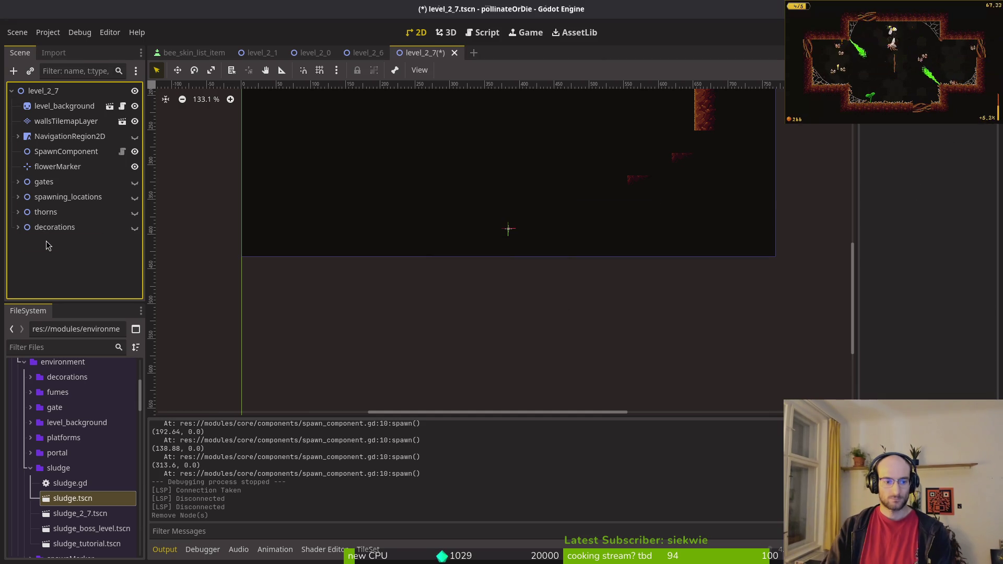
pyautogui.moveTo(80, 513); pyautogui.dragTo(382, 216)
pyautogui.scroll(-1, 516, 293)
pyautogui.scroll(1, 516, 293)
pyautogui.moveTo(409, 326)
pyautogui.mouseDown()
pyautogui.moveTo(343, 321)
pyautogui.moveTo(379, 293)
pyautogui.moveTo(442, 280)
pyautogui.mouseUp()
# Select the walls tilemap layer for editing
pyautogui.scroll(2, 595, 287)
pyautogui.hscroll(3, 506, 201)
pyautogui.click(506, 201)
pyautogui.click(506, 202)
pyautogui.scroll(2, 540, 333)
pyautogui.click(467, 327)
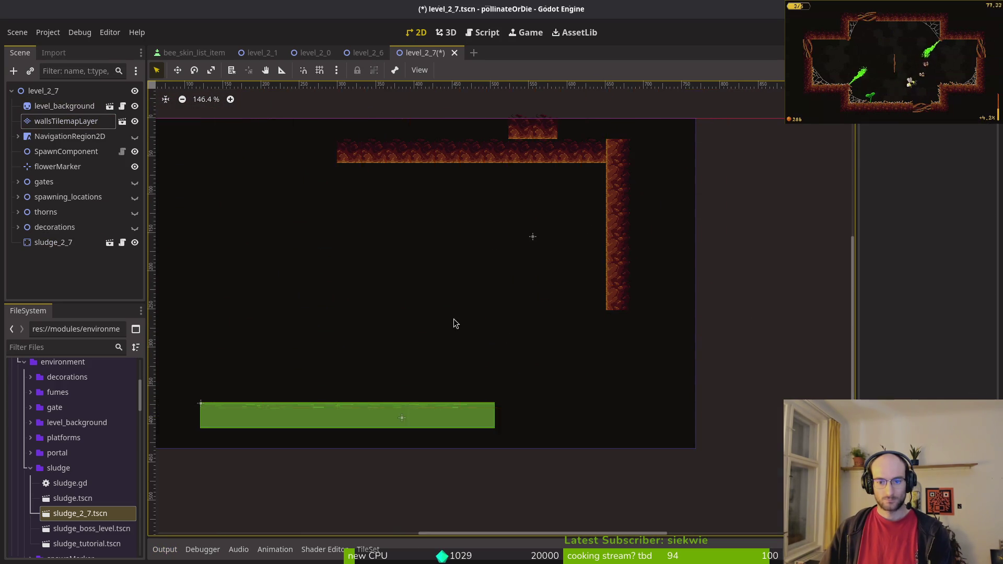
# Paint a vertical column of dirt wall tiles along the room's left side
pyautogui.hscroll(-2, 313, 293)
pyautogui.scroll(-2, 314, 292)
pyautogui.moveTo(460, 275); pyautogui.dragTo(621, 272)
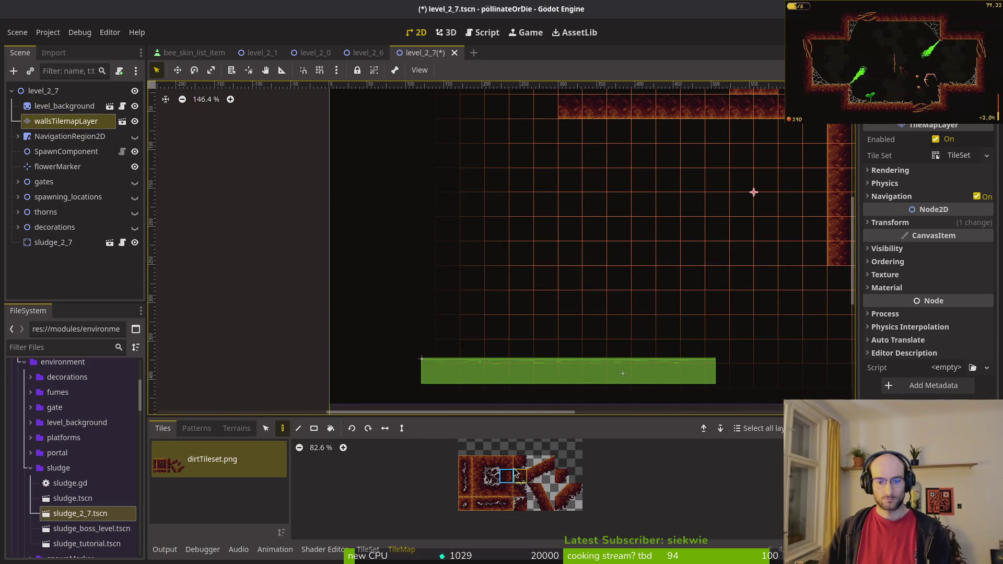
pyautogui.click(506, 474)
pyautogui.moveTo(393, 283); pyautogui.dragTo(402, 120)
pyautogui.moveTo(430, 156); pyautogui.dragTo(458, 248)
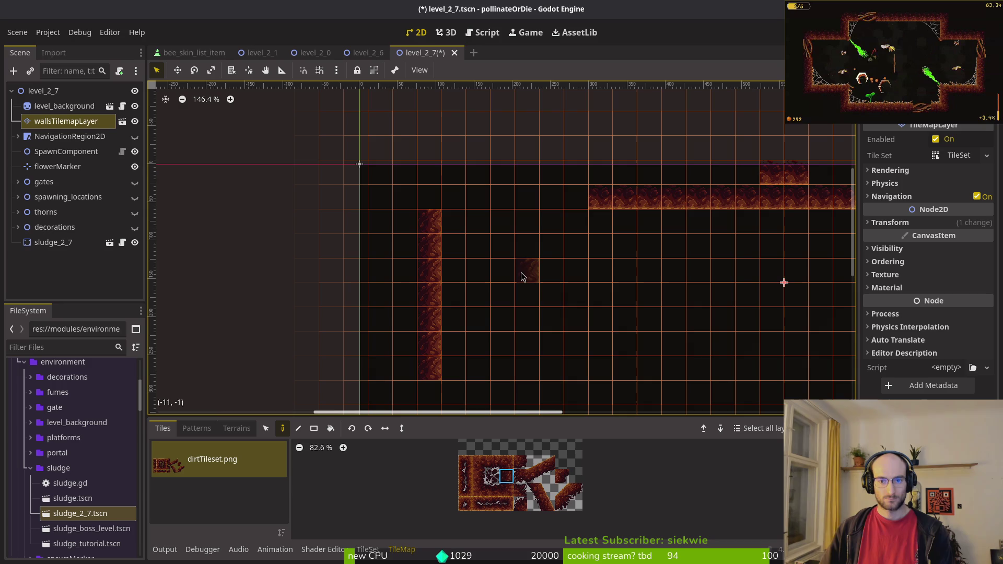
pyautogui.scroll(-3, 520, 277)
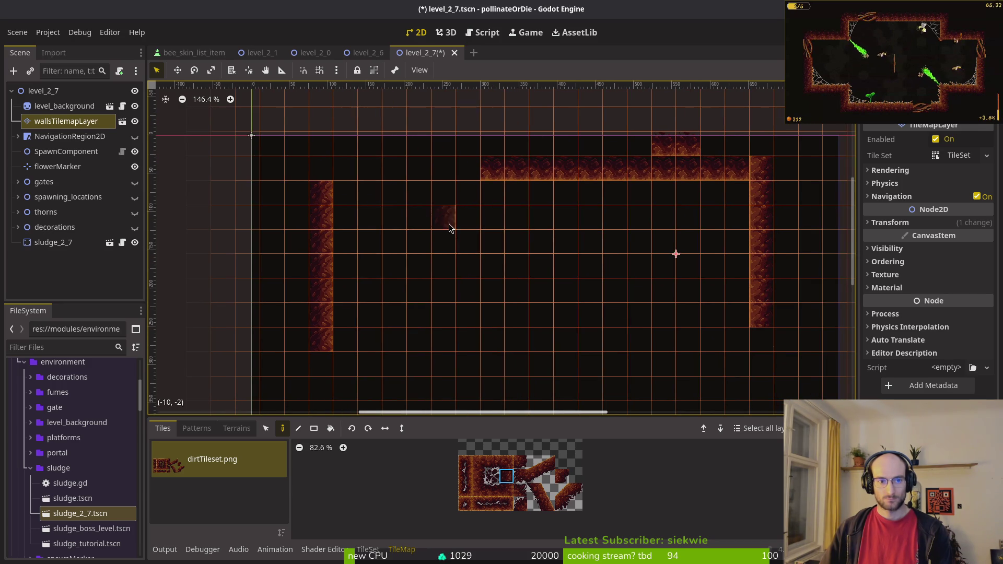
pyautogui.scroll(5, 341, 172)
pyautogui.scroll(2, 402, 221)
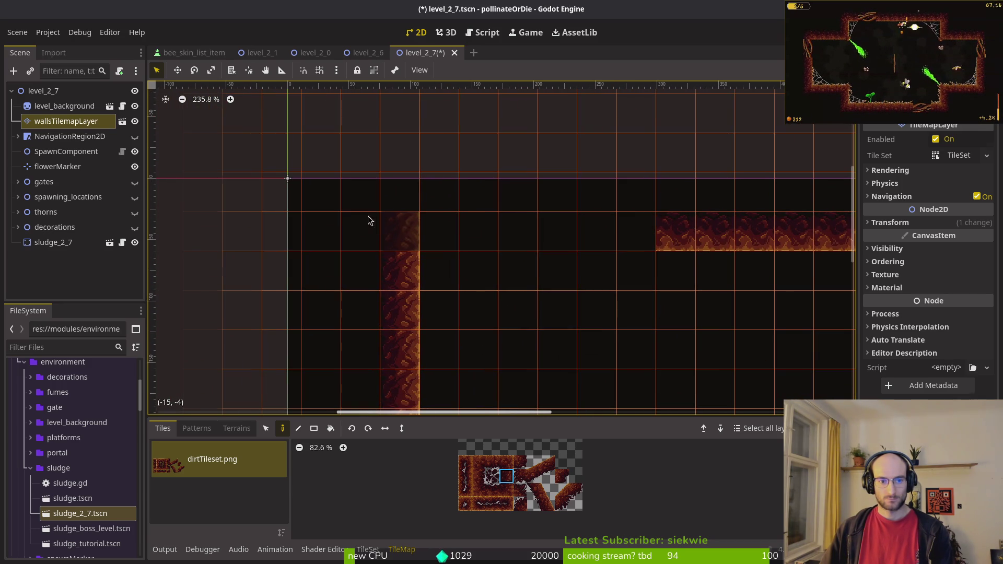
# Reselect the walls tilemap layer, check its position values, and undo the last tile change
pyautogui.press('Escape')
pyautogui.click(329, 221)
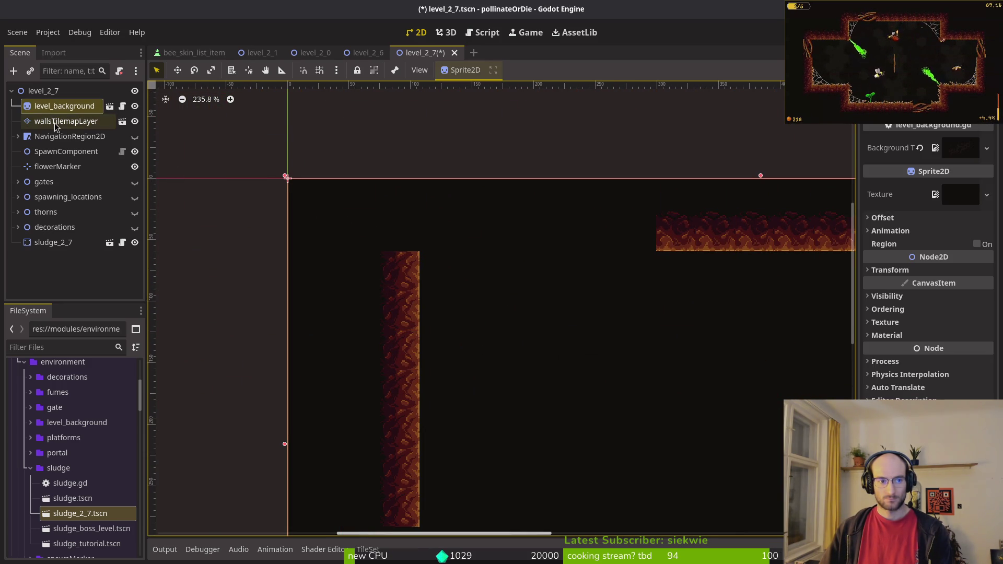
pyautogui.click(58, 125)
pyautogui.scroll(-10, 388, 239)
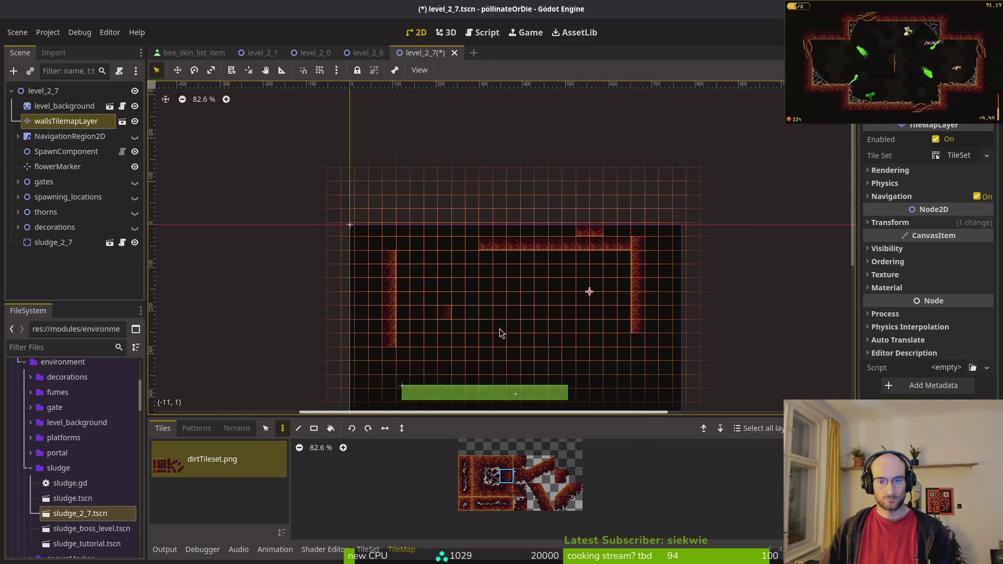
pyautogui.scroll(-2, 465, 322)
pyautogui.click(898, 223)
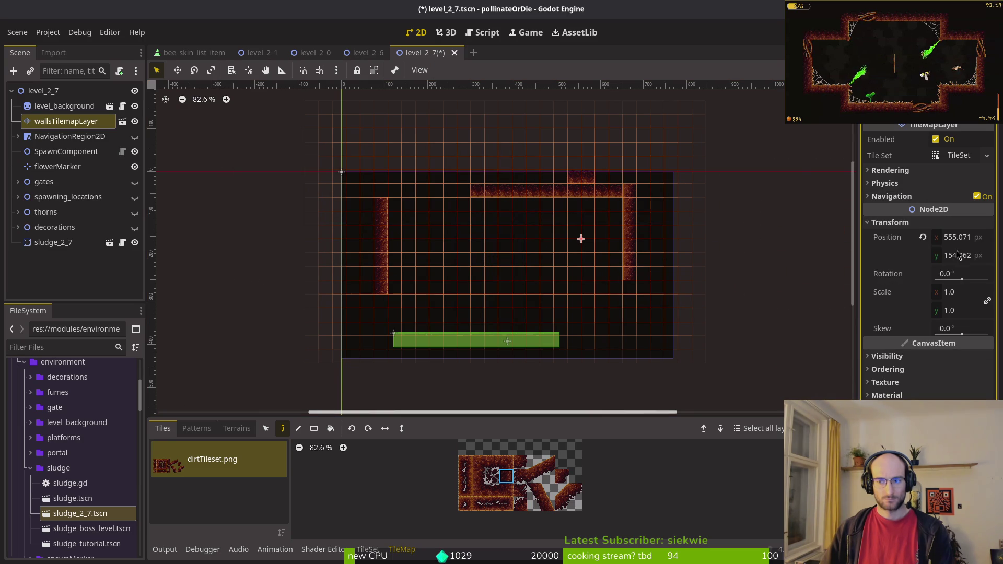
pyautogui.hotkey('ctrl', 'z')
pyautogui.moveTo(417, 241); pyautogui.dragTo(551, 261)
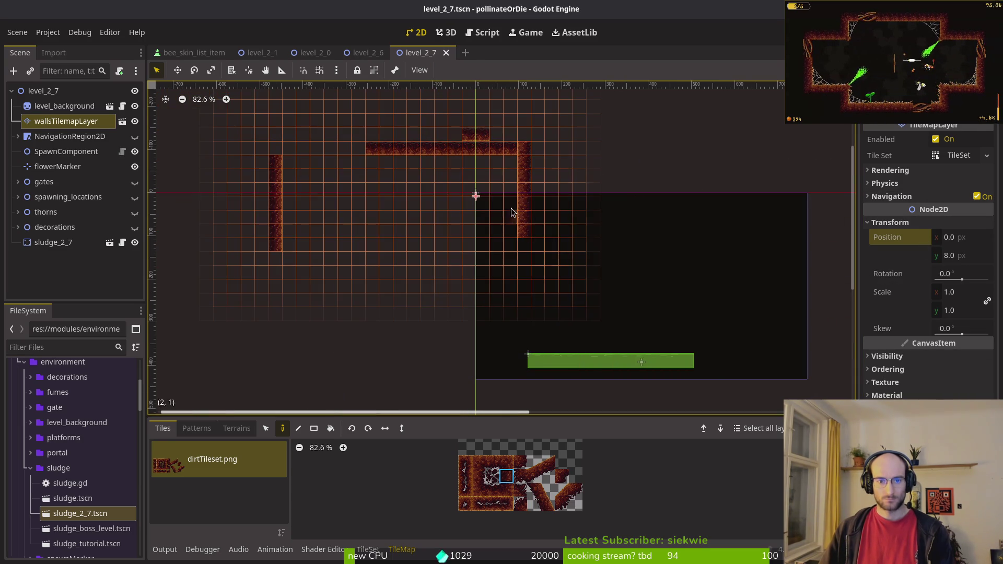
# Compare with level_2_6's wall layer, then shift level_2_7's wall tiles down and right
pyautogui.click(372, 55)
pyautogui.click(75, 123)
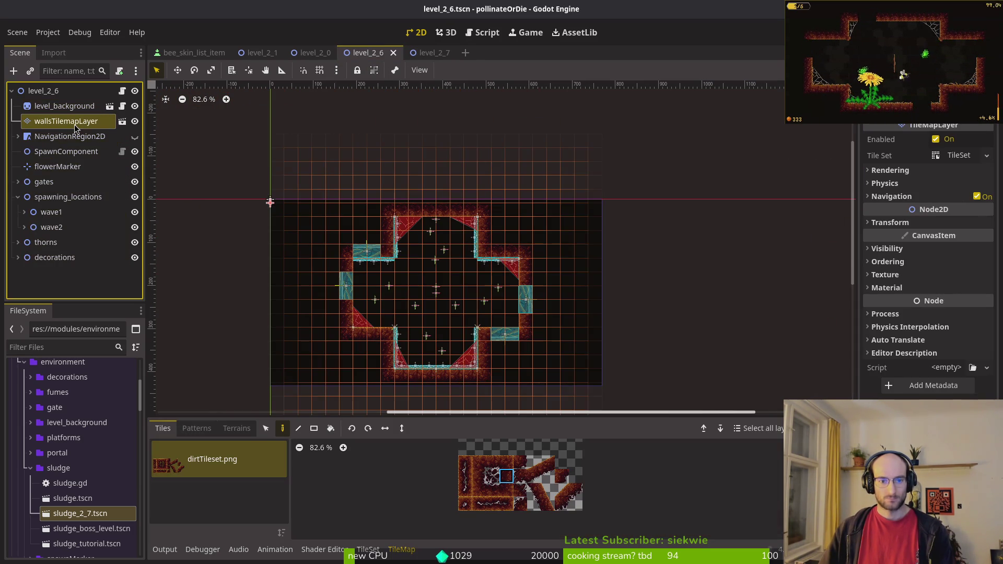
pyautogui.click(428, 53)
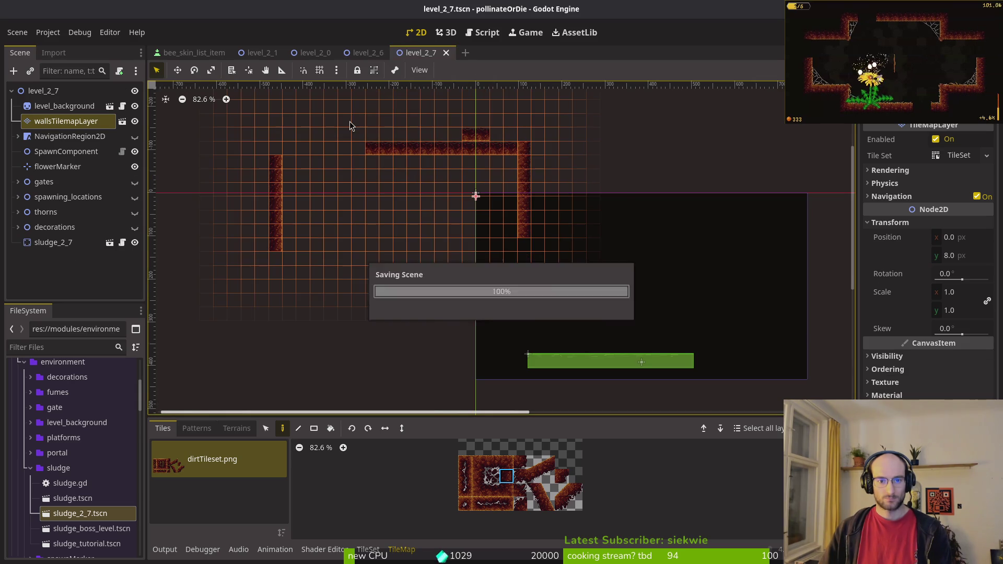
pyautogui.moveTo(438, 179); pyautogui.dragTo(441, 179)
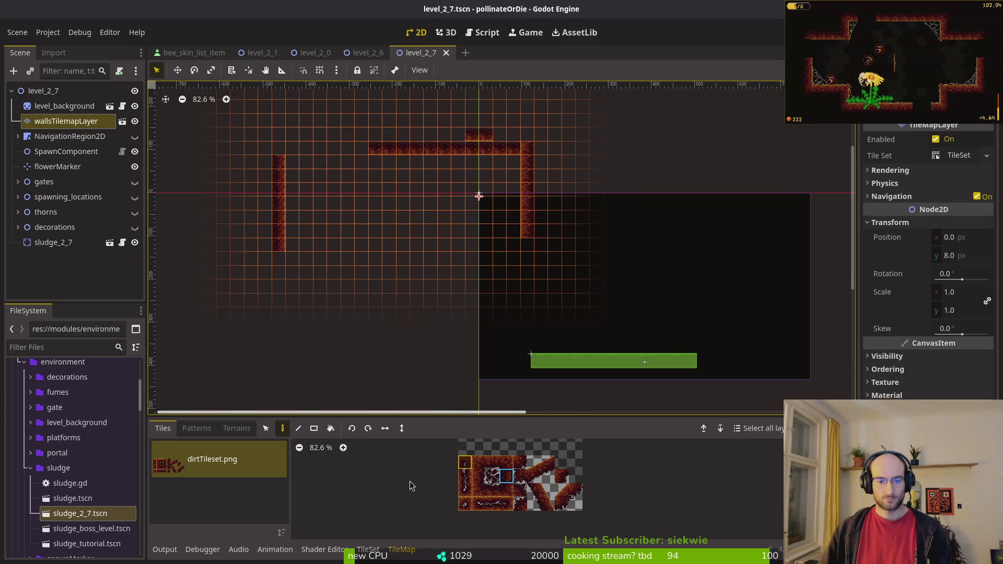
pyautogui.click(266, 429)
pyautogui.moveTo(533, 231)
pyautogui.mouseDown()
pyautogui.moveTo(631, 277)
pyautogui.moveTo(782, 310)
pyautogui.moveTo(757, 299)
pyautogui.mouseUp()
pyautogui.press('Escape')
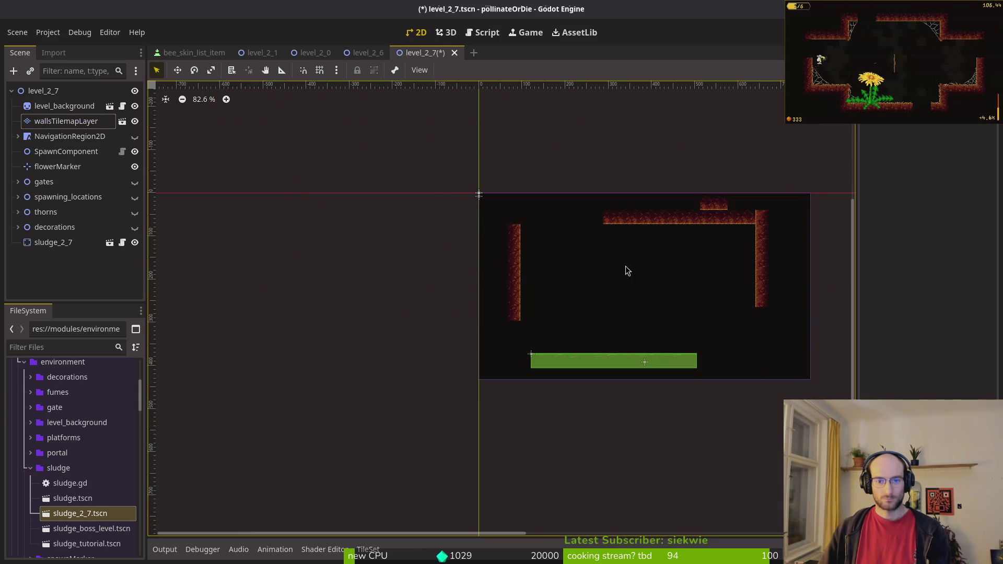
pyautogui.scroll(4, 584, 275)
pyautogui.click(584, 275)
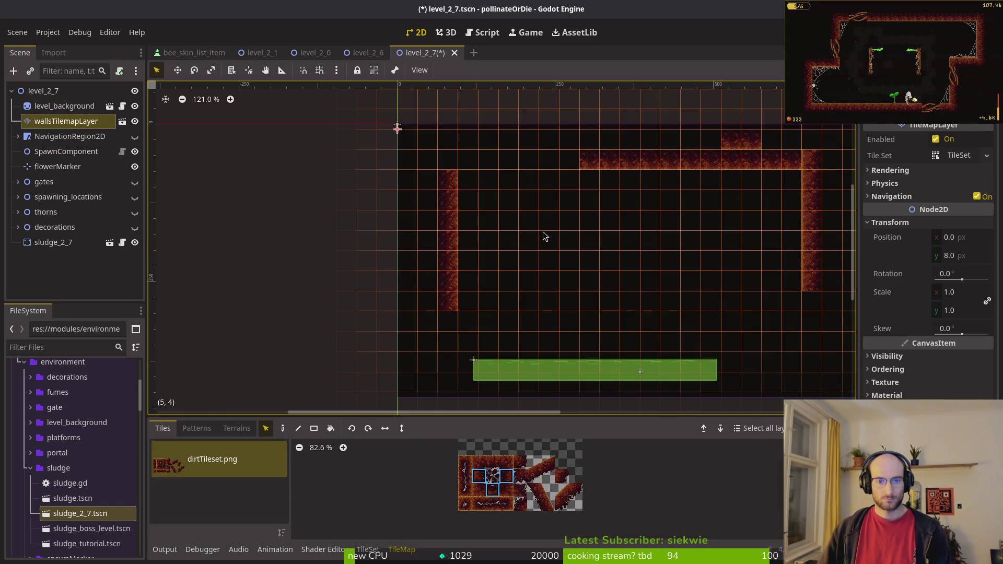
pyautogui.moveTo(550, 292); pyautogui.dragTo(483, 288)
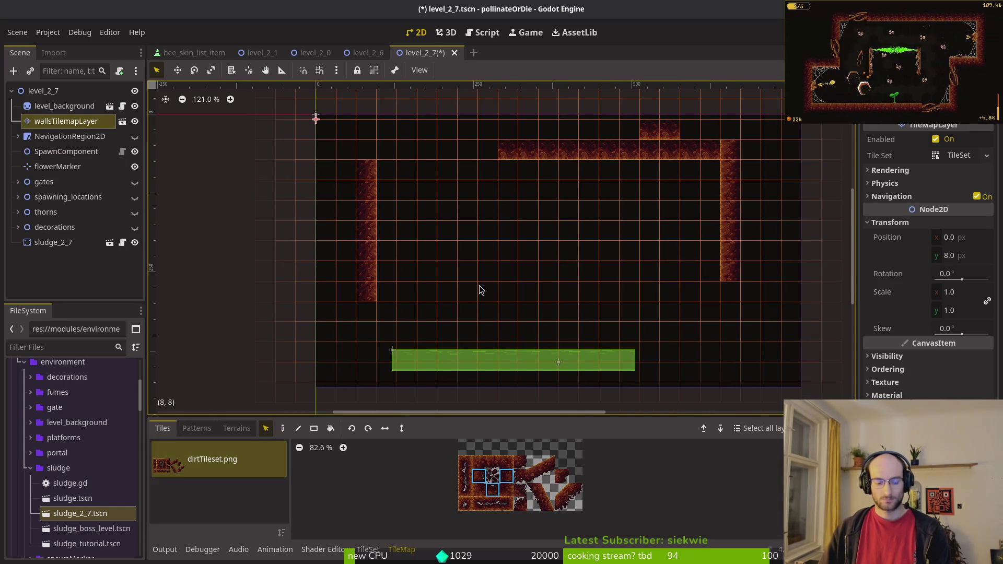
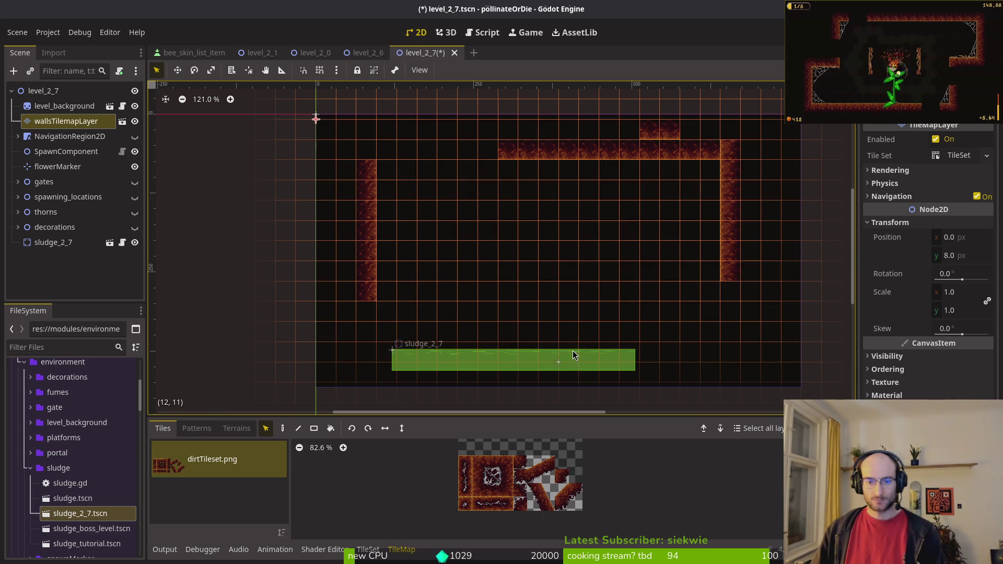
# Move the sludge_2_7 platform up and to the right
pyautogui.click(448, 355)
pyautogui.moveTo(484, 365); pyautogui.dragTo(557, 346)
pyautogui.press('Escape')
pyautogui.click(63, 242)
# On wallsTilemapLayer, pick a 2x2 diagonal dirtTileset block, flipped vertically, for painting
pyautogui.scroll(-2, 477, 272)
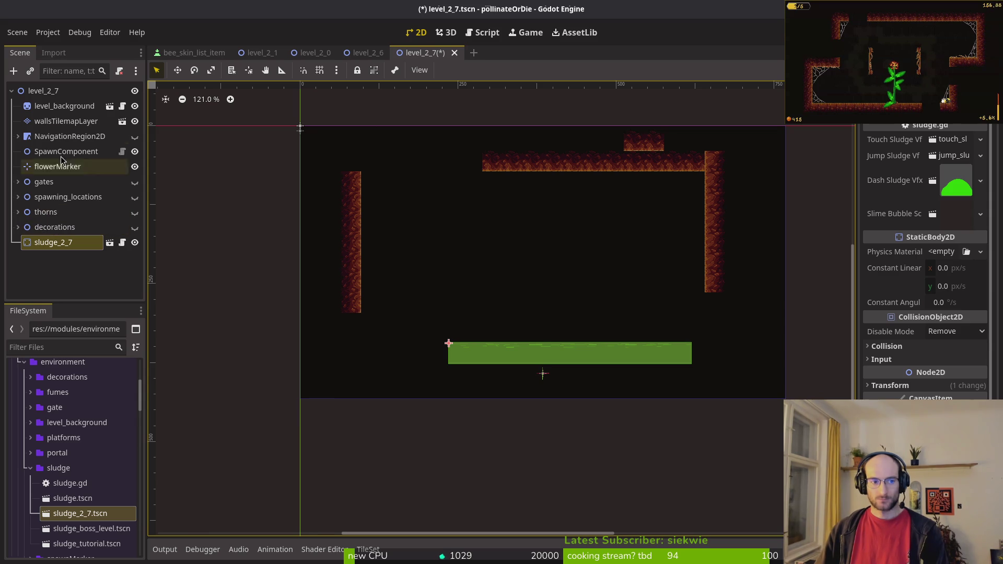
pyautogui.click(62, 121)
pyautogui.scroll(2, 485, 249)
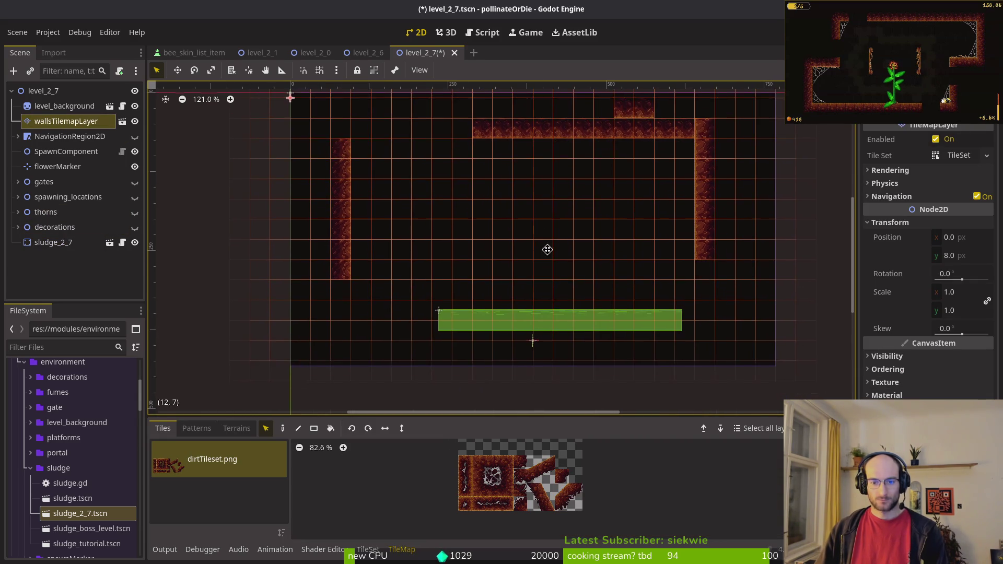
pyautogui.scroll(3, 595, 306)
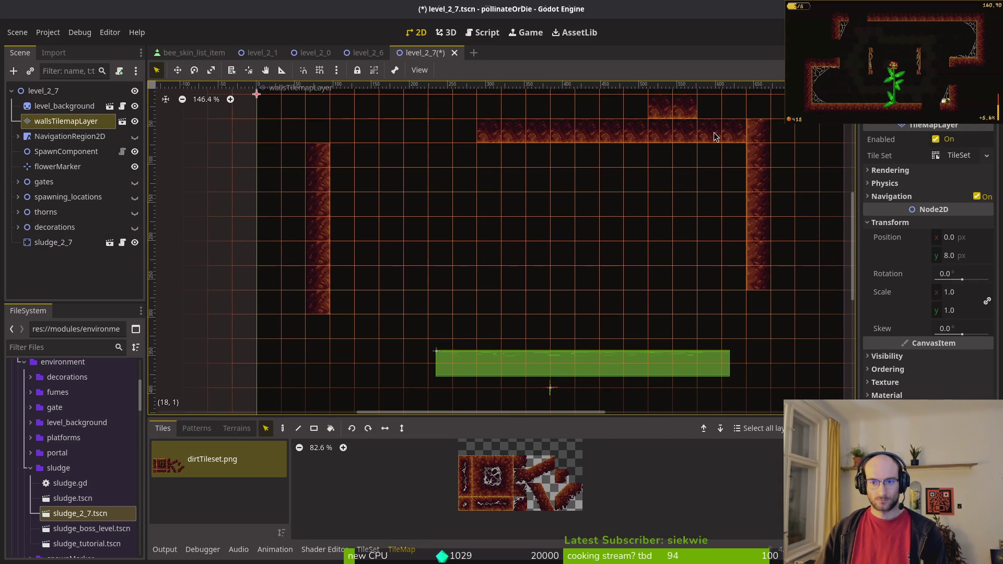
pyautogui.scroll(5, 681, 204)
pyautogui.moveTo(533, 461); pyautogui.dragTo(548, 477)
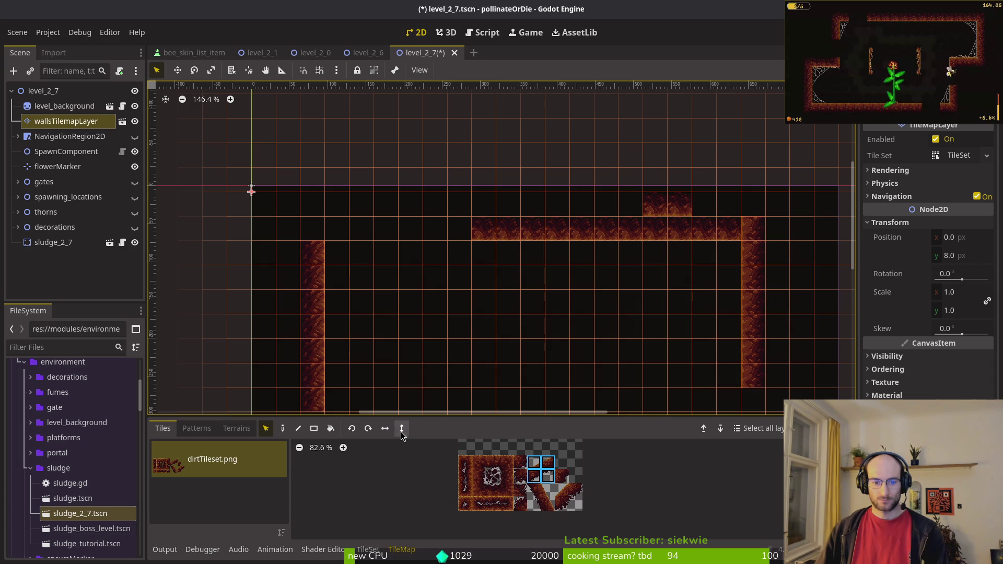
pyautogui.press('d')
pyautogui.scroll(-4, 528, 222)
pyautogui.hscroll(3, 525, 219)
pyautogui.hscroll(-7, 512, 214)
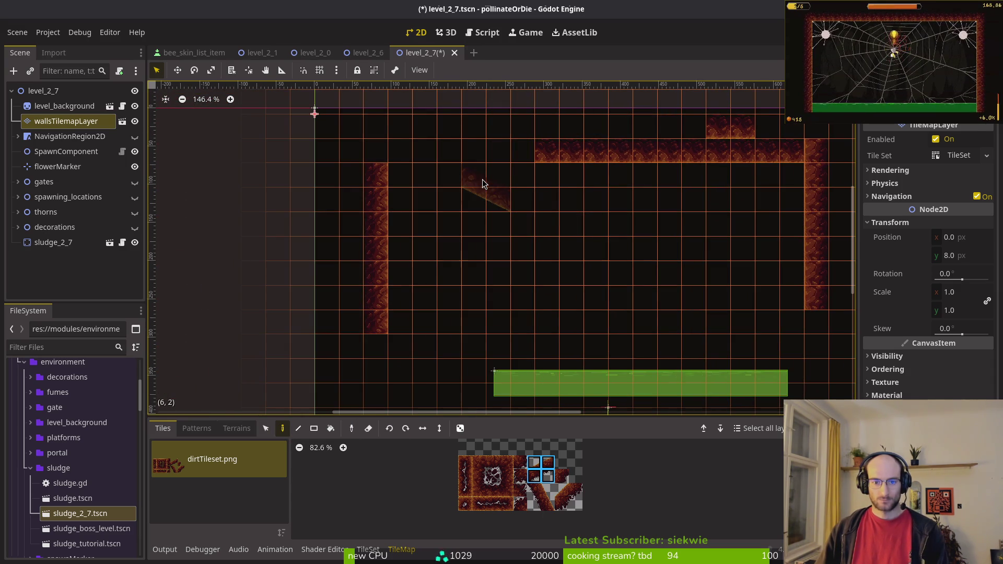
pyautogui.click(435, 431)
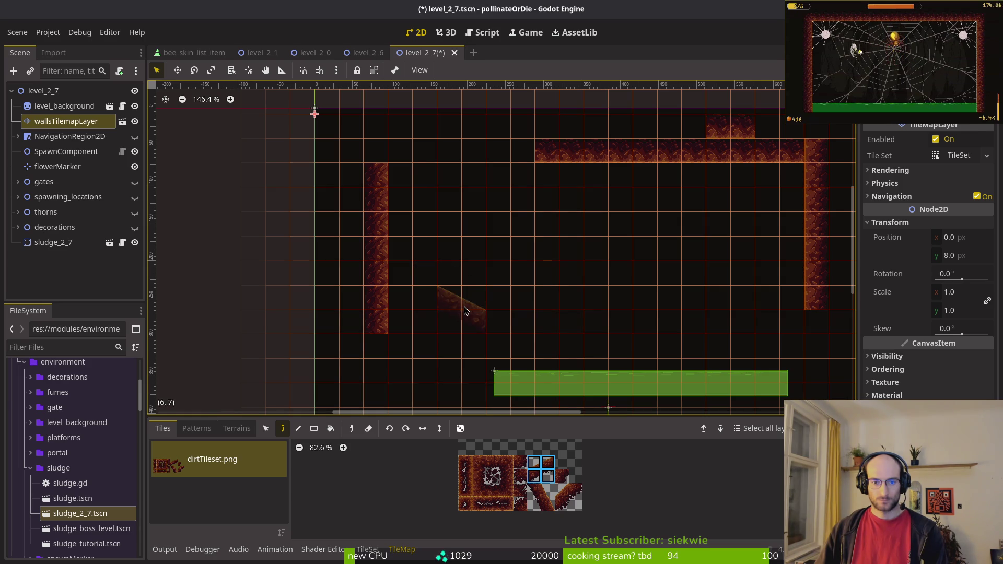
# Paint flipped diagonal dirt tiles running down-right from the left wall
pyautogui.click(461, 304)
pyautogui.click(402, 294)
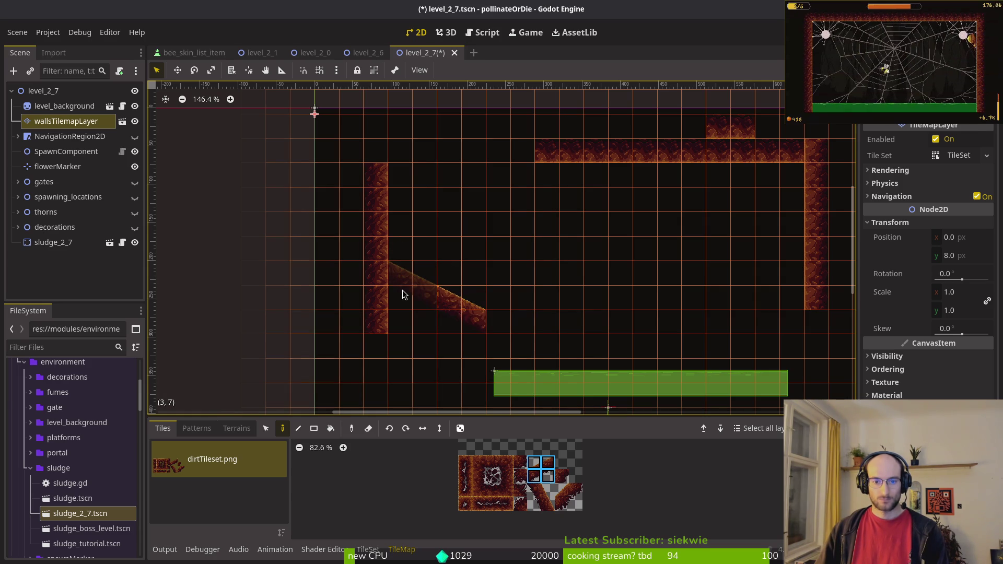
pyautogui.click(404, 295)
pyautogui.hscroll(5, 464, 246)
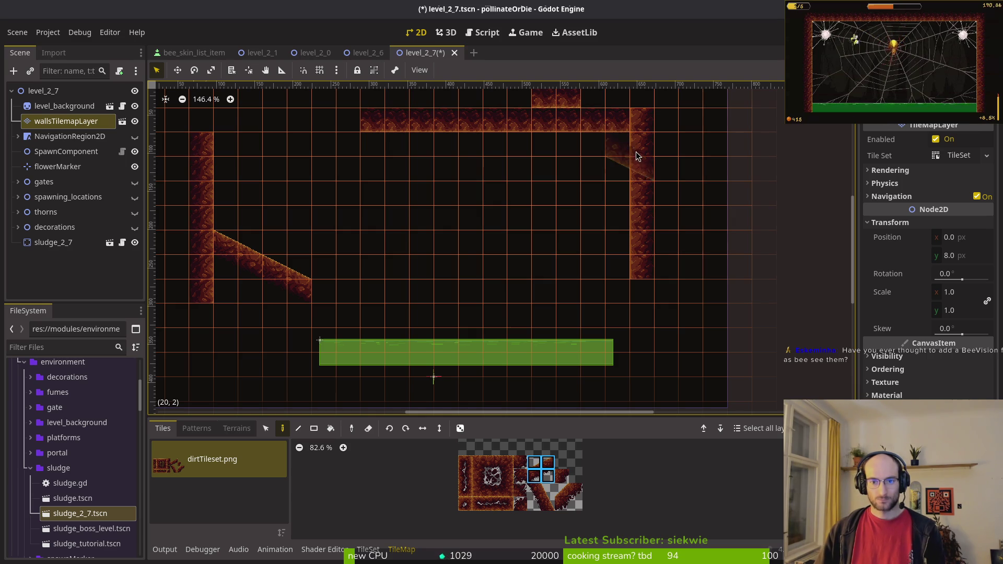
pyautogui.hscroll(-5, 531, 230)
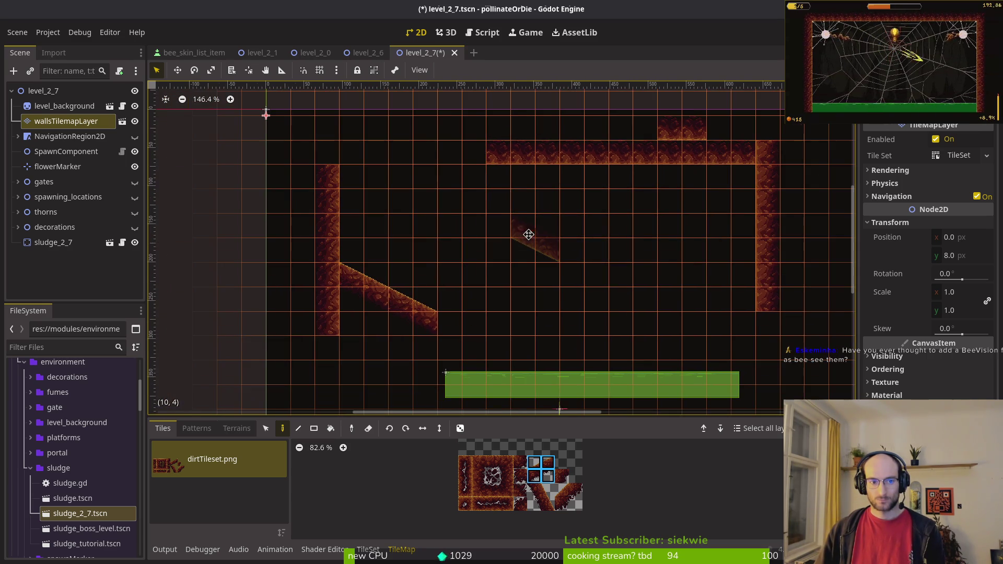
pyautogui.hscroll(2, 622, 214)
pyautogui.scroll(-1, 622, 214)
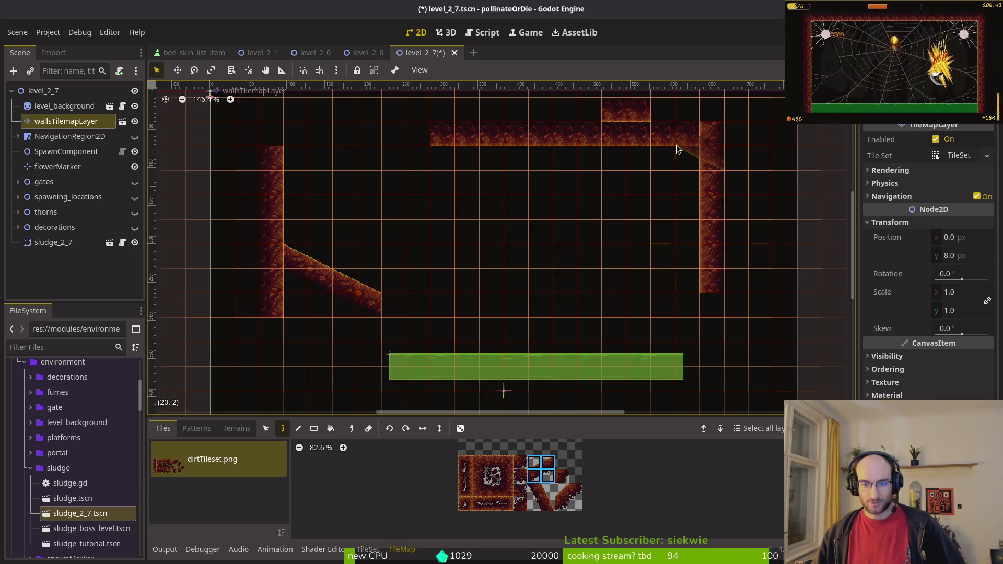
# Paint a diagonal wall run down from the top right and erase the right-hand wall column
pyautogui.moveTo(663, 152); pyautogui.dragTo(713, 177)
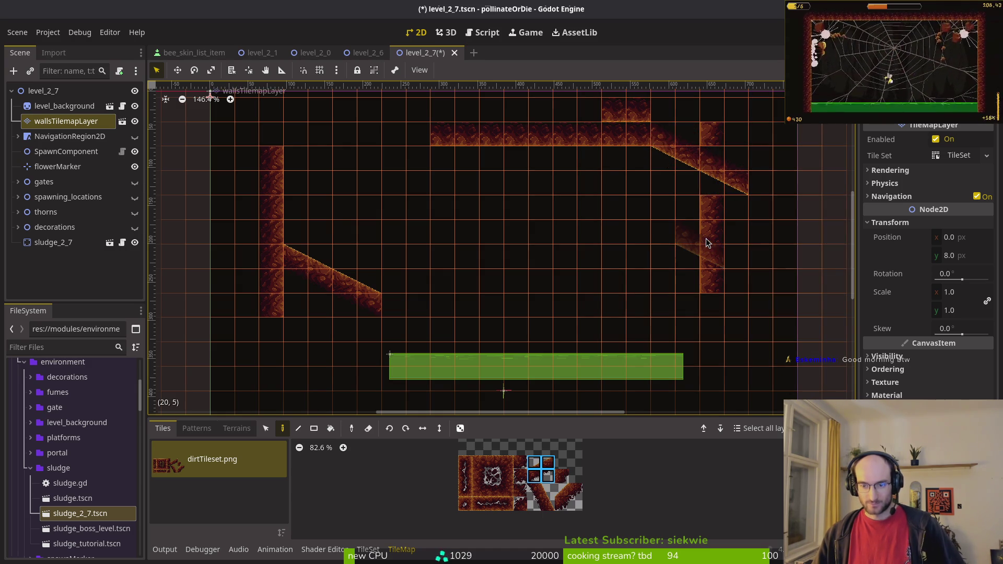
pyautogui.press('e')
pyautogui.moveTo(711, 206)
pyautogui.mouseDown()
pyautogui.moveTo(713, 312)
pyautogui.moveTo(706, 145)
pyautogui.moveTo(548, 112)
pyautogui.mouseUp()
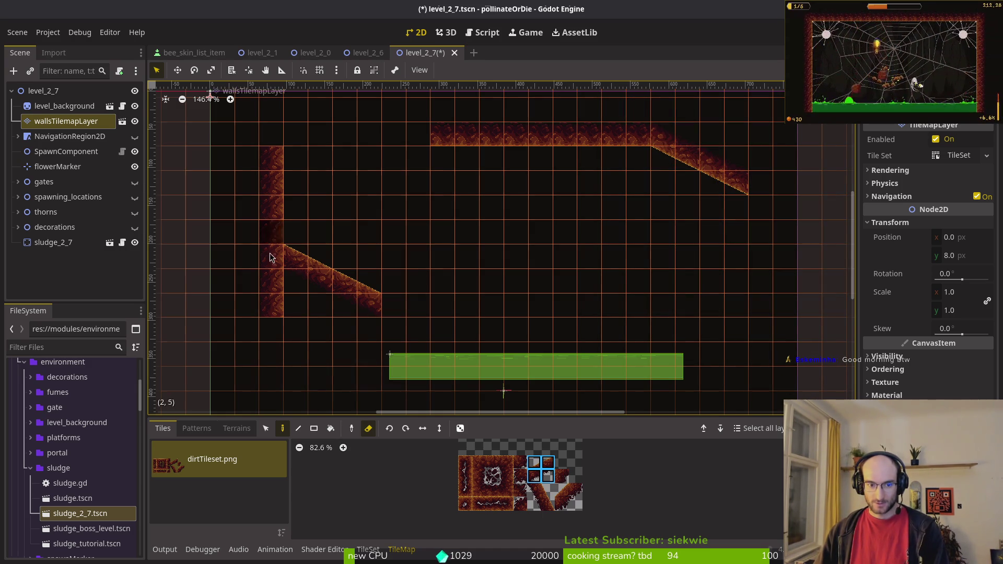
# Nudge the sludge_2_7 platform slightly to the left
pyautogui.scroll(-2, 397, 269)
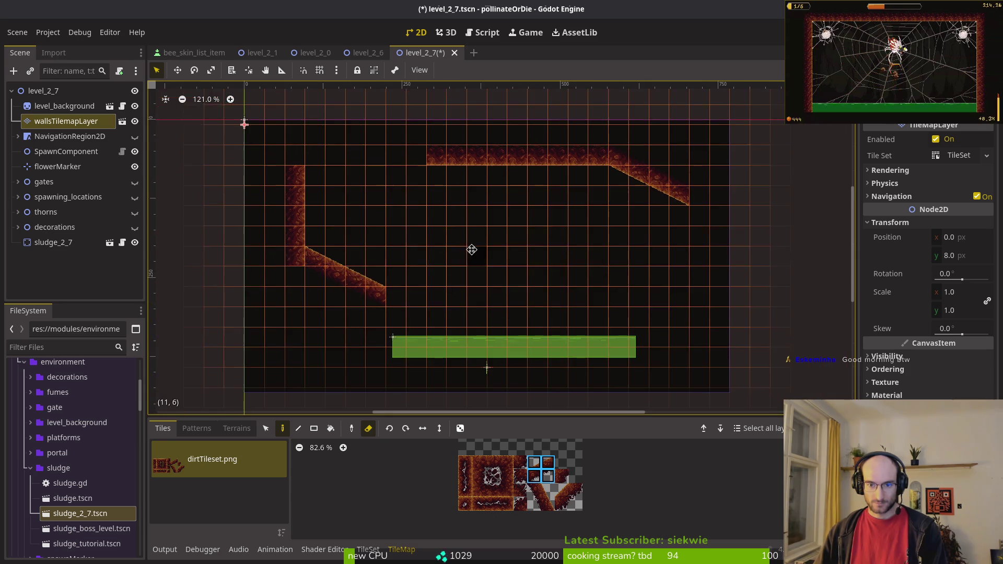
pyautogui.click(556, 365)
pyautogui.moveTo(555, 340); pyautogui.dragTo(545, 339)
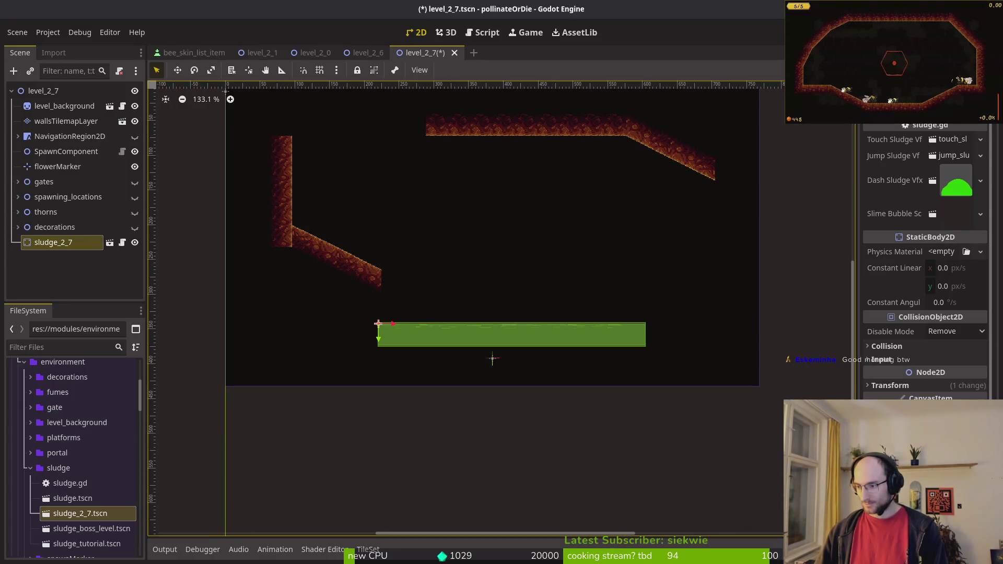
pyautogui.hotkey('alt', 'Tab')
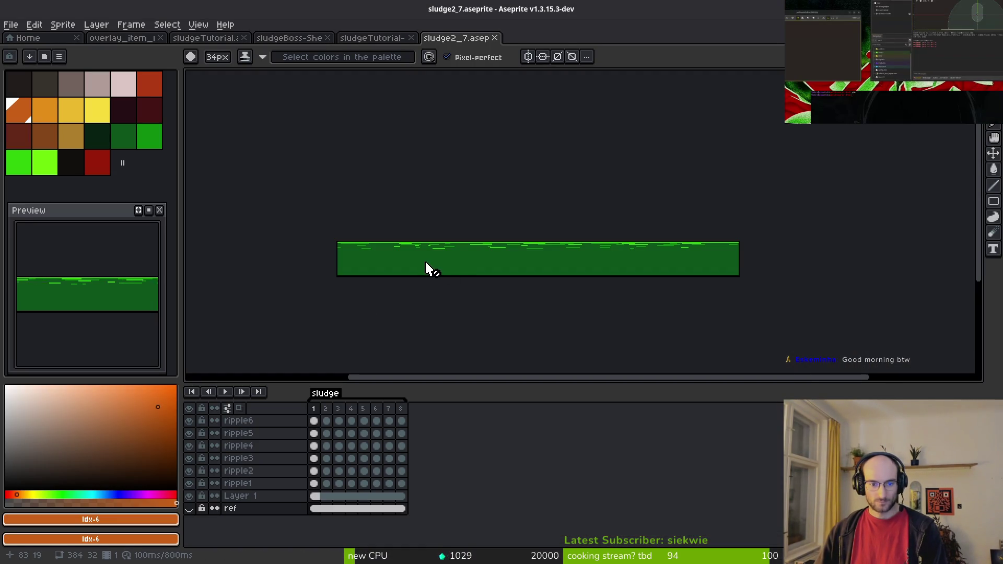
# Resize the sludge sprite canvas to 352 px wide and save it
pyautogui.hotkey('ctrl', 'alt', 'c')
pyautogui.click(615, 140)
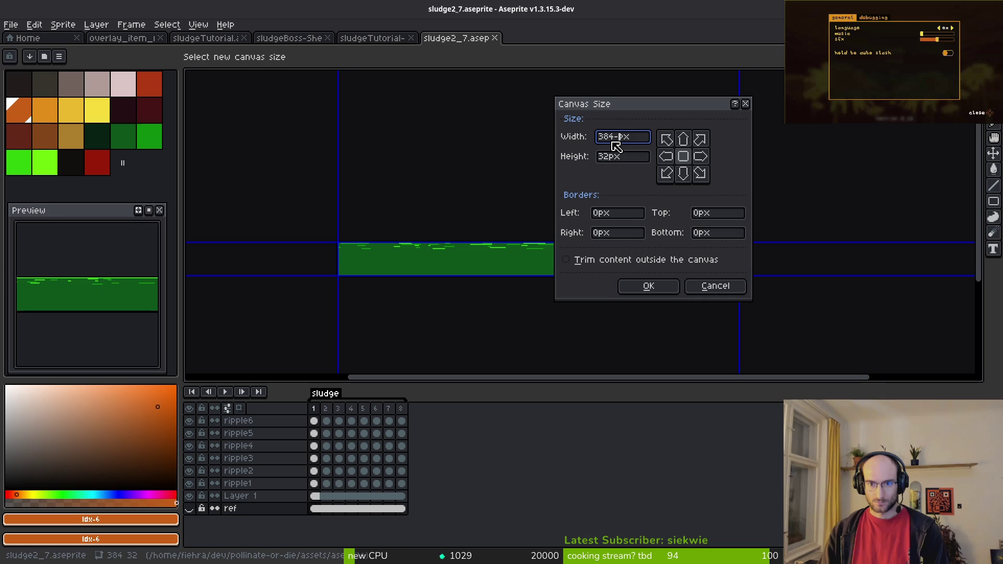
pyautogui.press('BackSpace')
pyautogui.press('BackSpace')
pyautogui.write('52')
pyautogui.press('Return')
pyautogui.hotkey('ctrl', 's')
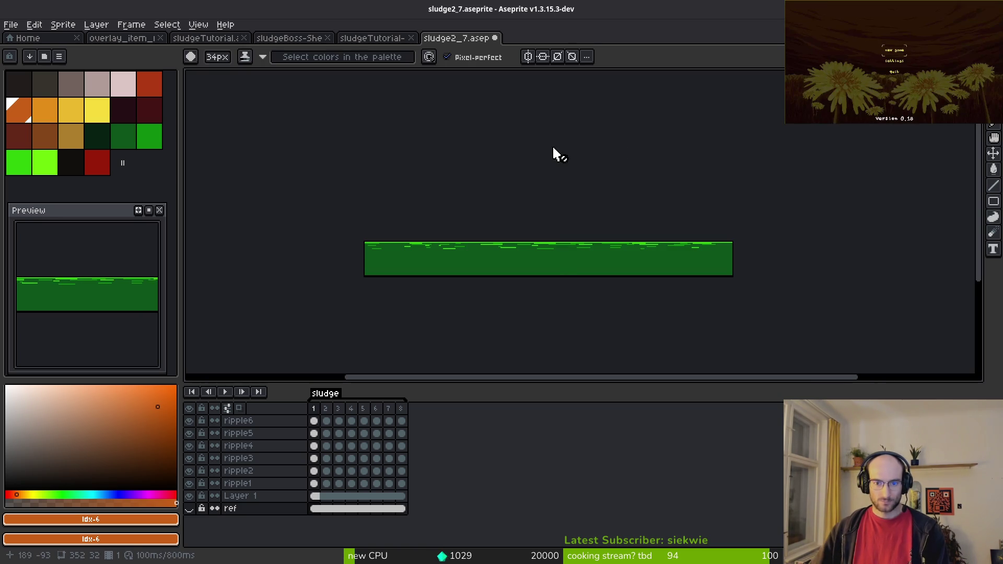
# Export the sprite sheet over art/environment/sludge2_7-Sheet.png, overwriting the existing file
pyautogui.hotkey('ctrl', 'e')
pyautogui.click(316, 185)
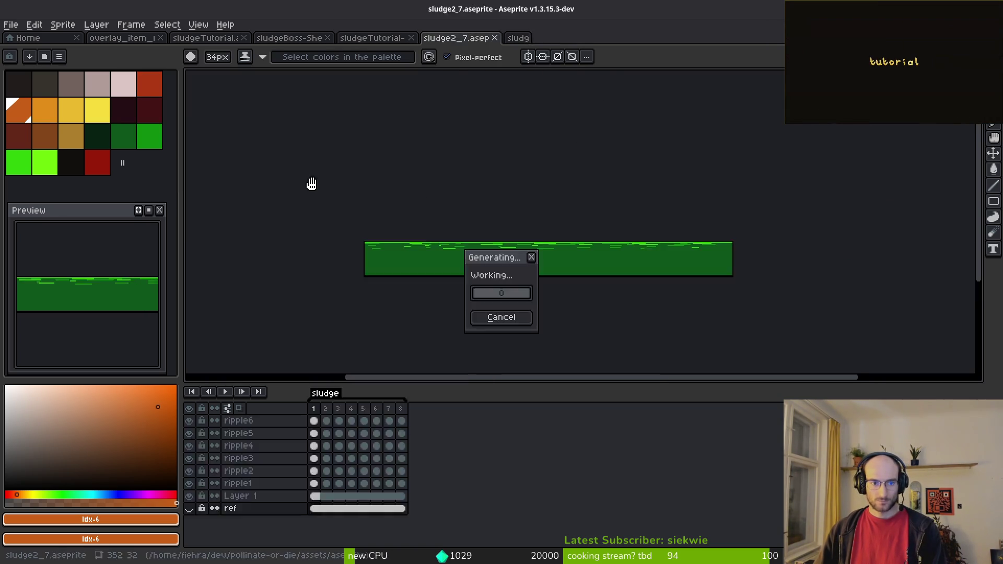
pyautogui.hotkey('ctrl', 'alt', 'shift', 's')
pyautogui.click(247, 46)
pyautogui.click(253, 62)
pyautogui.click(49, 46)
pyautogui.click(58, 107)
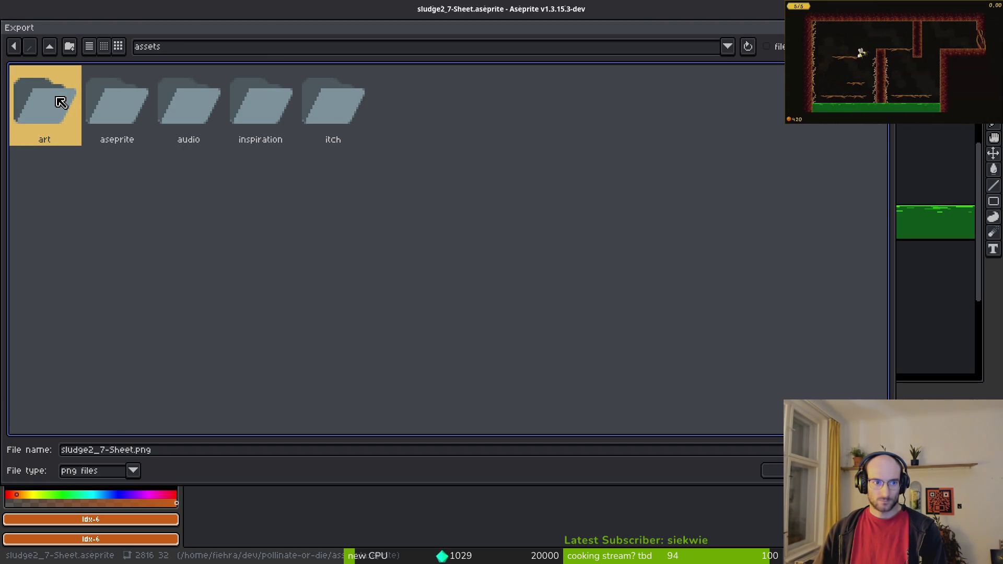
pyautogui.doubleClick(58, 102)
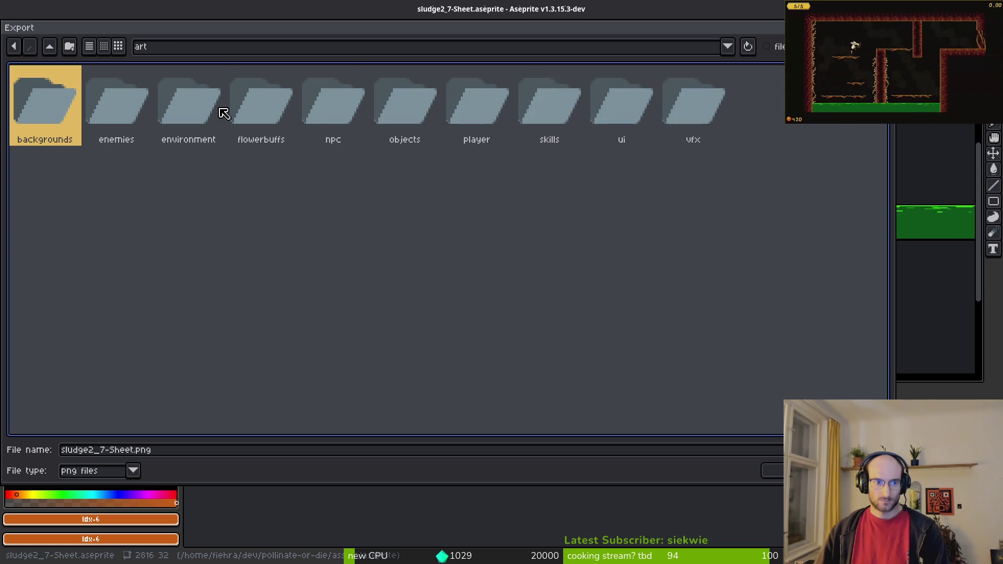
pyautogui.press('Return')
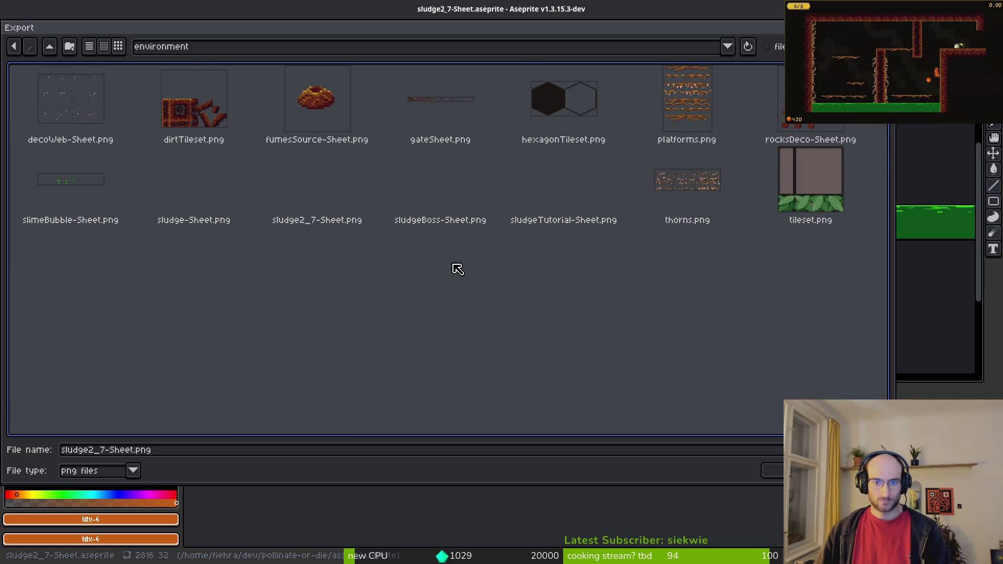
pyautogui.click(308, 203)
pyautogui.press('Return')
pyautogui.click(434, 316)
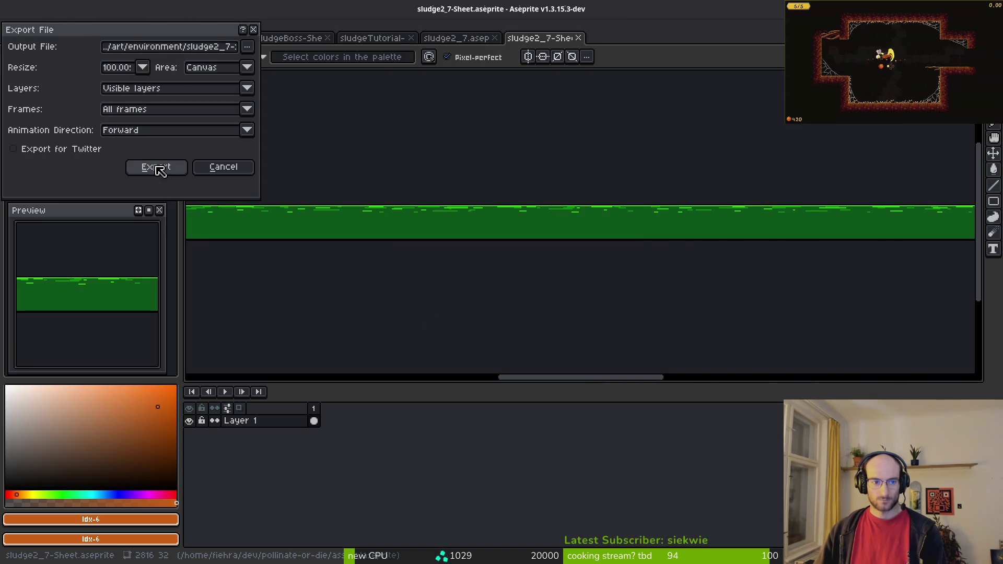
pyautogui.click(156, 166)
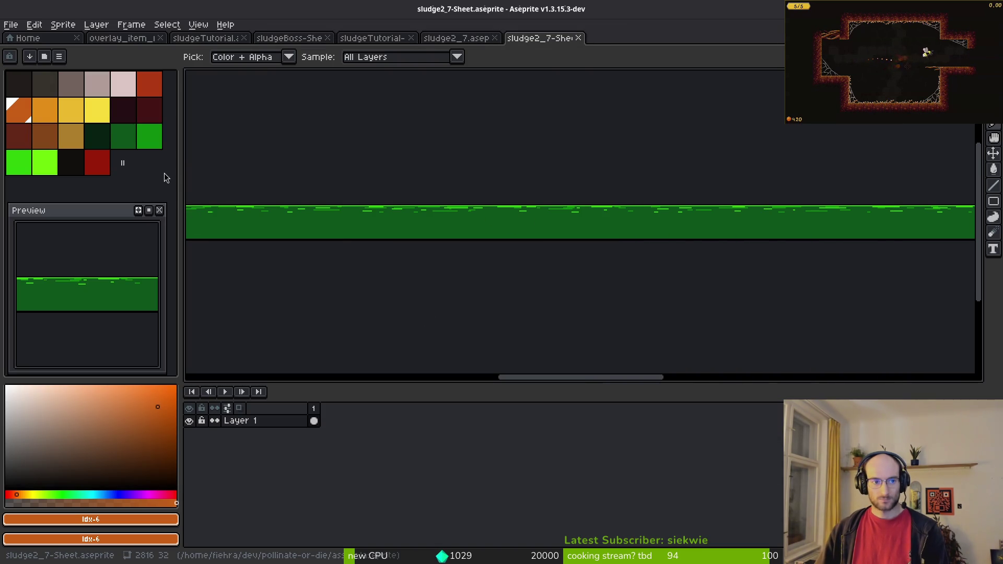
# Close the exported sheet, sludge2_7 and sludgeTutorial documents and return to Godot
pyautogui.click(59, 56)
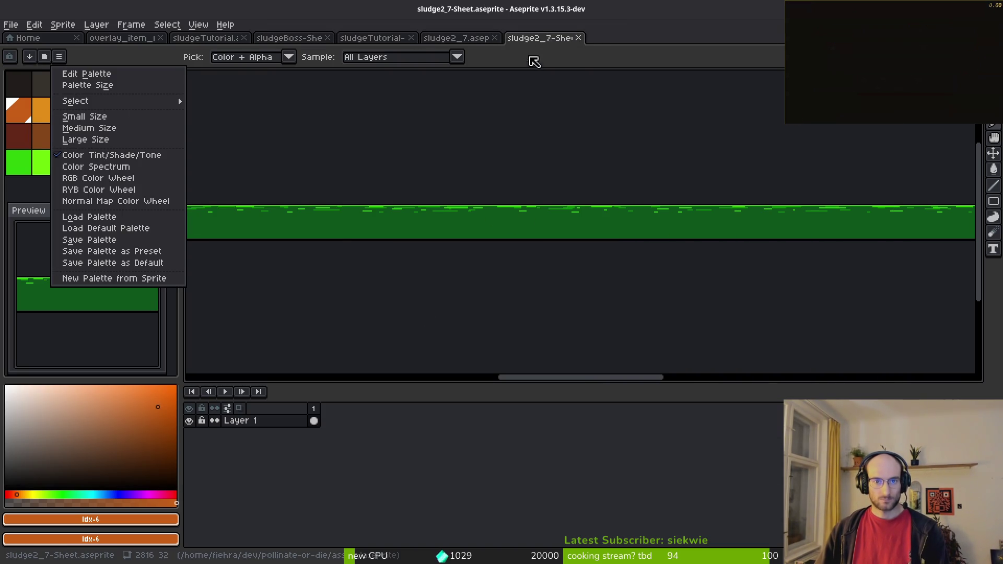
pyautogui.press('Escape')
pyautogui.hotkey('ctrl', 'w')
pyautogui.hotkey('ctrl', 'w')
pyautogui.hotkey('ctrl', 'w')
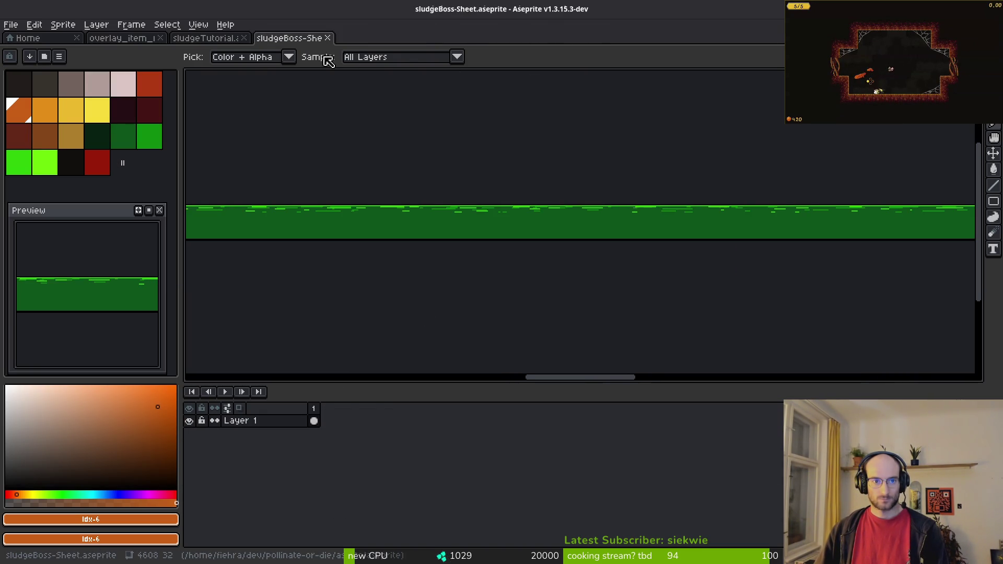
pyautogui.hotkey('ctrl', 'w')
pyautogui.hotkey('ctrl', 'w')
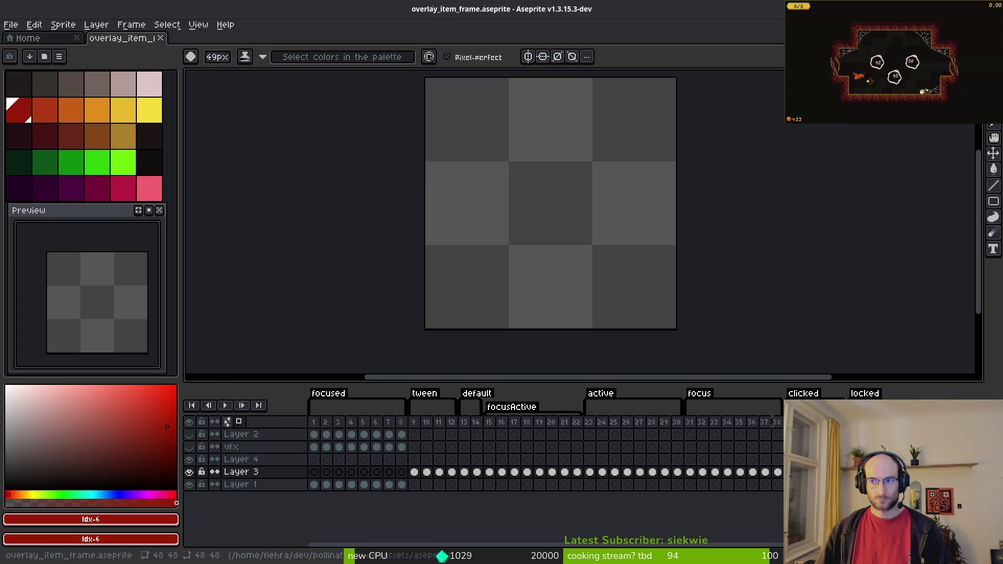
pyautogui.hotkey('alt', 'Tab')
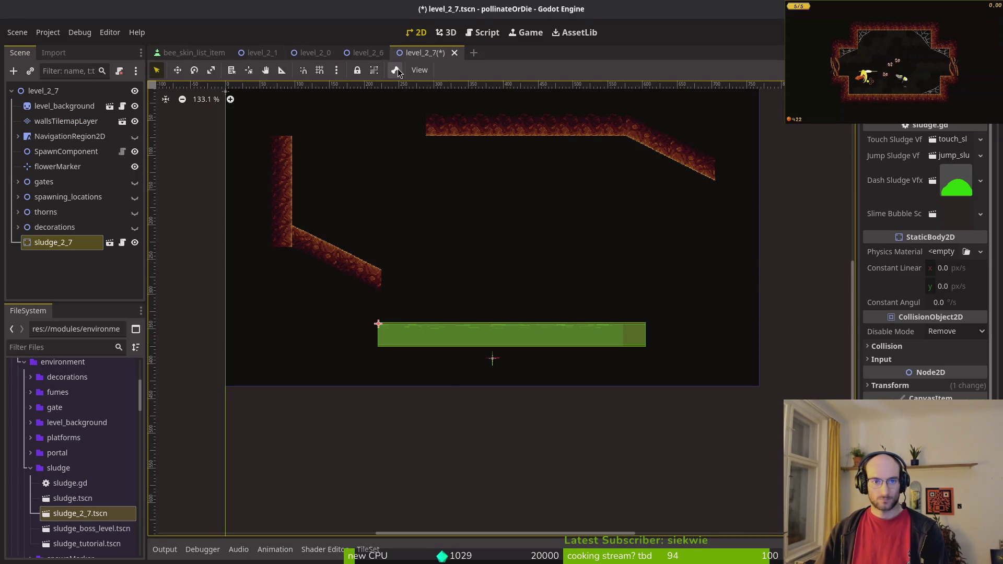
# Open the sludge_2_7 scene through the quick resource search for 'slud'
pyautogui.click(396, 70)
pyautogui.write('slud')
pyautogui.press('Down')
pyautogui.press('Down')
pyautogui.press('Down')
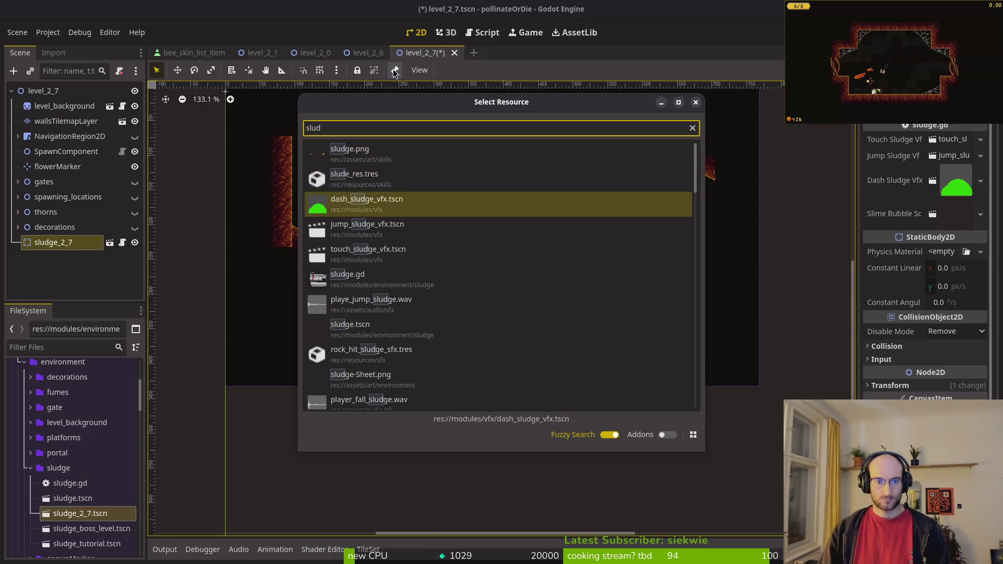
pyautogui.write('2')
pyautogui.press('Down')
pyautogui.press('Return')
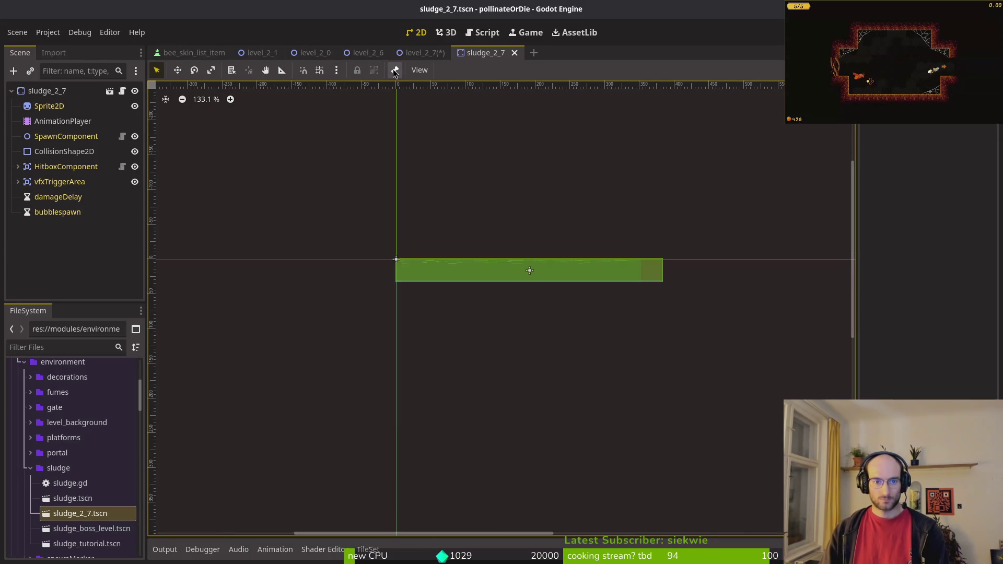
# Pull the hitbox and collision shapes' right edges to the green bar's end, then save
pyautogui.scroll(3, 549, 235)
pyautogui.scroll(5, 734, 304)
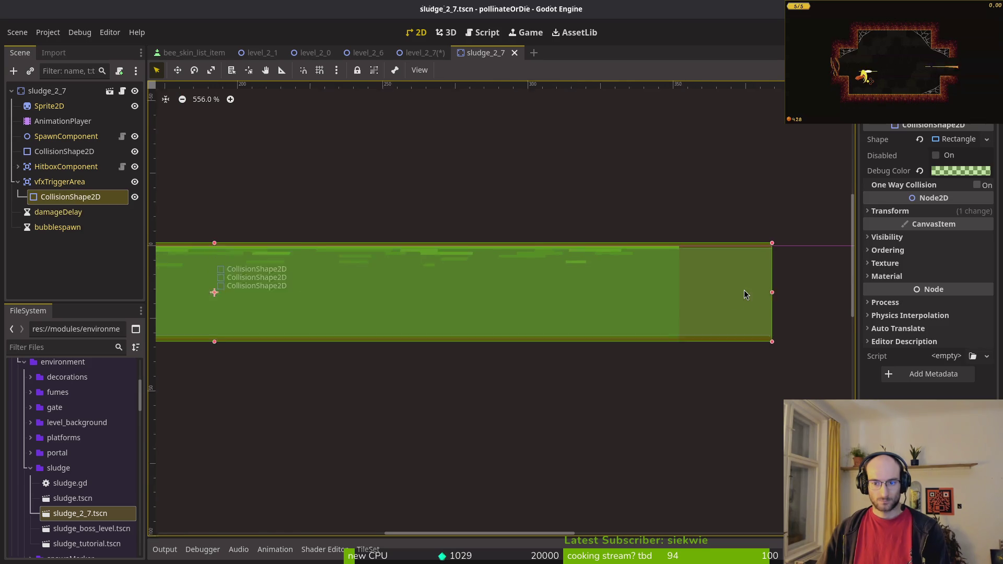
pyautogui.moveTo(778, 293); pyautogui.dragTo(662, 294)
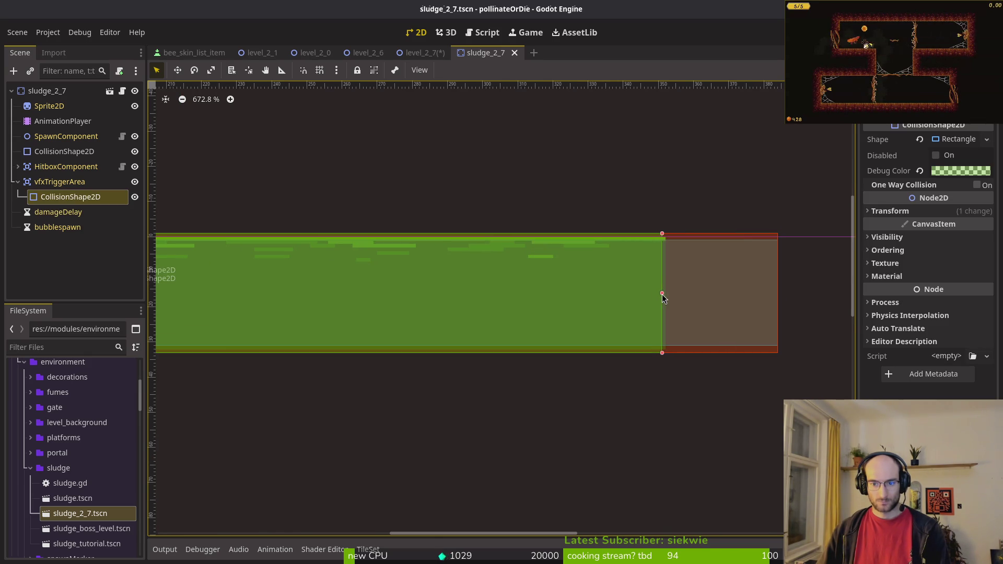
pyautogui.scroll(3, 708, 303)
pyautogui.click(784, 293)
pyautogui.moveTo(814, 290); pyautogui.dragTo(636, 295)
pyautogui.click(648, 295)
pyautogui.moveTo(816, 286); pyautogui.dragTo(639, 290)
pyautogui.hotkey('ctrl', 's')
pyautogui.hotkey('ctrl', 'shift', 'w')
# Paint a wall tile beside the green bar in level_2_7
pyautogui.click(565, 288)
pyautogui.hscroll(-5, 442, 241)
pyautogui.scroll(2, 442, 241)
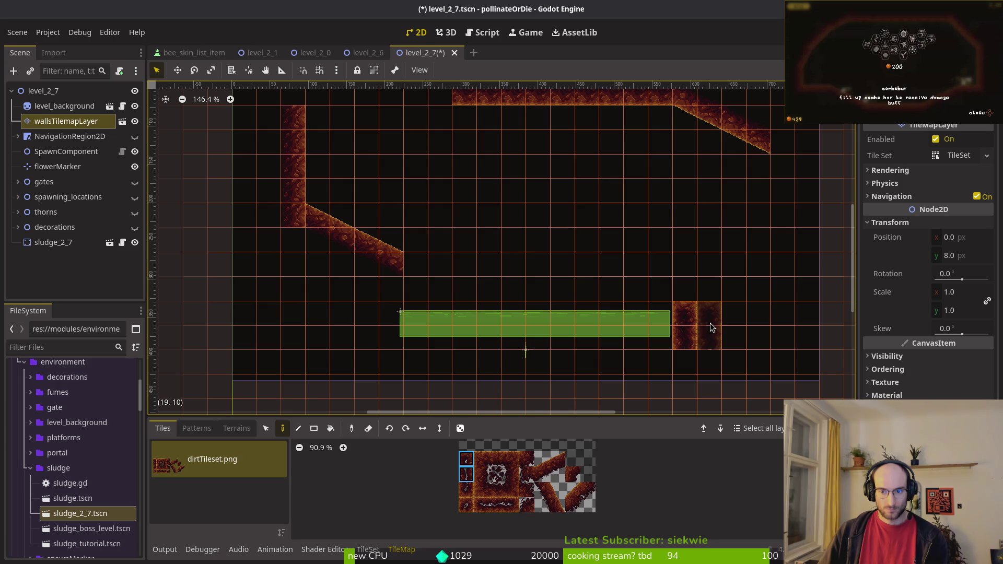
# Paint a vertical dirt wall column on the level's right side
pyautogui.scroll(2, 710, 324)
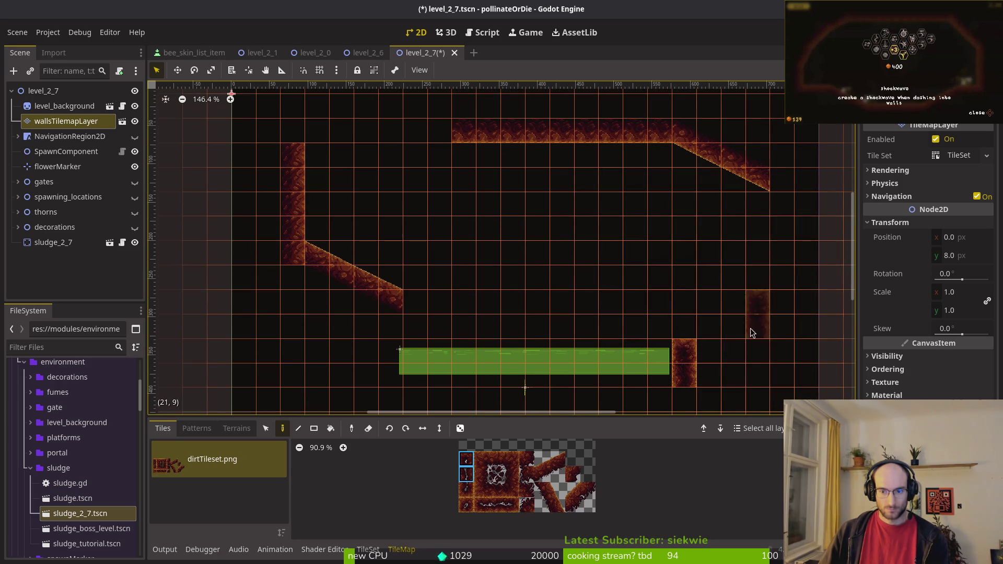
pyautogui.click(482, 474)
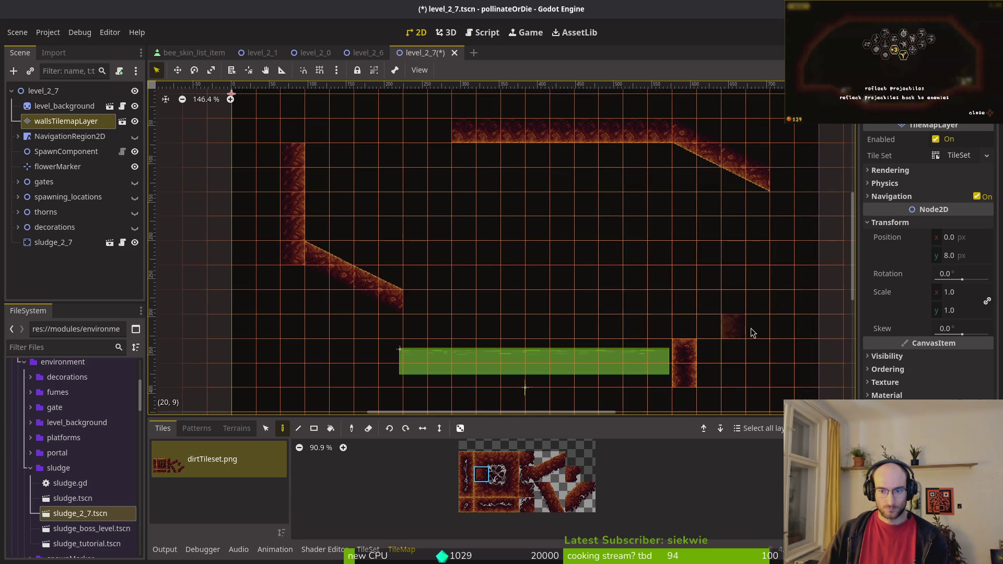
pyautogui.moveTo(753, 327); pyautogui.dragTo(754, 198)
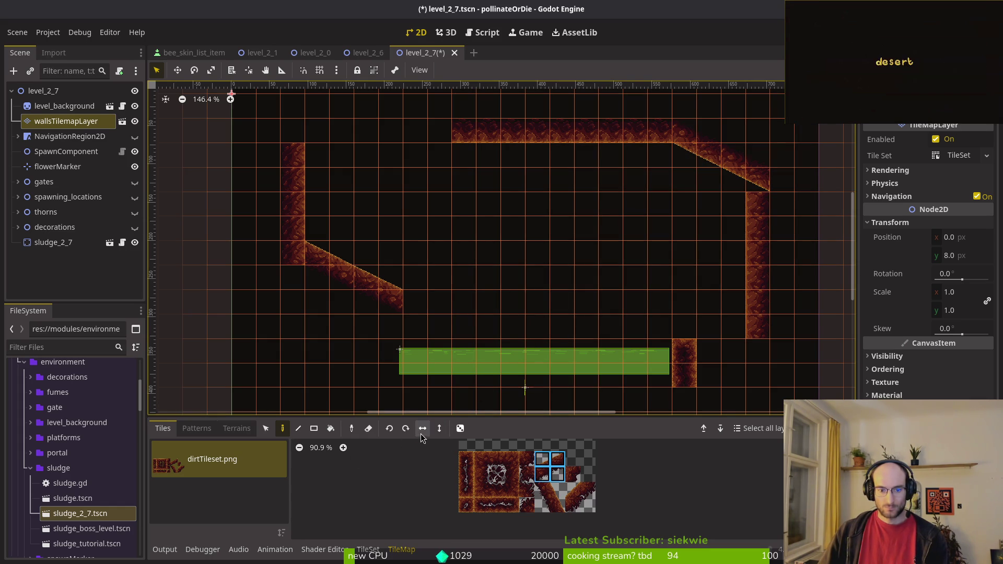
# Shift the top-right diagonal wall one tile left and erase its end so it meets the right wall
pyautogui.click(679, 166)
pyautogui.press('e')
pyautogui.click(758, 180)
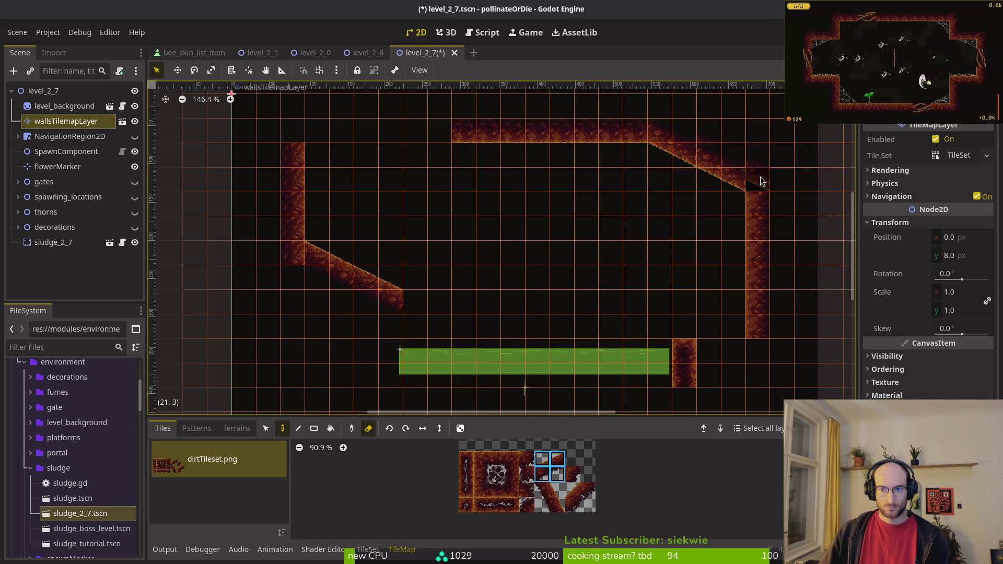
pyautogui.press('Escape')
pyautogui.scroll(-2, 635, 286)
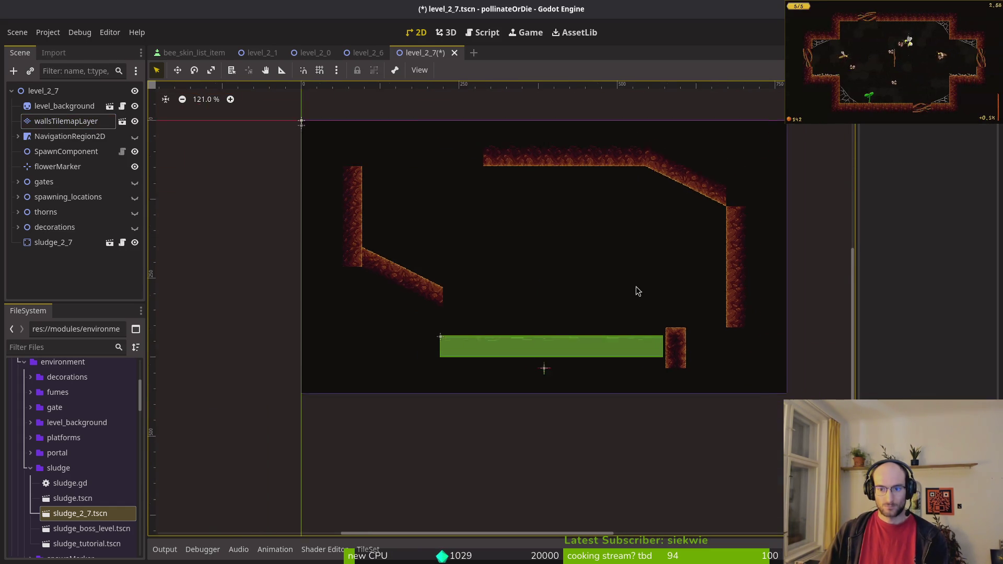
pyautogui.scroll(-1, 636, 286)
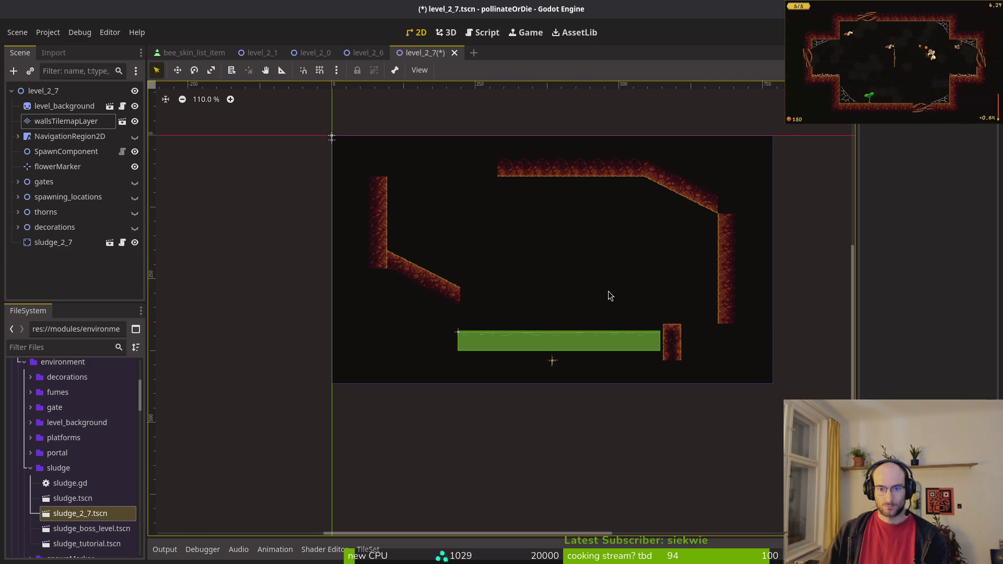
pyautogui.scroll(4, 620, 231)
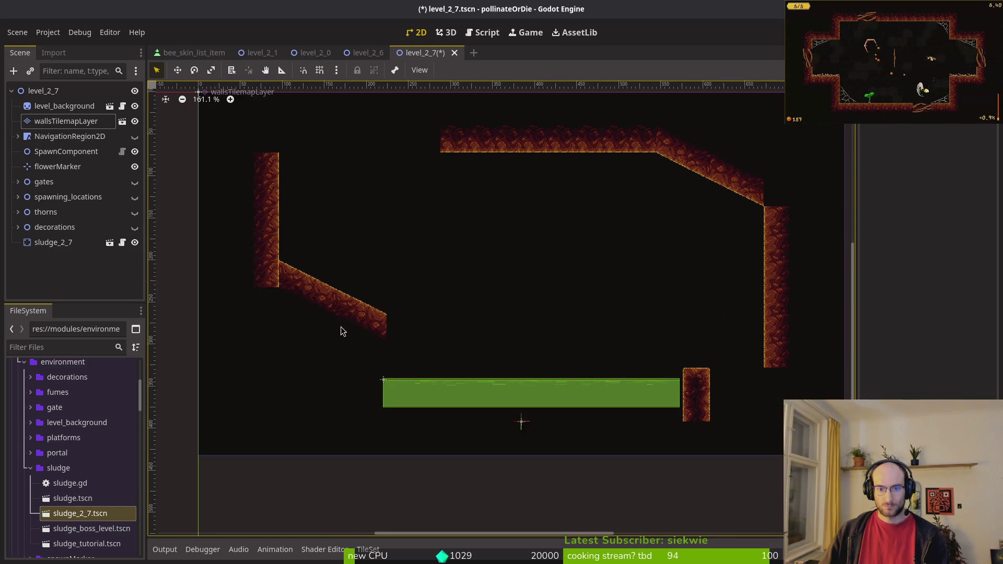
pyautogui.click(66, 121)
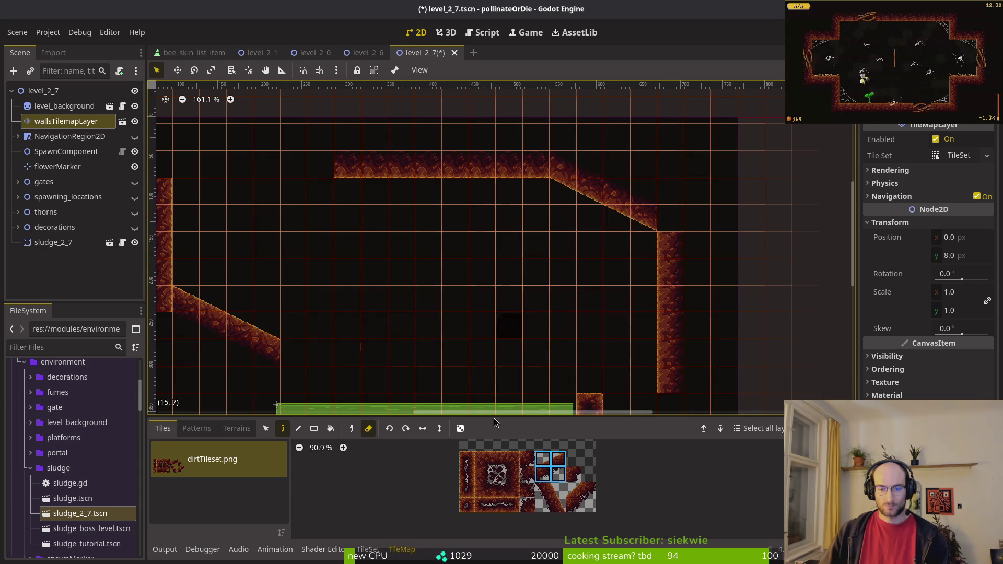
# Move the upper-right diagonal wall tiles down one cell with the Select tool
pyautogui.click(265, 428)
pyautogui.moveTo(569, 166)
pyautogui.mouseDown()
pyautogui.moveTo(648, 222)
pyautogui.moveTo(643, 281)
pyautogui.mouseUp()
pyautogui.press('Escape')
pyautogui.press('e')
pyautogui.click(66, 121)
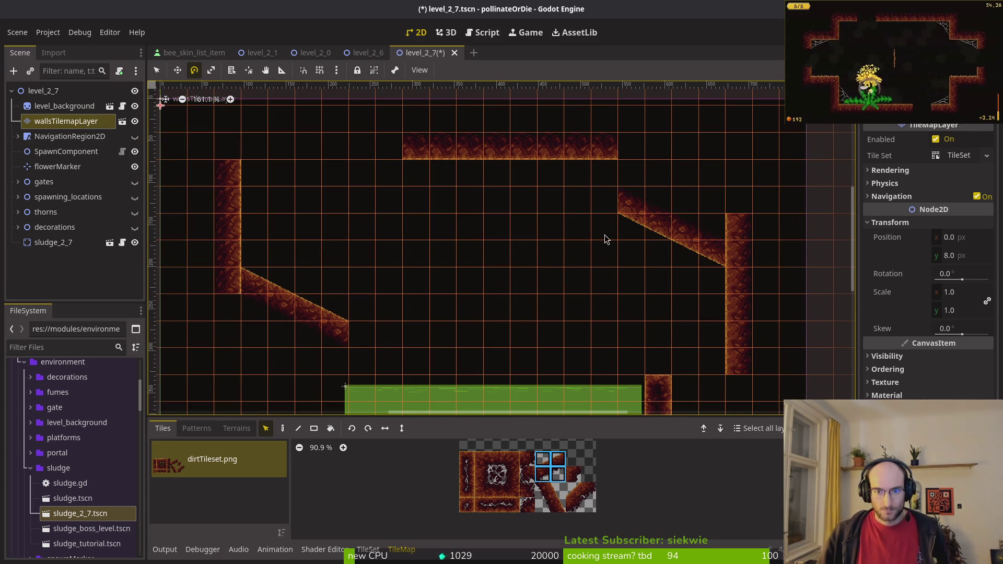
# Erase the top tile of the right-hand wall
pyautogui.scroll(-3, 496, 339)
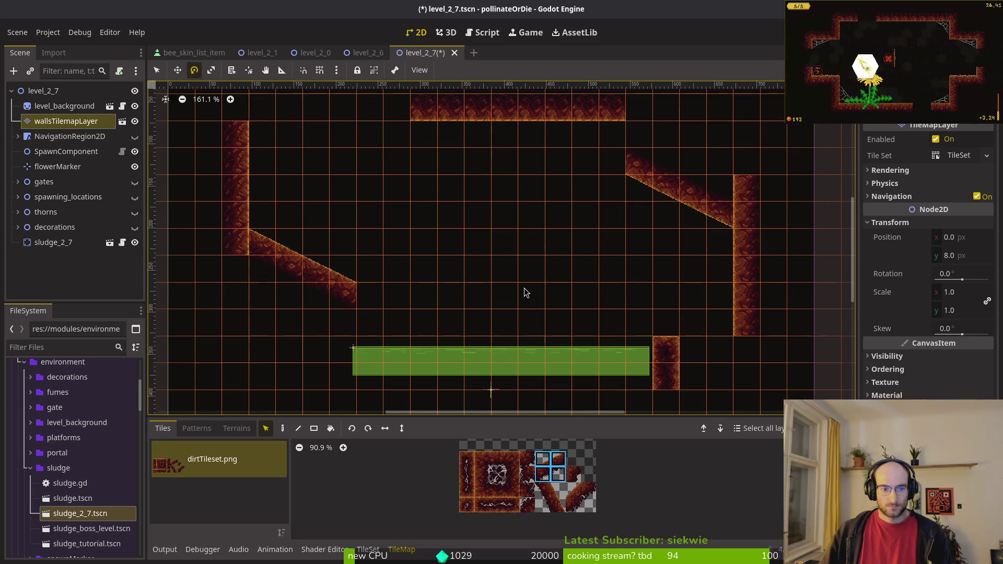
pyautogui.scroll(5, 439, 264)
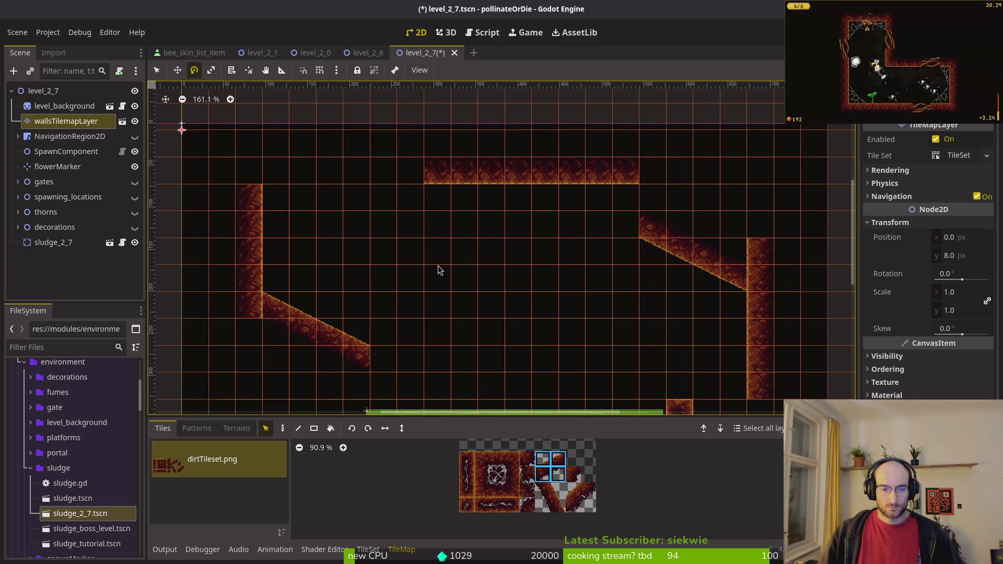
pyautogui.keyDown('ctrl'); pyautogui.scroll(-2, 439, 269); pyautogui.keyUp('ctrl')
pyautogui.scroll(-2, 448, 271)
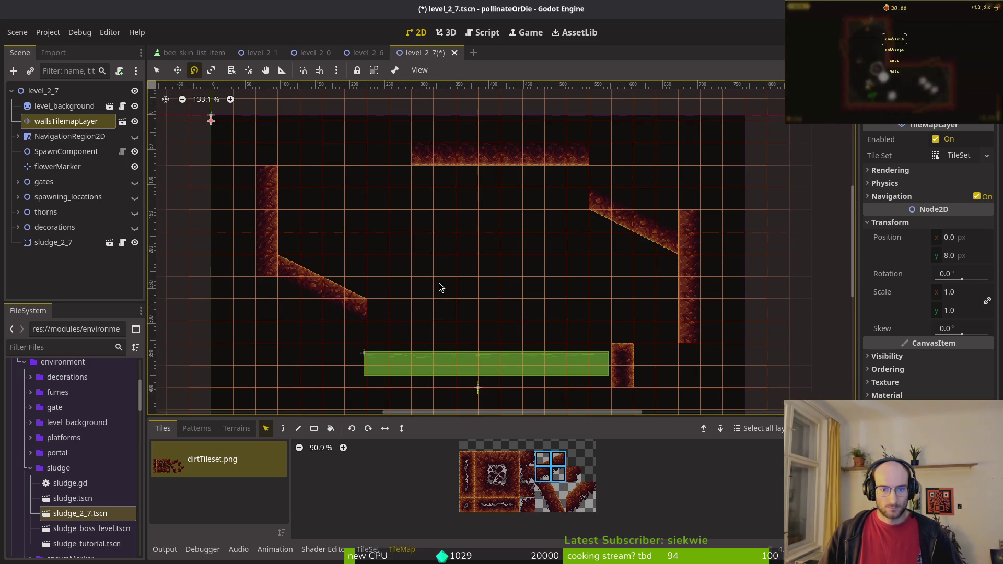
pyautogui.moveTo(439, 284); pyautogui.dragTo(436, 255)
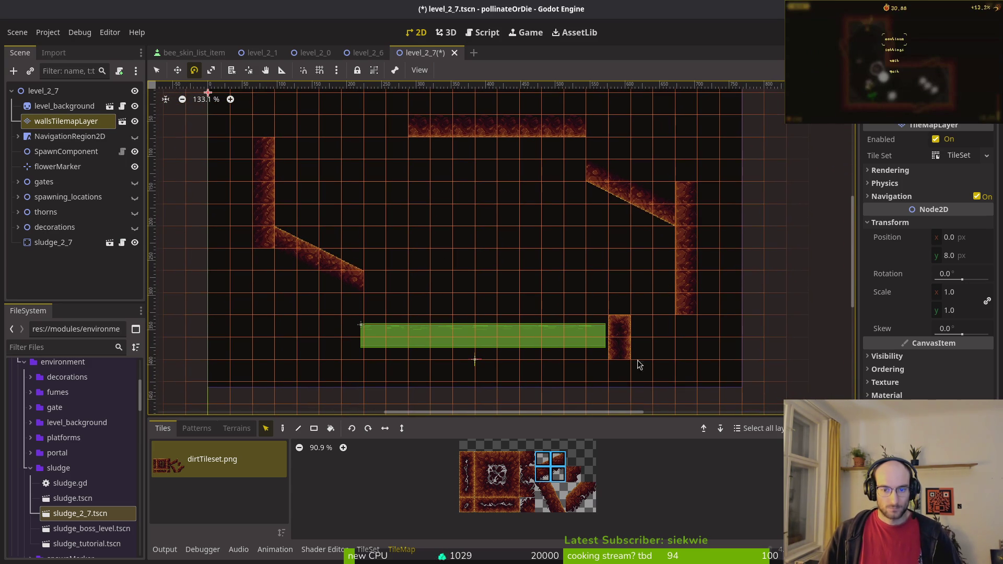
pyautogui.click(528, 459)
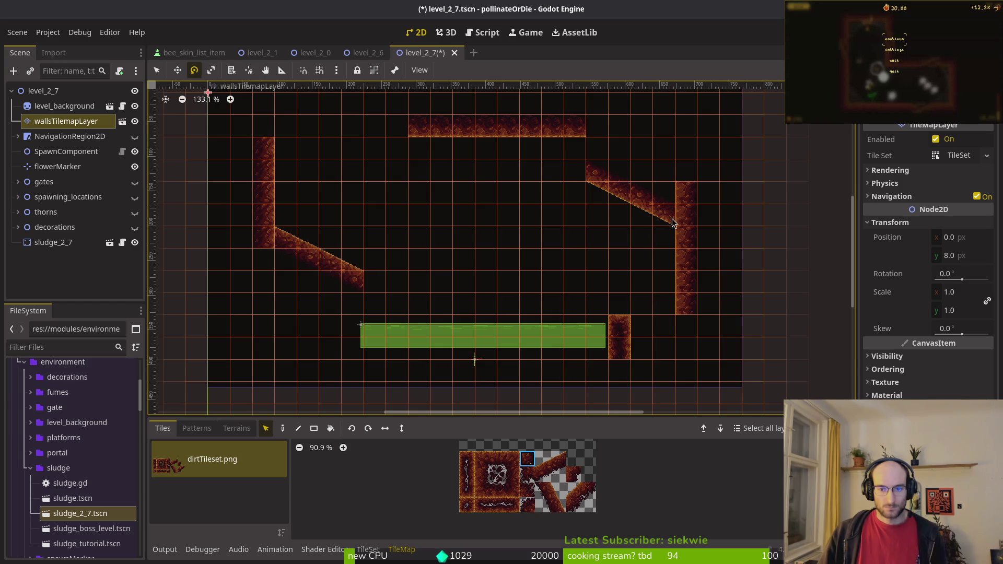
pyautogui.keyDown('ctrl'); pyautogui.scroll(3, 669, 230); pyautogui.keyUp('ctrl')
pyautogui.click(588, 490)
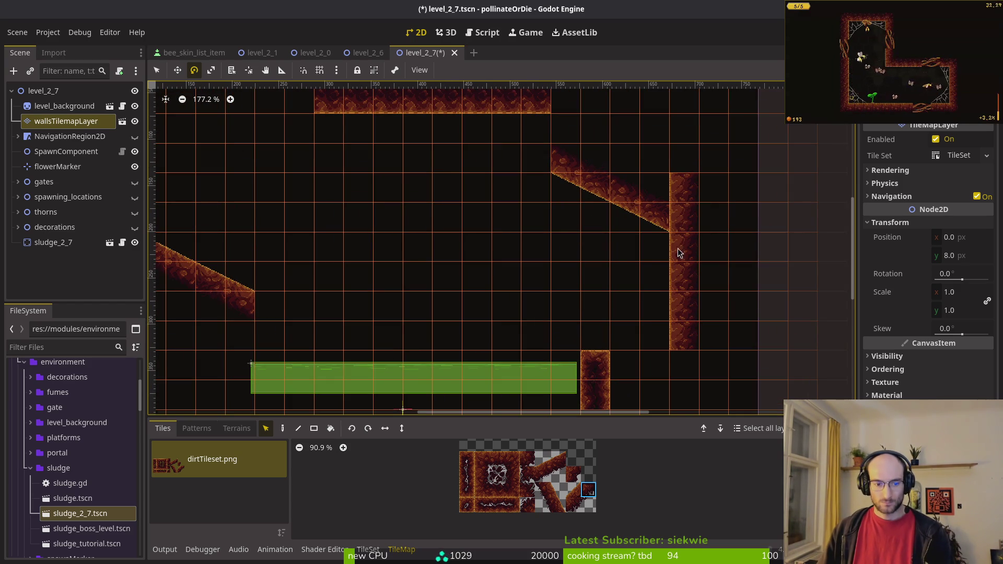
pyautogui.press('d')
pyautogui.press('e')
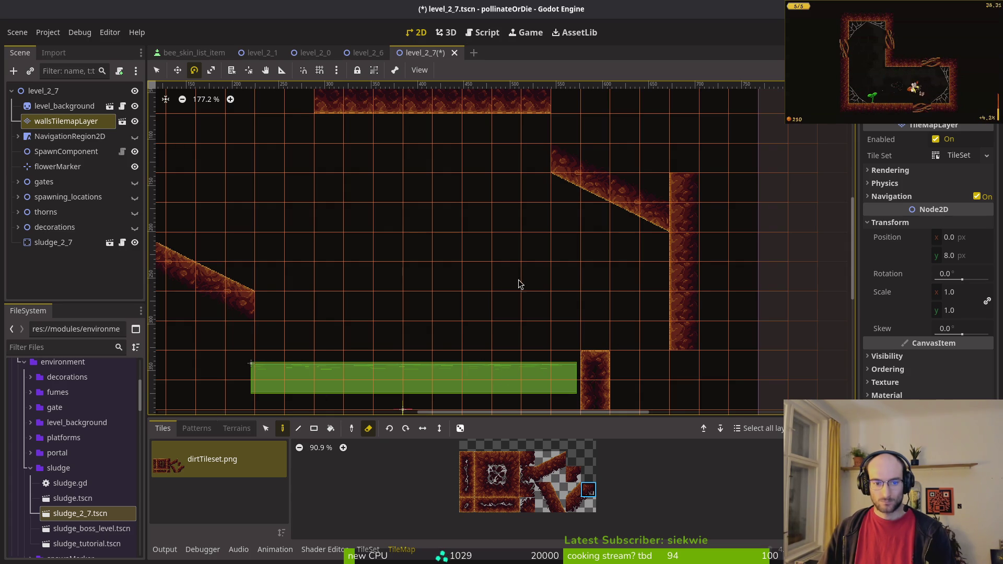
pyautogui.hscroll(2, 505, 285)
pyautogui.press('e')
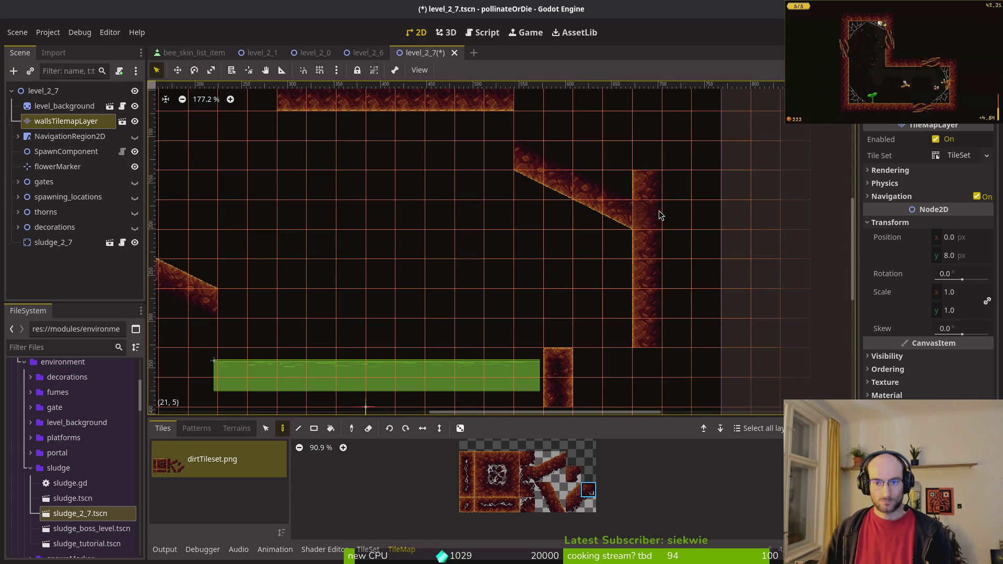
pyautogui.press('e')
pyautogui.click(650, 191)
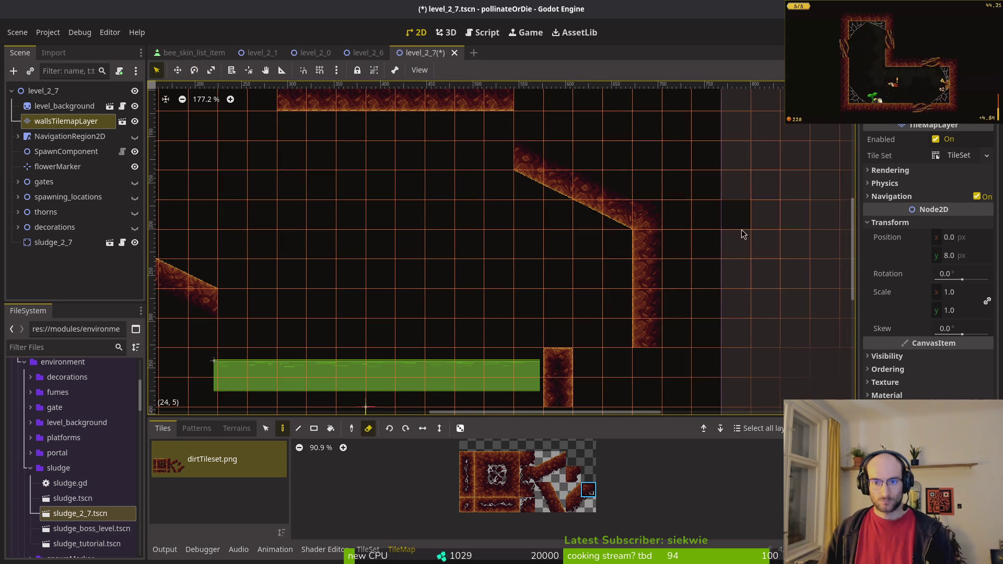
pyautogui.press('Escape')
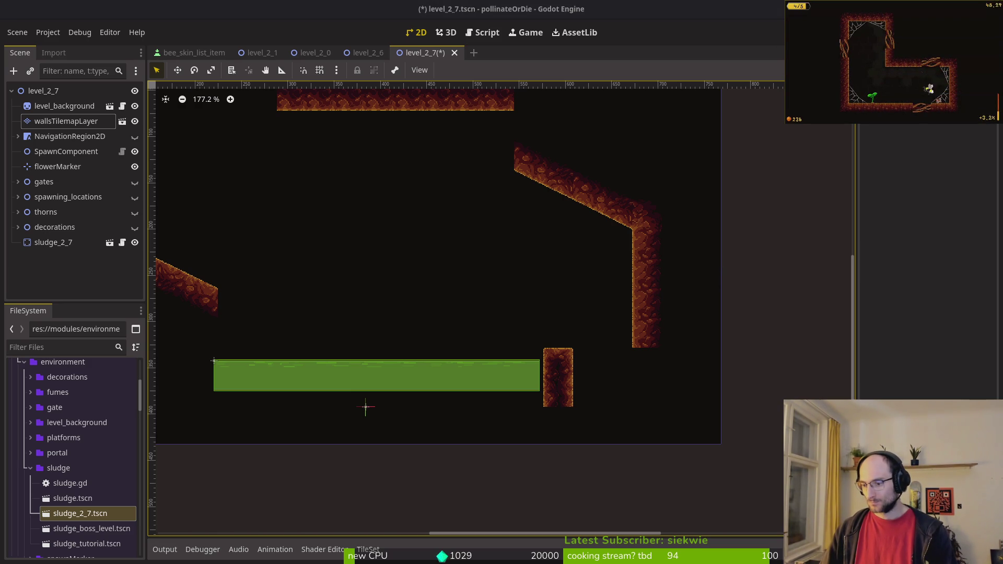
# Nudge the sludge platform down against the dirt wall block
pyautogui.hscroll(-3, 650, 385)
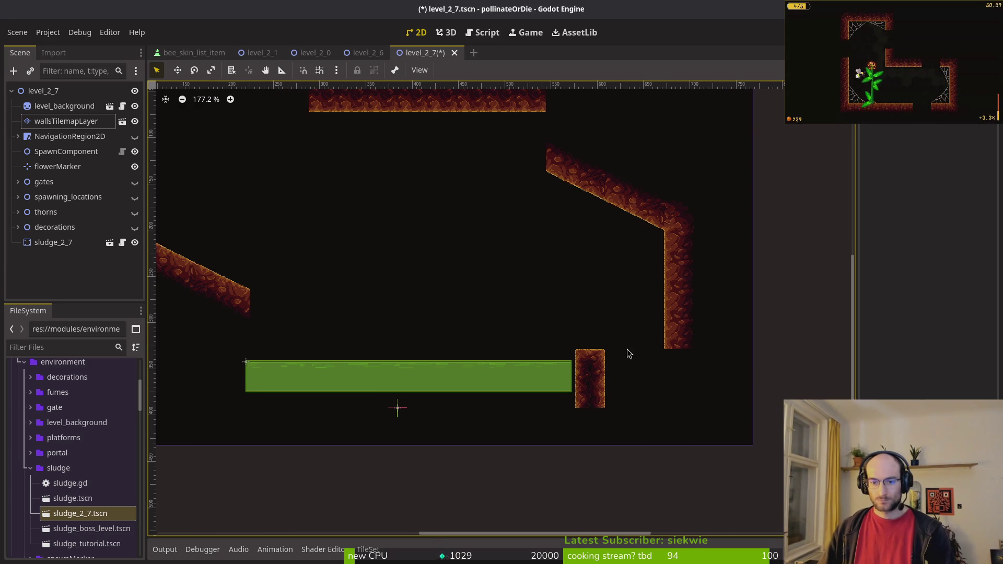
pyautogui.scroll(2, 627, 349)
pyautogui.scroll(-1, 607, 309)
pyautogui.scroll(-1, 606, 312)
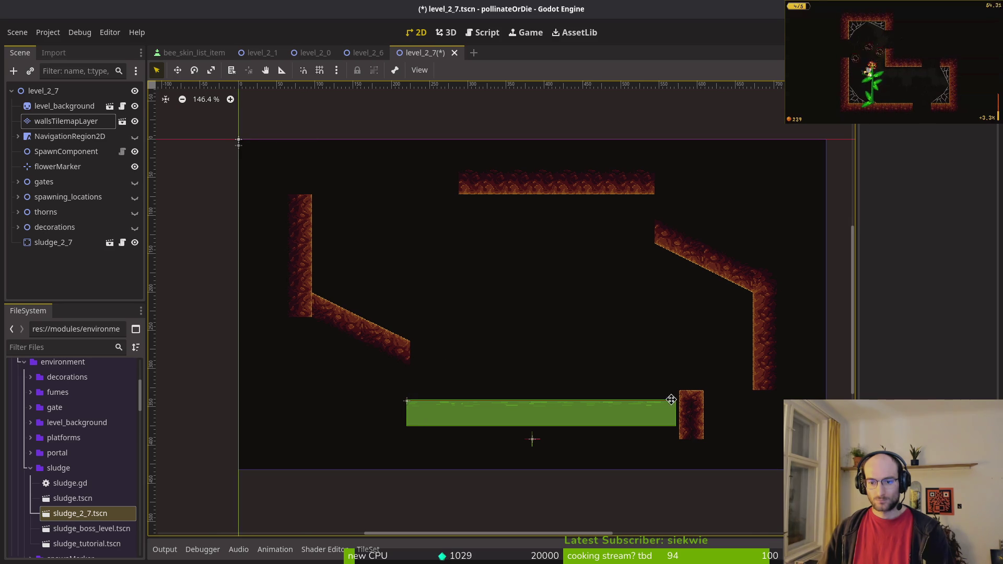
pyautogui.scroll(2, 505, 400)
pyautogui.moveTo(507, 390)
pyautogui.mouseDown()
pyautogui.moveTo(525, 393)
pyautogui.moveTo(512, 405)
pyautogui.mouseUp()
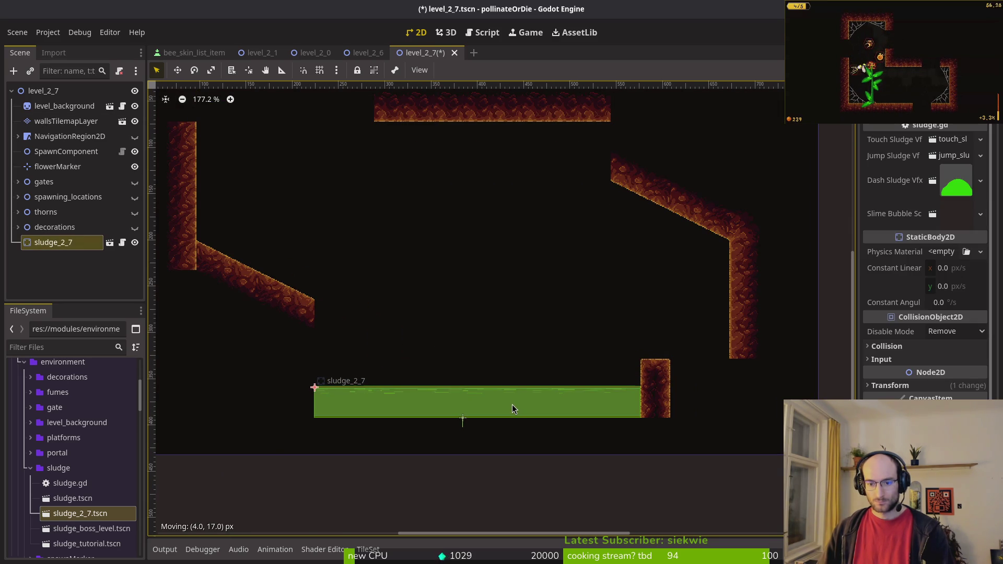
pyautogui.scroll(5, 616, 411)
pyautogui.scroll(3, 626, 374)
pyautogui.scroll(-6, 512, 304)
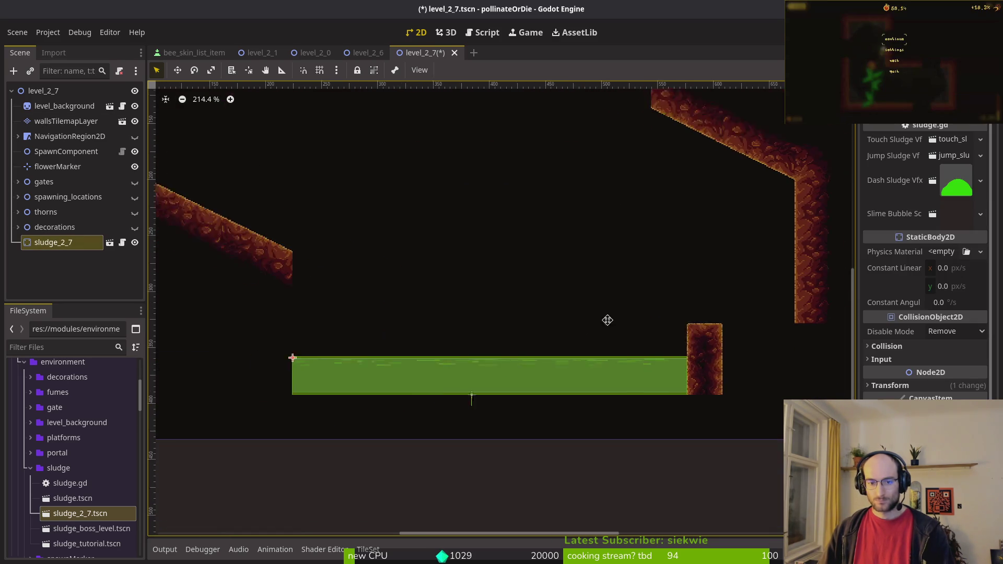
pyautogui.scroll(-1, 524, 270)
pyautogui.click(524, 270)
pyautogui.click(65, 121)
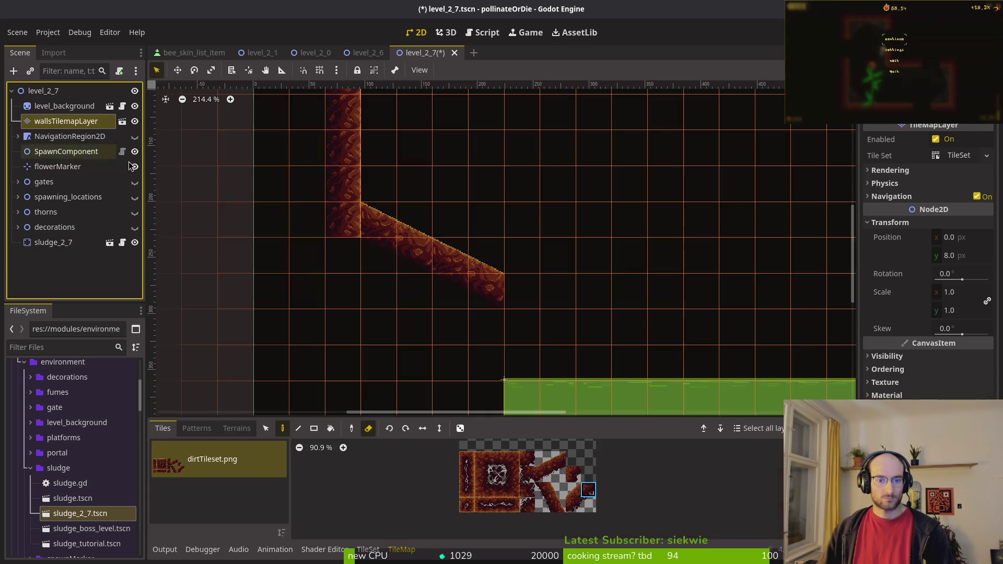
# Paint a dirt wall column below the left slope down to the sludge
pyautogui.click(507, 478)
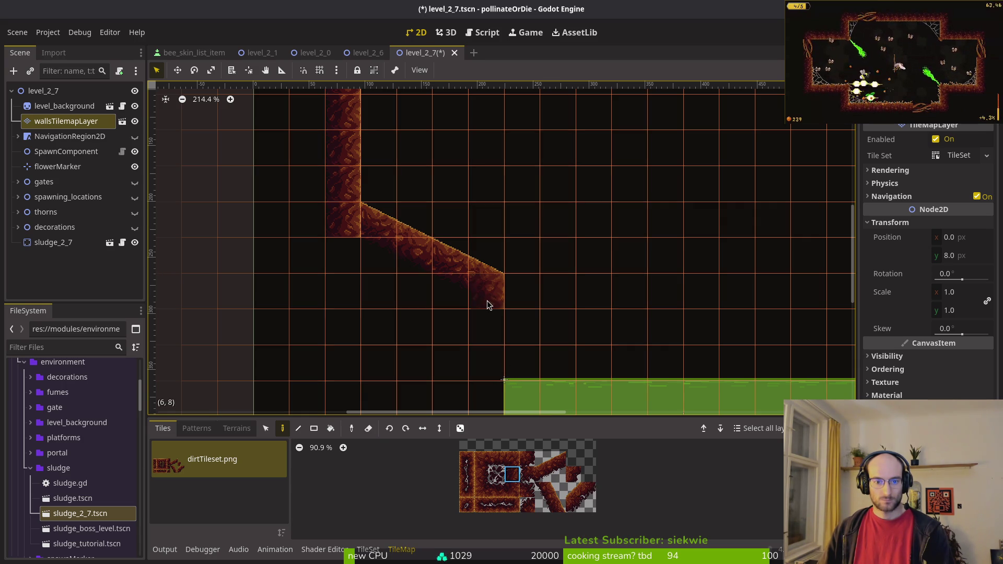
pyautogui.moveTo(489, 305); pyautogui.dragTo(487, 366)
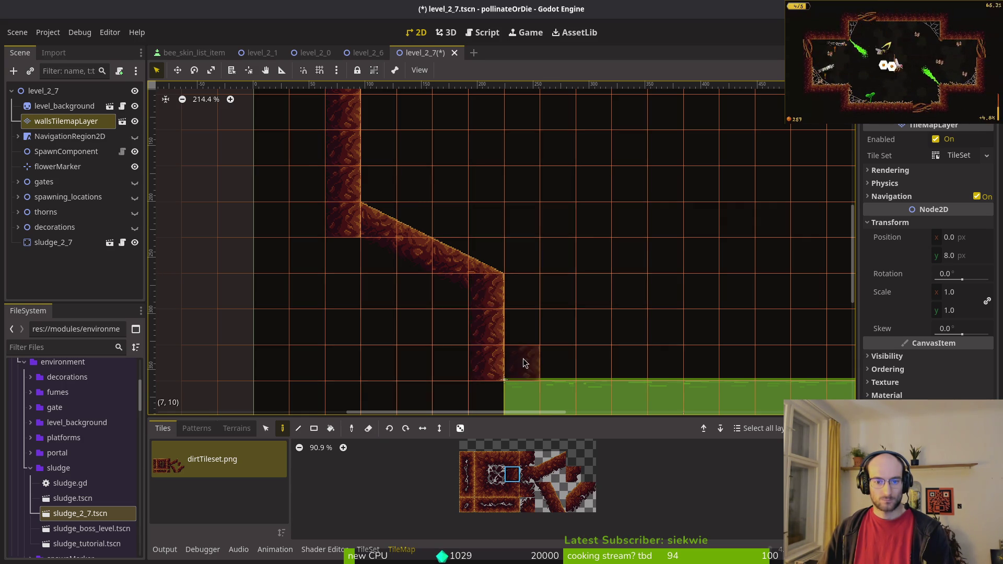
pyautogui.press('Escape')
# Replace the corner tile where the diagonal meets the wall with a different dirt tile
pyautogui.scroll(4, 496, 286)
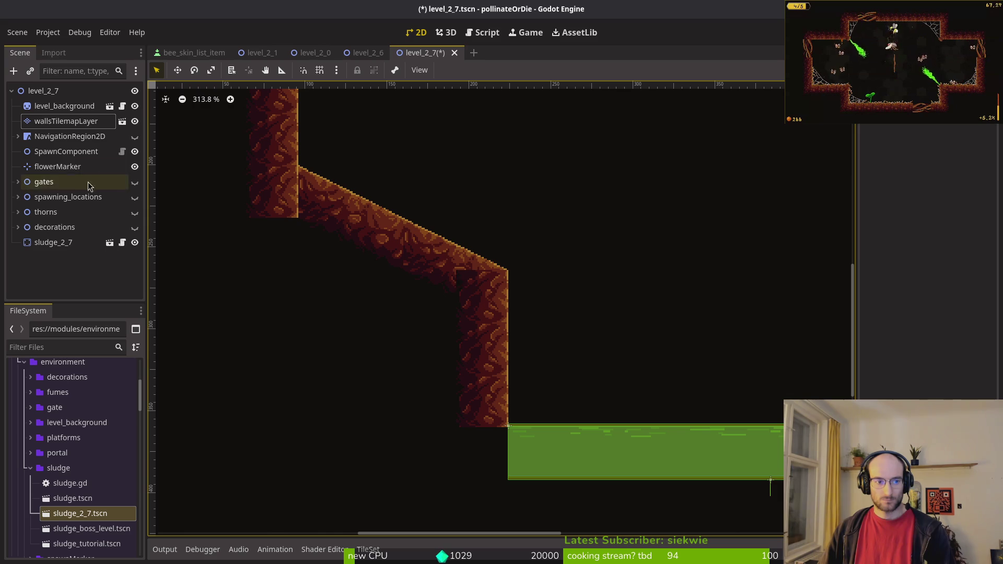
pyautogui.click(54, 121)
pyautogui.click(574, 477)
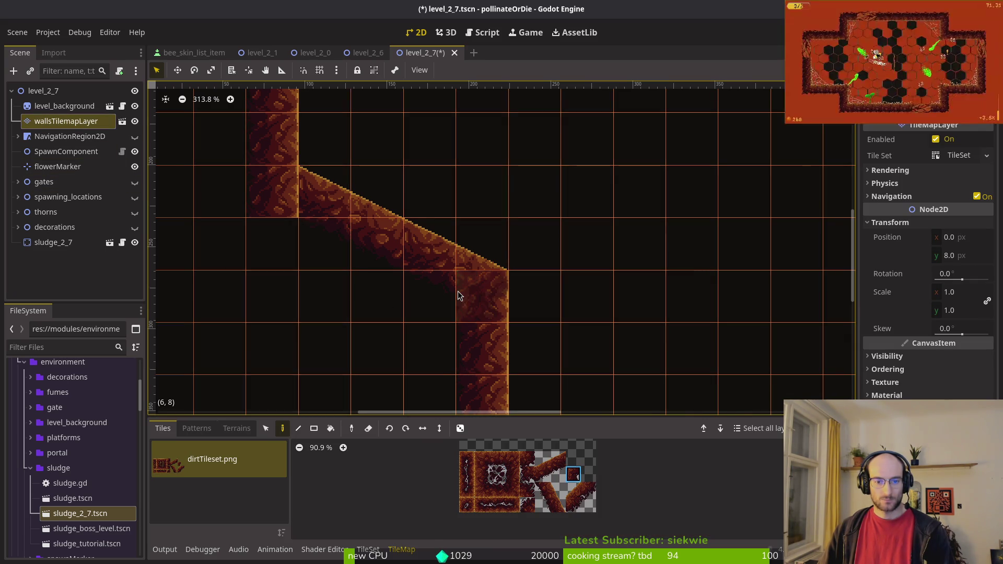
pyautogui.rightClick(456, 296)
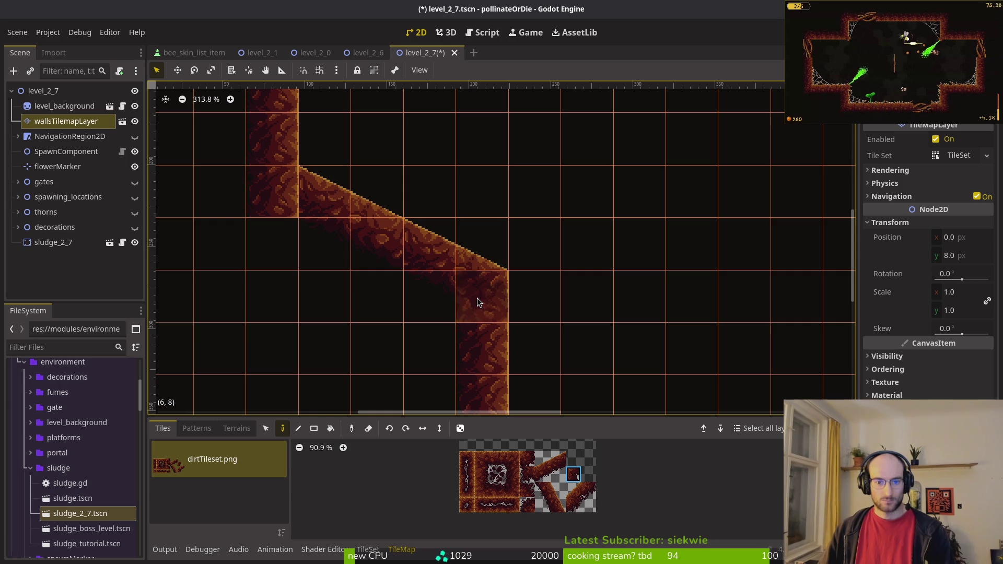
pyautogui.click(473, 301)
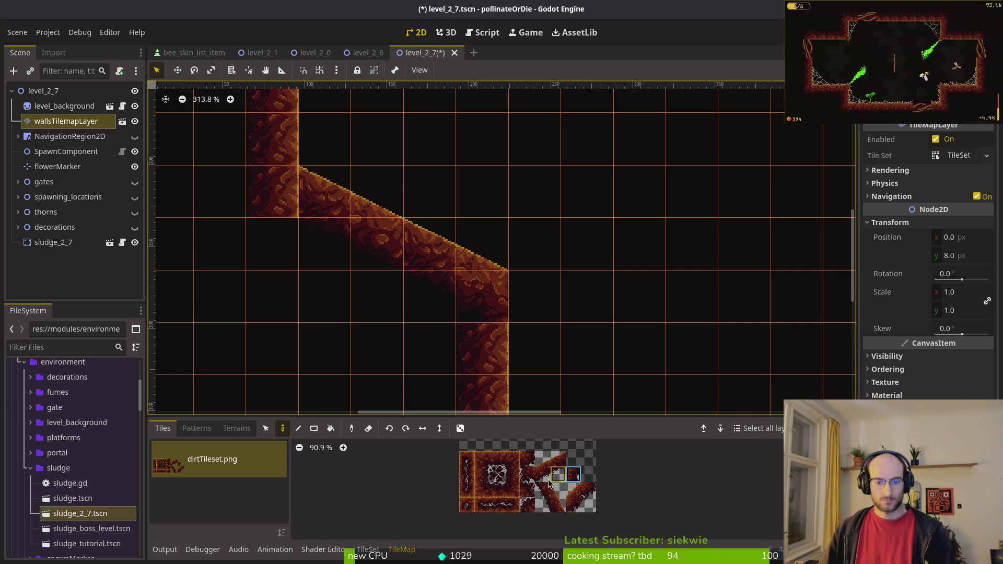
pyautogui.hotkey('alt', 'Tab')
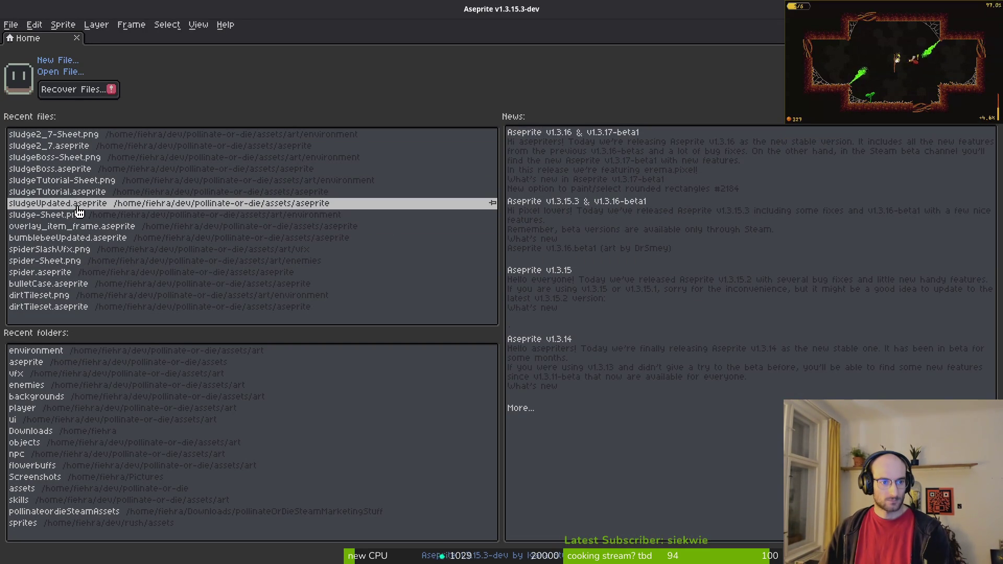
# Open dirtTileset.aseprite from recent files and move the selected dirt slope block upward
pyautogui.click(78, 307)
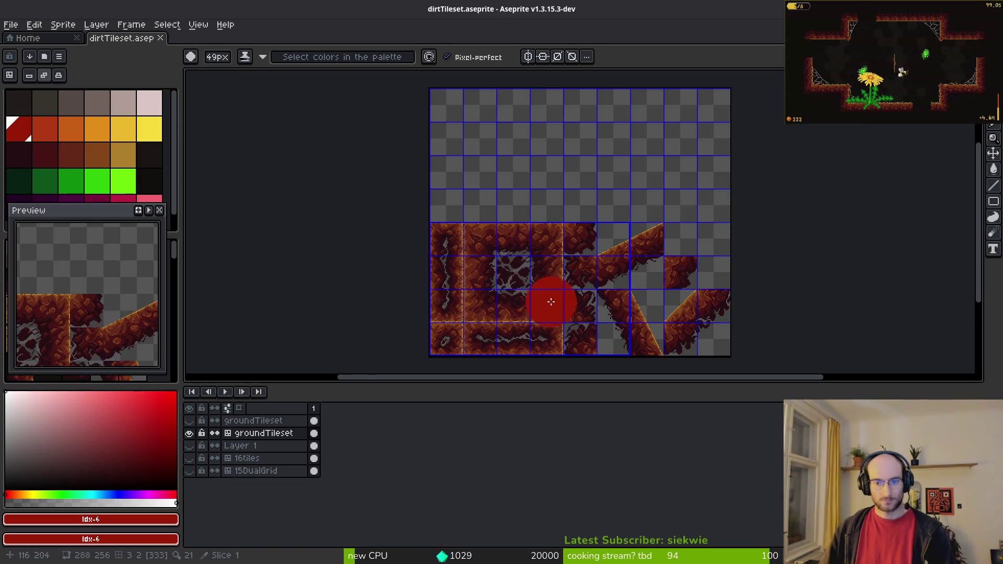
pyautogui.scroll(-3, 540, 224)
pyautogui.scroll(2, 504, 212)
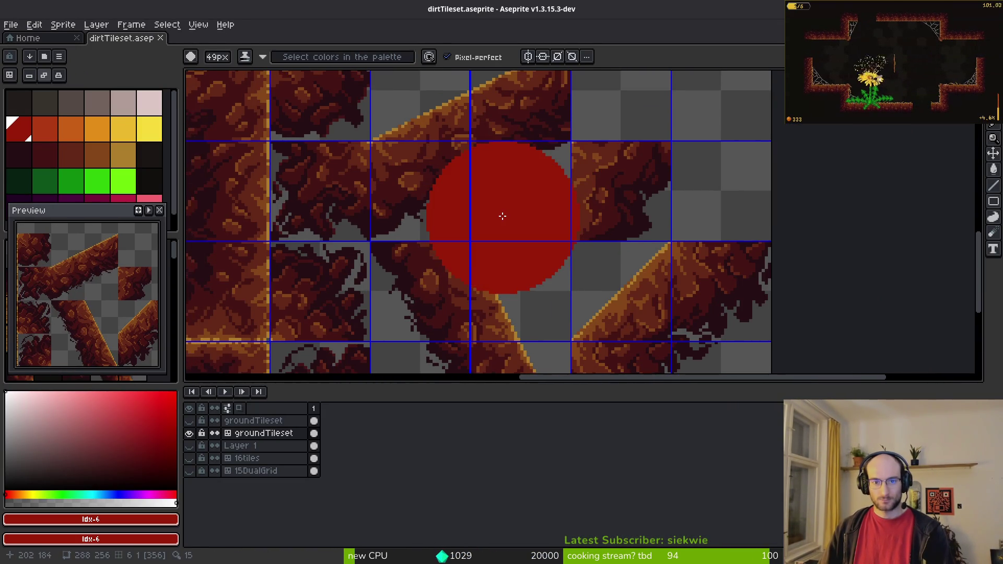
pyautogui.press('m')
pyautogui.scroll(2, 501, 222)
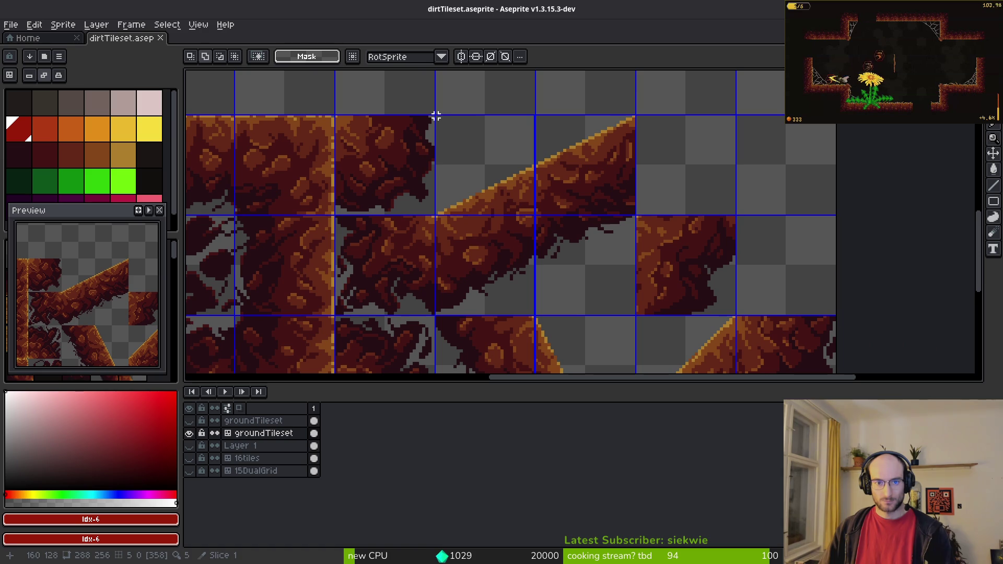
pyautogui.moveTo(435, 116)
pyautogui.mouseDown()
pyautogui.moveTo(526, 261)
pyautogui.moveTo(623, 313)
pyautogui.mouseUp()
pyautogui.scroll(2, 627, 335)
pyautogui.moveTo(632, 358); pyautogui.dragTo(623, 152)
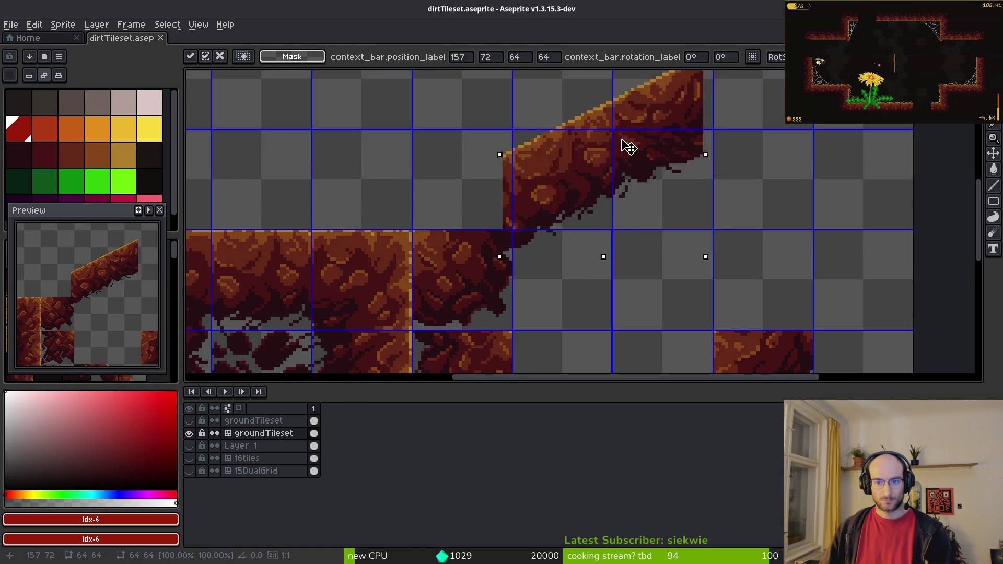
pyautogui.scroll(-4, 635, 161)
pyautogui.press('Return')
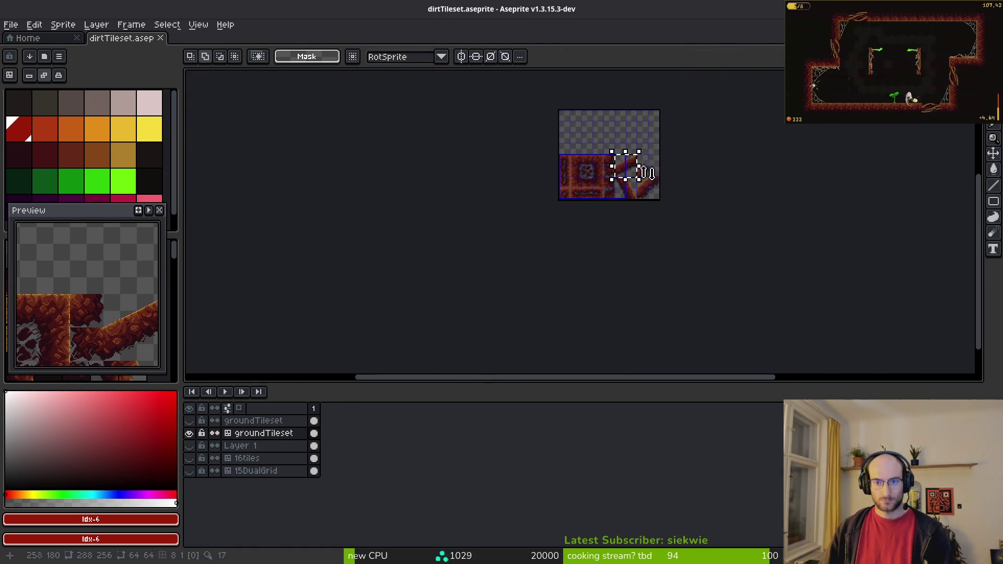
# Paste a copy of the dirt slope into an empty area of the sprite
pyautogui.scroll(3, 629, 162)
pyautogui.moveTo(626, 220); pyautogui.dragTo(615, 345)
pyautogui.scroll(-2, 533, 253)
pyautogui.moveTo(521, 286); pyautogui.dragTo(529, 346)
pyautogui.scroll(2, 537, 331)
pyautogui.hotkey('ctrl', 'v')
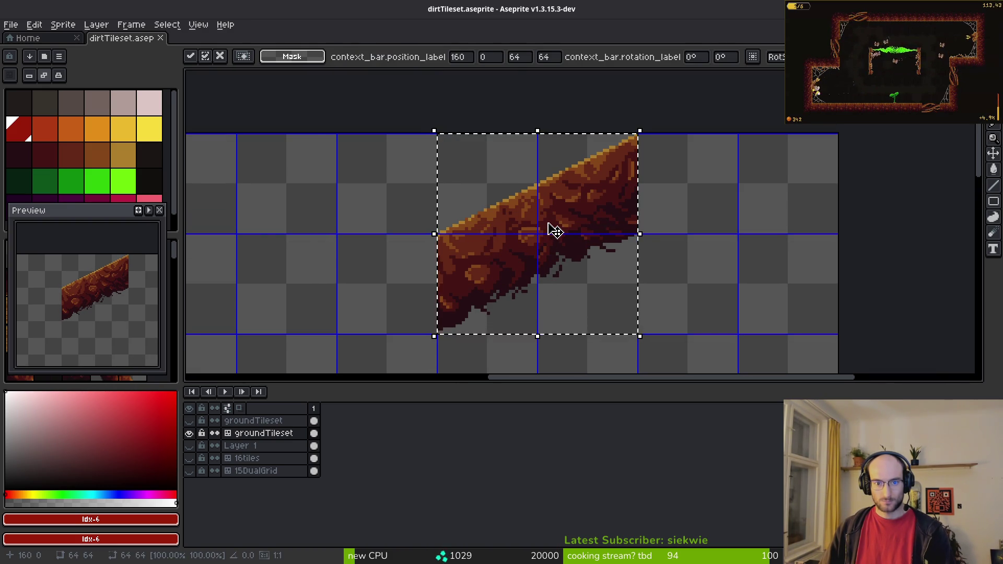
pyautogui.press('Return')
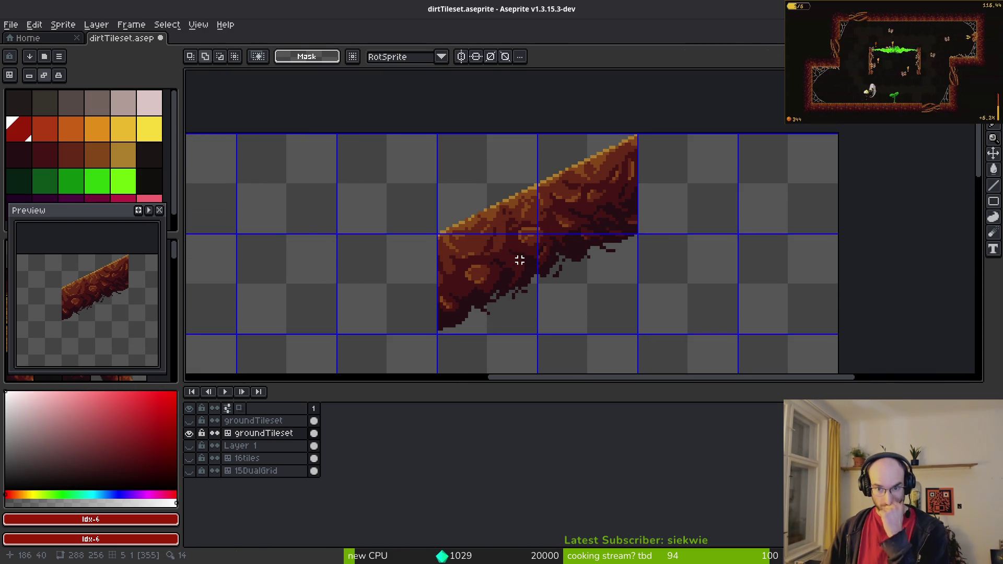
# Copy a single 32×32 dirt wall tile and paste it beneath the slope's left end
pyautogui.scroll(-4, 516, 259)
pyautogui.scroll(3, 541, 240)
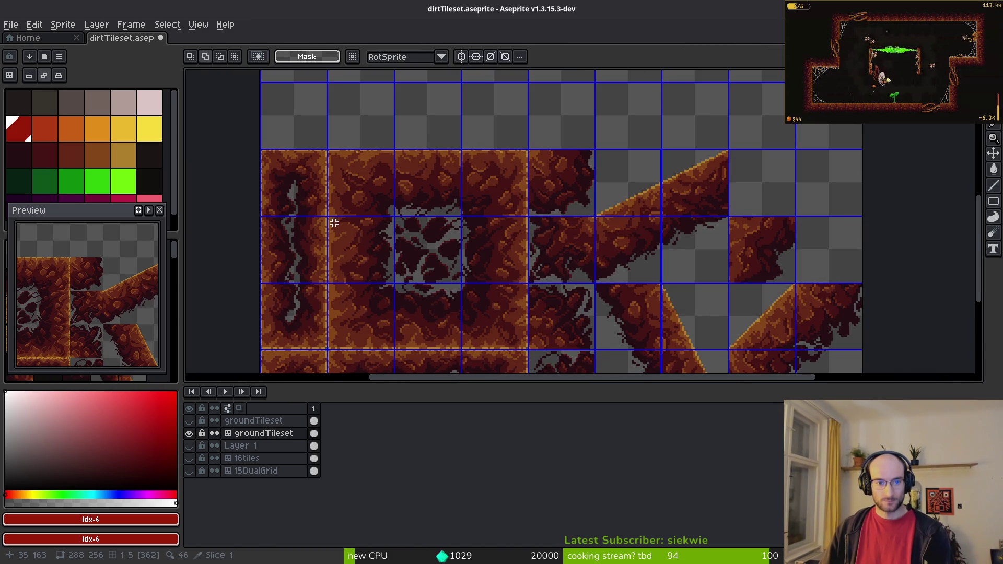
pyautogui.scroll(4, 334, 223)
pyautogui.moveTo(316, 206)
pyautogui.mouseDown()
pyautogui.moveTo(459, 329)
pyautogui.moveTo(460, 340)
pyautogui.mouseUp()
pyautogui.scroll(-3, 392, 269)
pyautogui.scroll(5, 506, 291)
pyautogui.hscroll(-5, 526, 279)
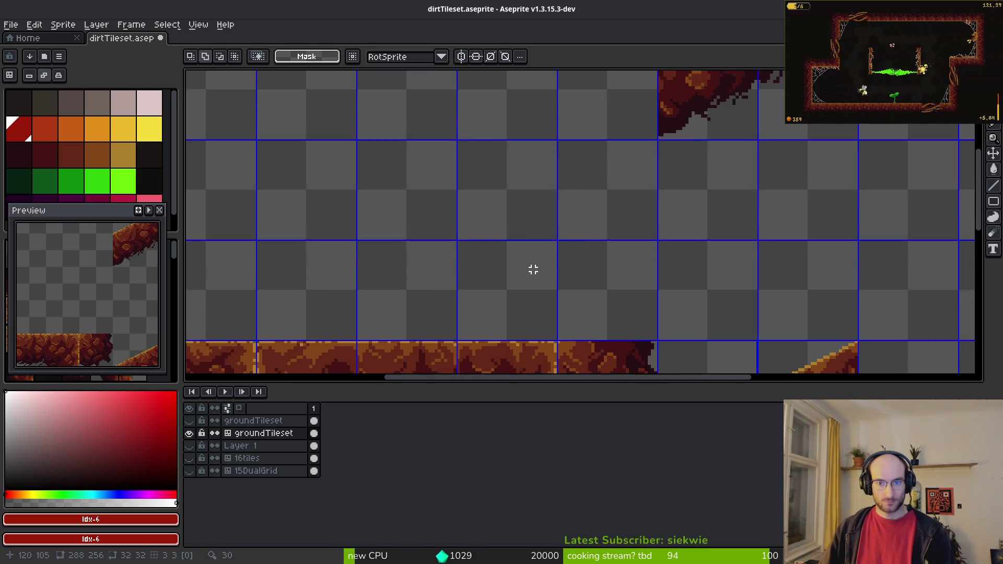
pyautogui.scroll(3, 527, 279)
pyautogui.hscroll(3, 587, 260)
pyautogui.hotkey('ctrl', 'v')
pyautogui.moveTo(223, 240)
pyautogui.mouseDown()
pyautogui.moveTo(359, 283)
pyautogui.moveTo(612, 298)
pyautogui.moveTo(604, 197)
pyautogui.mouseUp()
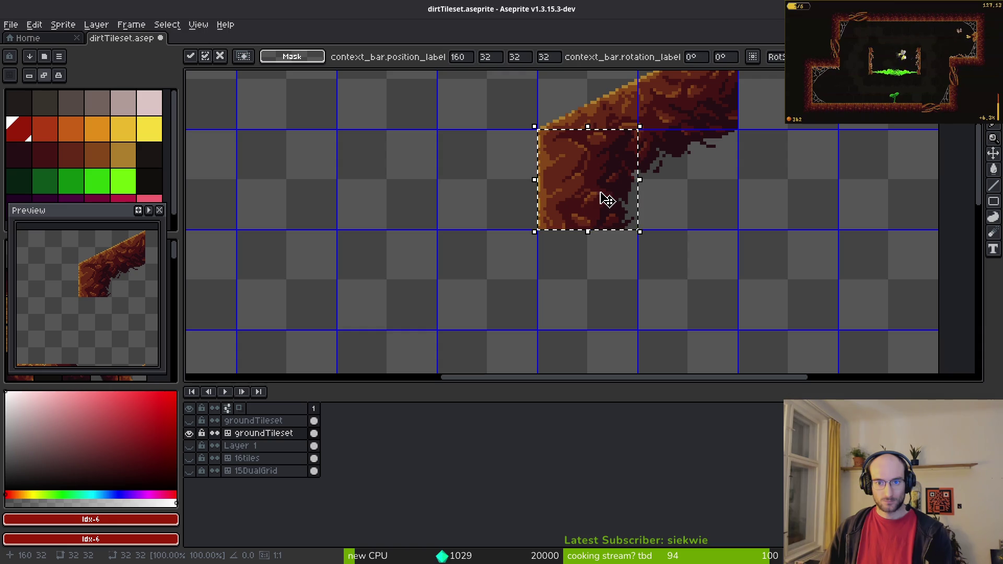
# Commit the pasted wall tile and touch up pixels near the top of the joined tile in dark brown
pyautogui.press('Return')
pyautogui.scroll(4, 596, 201)
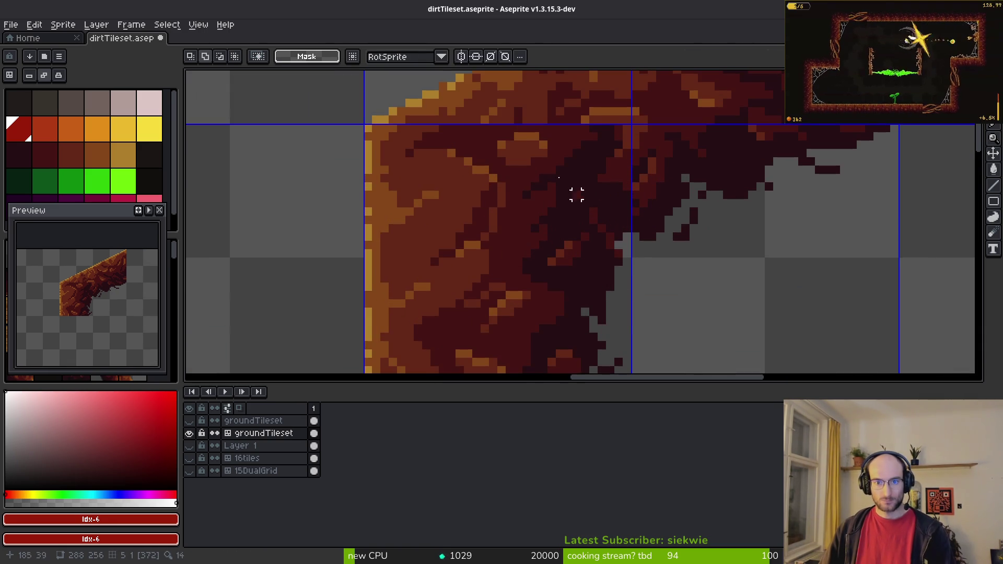
pyautogui.scroll(2, 559, 188)
pyautogui.scroll(3, 574, 195)
pyautogui.keyDown('alt'); pyautogui.click(569, 151); pyautogui.keyUp('alt')
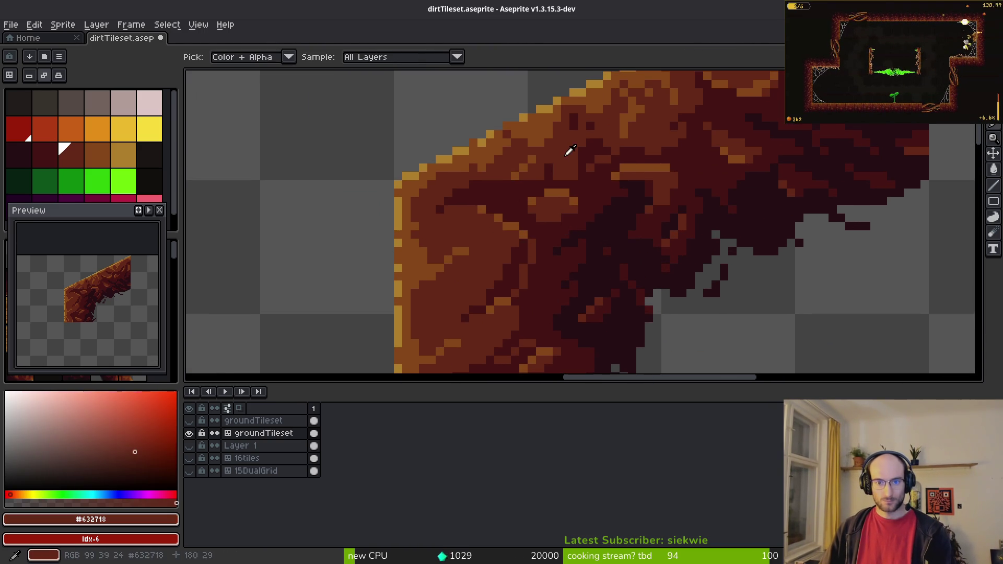
pyautogui.click(566, 162)
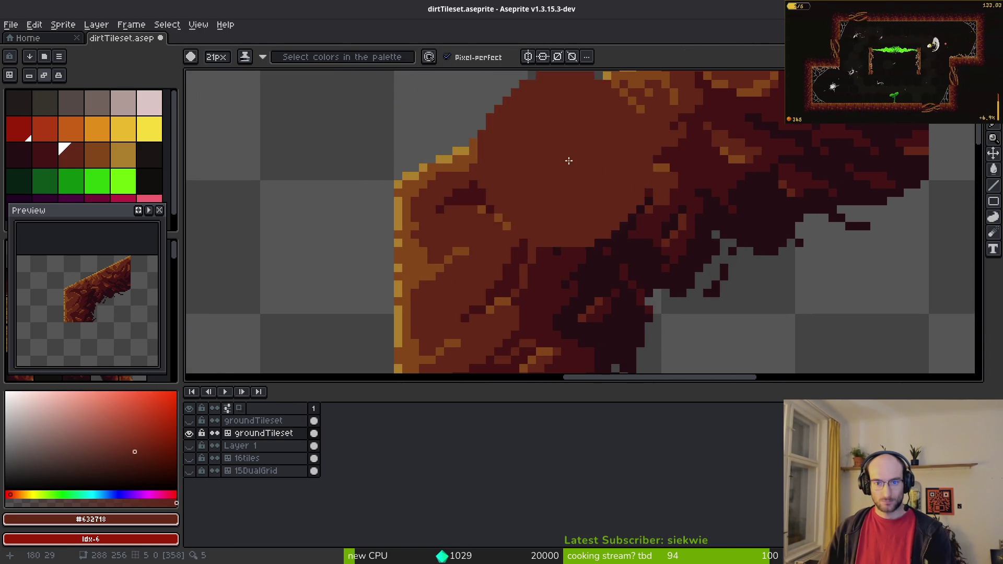
pyautogui.hotkey('ctrl', 'z')
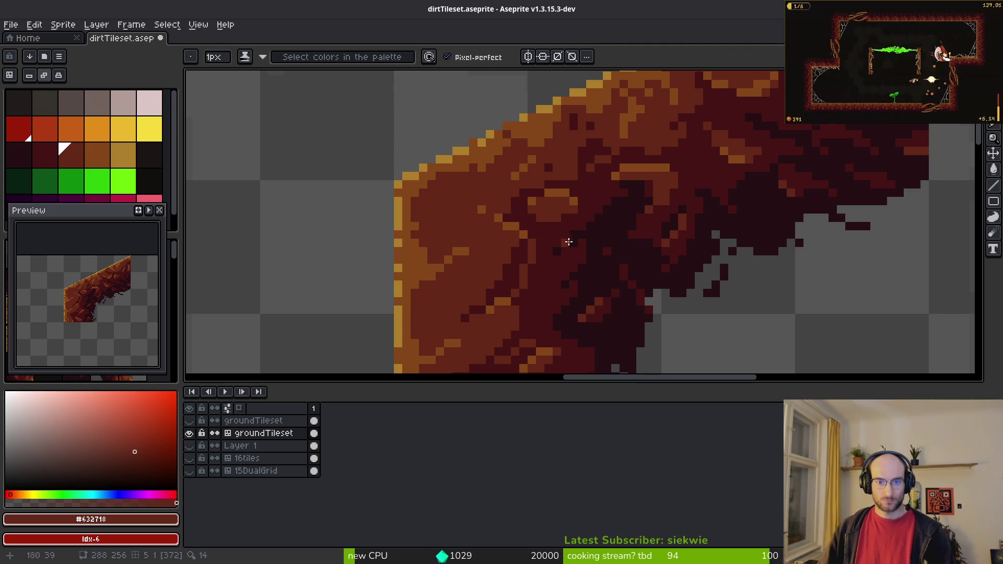
pyautogui.scroll(2, 593, 186)
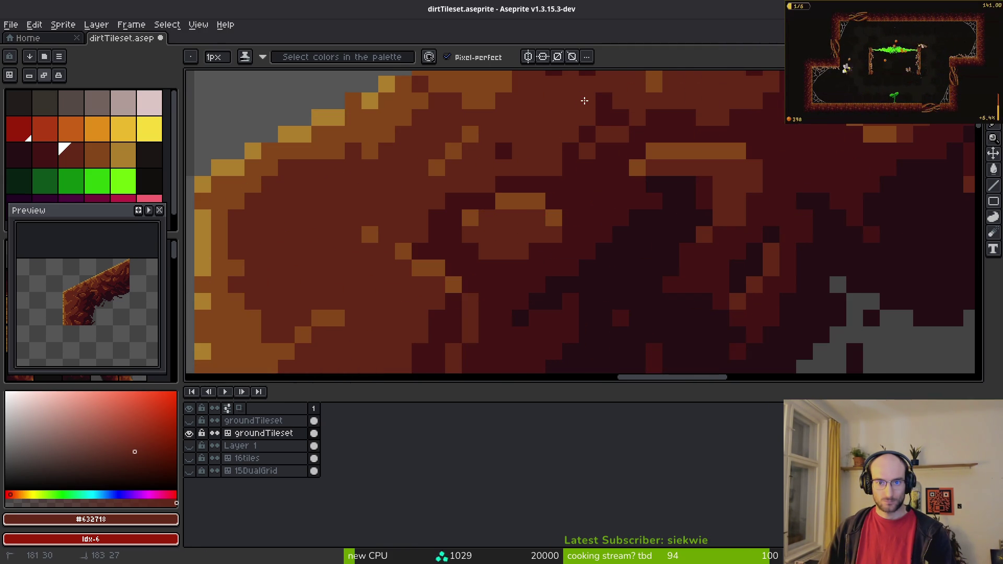
pyautogui.scroll(-5, 630, 219)
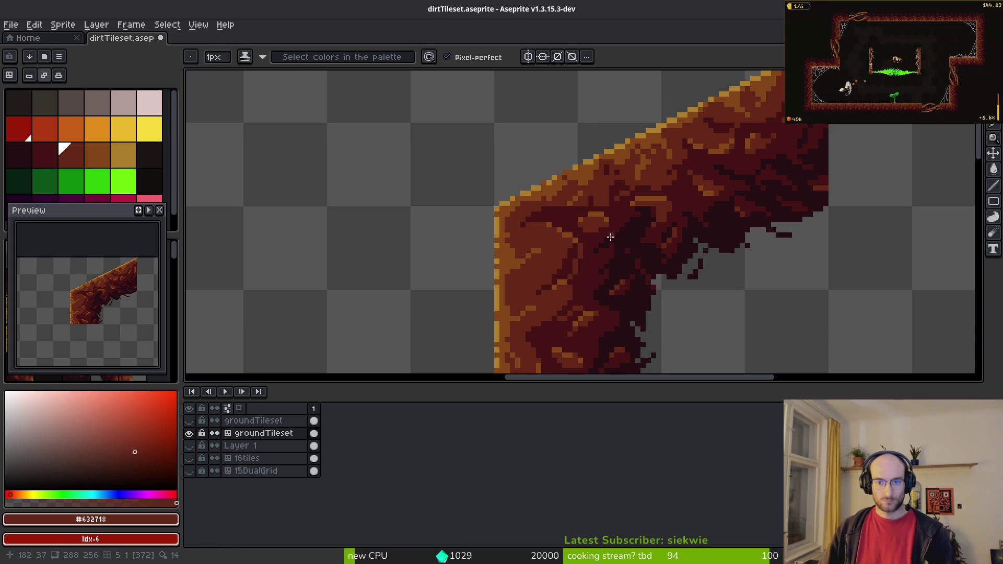
pyautogui.scroll(-3, 614, 240)
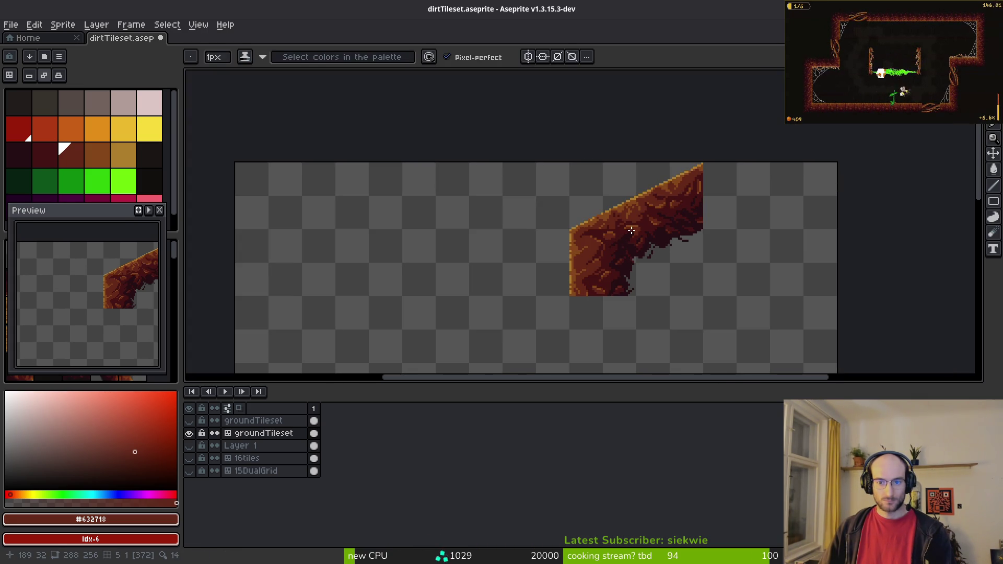
pyautogui.scroll(4, 631, 231)
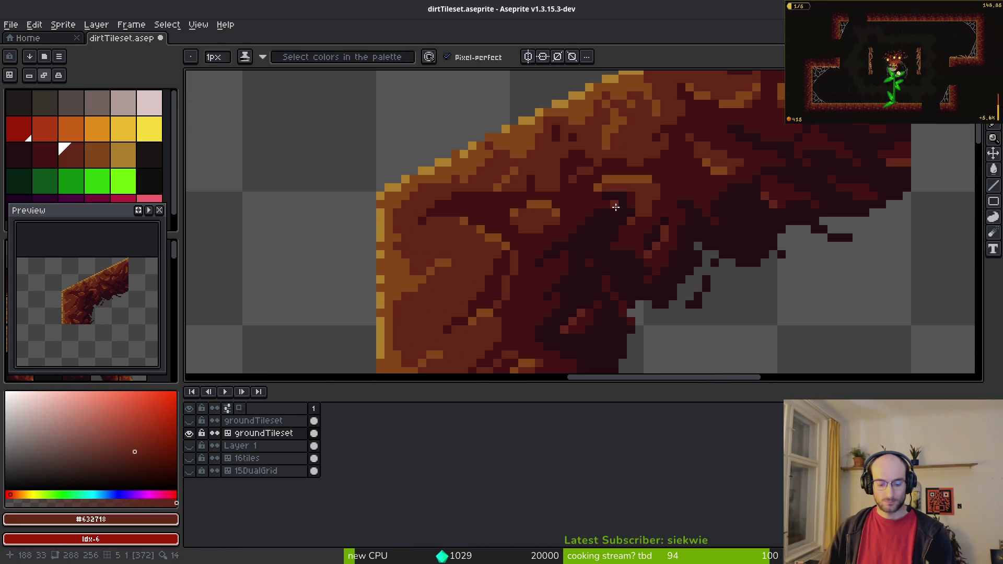
pyautogui.scroll(-3, 645, 228)
pyautogui.scroll(4, 656, 263)
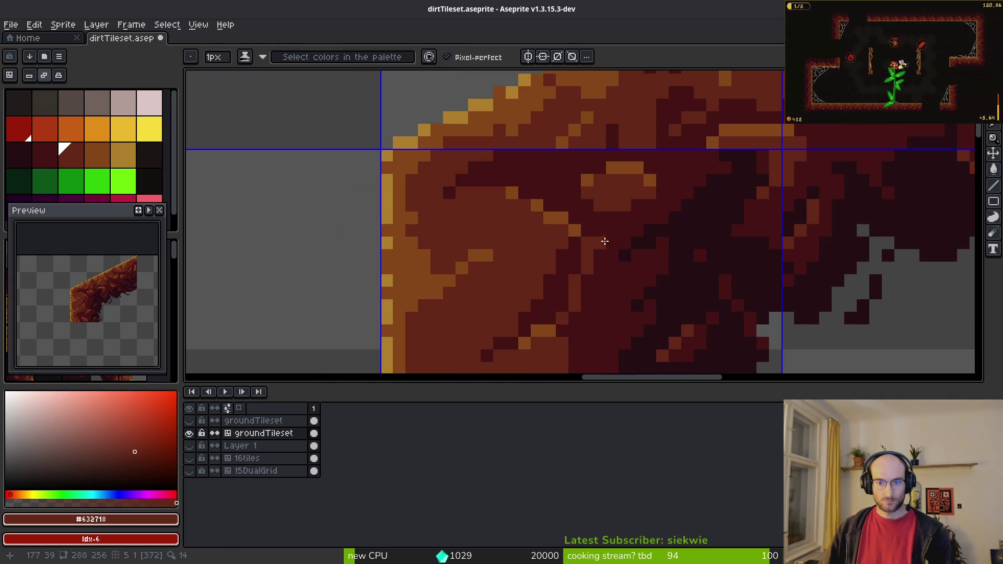
pyautogui.moveTo(546, 155)
pyautogui.mouseDown()
pyautogui.moveTo(511, 190)
pyautogui.moveTo(555, 202)
pyautogui.moveTo(529, 188)
pyautogui.moveTo(587, 155)
pyautogui.moveTo(515, 175)
pyautogui.moveTo(502, 152)
pyautogui.moveTo(447, 184)
pyautogui.mouseUp()
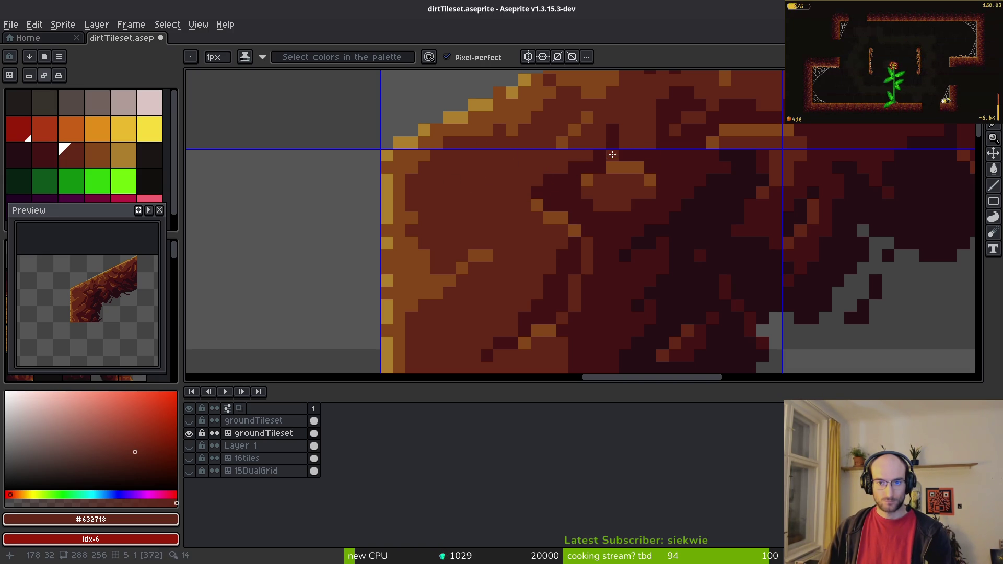
pyautogui.moveTo(687, 157); pyautogui.dragTo(610, 155)
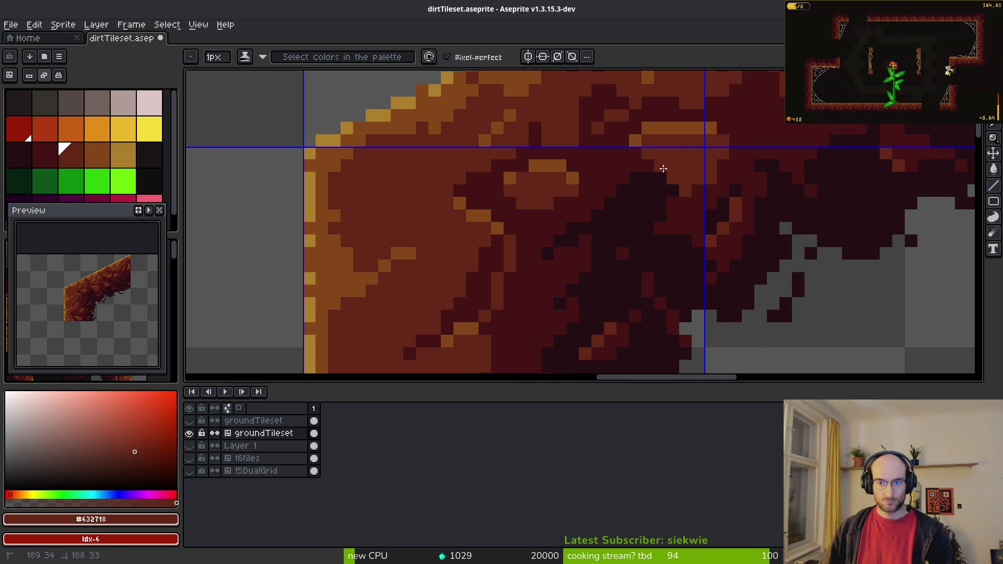
# Paint a light-brown highlight along the seam between the slope and the wall tile
pyautogui.keyDown('alt'); pyautogui.click(675, 192); pyautogui.keyUp('alt')
pyautogui.scroll(-5, 671, 242)
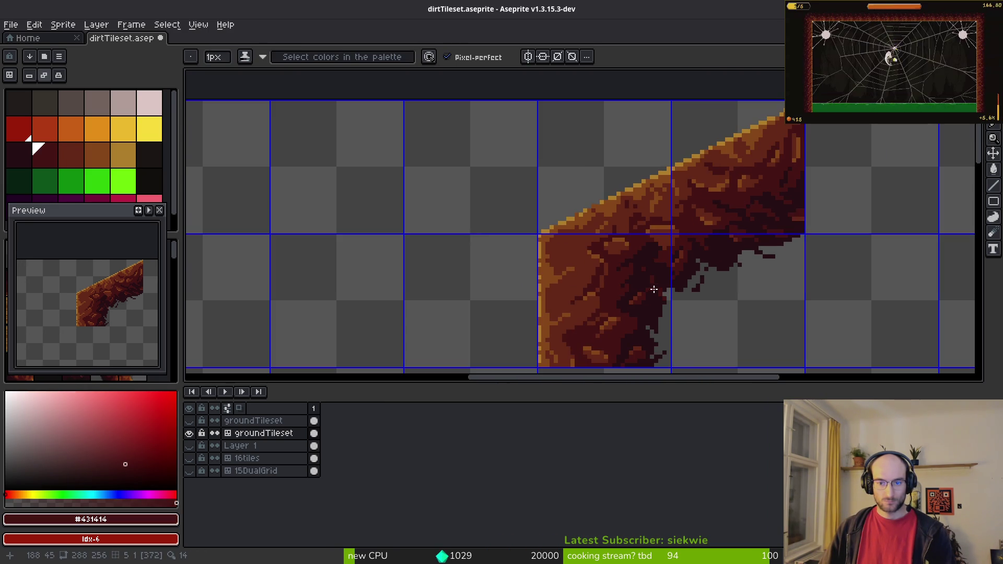
pyautogui.moveTo(654, 282); pyautogui.dragTo(582, 190)
pyautogui.scroll(5, 557, 191)
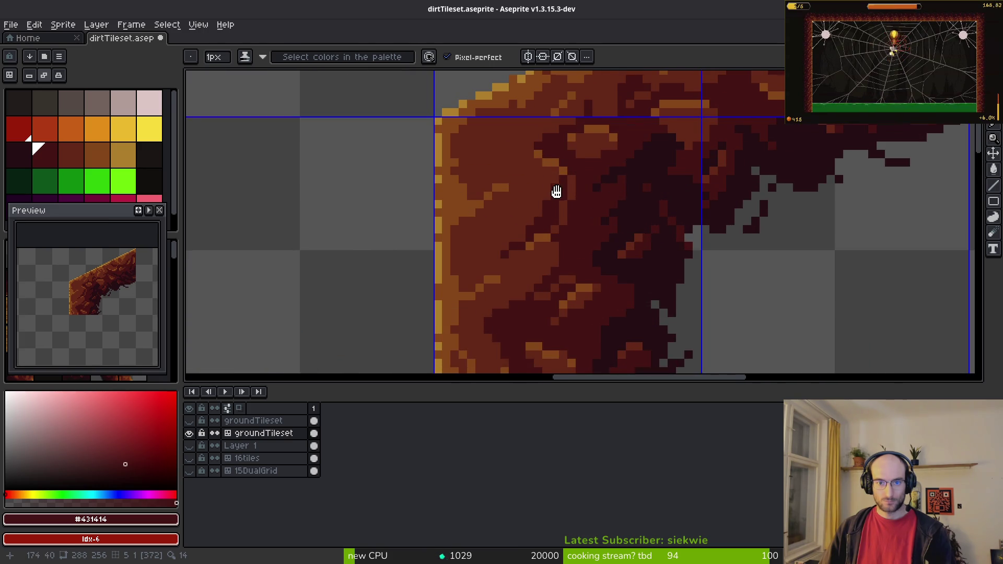
pyautogui.keyDown('alt'); pyautogui.click(520, 146); pyautogui.keyUp('alt')
pyautogui.scroll(3, 519, 146)
pyautogui.moveTo(486, 209); pyautogui.dragTo(532, 150)
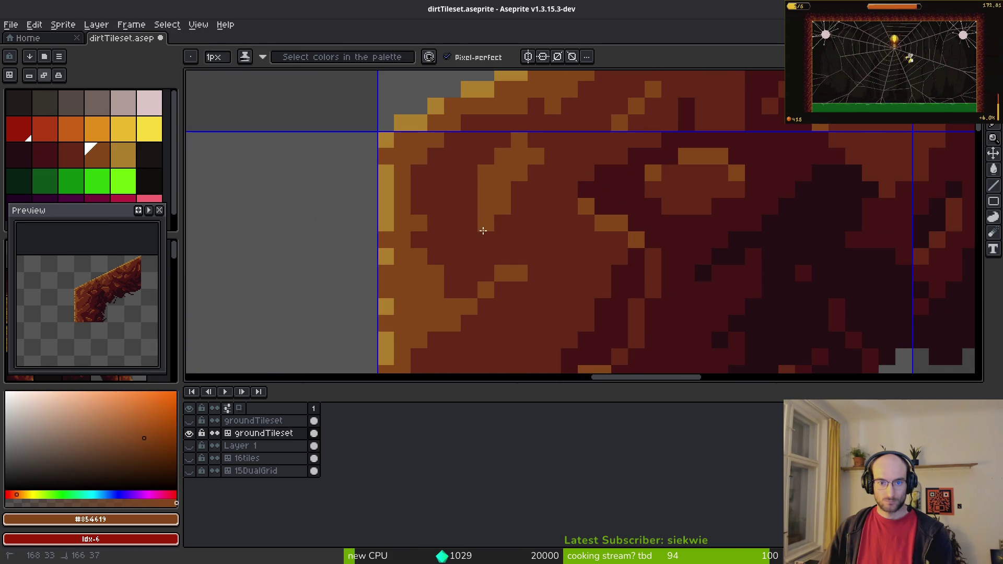
pyautogui.scroll(-4, 519, 186)
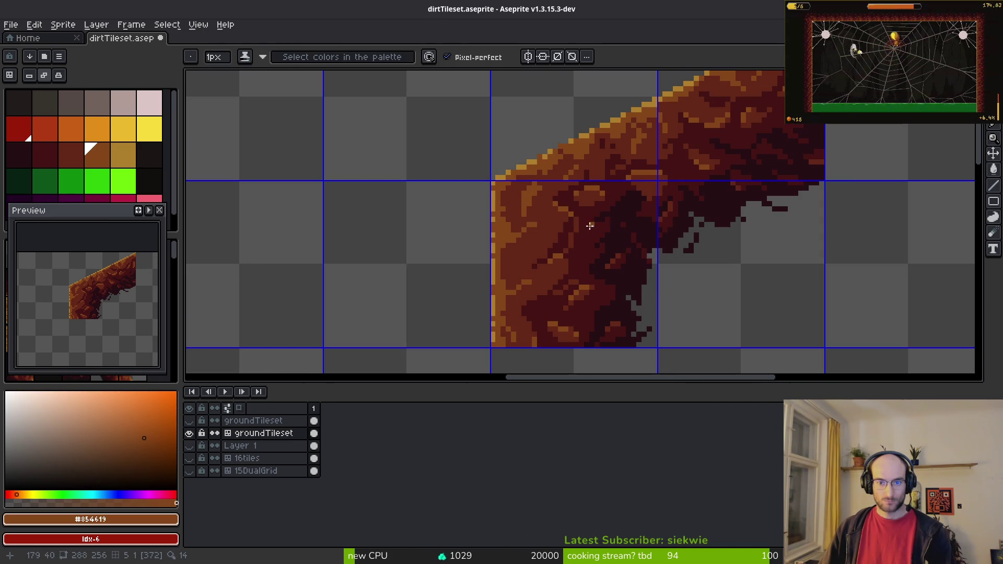
pyautogui.scroll(-2, 668, 246)
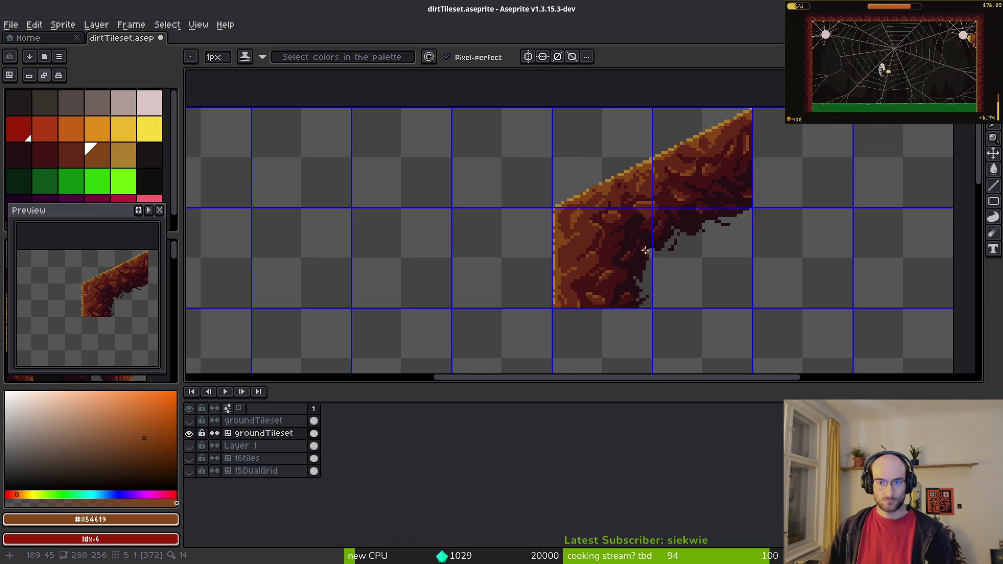
pyautogui.press("ctrl+'")
# Darken stray orange pixels in the dirt and slope's inner corner, undoing the bad edits
pyautogui.scroll(5, 639, 265)
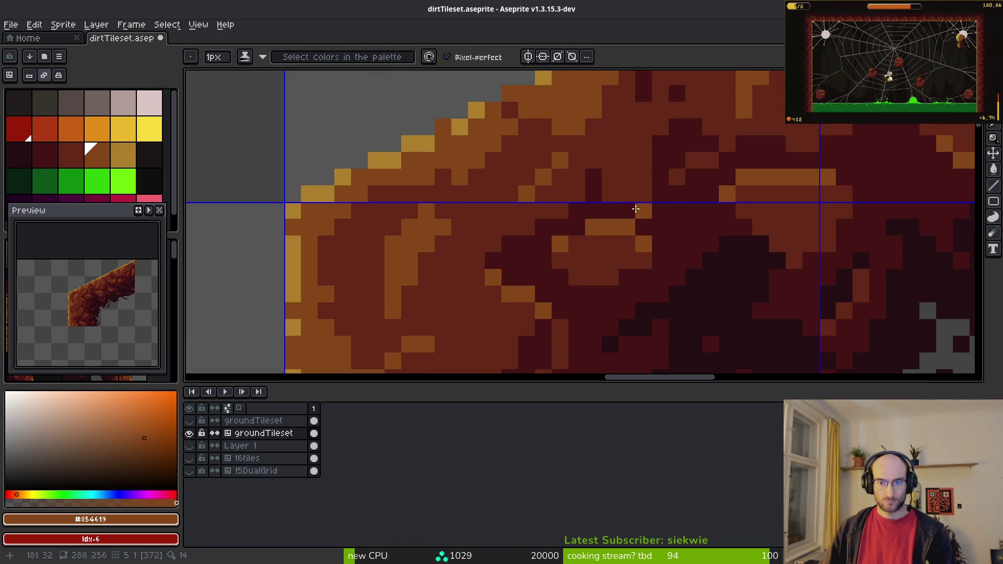
pyautogui.keyDown('alt'); pyautogui.click(622, 228); pyautogui.keyUp('alt')
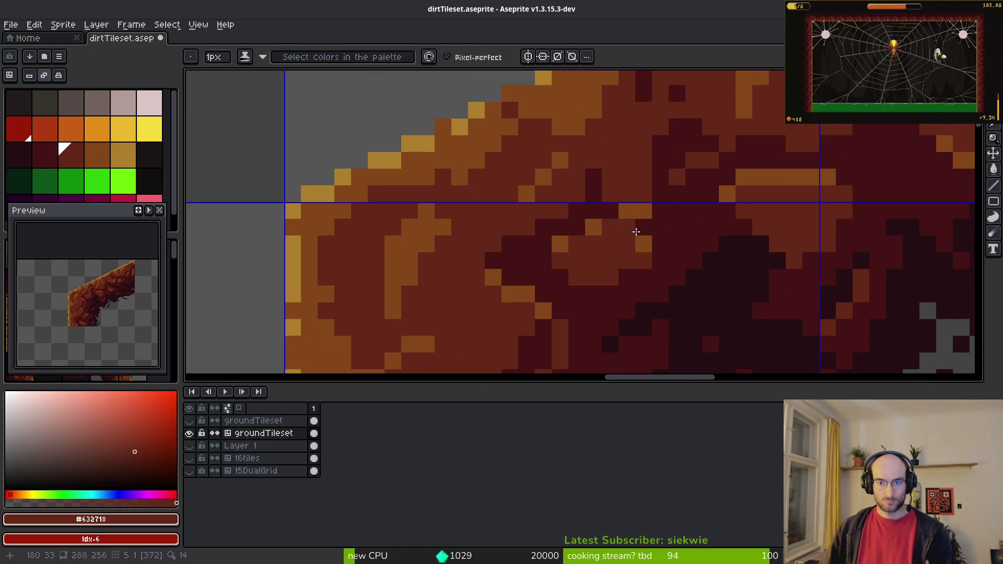
pyautogui.click(644, 211)
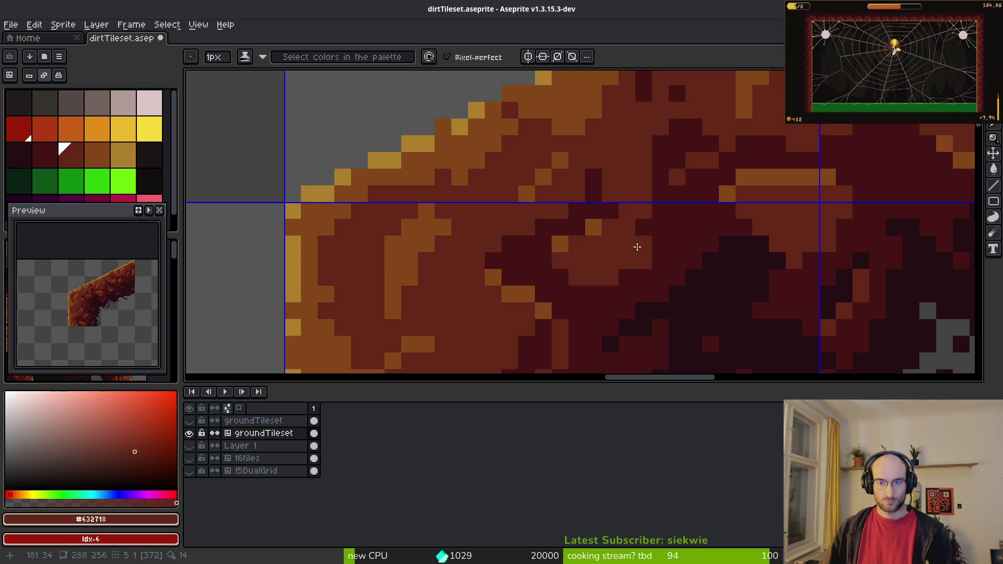
pyautogui.keyDown('alt'); pyautogui.click(610, 217); pyautogui.keyUp('alt')
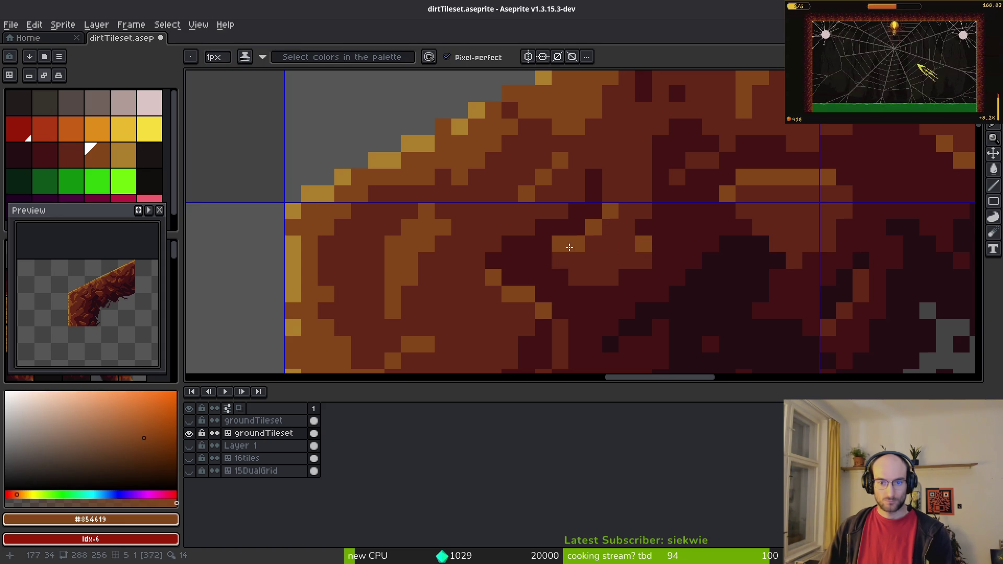
pyautogui.keyDown('alt'); pyautogui.click(634, 232); pyautogui.keyUp('alt')
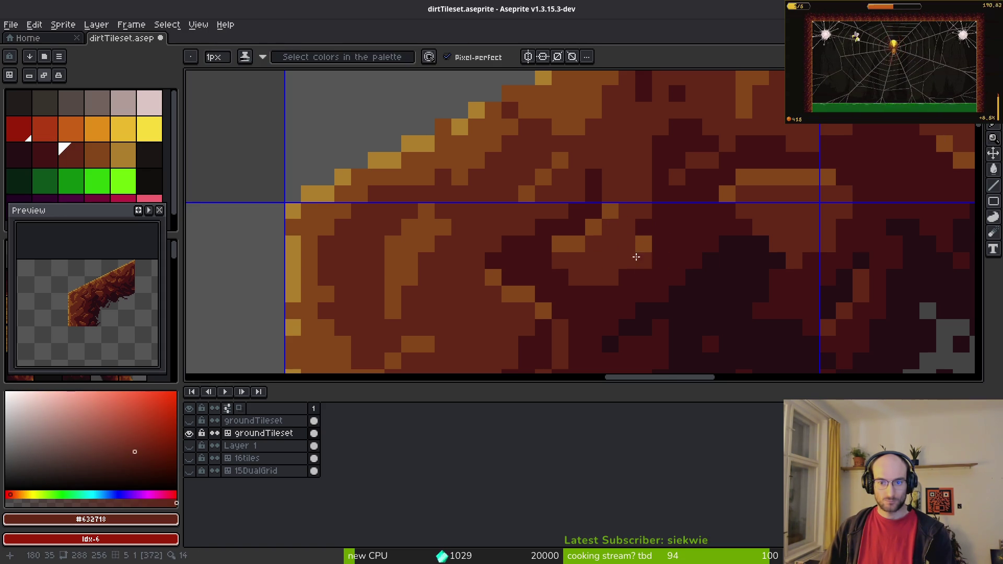
pyautogui.keyDown('alt'); pyautogui.click(660, 261); pyautogui.keyUp('alt')
pyautogui.click(642, 252)
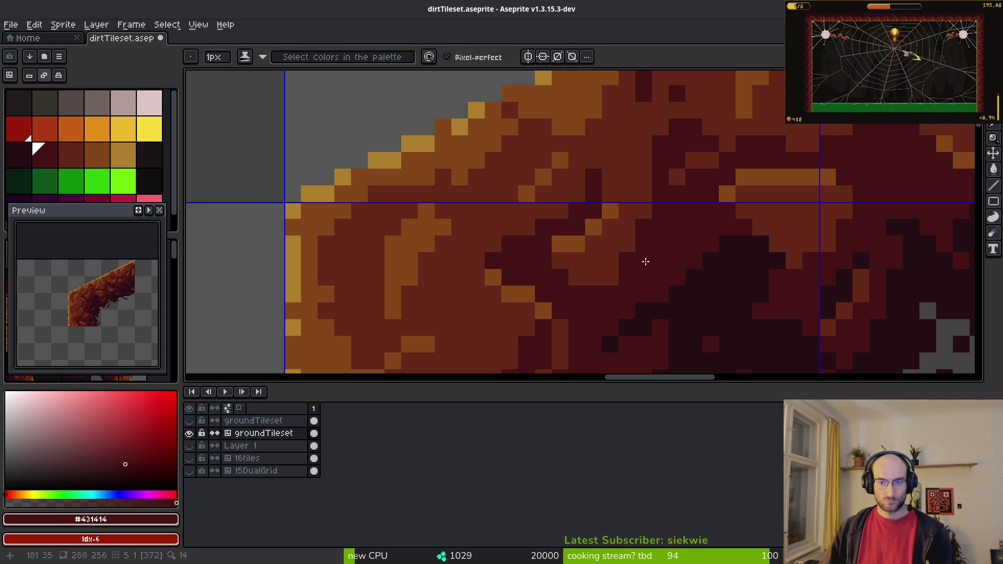
pyautogui.scroll(-2, 632, 274)
pyautogui.scroll(2, 678, 266)
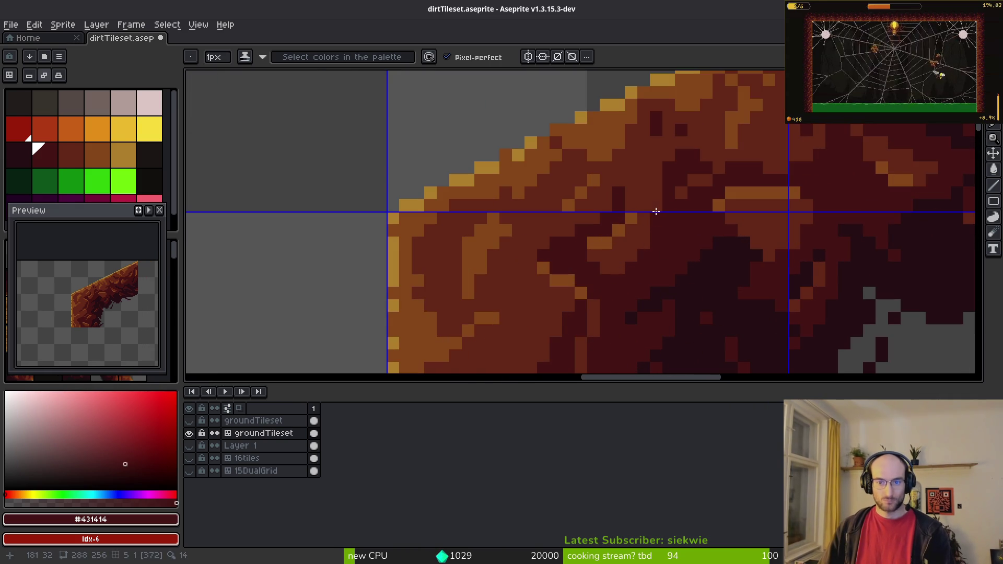
pyautogui.scroll(-3, 679, 253)
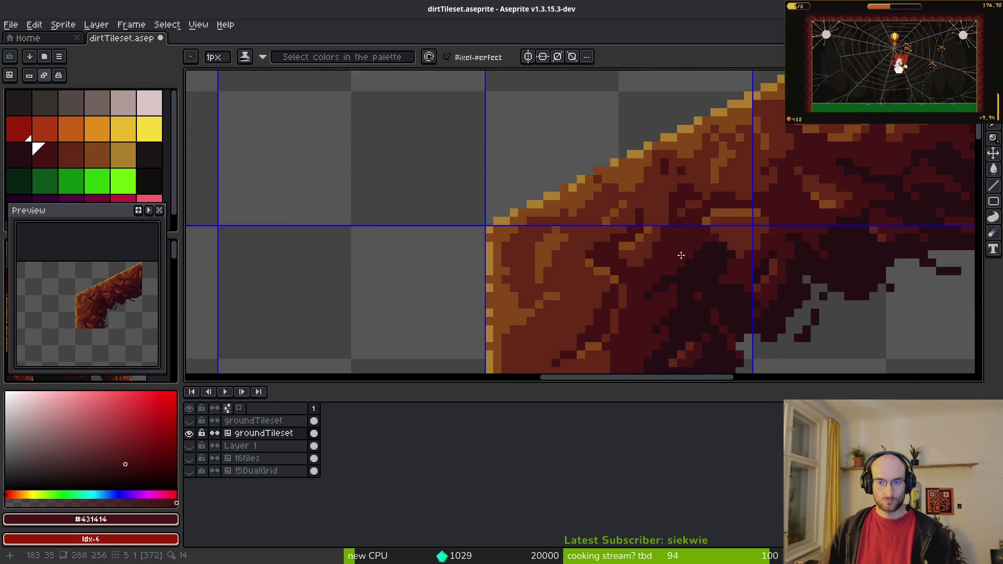
pyautogui.moveTo(684, 253); pyautogui.dragTo(630, 255)
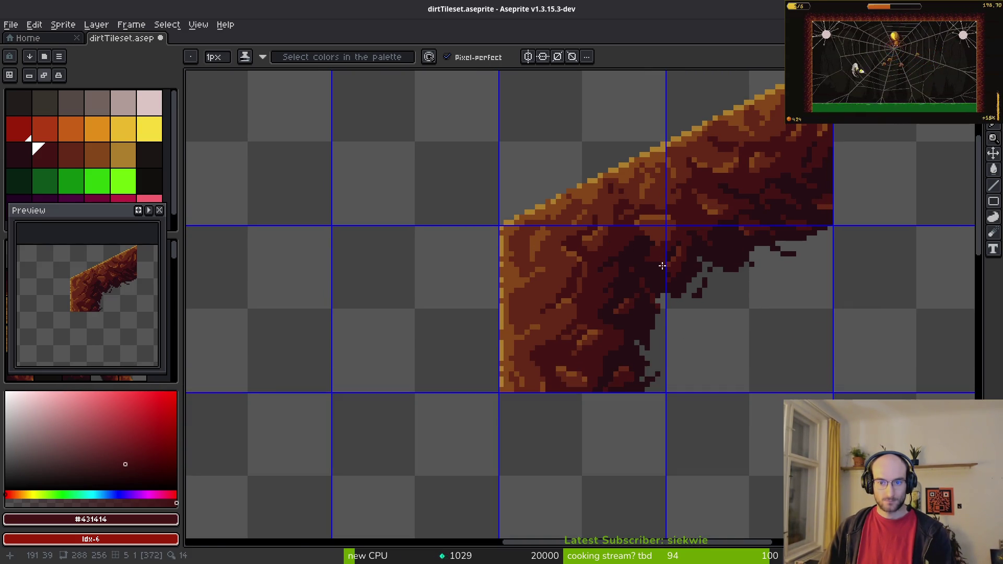
pyautogui.scroll(6, 662, 265)
pyautogui.moveTo(621, 256); pyautogui.dragTo(672, 237)
pyautogui.keyDown('alt'); pyautogui.click(675, 256); pyautogui.keyUp('alt')
pyautogui.click(679, 276)
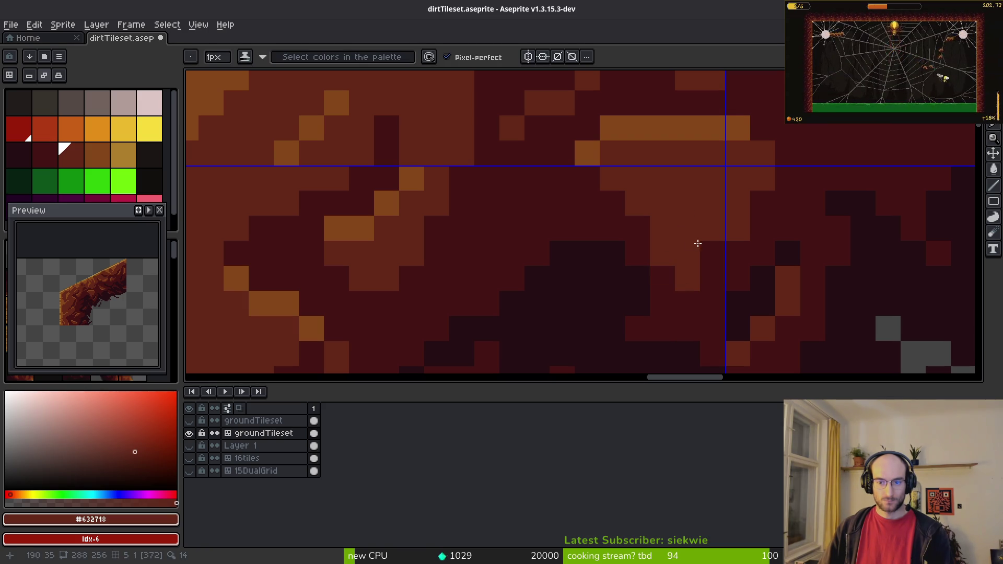
pyautogui.hotkey('ctrl', 'z')
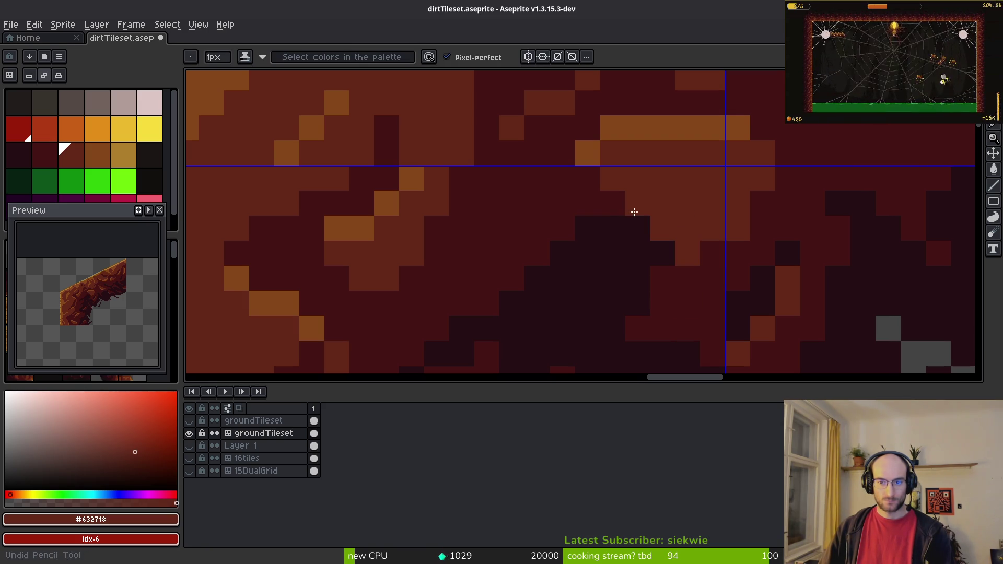
pyautogui.hotkey('ctrl', 'z')
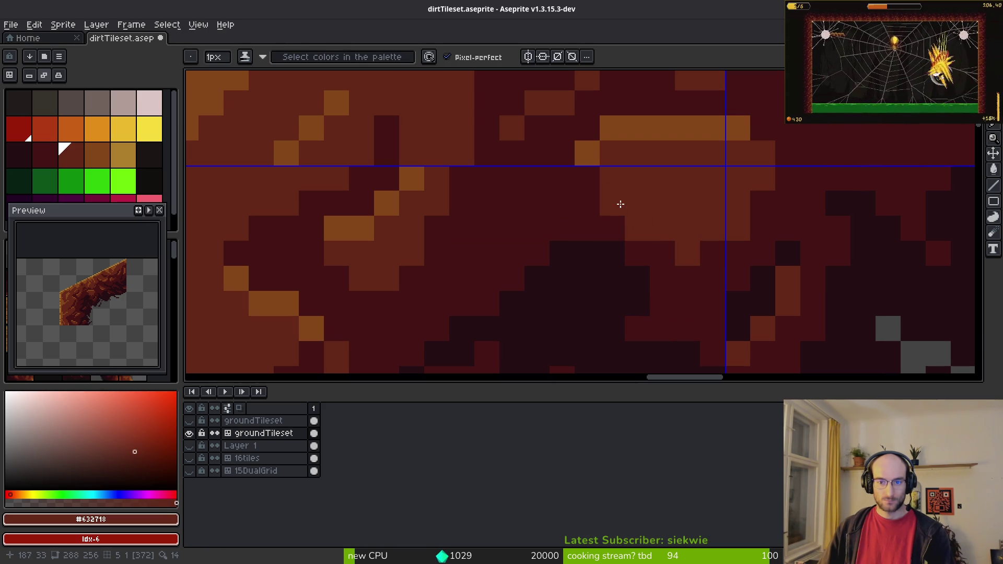
# Add an orange highlight pixel and darken more dirt shading pixels with the darkest red
pyautogui.keyDown('alt'); pyautogui.click(587, 154); pyautogui.keyUp('alt')
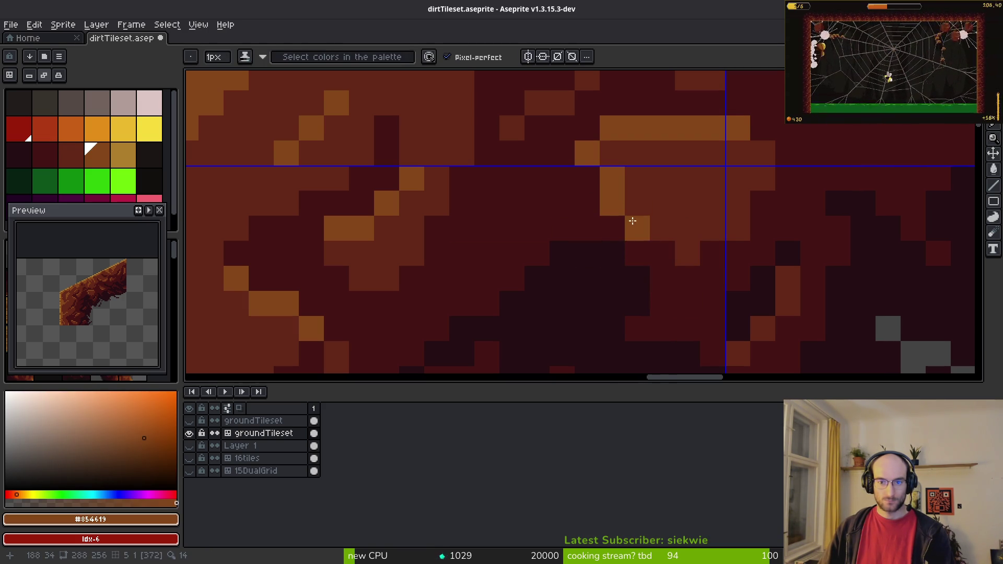
pyautogui.click(630, 218)
pyautogui.scroll(-2, 687, 273)
pyautogui.scroll(3, 673, 276)
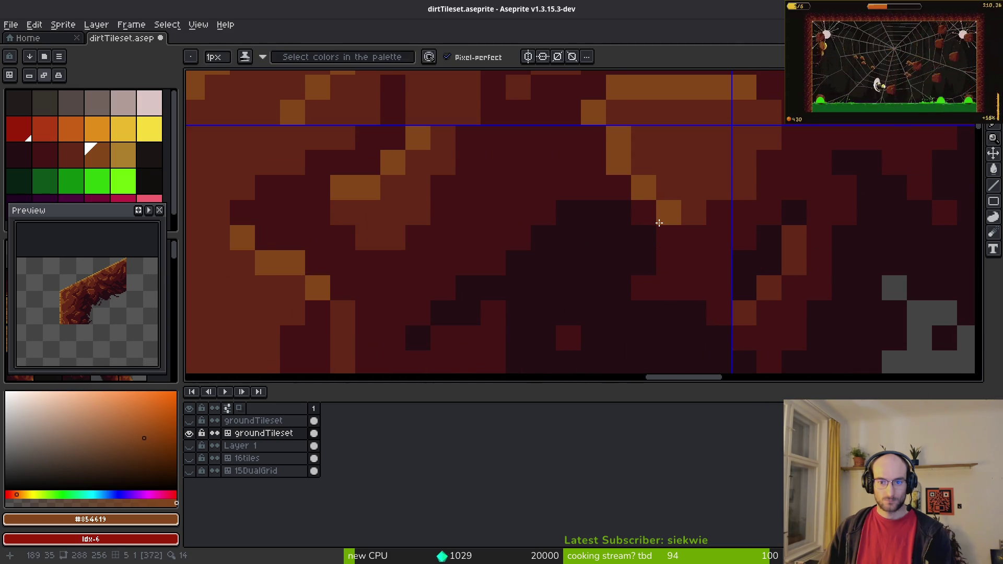
pyautogui.scroll(-2, 657, 218)
pyautogui.scroll(3, 642, 232)
pyautogui.keyDown('alt'); pyautogui.click(656, 136); pyautogui.keyUp('alt')
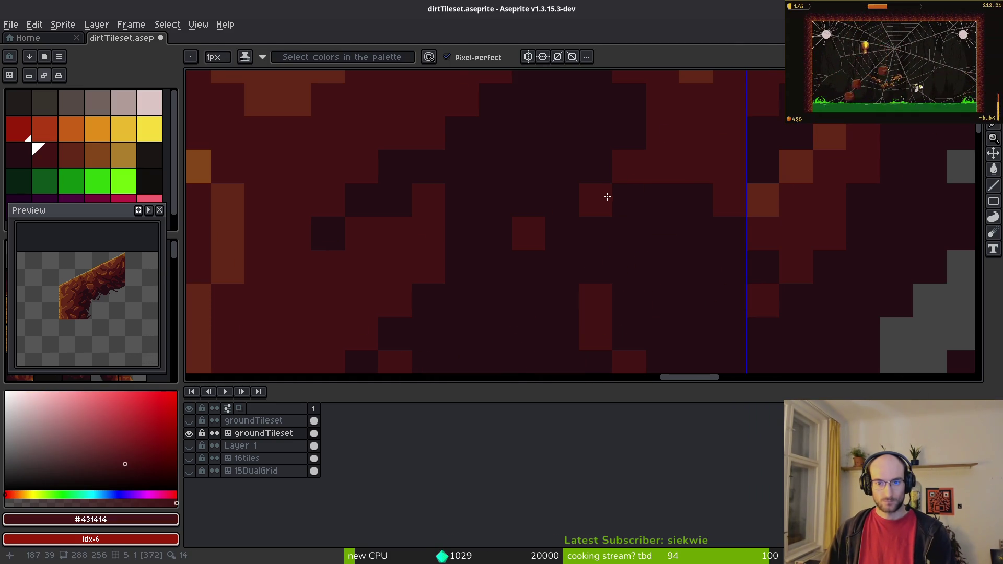
pyautogui.click(606, 174)
pyautogui.click(569, 197)
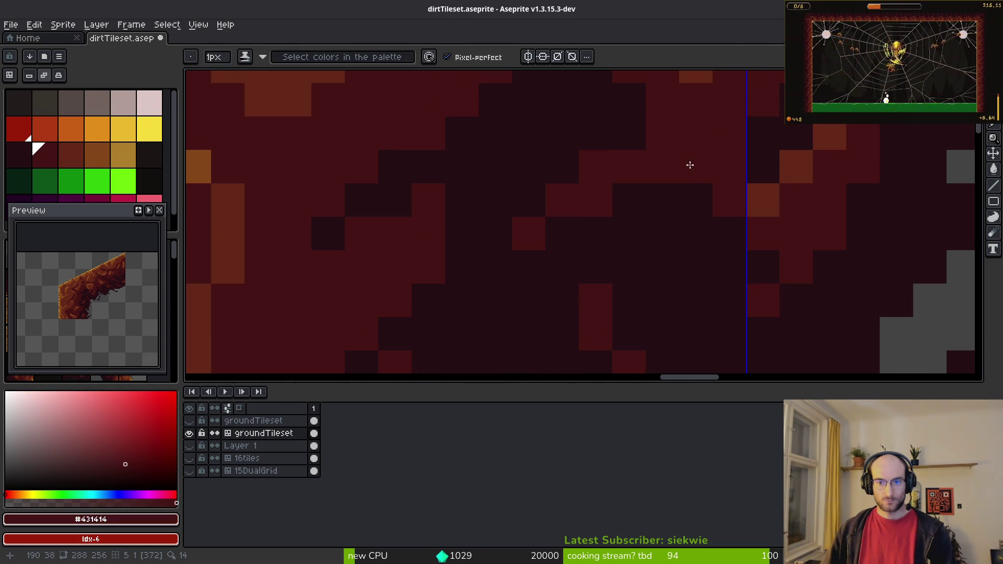
pyautogui.scroll(-5, 684, 219)
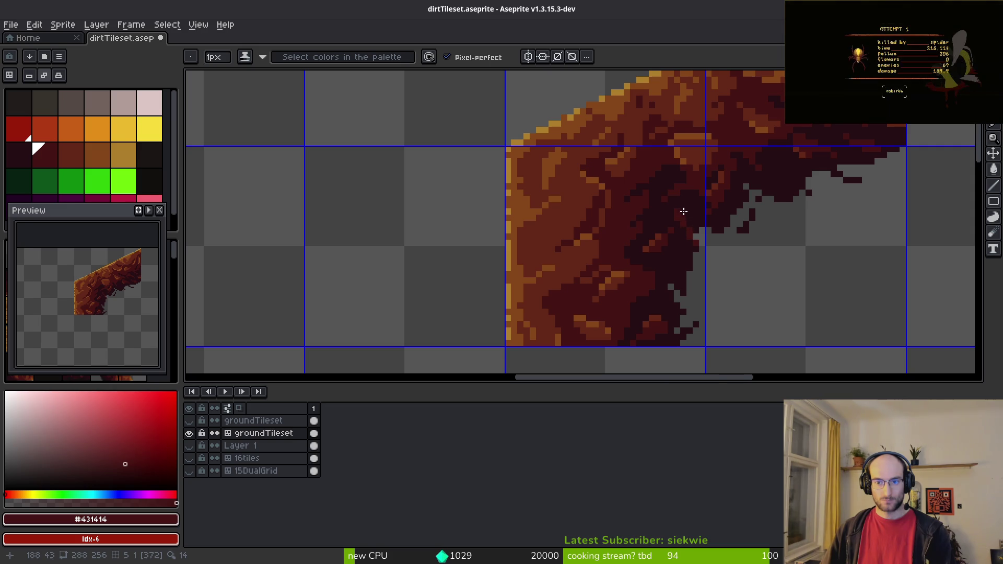
pyautogui.scroll(3, 686, 228)
pyautogui.scroll(-3, 722, 285)
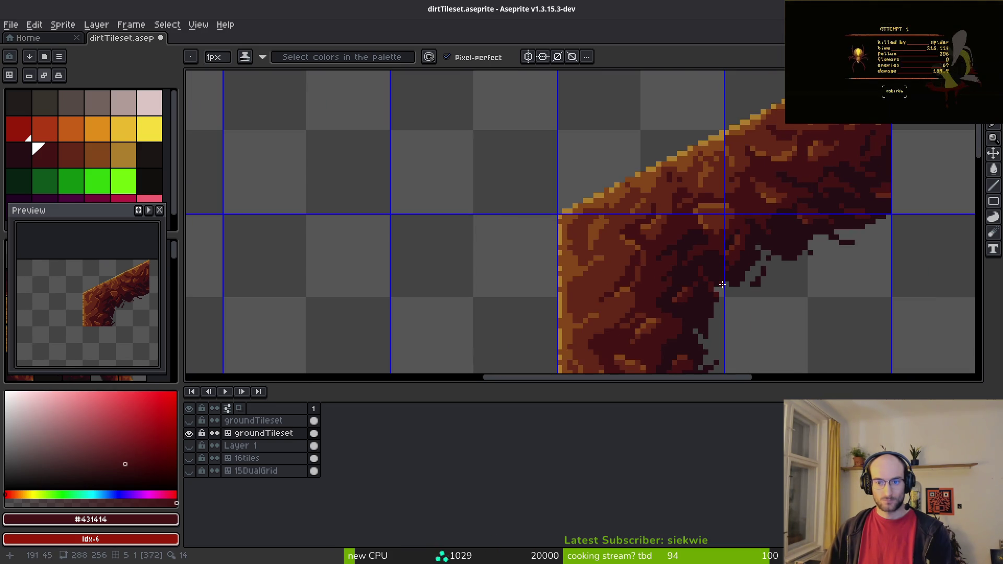
pyautogui.scroll(-3, 721, 275)
pyautogui.hscroll(1, 688, 293)
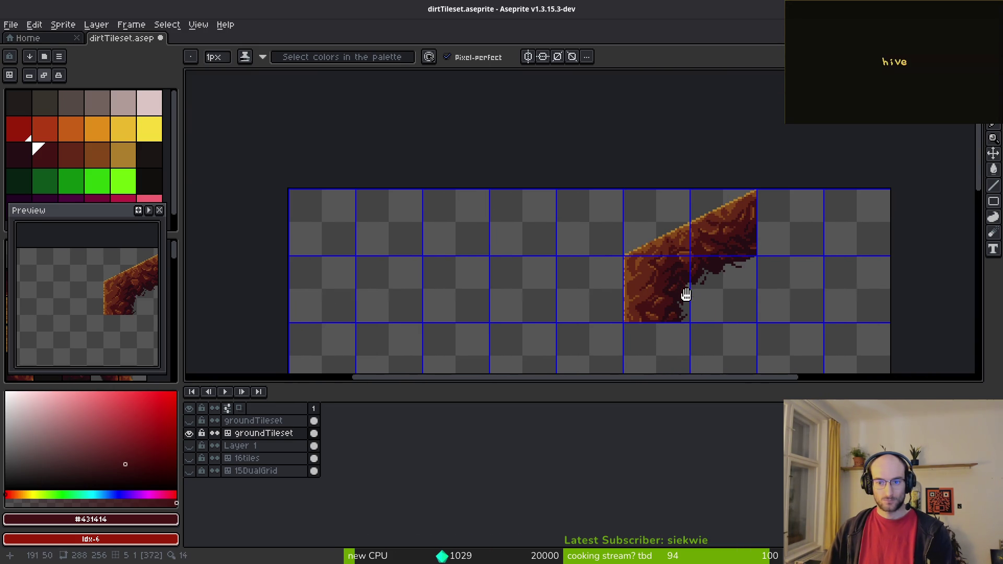
pyautogui.scroll(4, 597, 274)
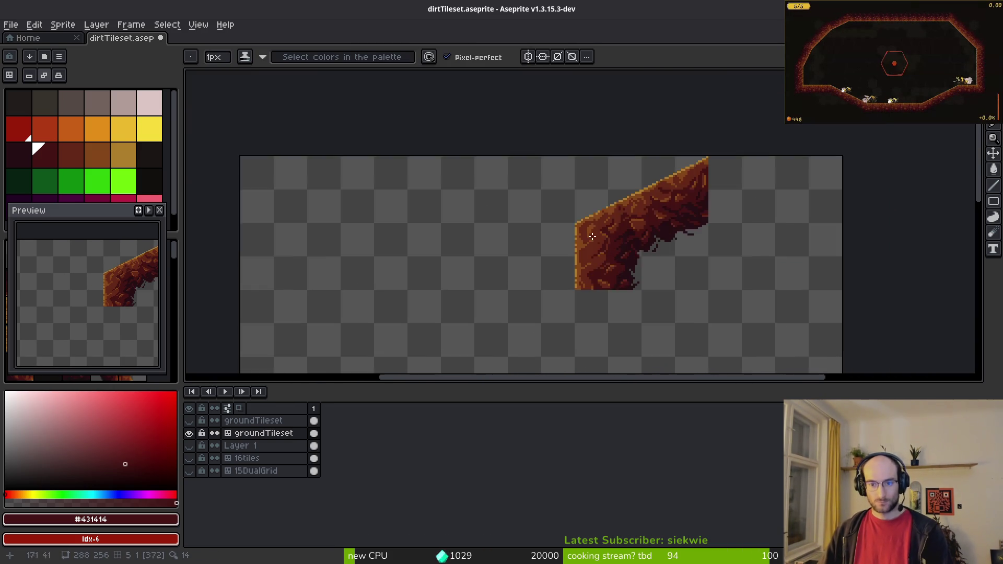
pyautogui.scroll(-2, 660, 270)
pyautogui.hscroll(1, 659, 270)
# Select a 32×32 dirt tile and paste a copy beside the upper end of the slope
pyautogui.press('m')
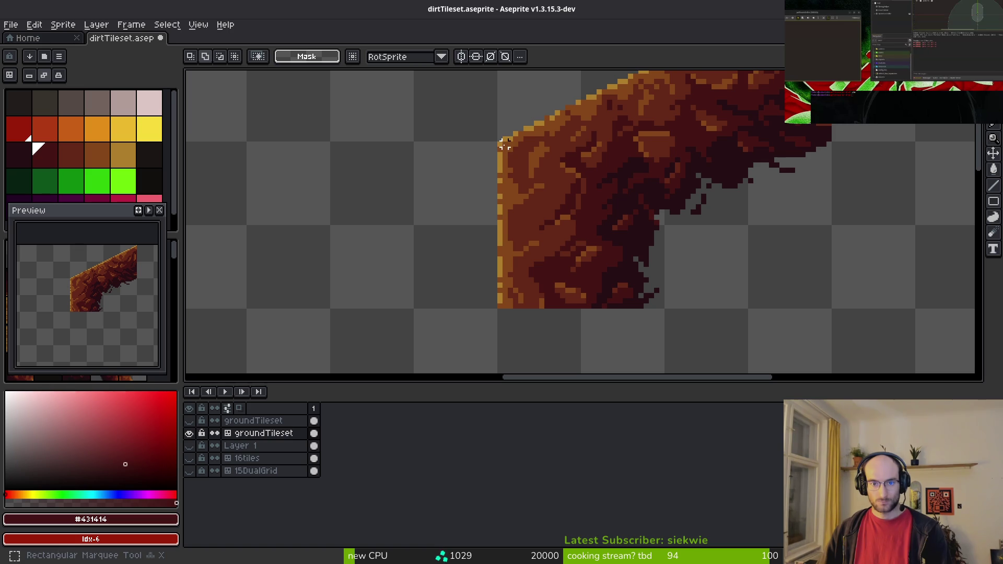
pyautogui.moveTo(499, 144); pyautogui.dragTo(589, 260)
pyautogui.scroll(-1, 603, 233)
pyautogui.hotkey('ctrl', 'd')
pyautogui.scroll(-1, 603, 233)
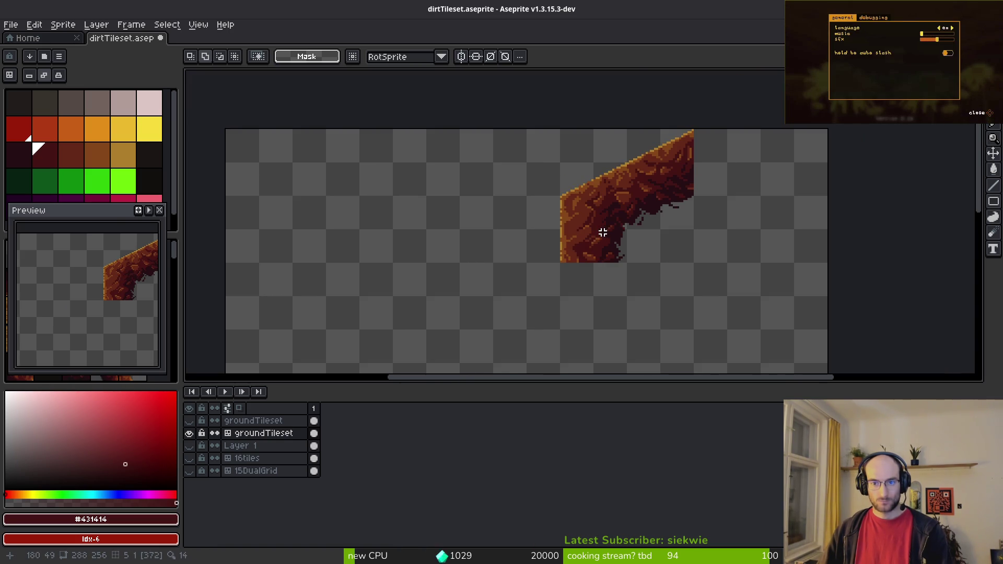
pyautogui.scroll(2, 672, 143)
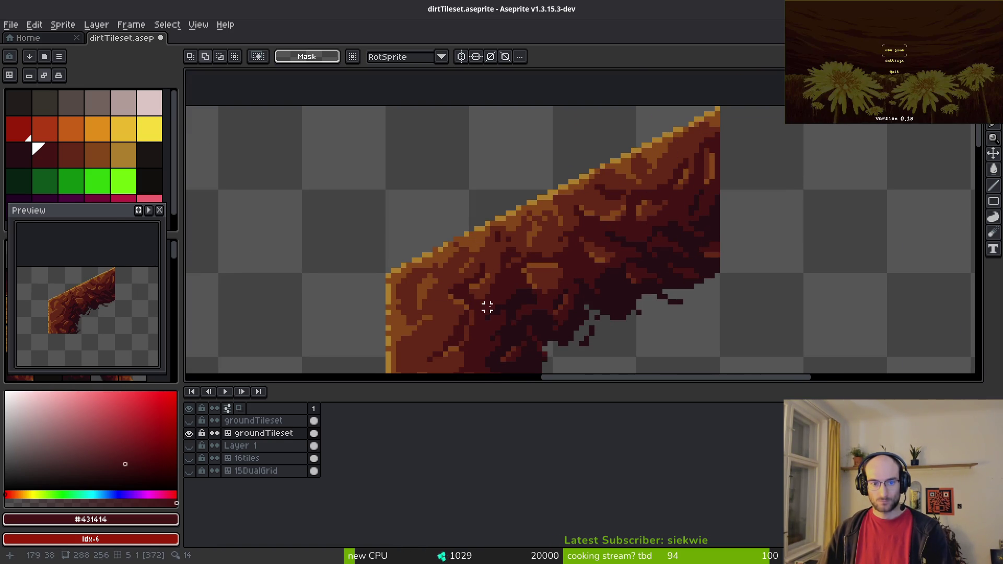
pyautogui.moveTo(487, 312); pyautogui.dragTo(531, 188)
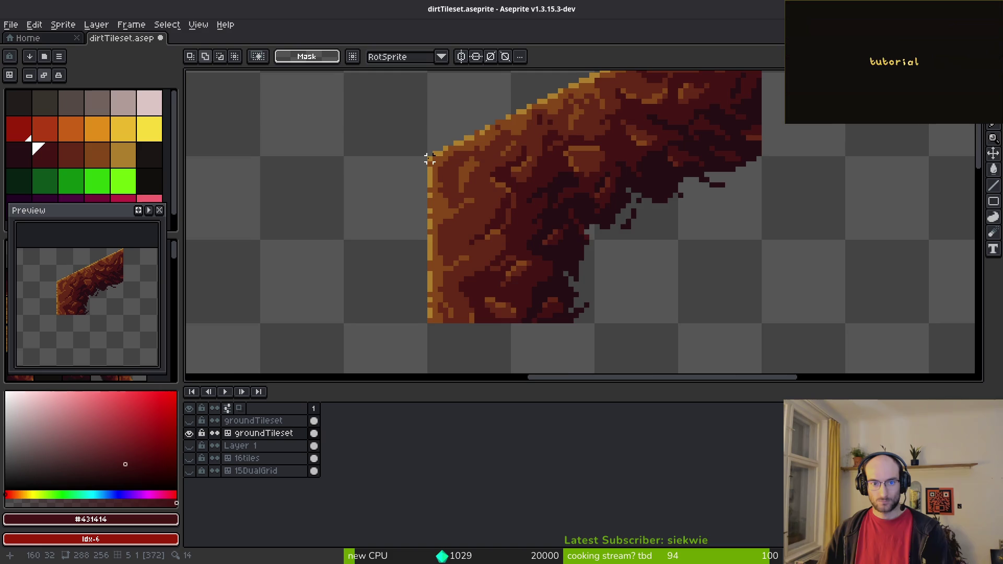
pyautogui.scroll(-1, 429, 159)
pyautogui.scroll(1, 411, 178)
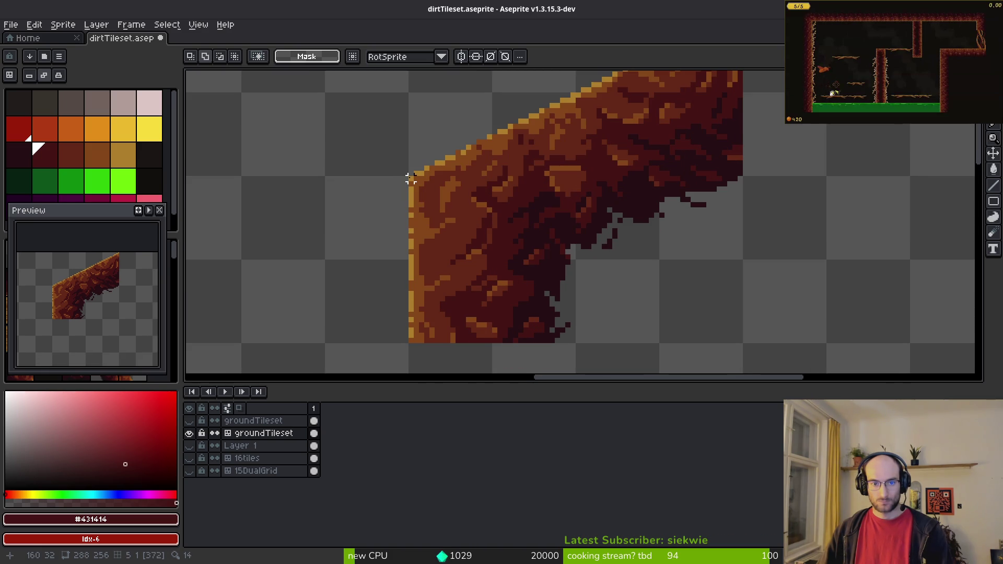
pyautogui.moveTo(411, 178)
pyautogui.mouseDown()
pyautogui.moveTo(493, 282)
pyautogui.moveTo(560, 347)
pyautogui.moveTo(573, 341)
pyautogui.mouseUp()
pyautogui.scroll(-2, 573, 341)
pyautogui.scroll(3, 531, 197)
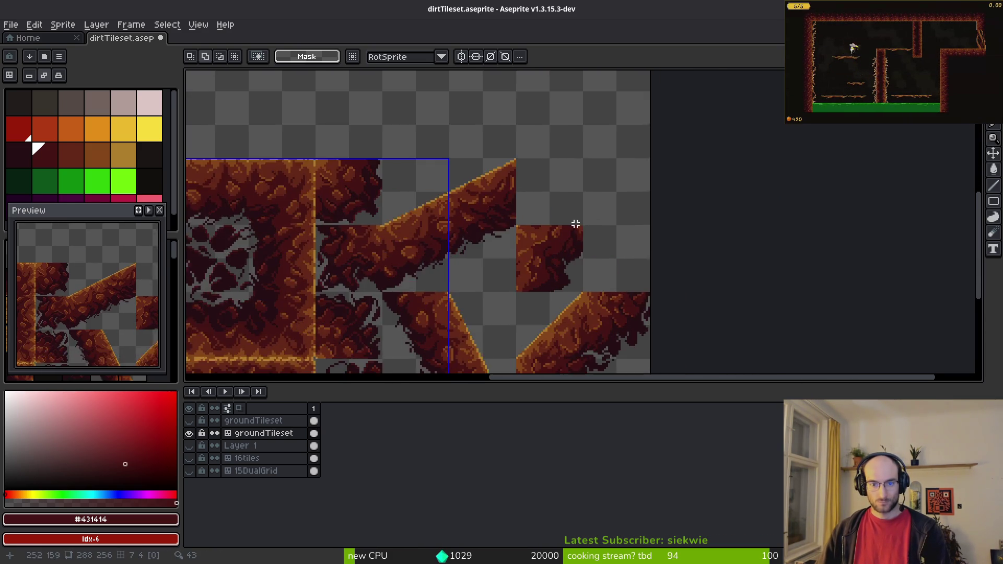
pyautogui.scroll(2, 527, 195)
pyautogui.hotkey('ctrl', 'v')
pyautogui.moveTo(272, 230)
pyautogui.mouseDown()
pyautogui.moveTo(538, 179)
pyautogui.moveTo(555, 197)
pyautogui.moveTo(656, 193)
pyautogui.moveTo(655, 201)
pyautogui.moveTo(521, 201)
pyautogui.mouseUp()
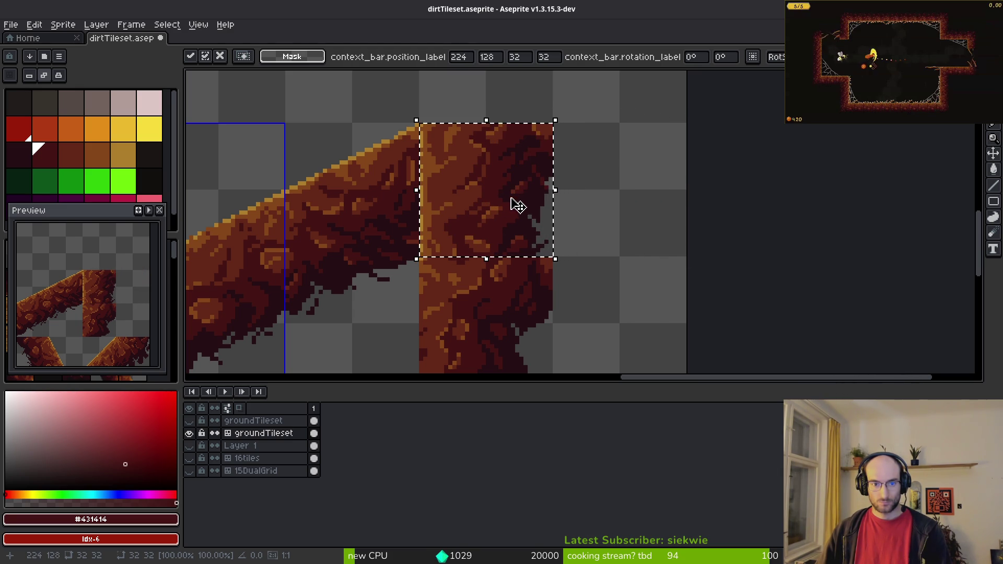
# Drop the pasted dirt chunk into place against the slope
pyautogui.scroll(-5, 520, 200)
pyautogui.hscroll(-3, 537, 199)
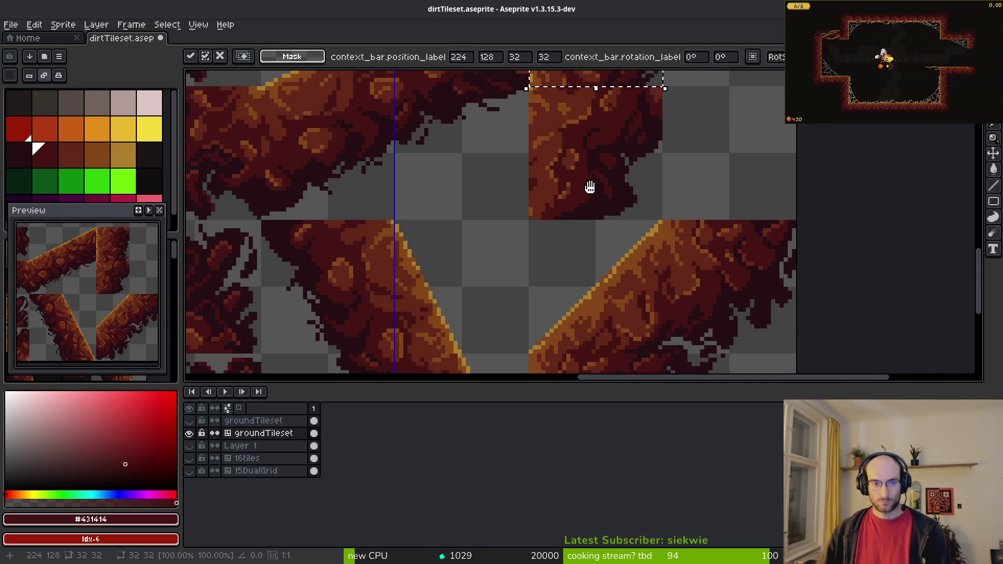
pyautogui.scroll(3, 588, 181)
pyautogui.scroll(-3, 600, 275)
pyautogui.scroll(1, 605, 287)
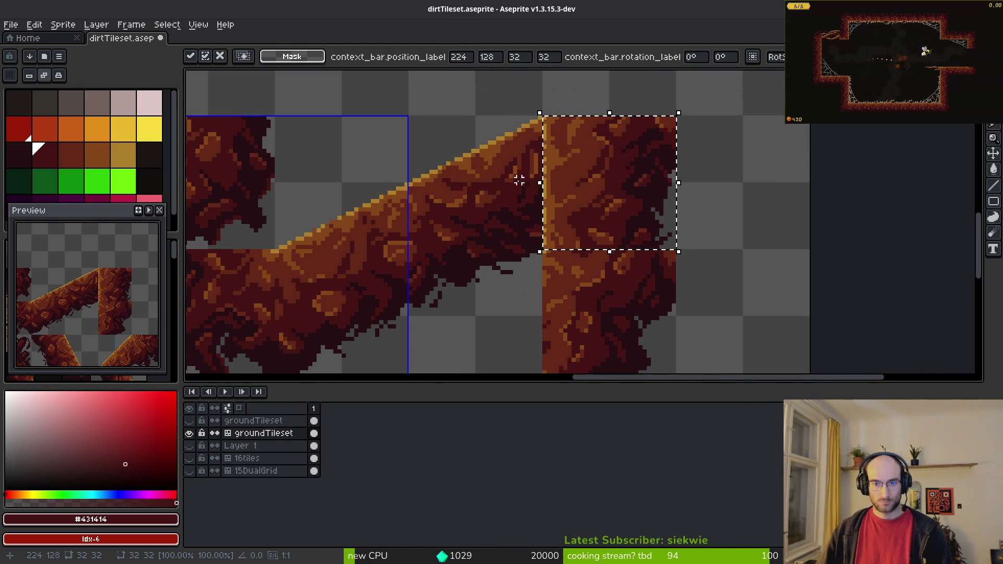
pyautogui.hscroll(2, 524, 180)
pyautogui.scroll(-3, 539, 188)
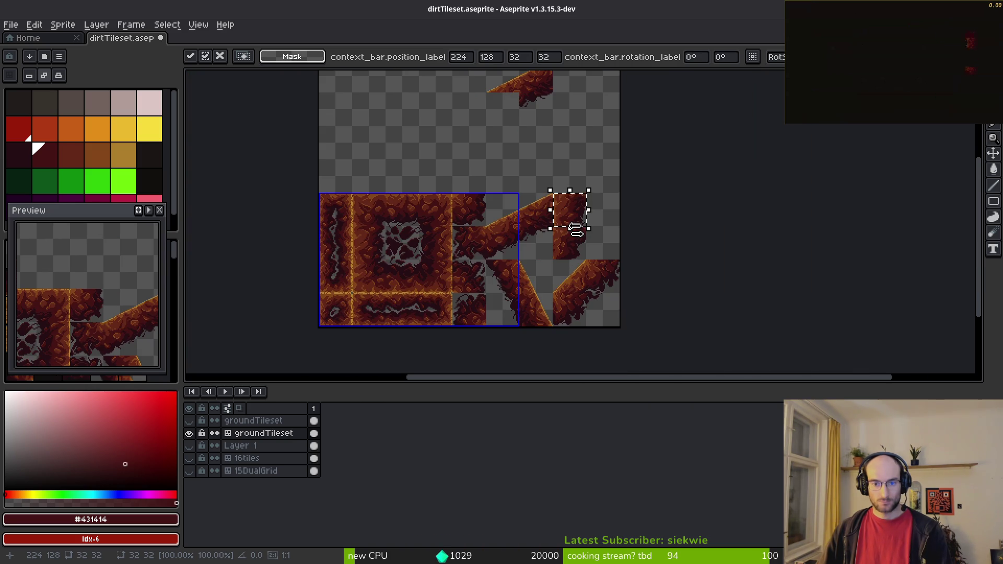
pyautogui.scroll(5, 579, 234)
pyautogui.scroll(2, 580, 240)
pyautogui.click(565, 275)
# Select the leftover slope piece at the top of the tileset
pyautogui.scroll(-5, 548, 264)
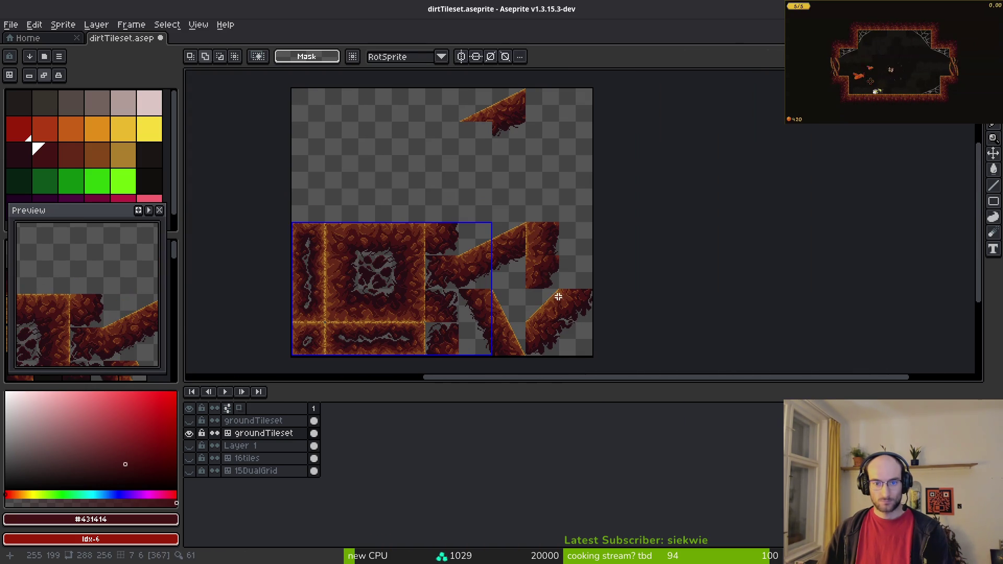
pyautogui.scroll(3, 492, 149)
pyautogui.hscroll(-1, 492, 149)
pyautogui.moveTo(430, 156); pyautogui.dragTo(633, 242)
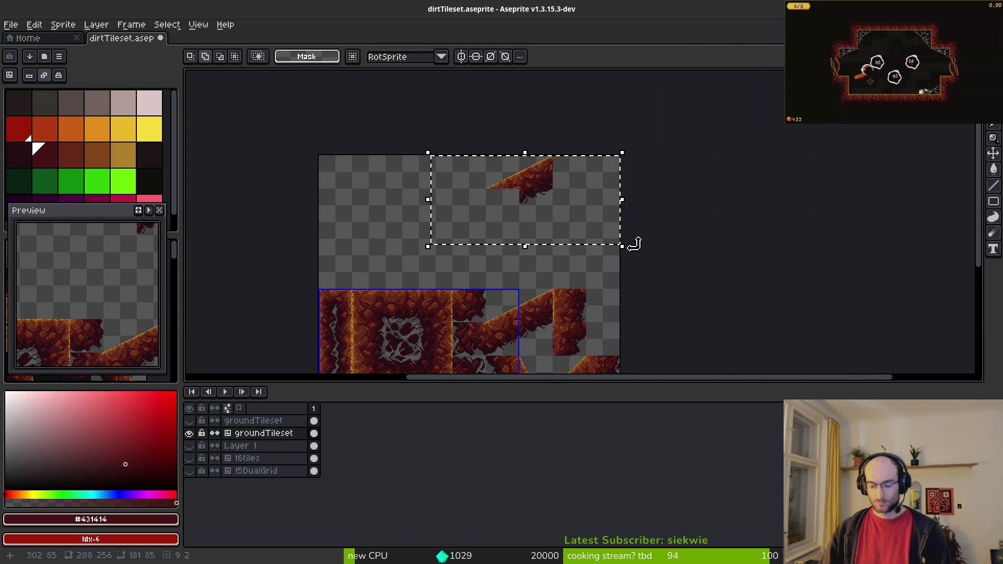
# Delete the leftover top tile, save the tileset, and export it as a sprite sheet
pyautogui.press('Delete')
pyautogui.hotkey('ctrl', 's')
pyautogui.hotkey('ctrl', 'e')
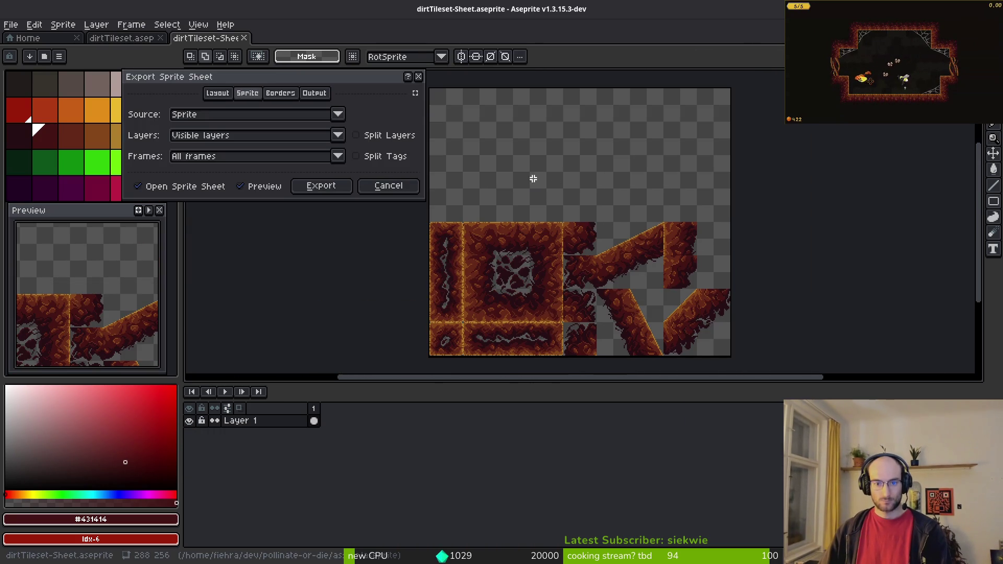
pyautogui.click(321, 186)
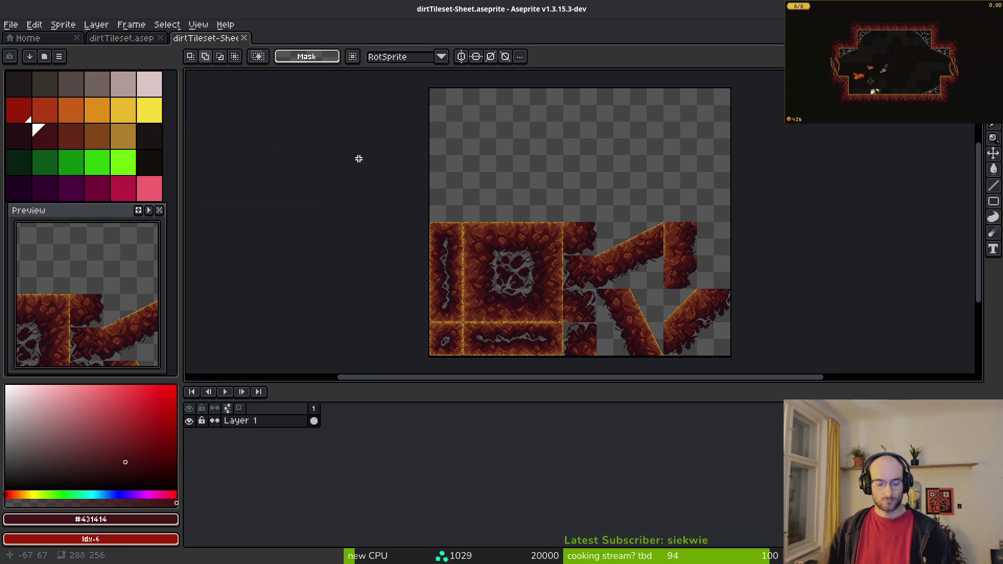
# Export the image over art/environment/dirtTileset.png, confirming the overwrite
pyautogui.hotkey('ctrl', 'shift', 'e')
pyautogui.click(242, 62)
pyautogui.click(261, 66)
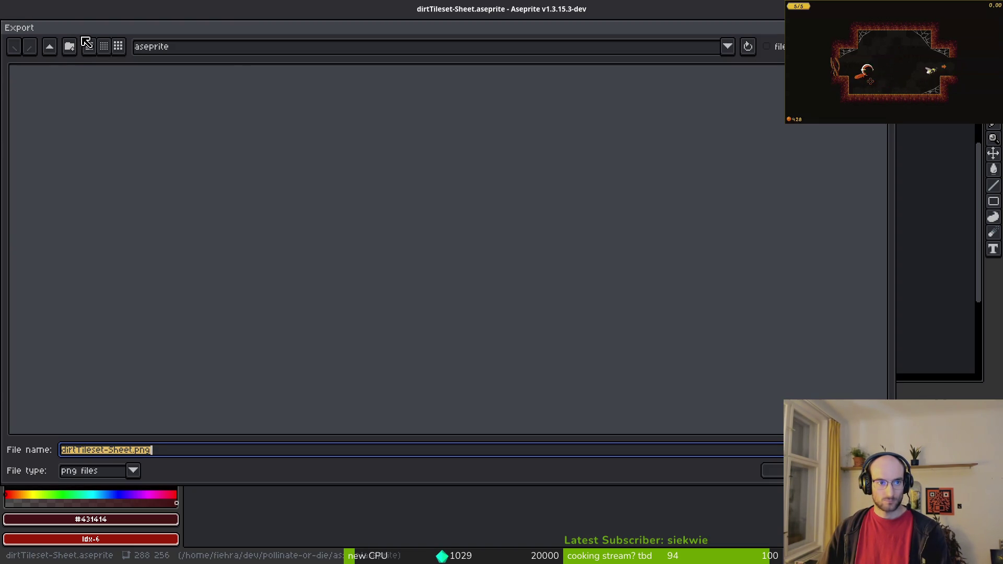
pyautogui.doubleClick(58, 109)
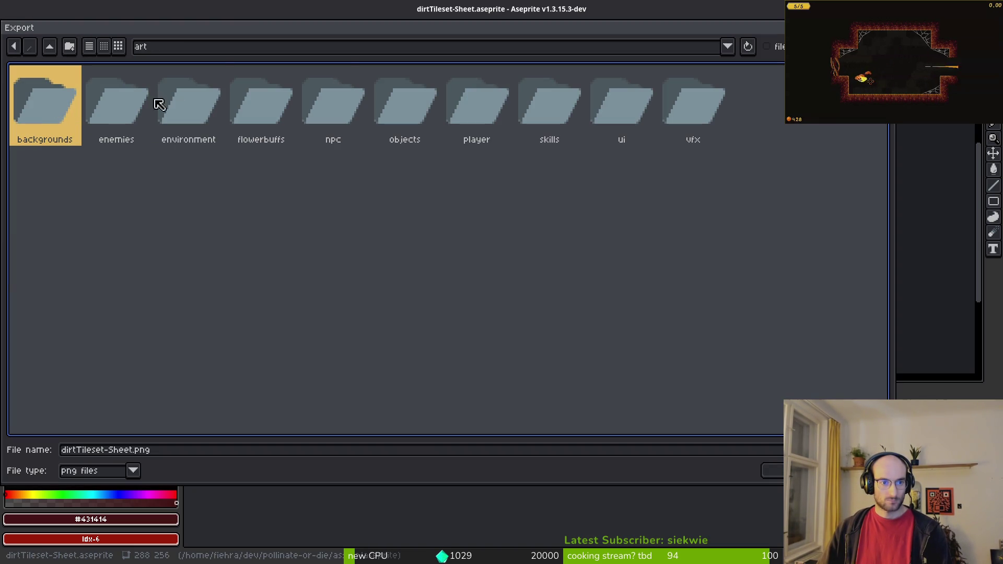
pyautogui.doubleClick(185, 101)
pyautogui.click(217, 116)
pyautogui.press('Return')
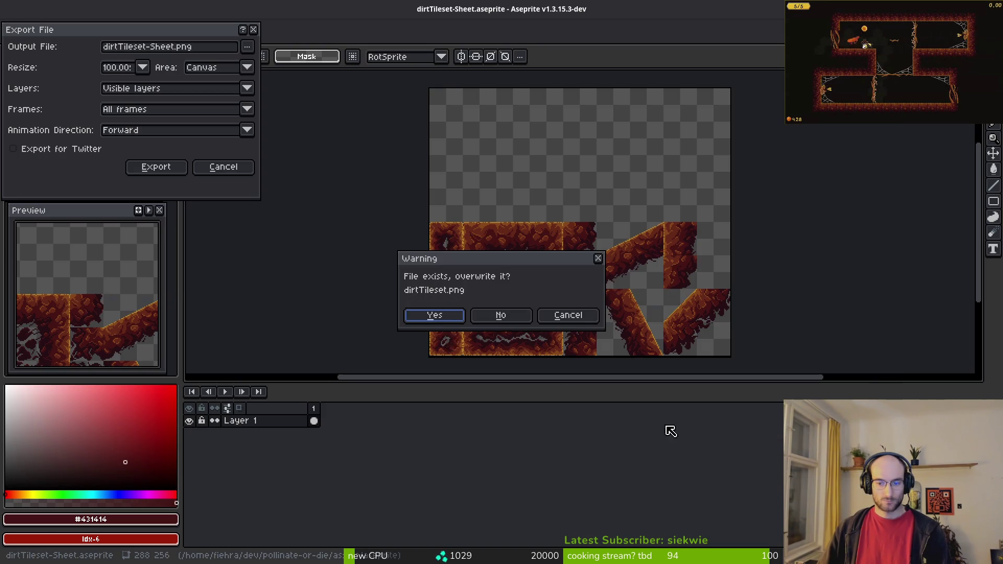
pyautogui.click(447, 316)
pyautogui.click(148, 167)
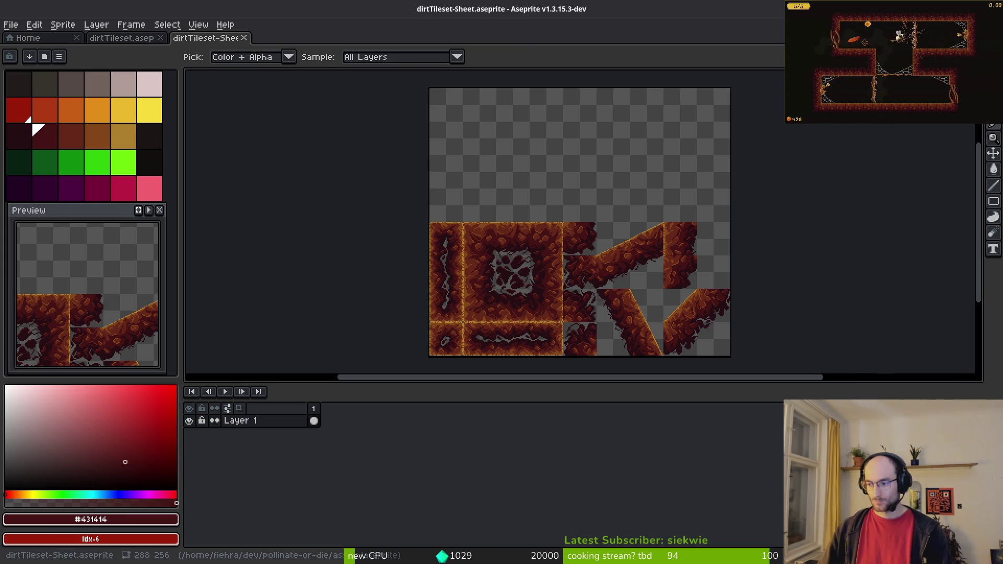
# In Godot, quick-open the wallsTilemapLayer scene by searching 'wall'
pyautogui.hotkey('alt', 'Tab')
pyautogui.hotkey('shift', 'alt', 'o')
pyautogui.write('sawl')
pyautogui.press('BackSpace')
pyautogui.press('BackSpace')
pyautogui.press('BackSpace')
pyautogui.write('wall')
pyautogui.press('Return')
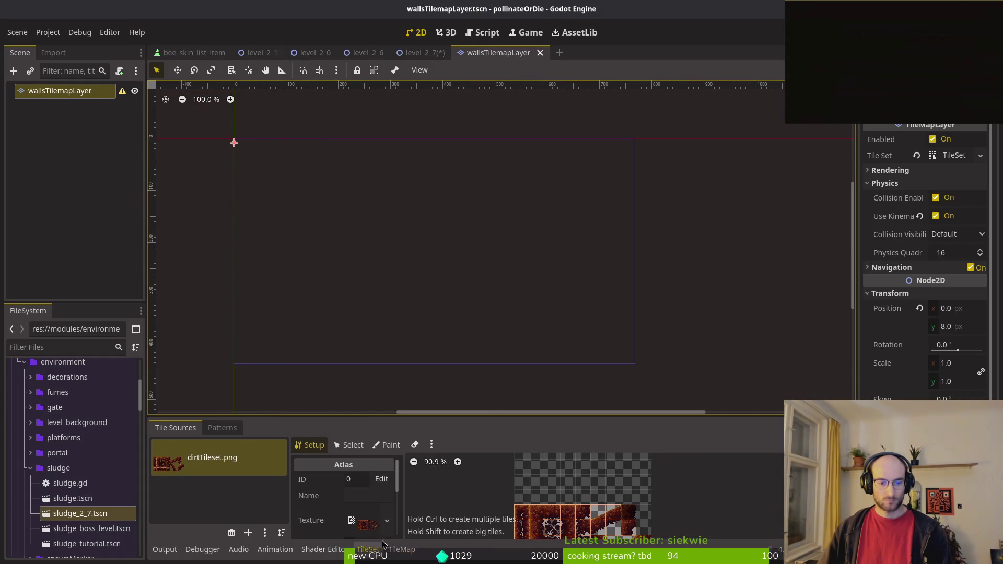
# Display the dirt tiles' Physics Layer 0 collision shapes in the TileSet paint view
pyautogui.click(387, 444)
pyautogui.click(355, 478)
pyautogui.click(339, 505)
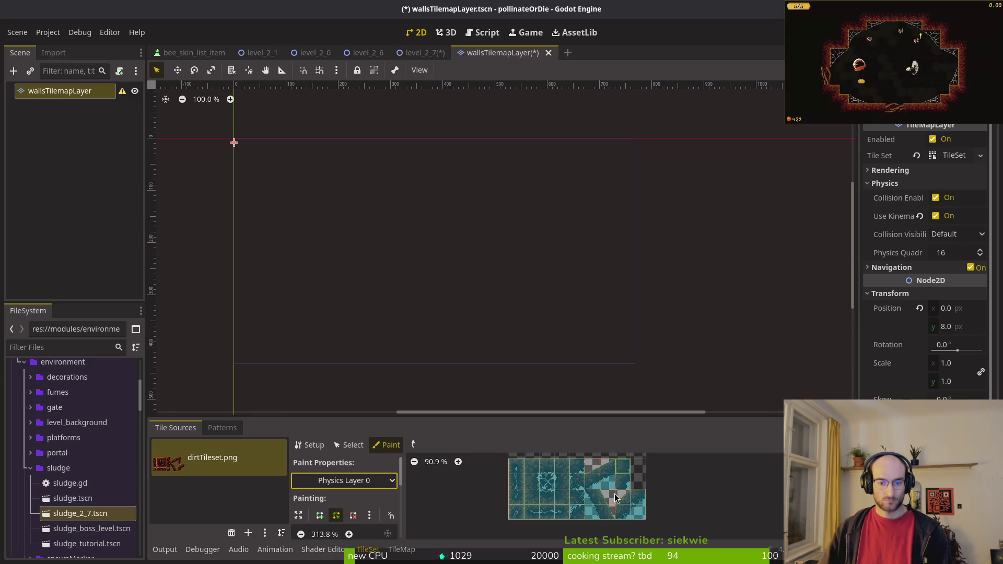
# Save the walls tilemap scene and close its tab to return to level_2_7
pyautogui.hotkey('ctrl', 's')
pyautogui.click(401, 549)
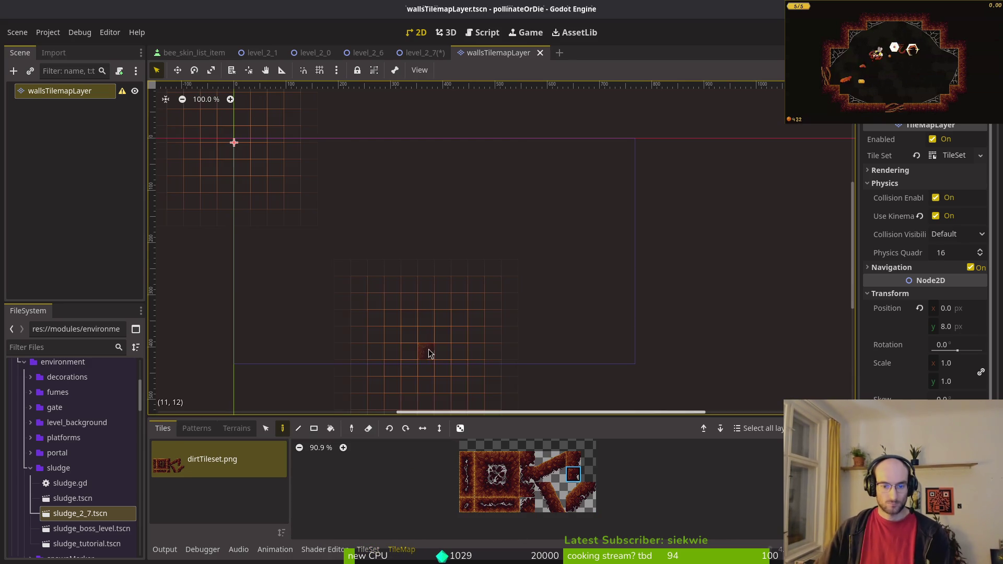
pyautogui.middleClick(456, 54)
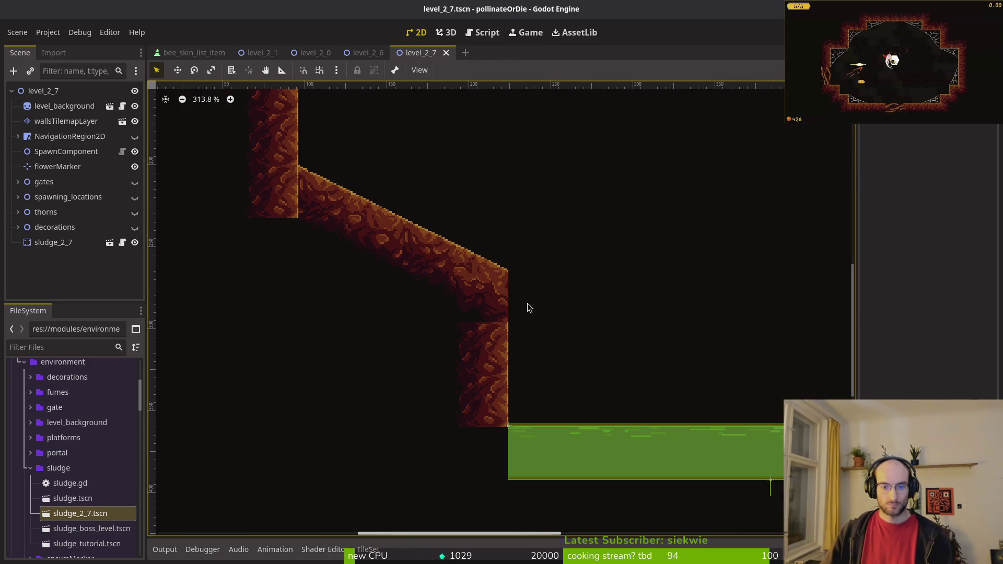
# Paint a dirt tile from the atlas at the wall corner on wallsTilemapLayer
pyautogui.click(68, 121)
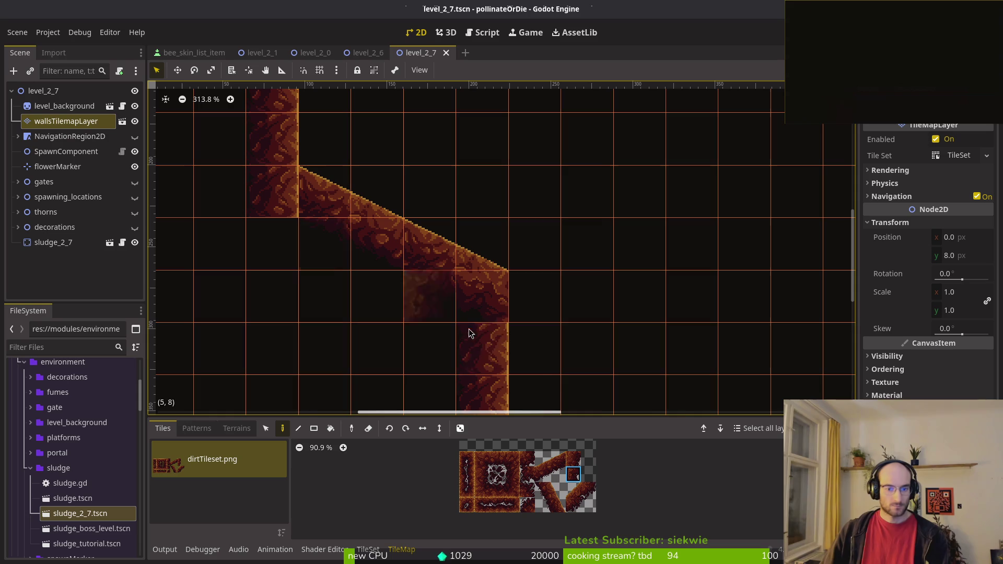
pyautogui.click(573, 459)
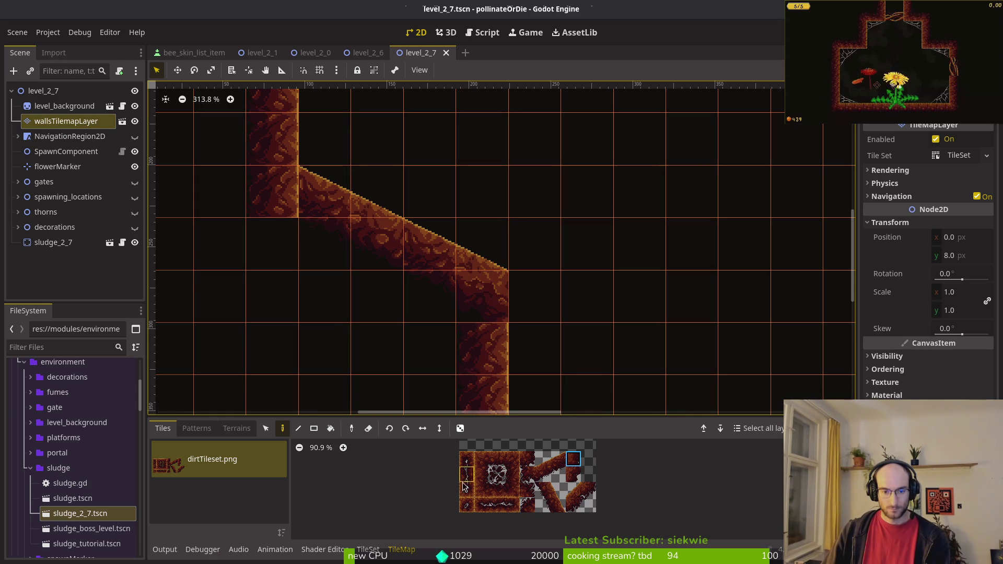
pyautogui.click(491, 297)
pyautogui.press('Escape')
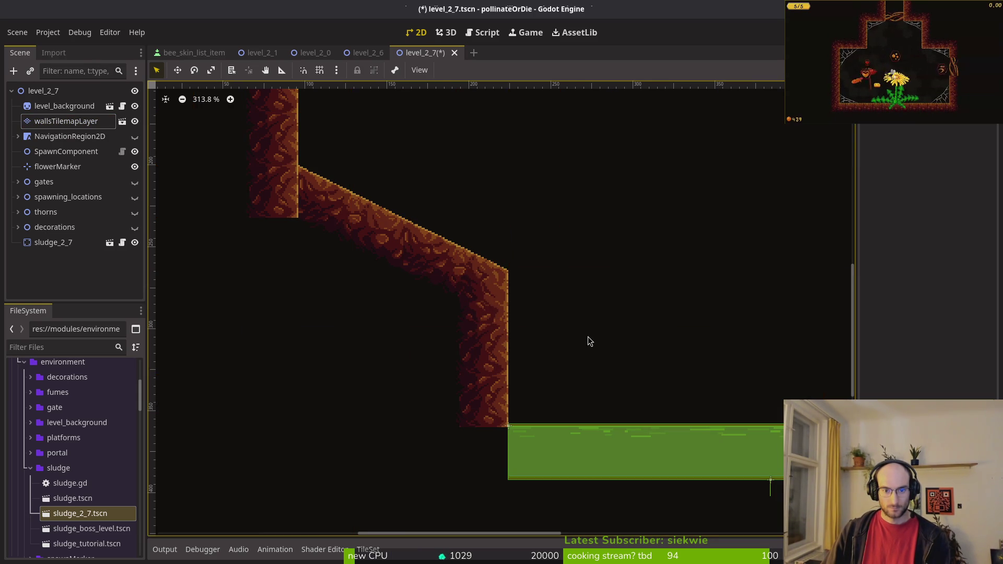
pyautogui.scroll(-3, 590, 341)
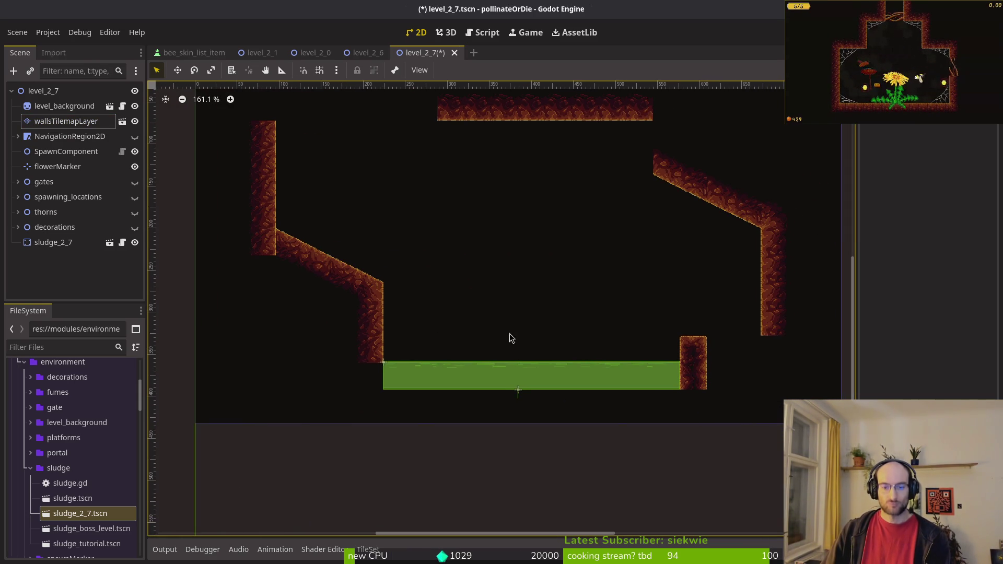
# Pick another dirt atlas tile, inspect the walls, and save level_2_7
pyautogui.click(66, 121)
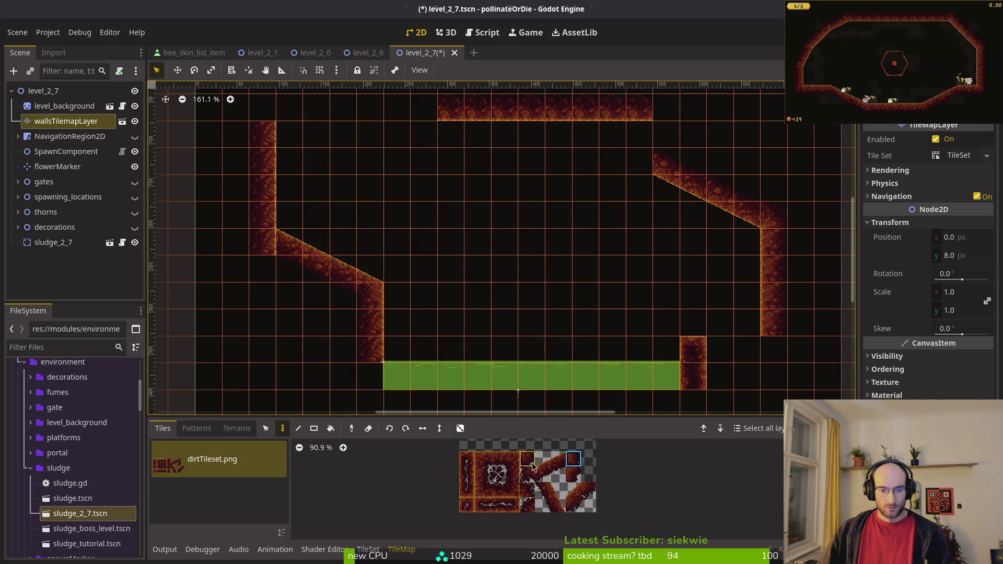
pyautogui.press('Escape')
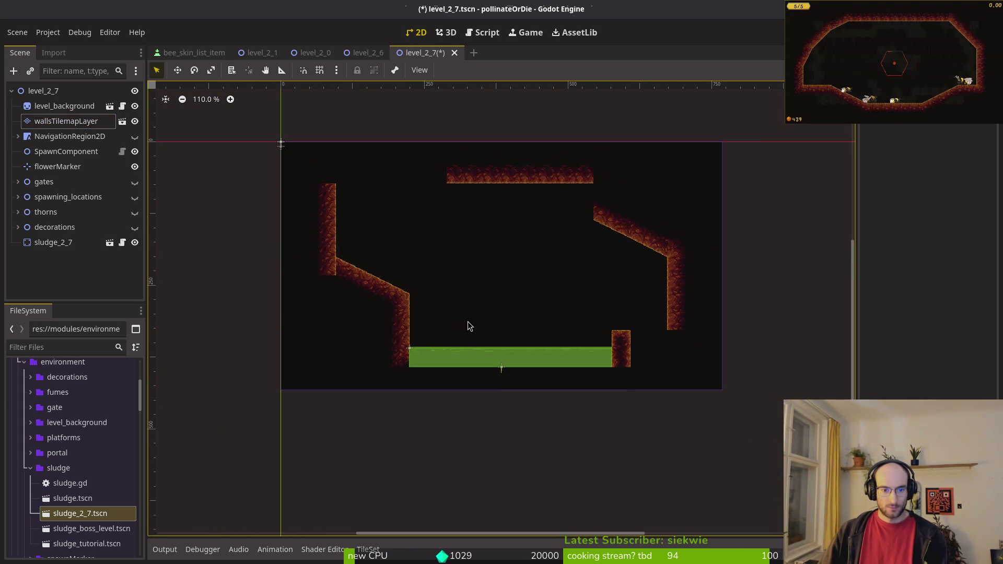
pyautogui.scroll(4, 467, 322)
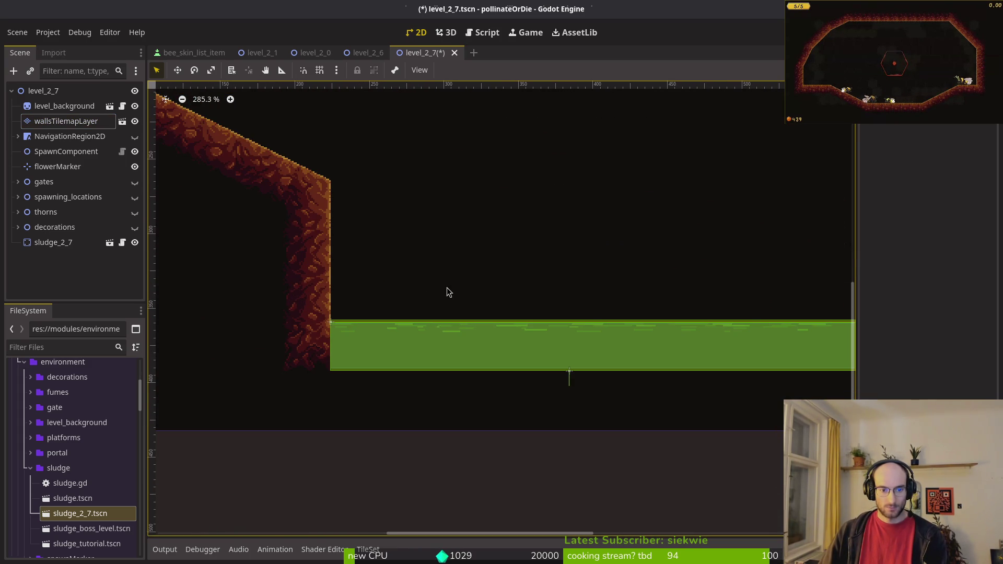
pyautogui.scroll(-3, 453, 289)
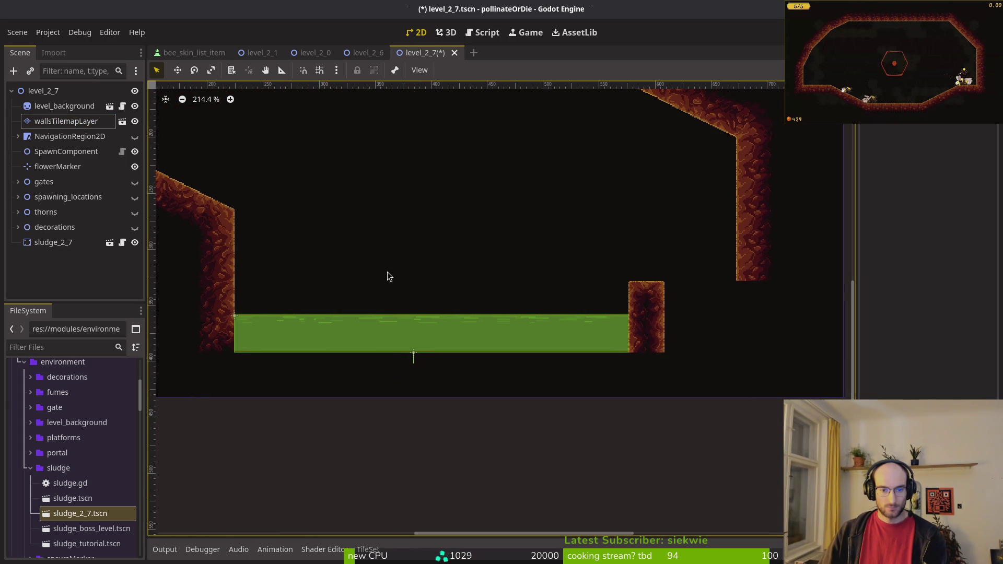
pyautogui.hscroll(-3, 389, 277)
pyautogui.click(66, 121)
pyautogui.click(512, 484)
pyautogui.press('Escape')
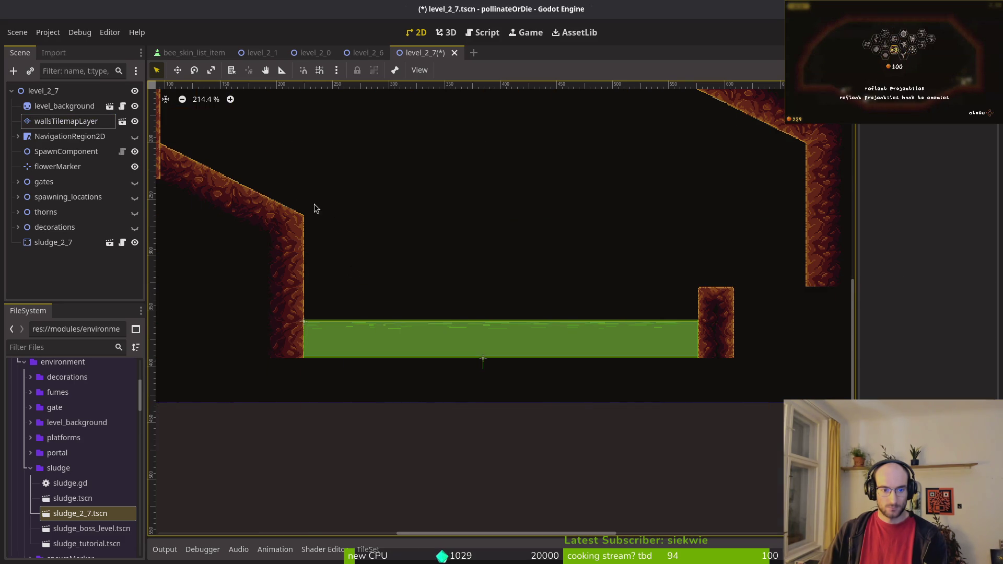
pyautogui.scroll(-4, 324, 220)
pyautogui.scroll(2, 355, 240)
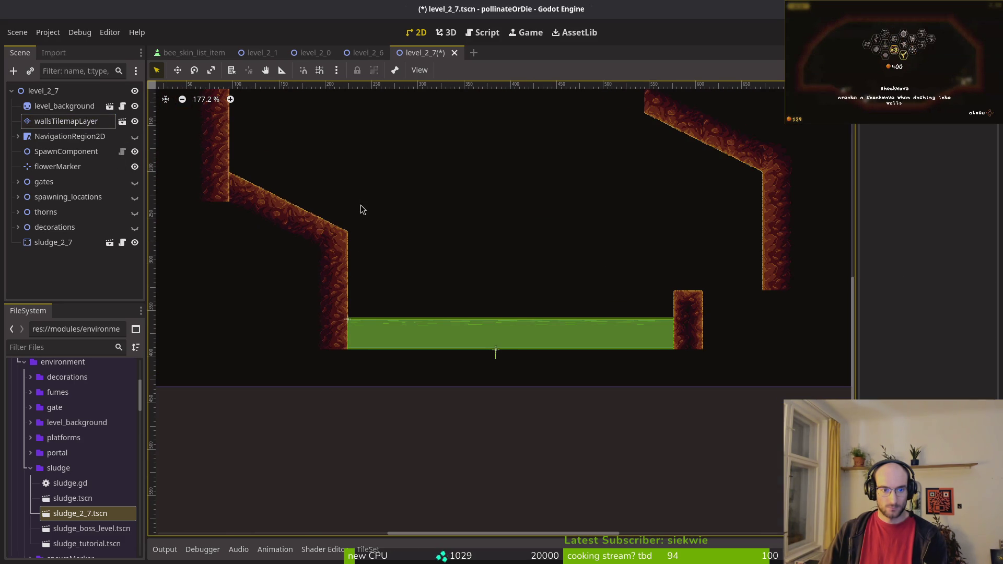
pyautogui.hotkey('ctrl', 's')
# Paint dirt wall tiles at the pillar's bottom and below the right wall
pyautogui.scroll(5, 621, 291)
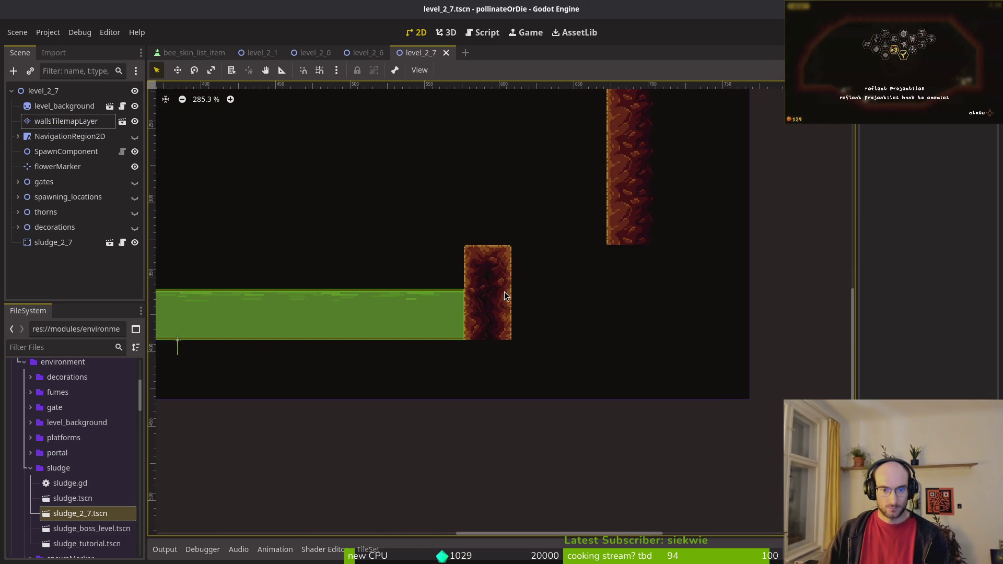
pyautogui.hscroll(-1, 471, 293)
pyautogui.click(66, 121)
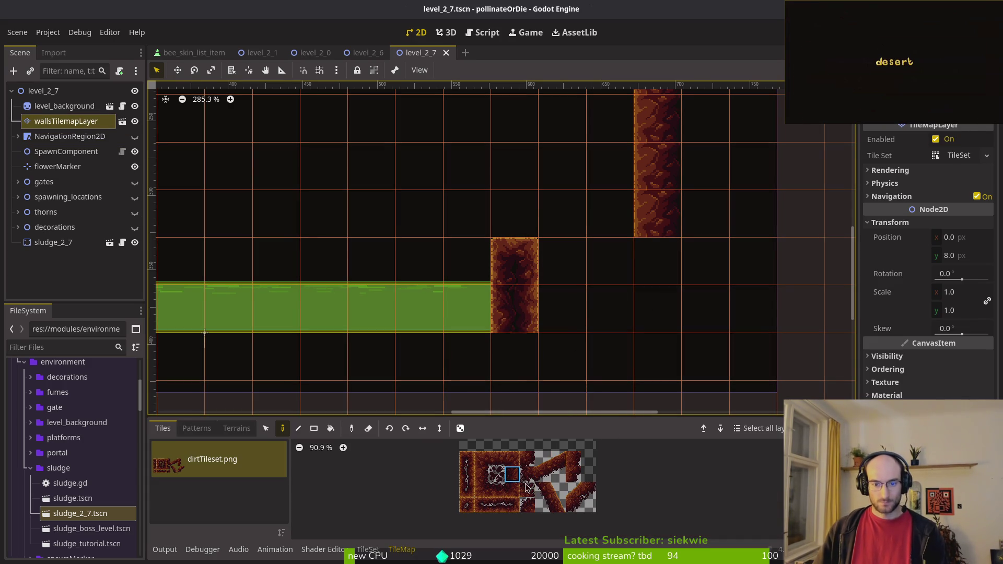
pyautogui.click(476, 473)
pyautogui.click(656, 262)
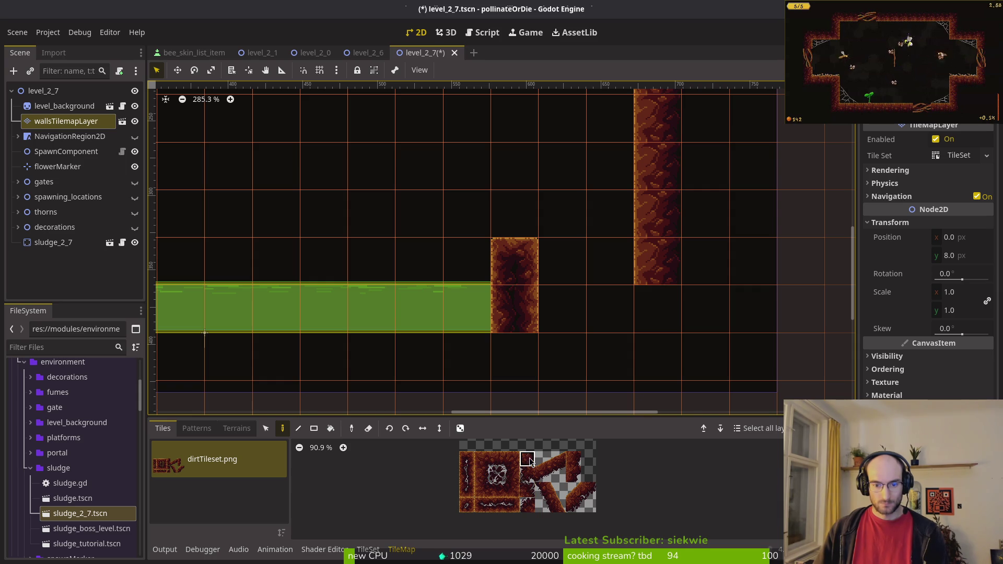
pyautogui.click(655, 308)
pyautogui.scroll(-3, 701, 294)
pyautogui.press('Escape')
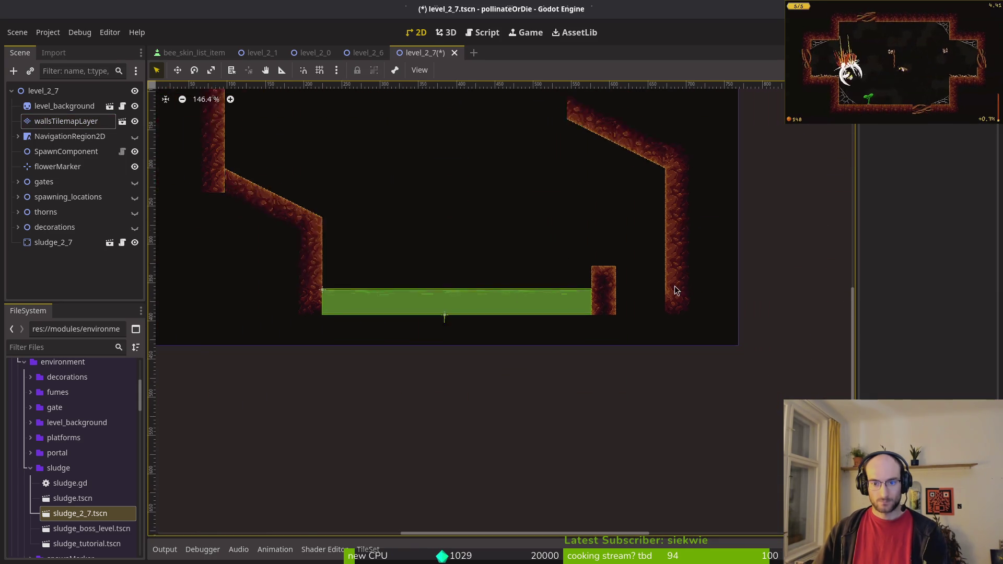
pyautogui.scroll(-1, 674, 285)
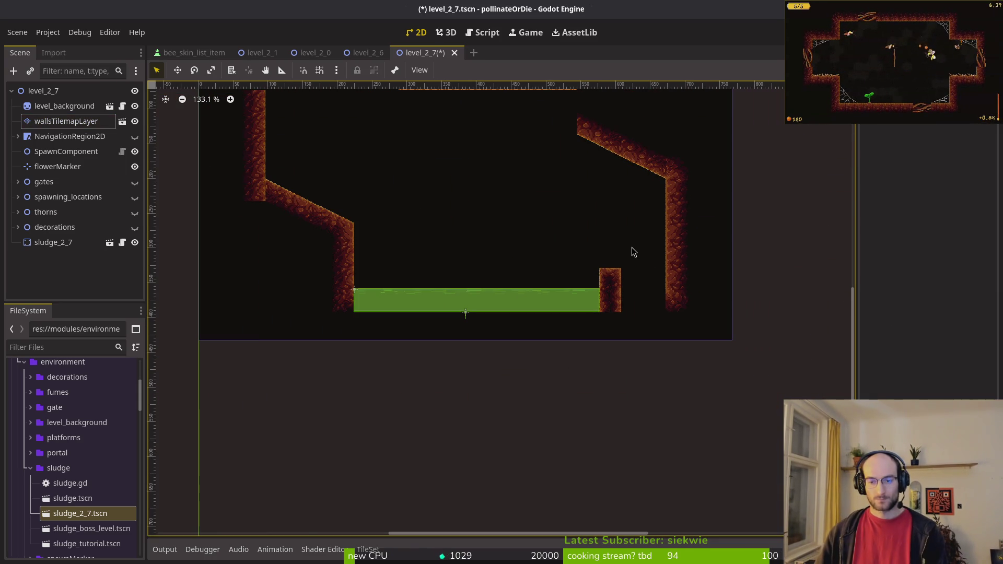
pyautogui.scroll(-5, 627, 190)
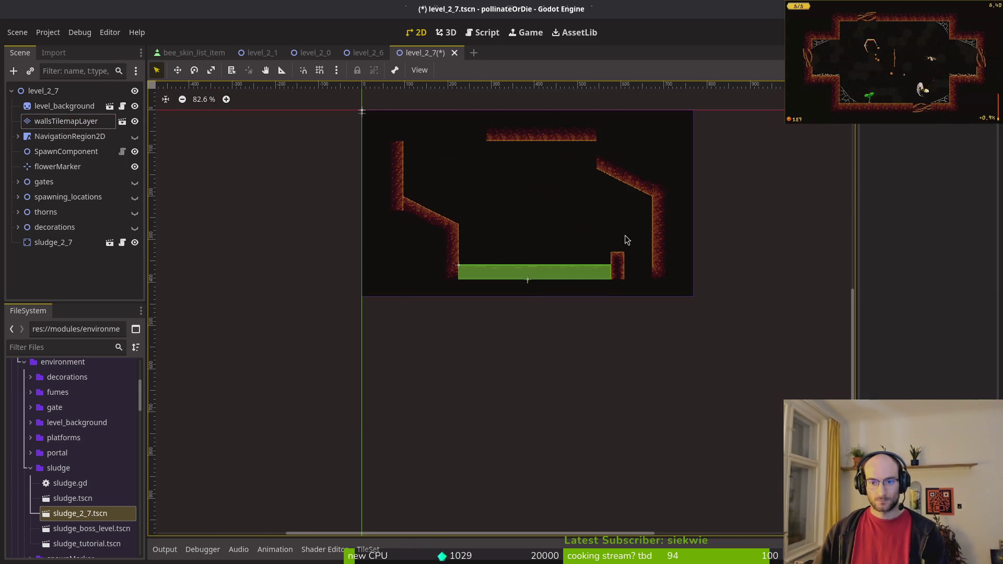
pyautogui.scroll(7, 621, 219)
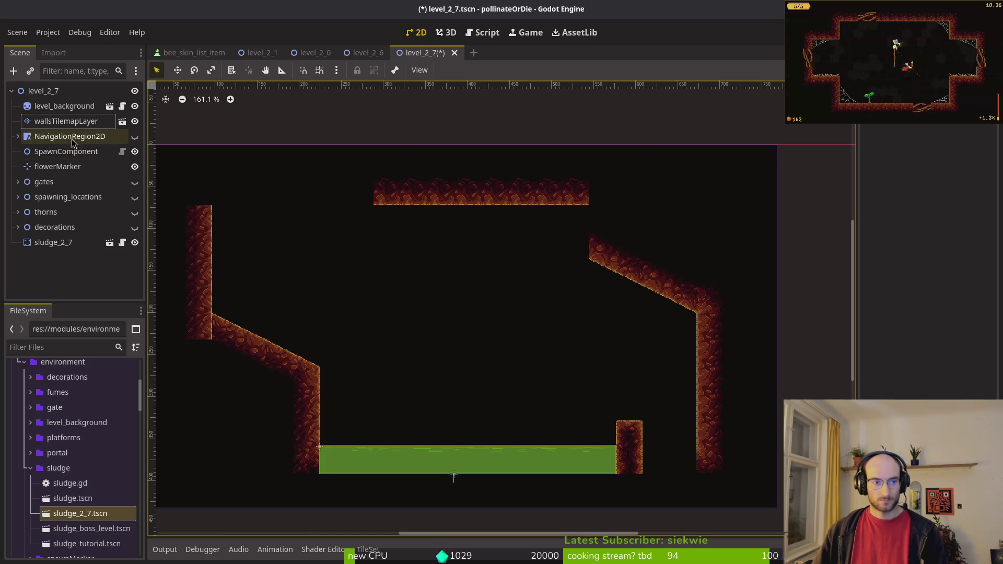
# Fill the wall gap with a dirt tile and the corner above the vertical wall
pyautogui.click(66, 121)
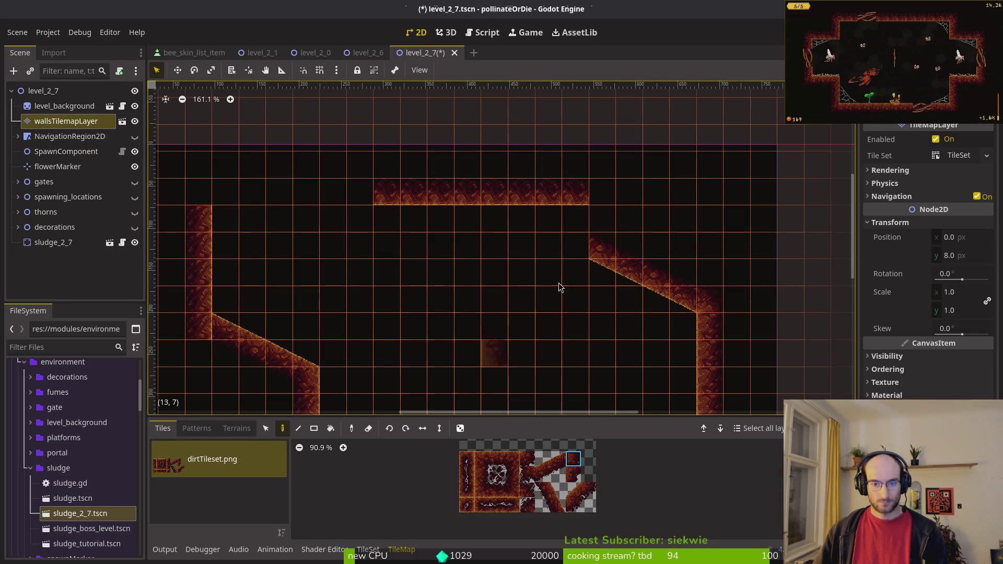
pyautogui.press('Escape')
pyautogui.scroll(5, 657, 266)
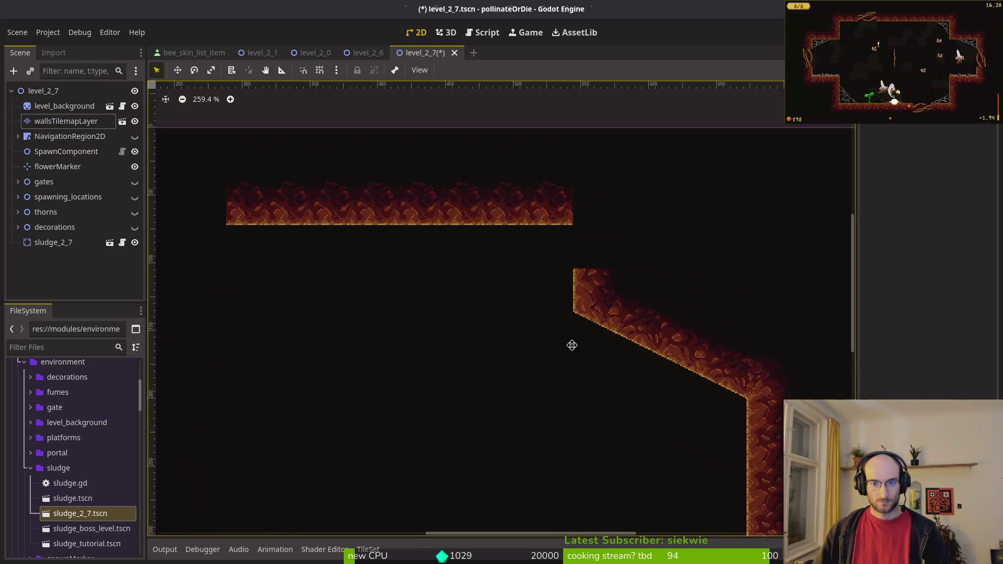
pyautogui.click(86, 129)
pyautogui.click(482, 474)
pyautogui.click(575, 321)
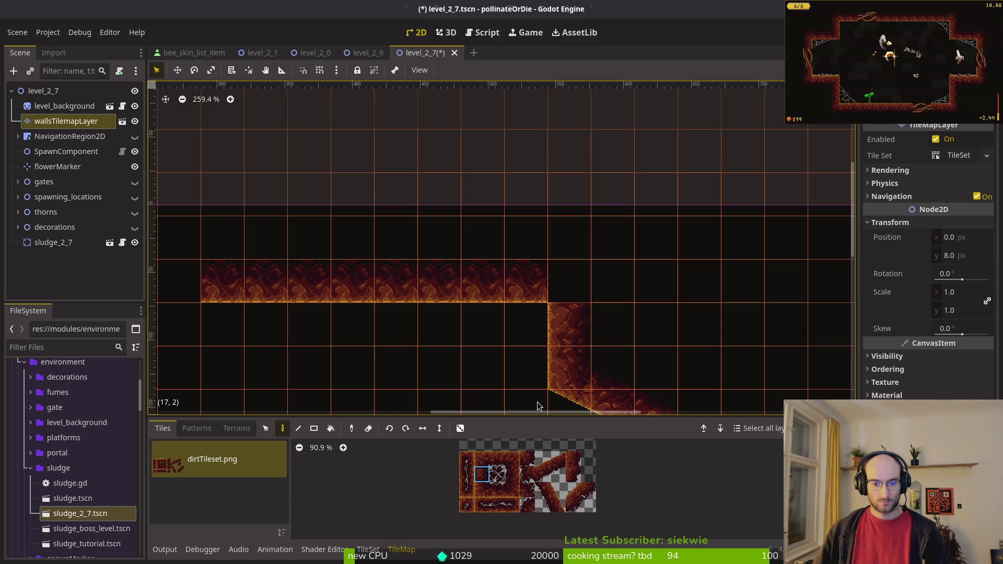
pyautogui.click(527, 475)
pyautogui.click(564, 285)
pyautogui.press('Escape')
# With the tile Select tool, move a block of wall tiles down one cell
pyautogui.scroll(-4, 555, 251)
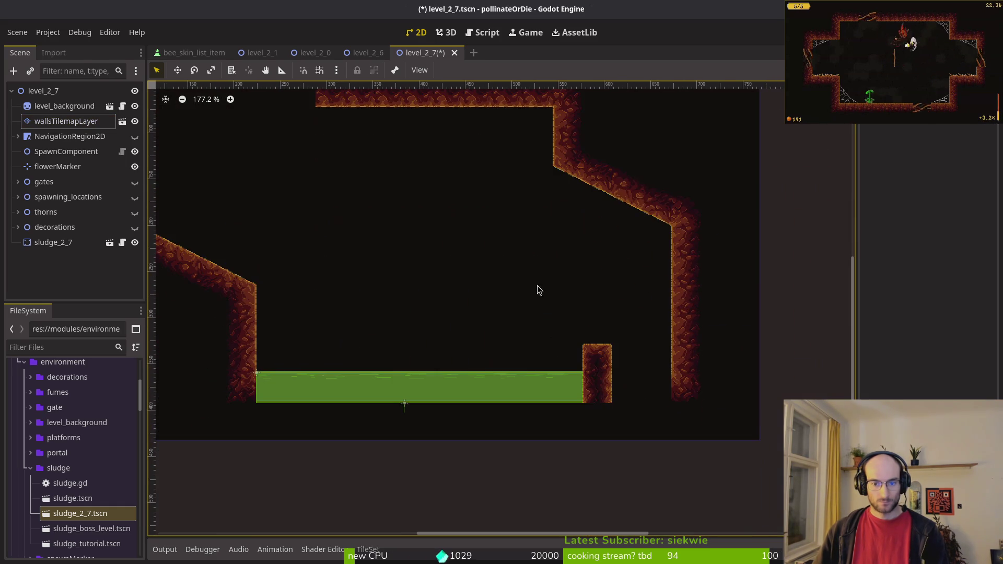
pyautogui.scroll(4, 457, 274)
pyautogui.hscroll(-2, 621, 306)
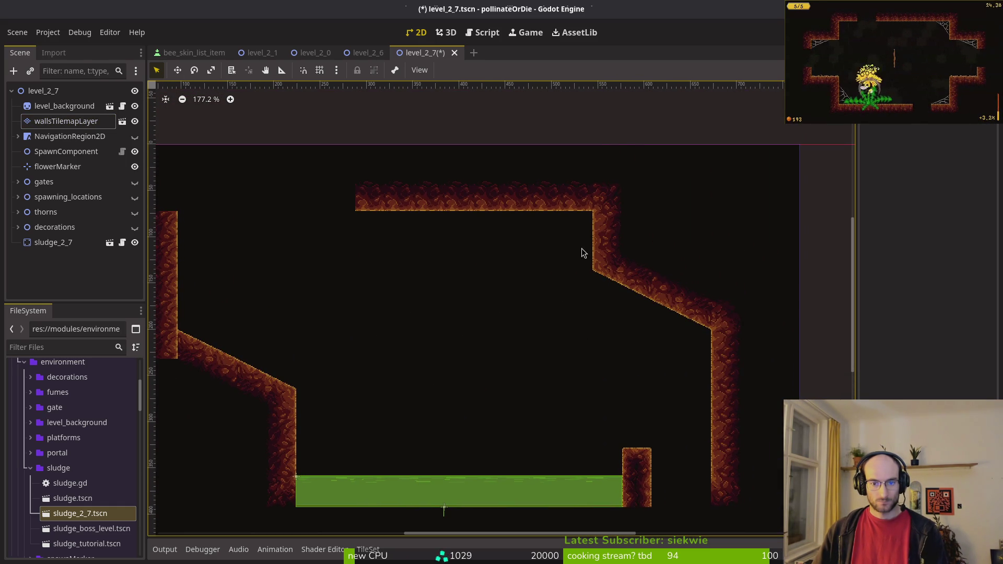
pyautogui.click(58, 122)
pyautogui.click(266, 428)
pyautogui.scroll(-3, 636, 308)
pyautogui.hscroll(3, 636, 309)
pyautogui.moveTo(517, 130); pyautogui.dragTo(658, 302)
pyautogui.moveTo(651, 268); pyautogui.dragTo(651, 297)
pyautogui.press('Escape')
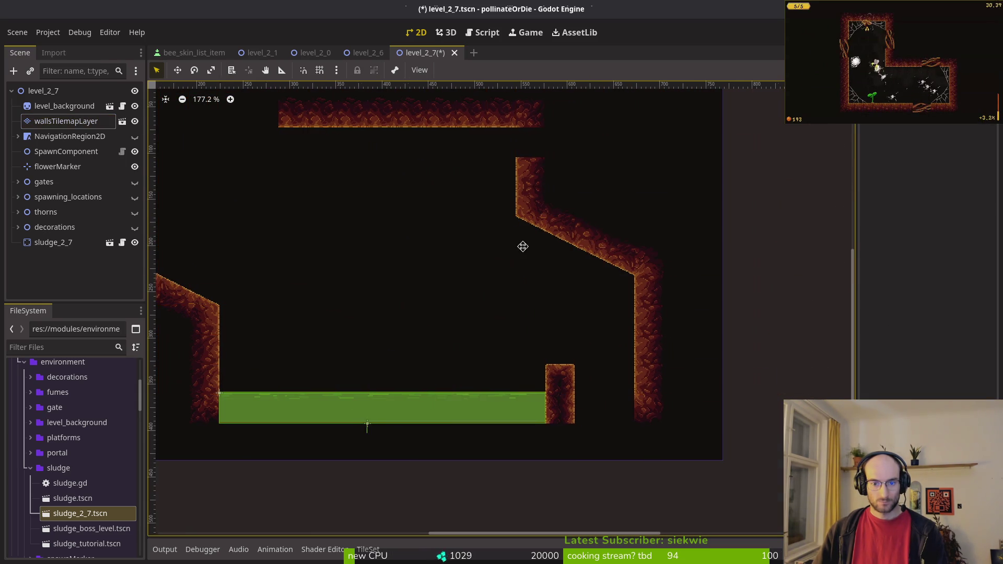
# Pan to the level's right side and reselect wallsTilemapLayer
pyautogui.scroll(-1, 505, 247)
pyautogui.scroll(2, 650, 260)
pyautogui.scroll(-1, 554, 259)
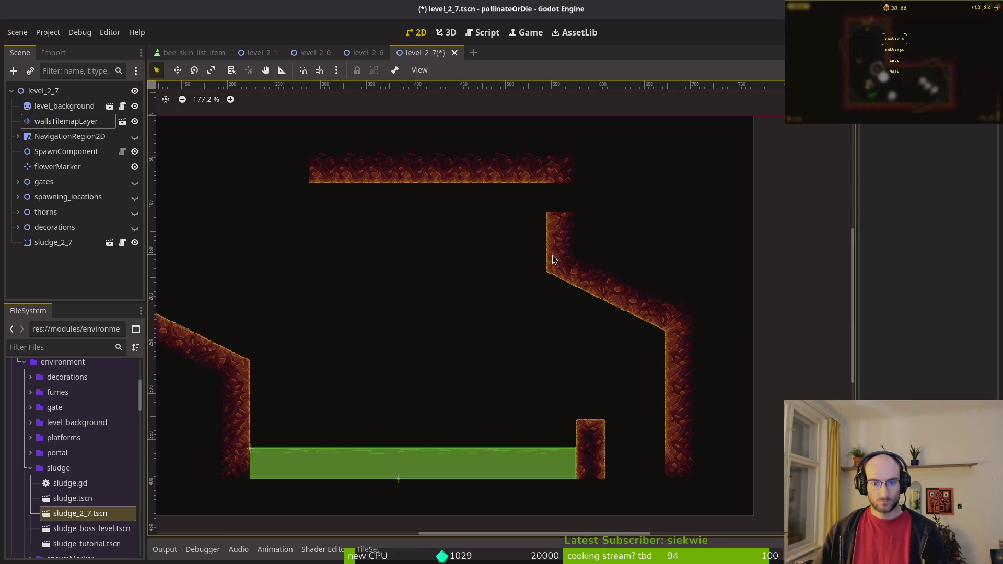
pyautogui.moveTo(492, 299)
pyautogui.mouseDown()
pyautogui.moveTo(566, 299)
pyautogui.moveTo(555, 306)
pyautogui.mouseUp()
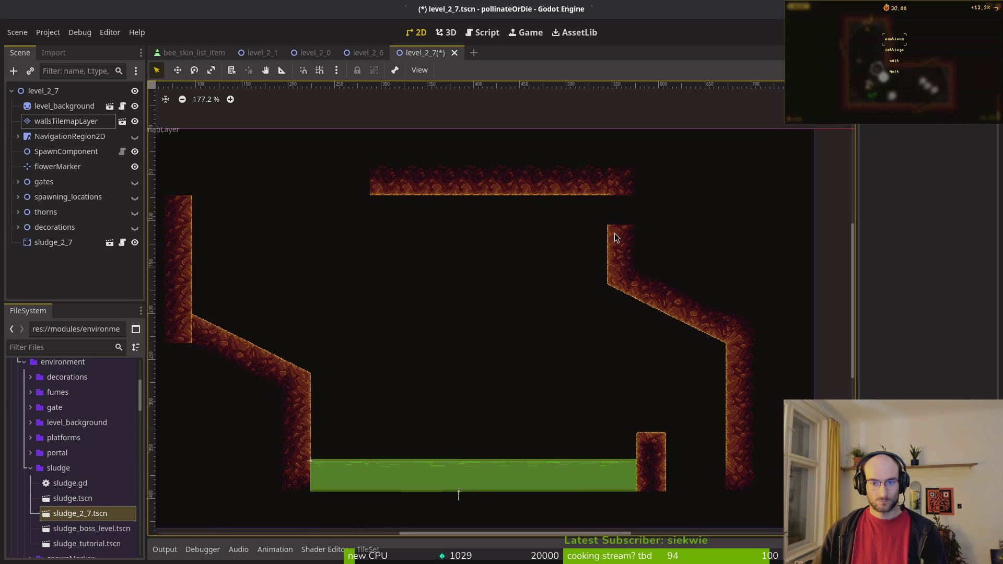
pyautogui.scroll(4, 585, 264)
pyautogui.click(66, 120)
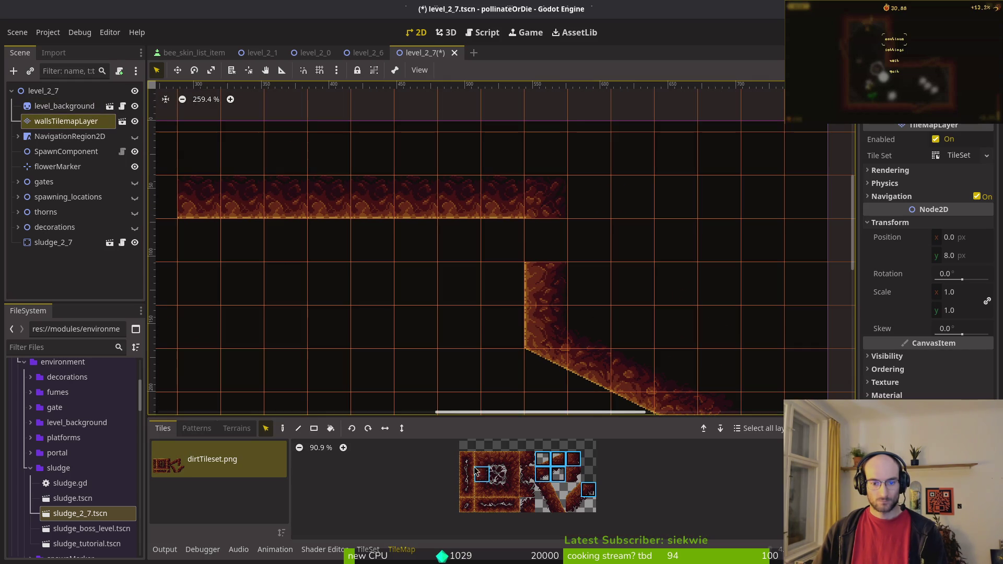
# Switch to the Paint tool (D) and fill the left dirt wall gap with a tile
pyautogui.press('d')
pyautogui.click(544, 246)
pyautogui.scroll(-4, 510, 300)
pyautogui.scroll(4, 449, 287)
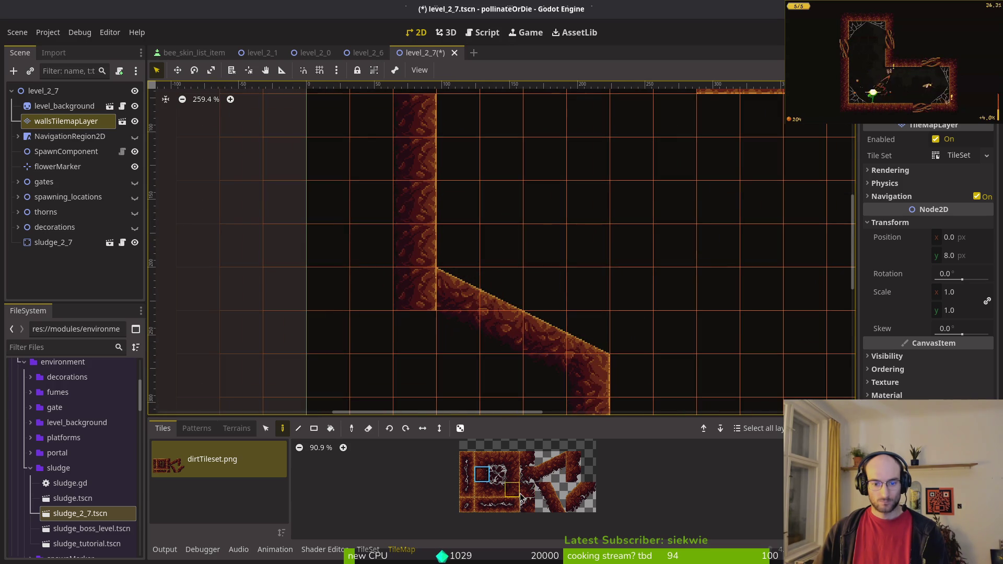
pyautogui.press('Escape')
pyautogui.scroll(-5, 560, 284)
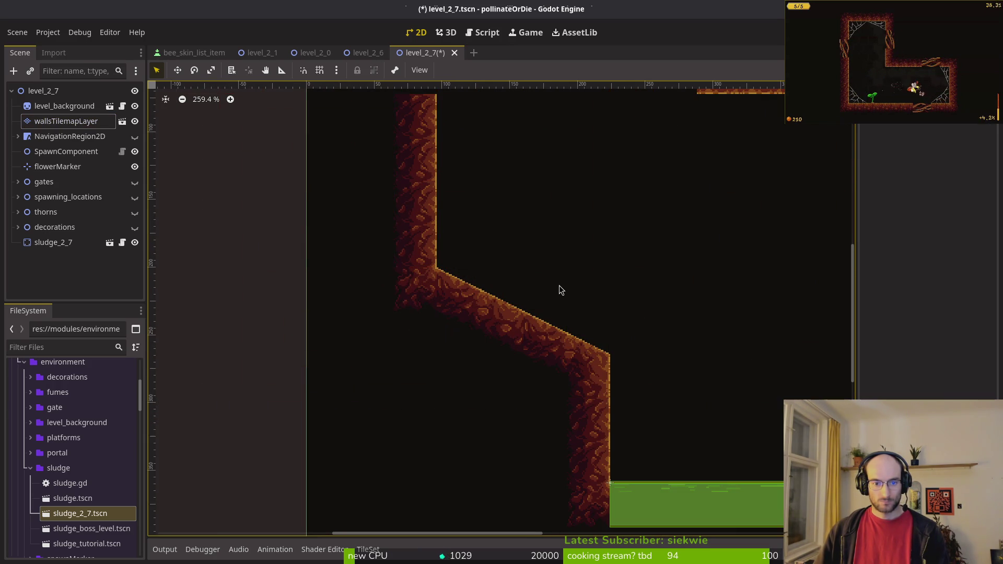
pyautogui.scroll(5, 577, 298)
# Pick a different dirt atlas tile for the wall and reselect wallsTilemapLayer
pyautogui.click(65, 120)
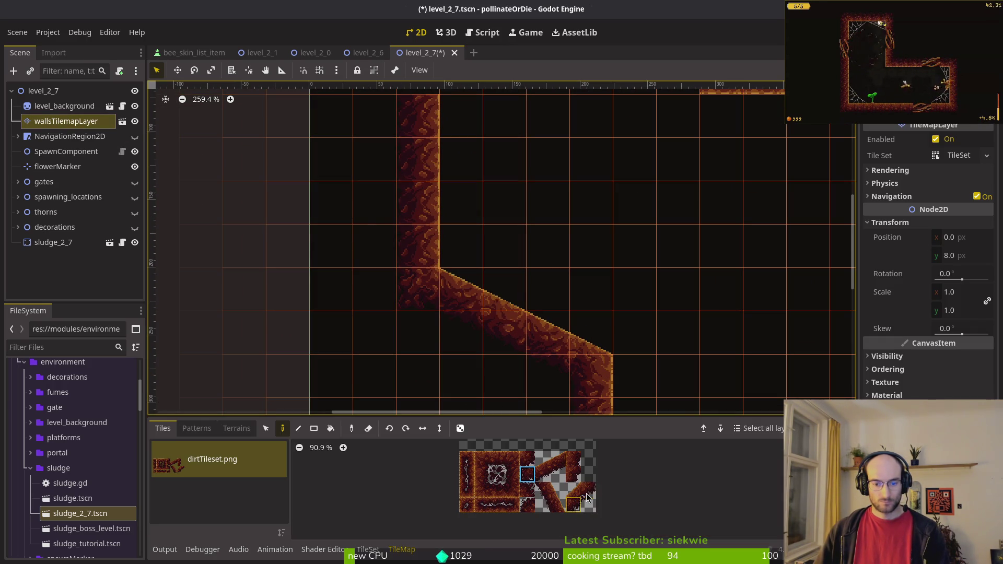
pyautogui.click(589, 491)
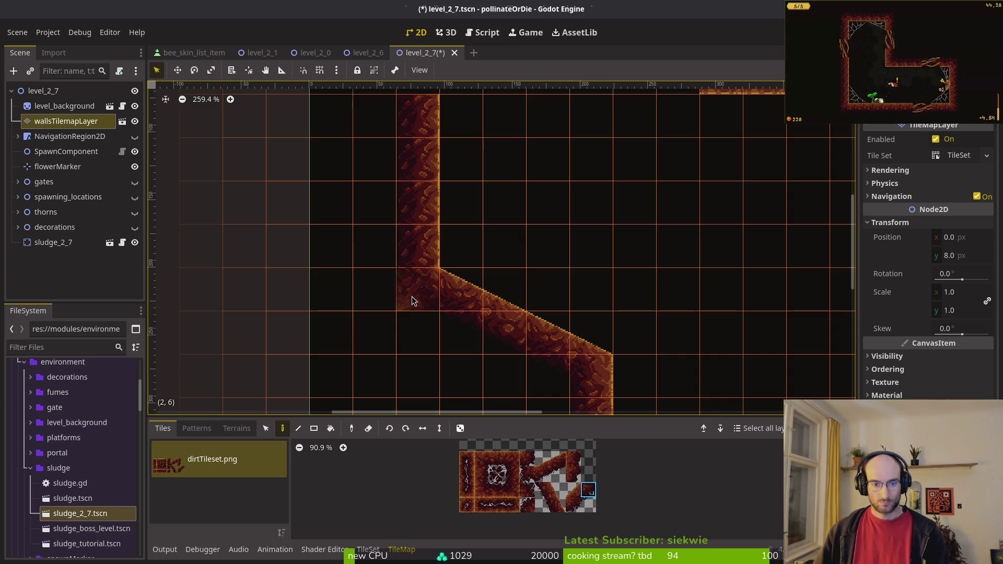
pyautogui.press('Escape')
pyautogui.scroll(5, 545, 267)
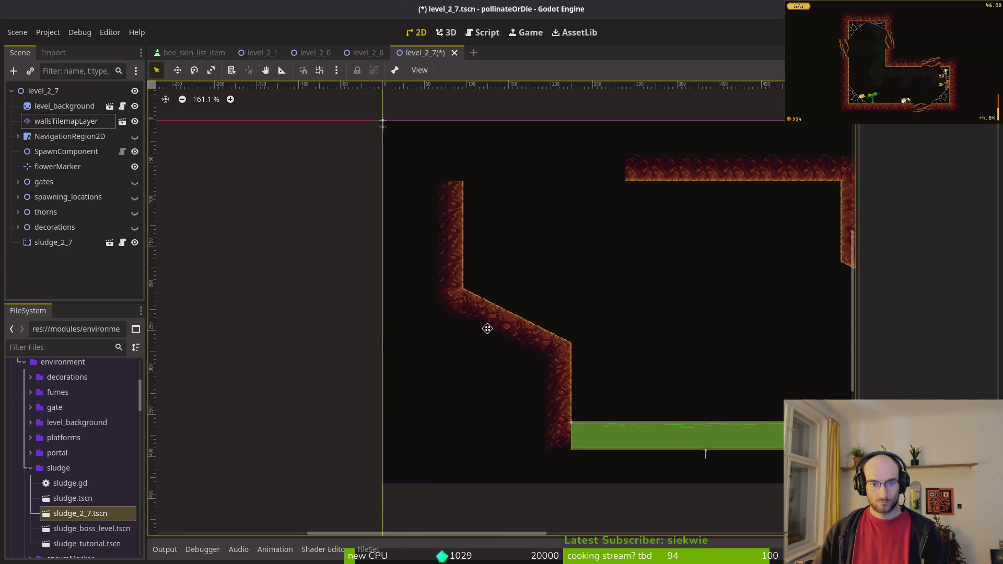
pyautogui.click(64, 121)
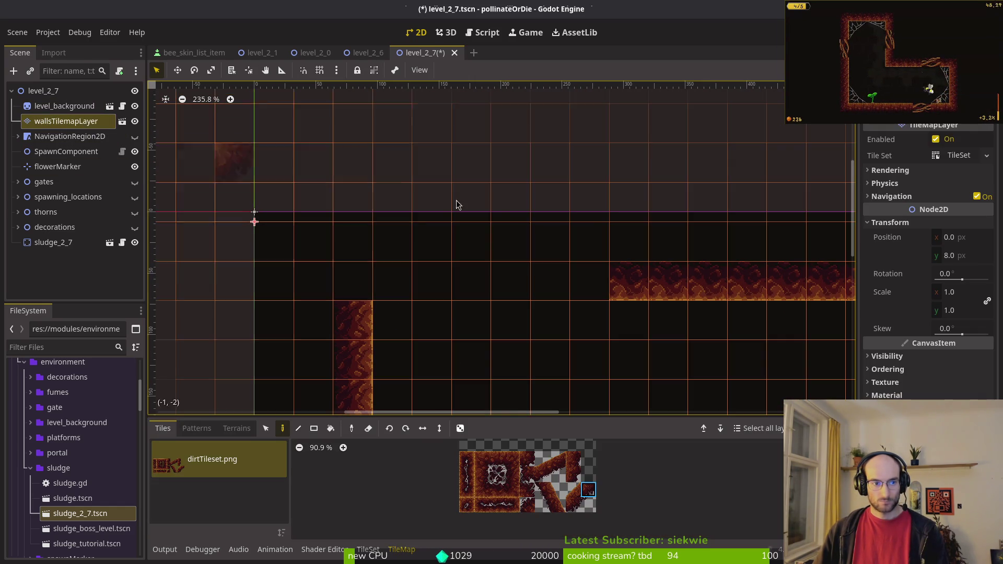
# Paint a two-tile dirt pillar just below the ceiling near the upper-left opening
pyautogui.scroll(-3, 537, 237)
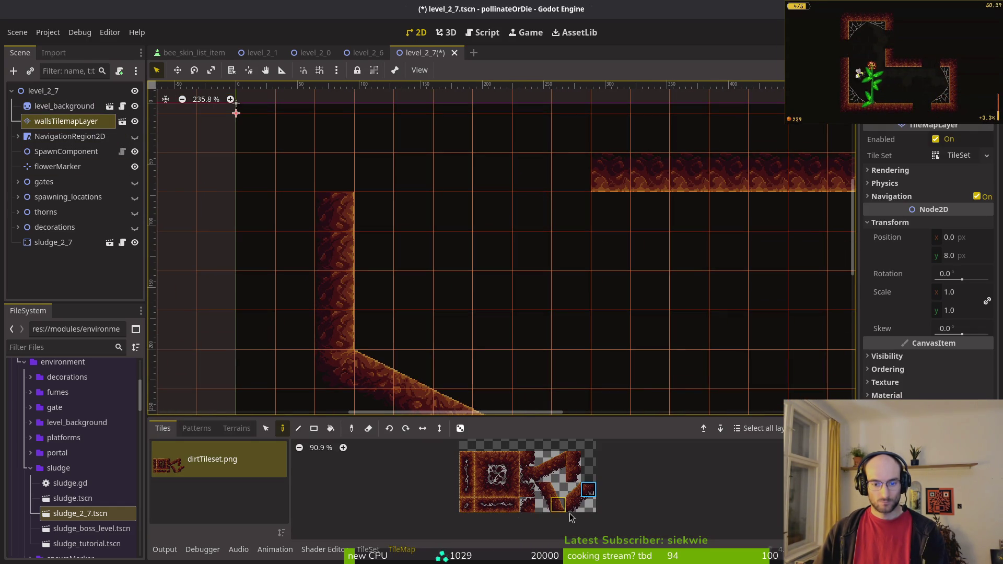
pyautogui.moveTo(468, 494); pyautogui.dragTo(468, 494)
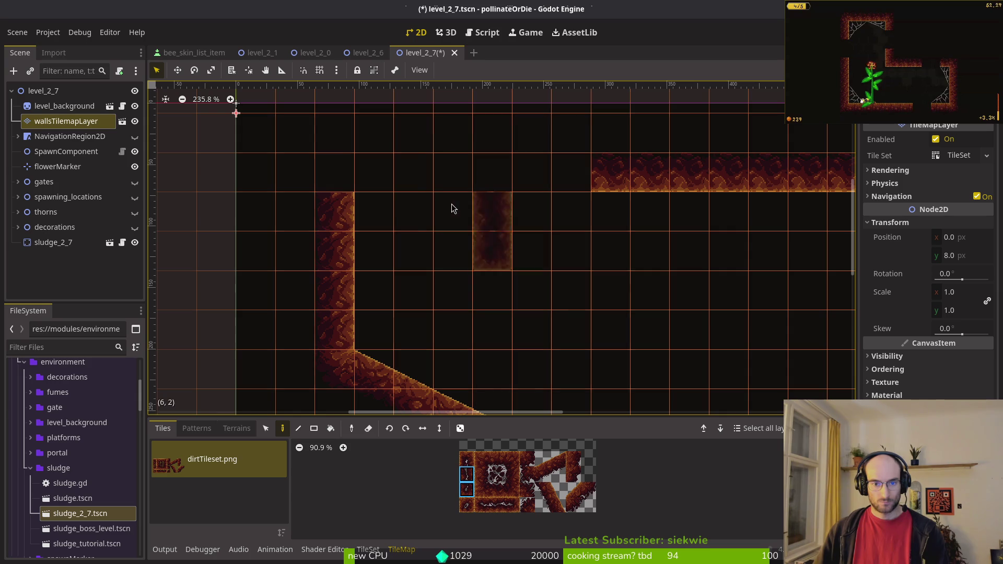
pyautogui.click(456, 210)
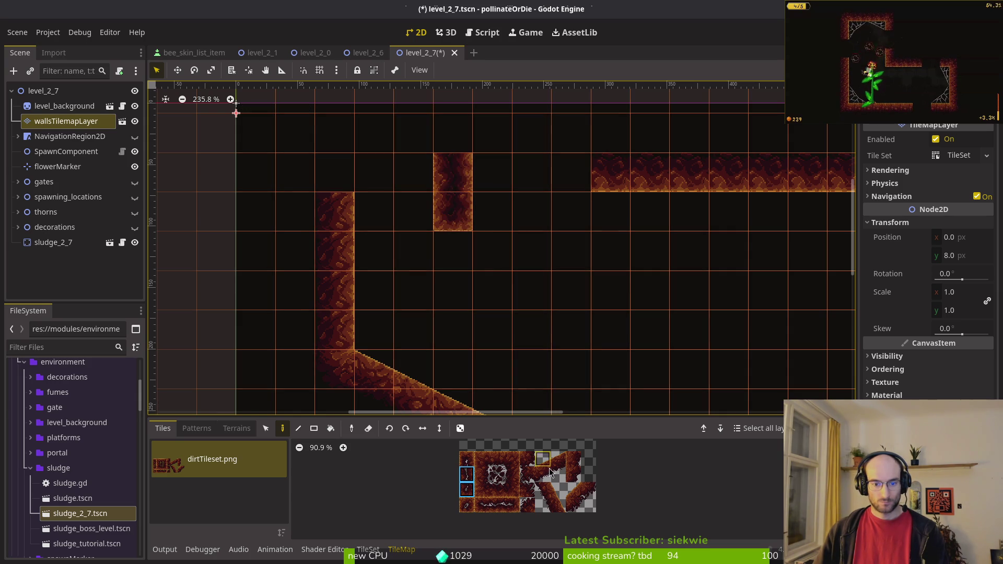
pyautogui.scroll(-3, 533, 269)
pyautogui.scroll(1, 556, 281)
pyautogui.scroll(2, 504, 205)
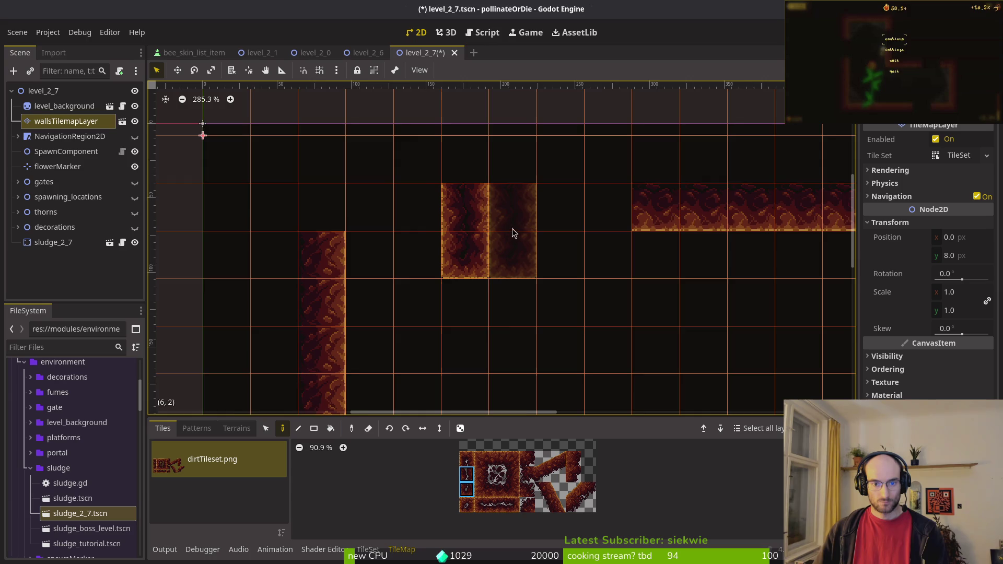
pyautogui.scroll(3, 510, 230)
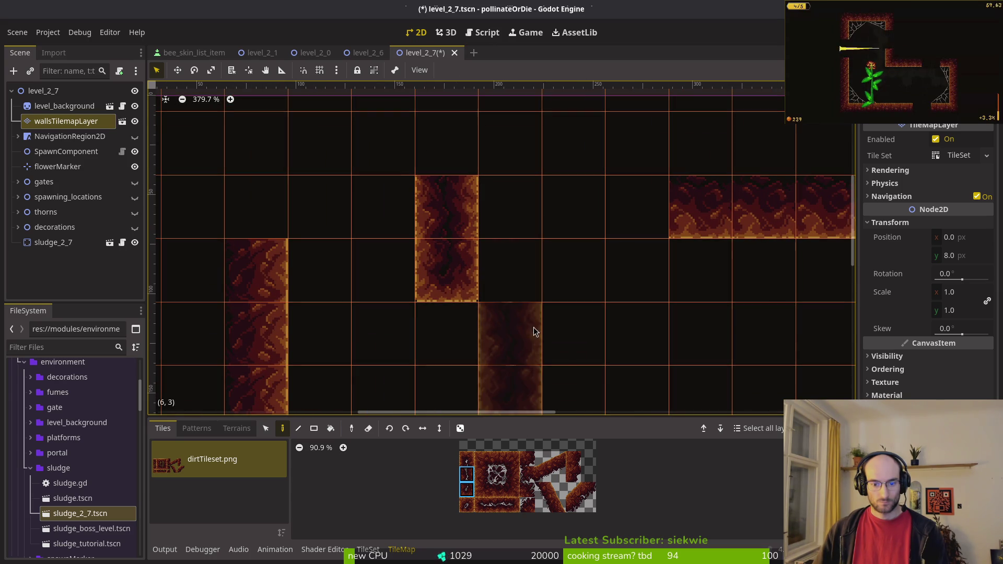
# Repaint the pillar's upper tile with a lighter dirt tile and check it
pyautogui.click(444, 218)
pyautogui.press('Escape')
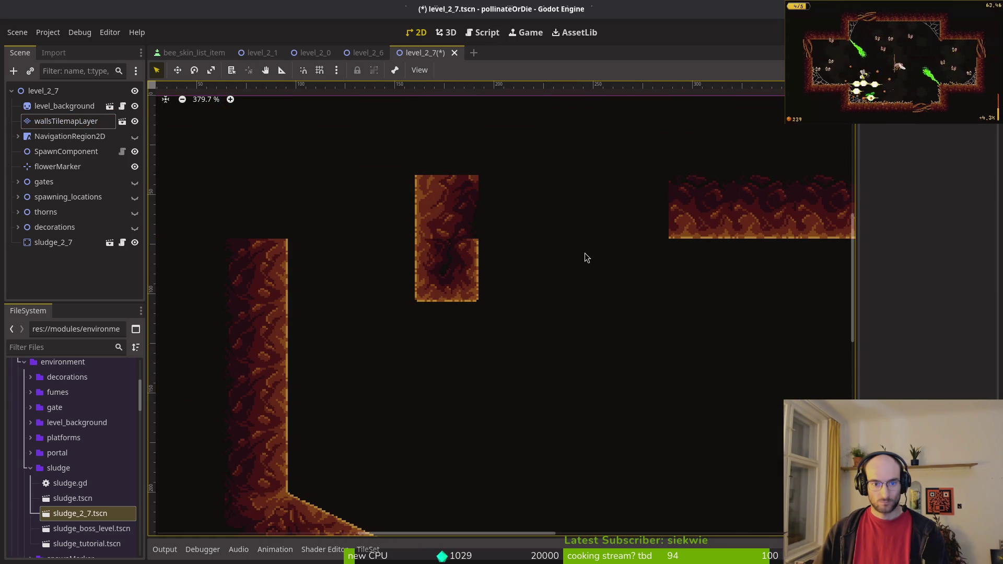
pyautogui.scroll(-3, 548, 258)
pyautogui.scroll(3, 503, 231)
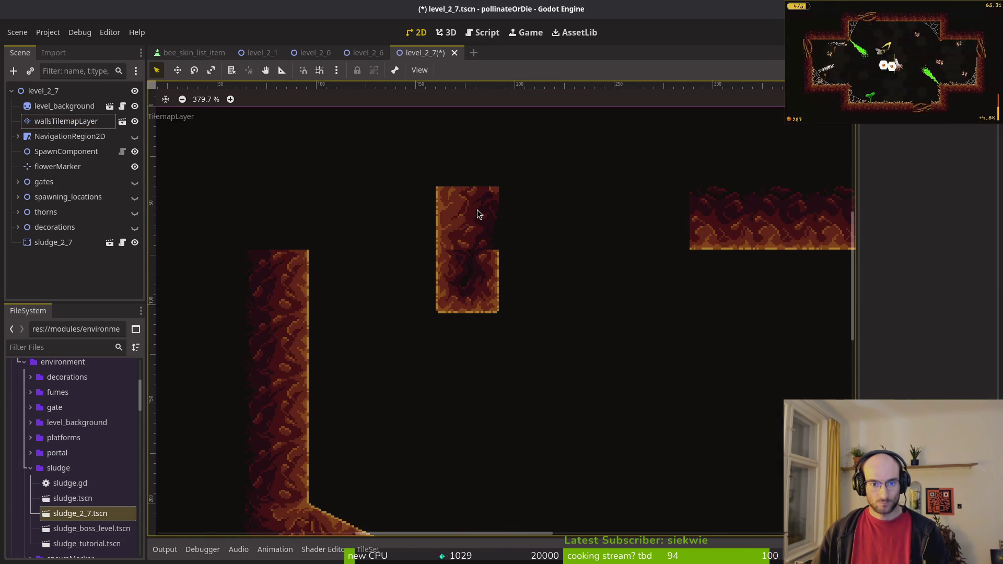
pyautogui.click(72, 124)
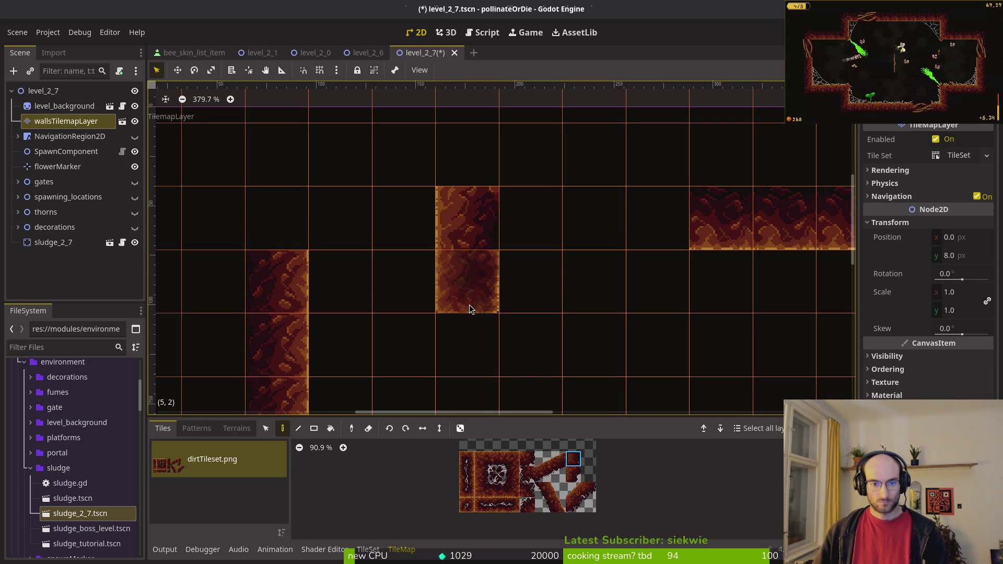
pyautogui.scroll(-10, 470, 307)
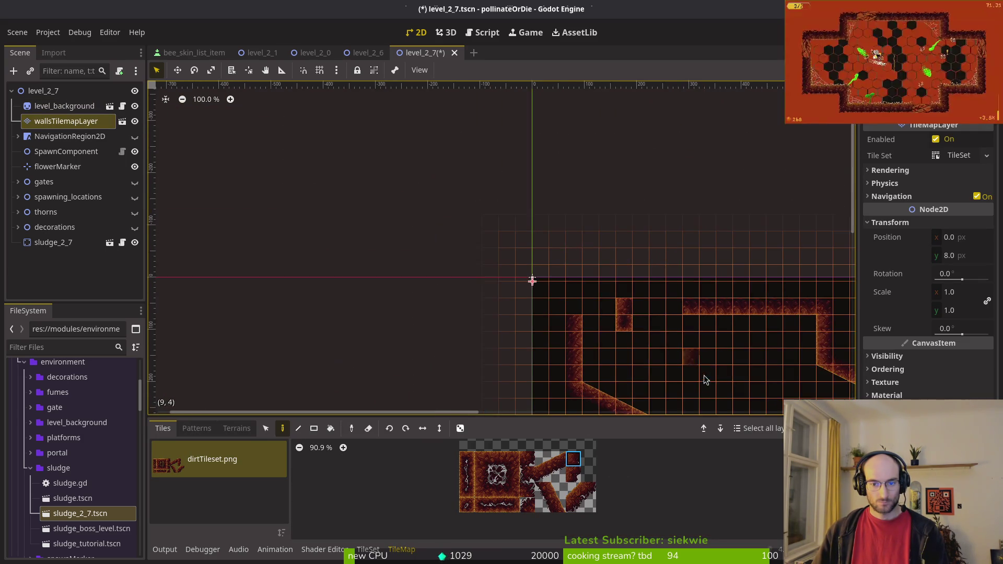
# Extend the ceiling wall three tiles toward the pillar with a ceiling dirt tile
pyautogui.moveTo(556, 299); pyautogui.dragTo(535, 293)
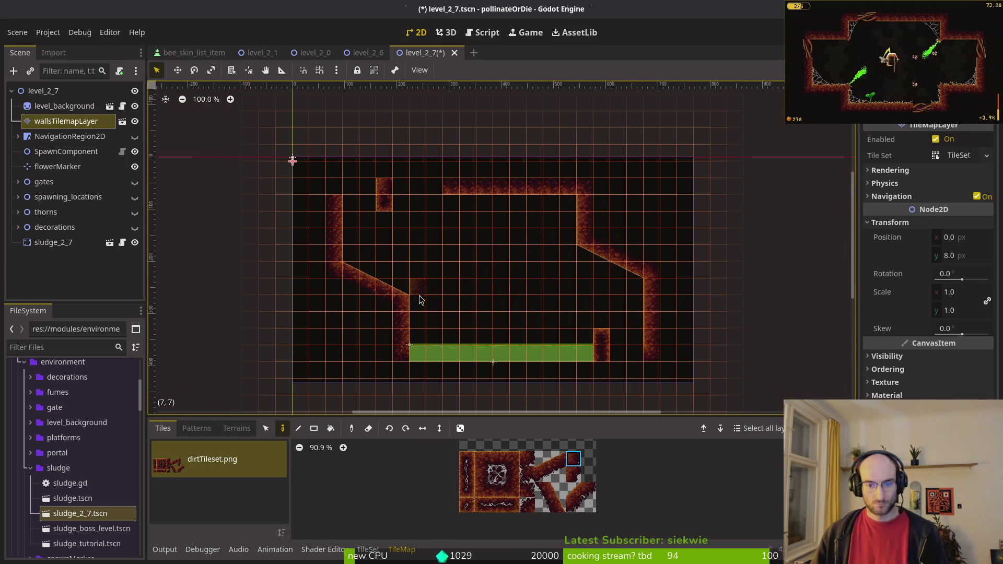
pyautogui.scroll(5, 424, 278)
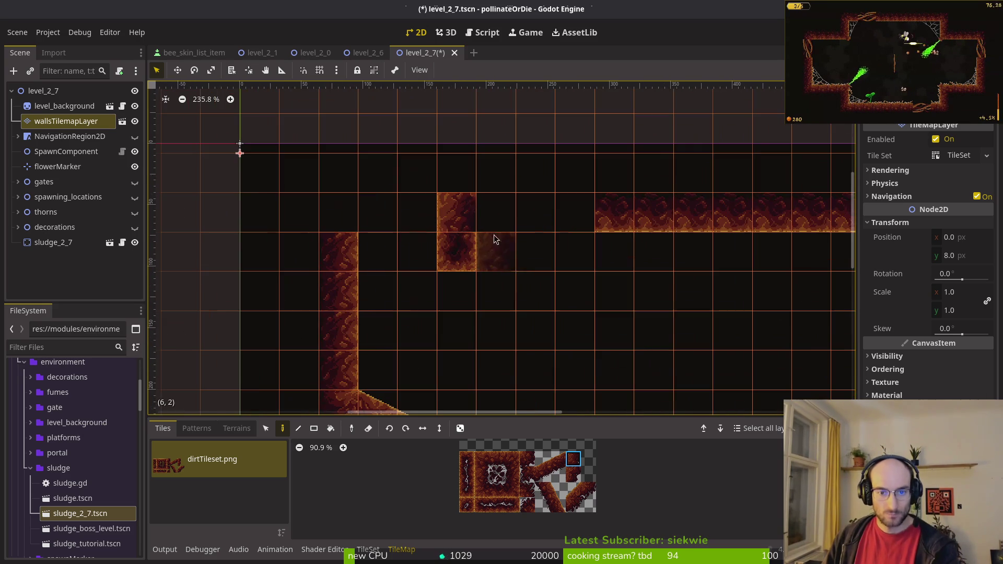
pyautogui.click(502, 493)
pyautogui.moveTo(574, 214); pyautogui.dragTo(497, 218)
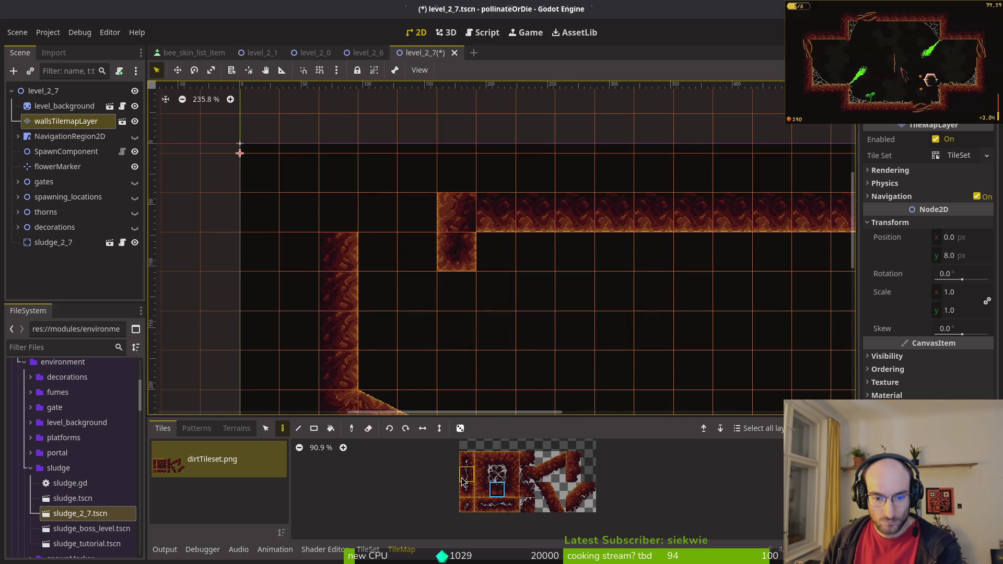
pyautogui.scroll(-2, 557, 298)
pyautogui.press('Escape')
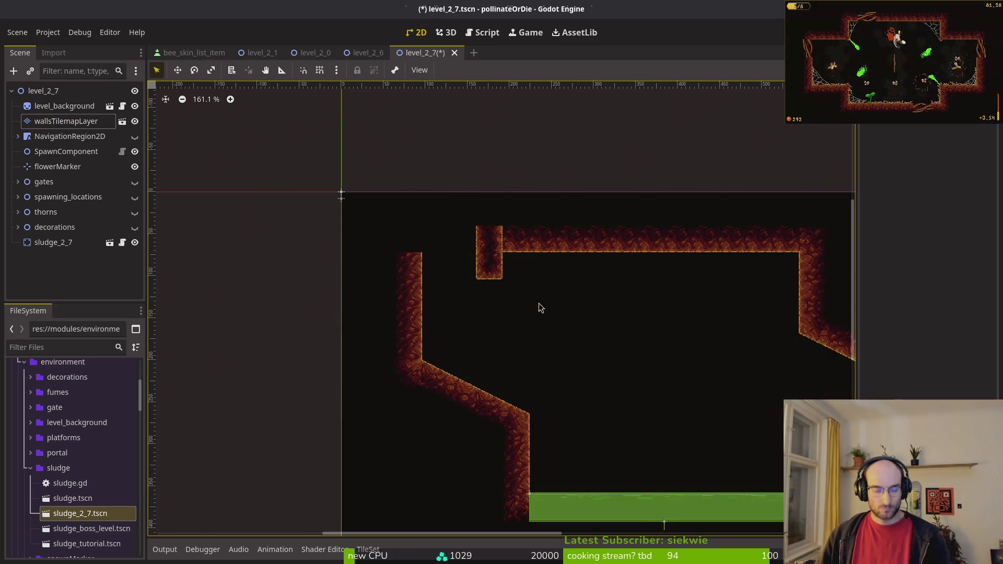
pyautogui.scroll(-2, 528, 292)
pyautogui.scroll(4, 525, 284)
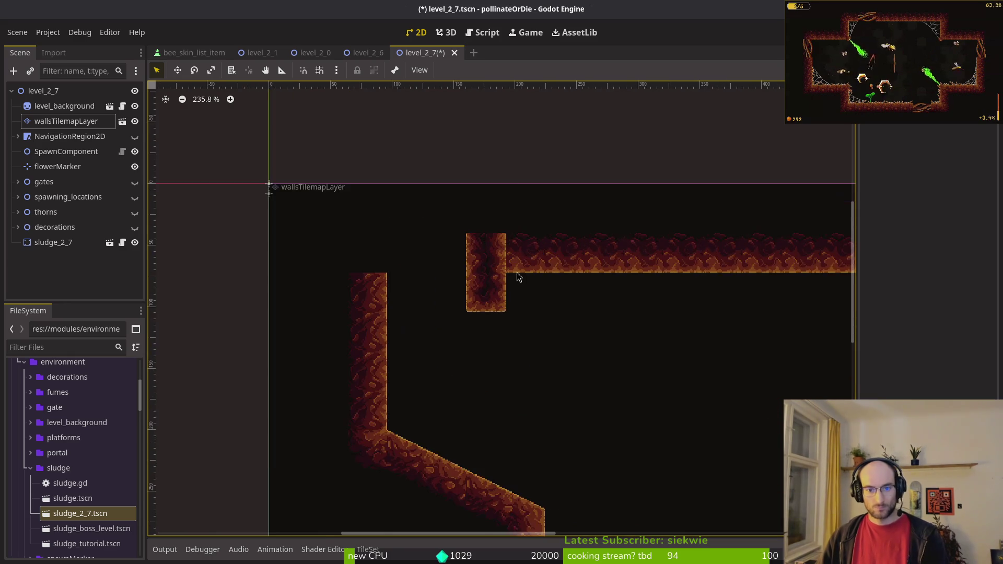
pyautogui.scroll(2, 522, 276)
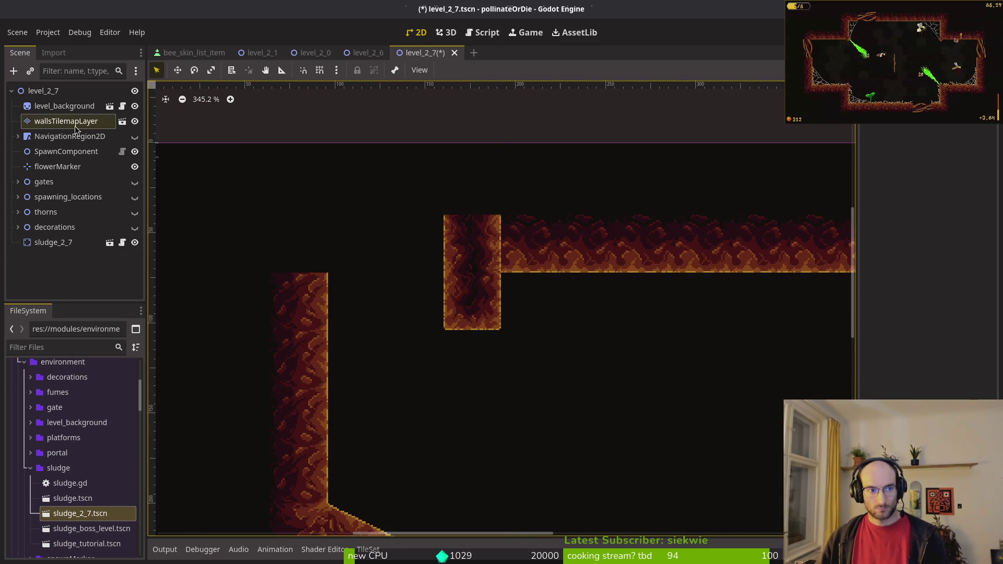
# Paint atlas tile (4, 4) at the wall's inner corner and inspect the result
pyautogui.click(74, 123)
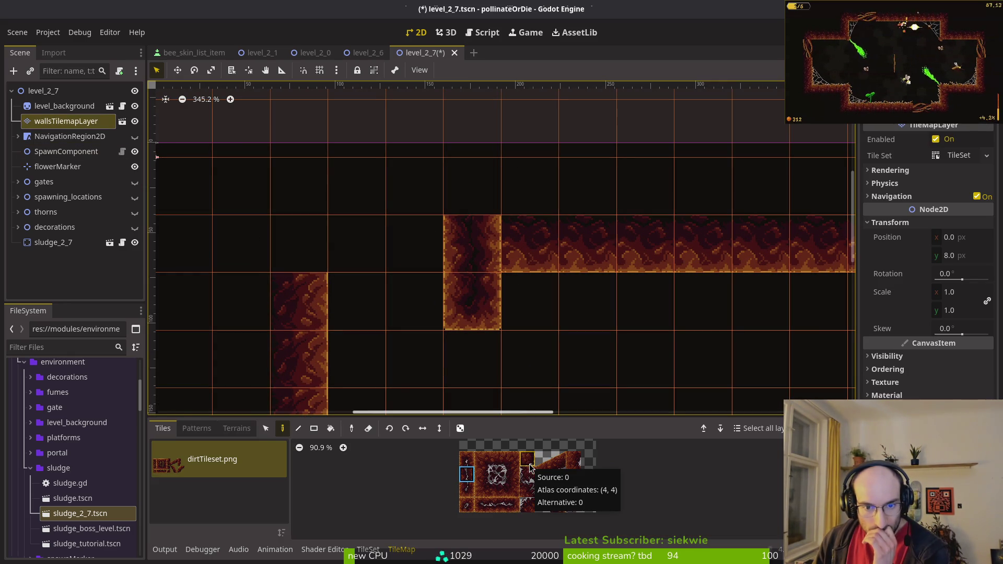
pyautogui.click(531, 466)
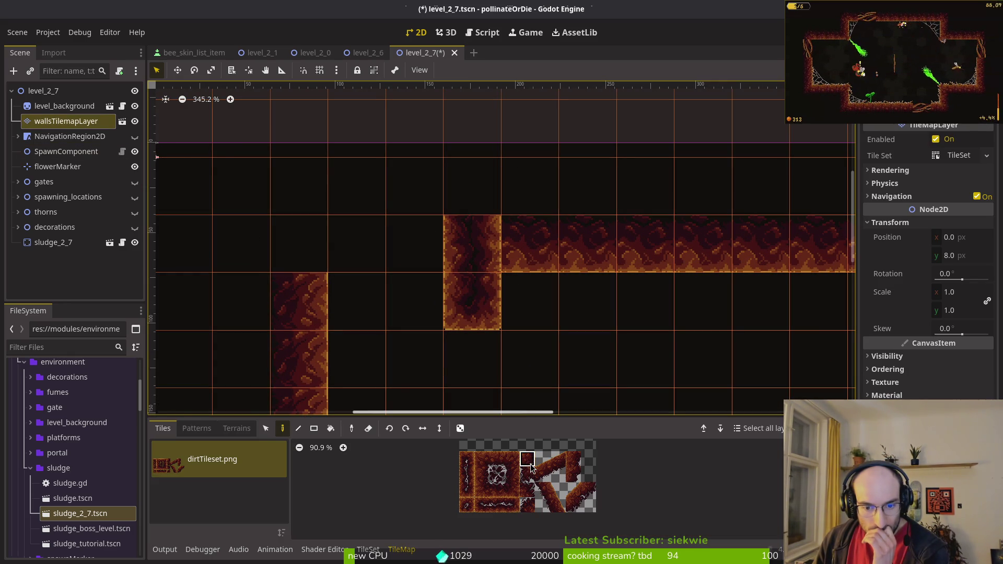
pyautogui.click(476, 257)
pyautogui.press('Escape')
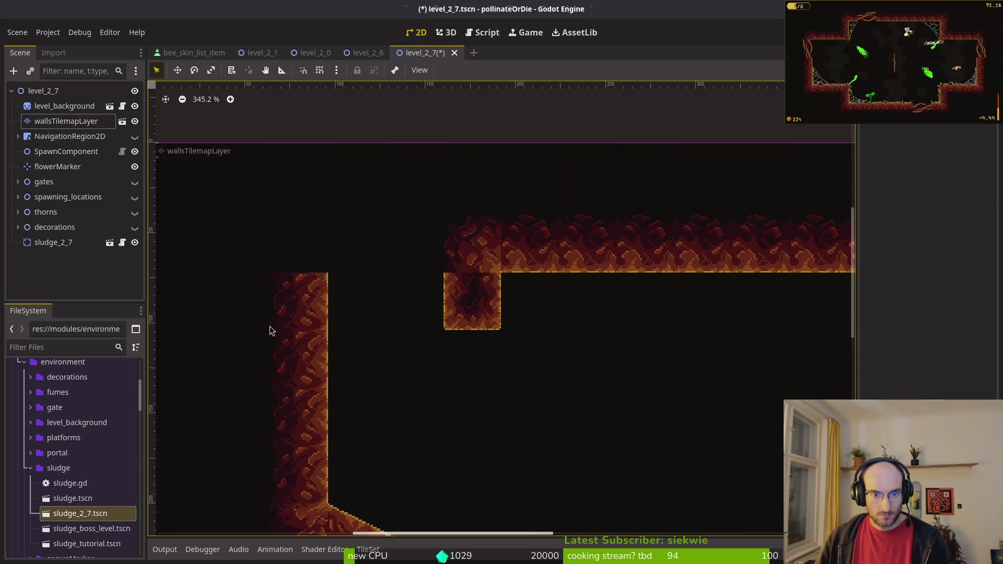
pyautogui.scroll(-6, 366, 315)
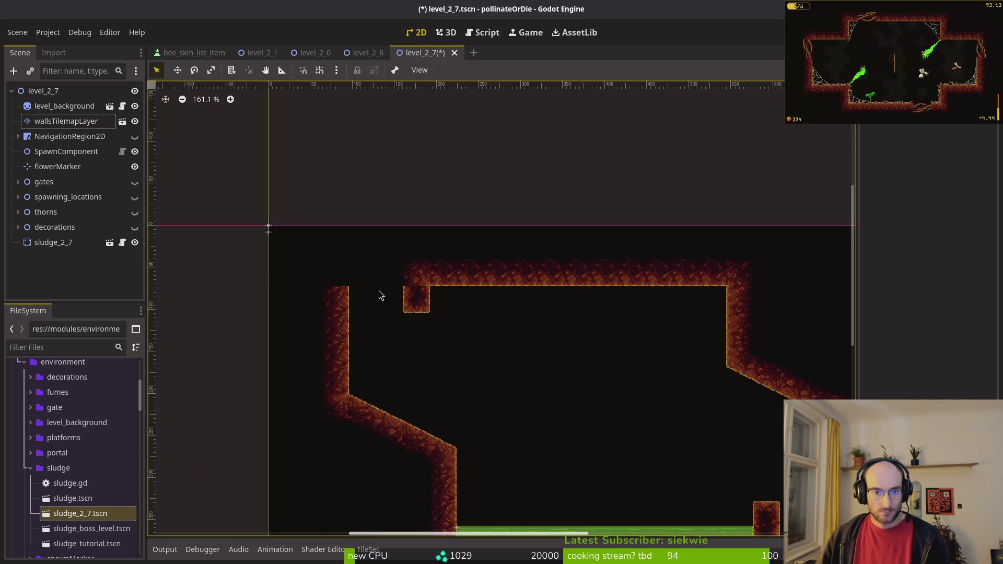
pyautogui.scroll(5, 465, 307)
pyautogui.scroll(5, 465, 307)
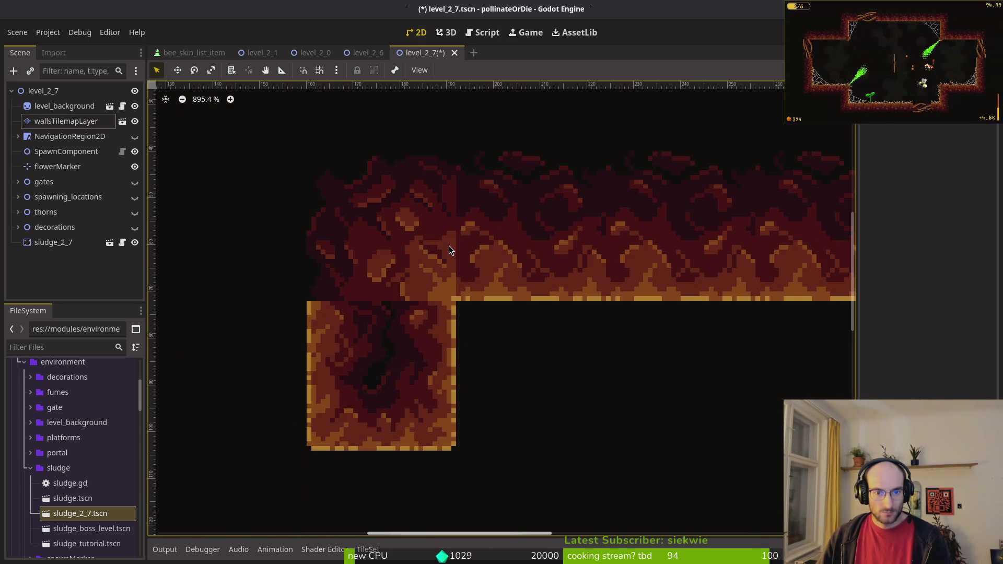
pyautogui.scroll(-6, 450, 250)
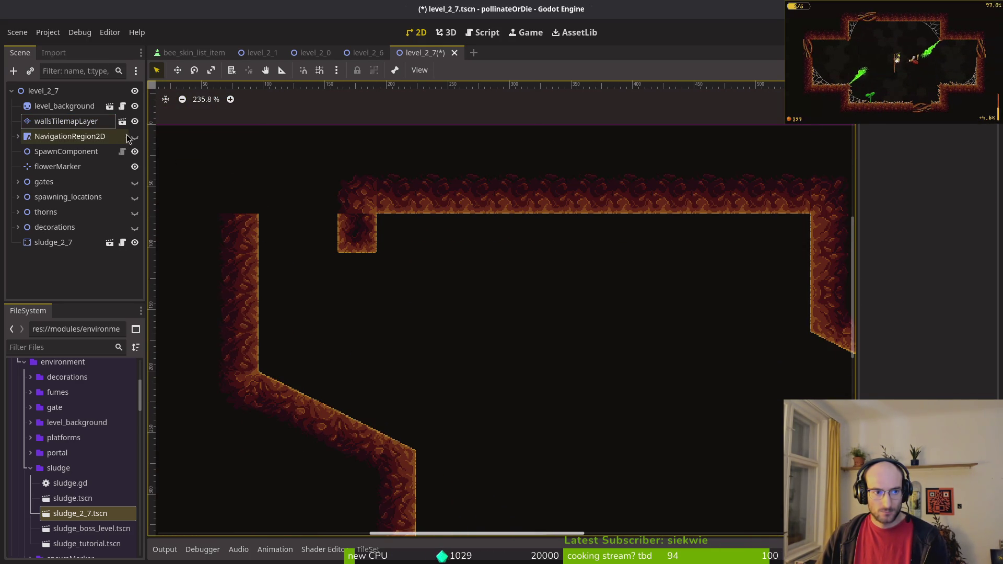
# Zoom around level_2_7 to inspect the rebuilt dirt walls
pyautogui.click(68, 121)
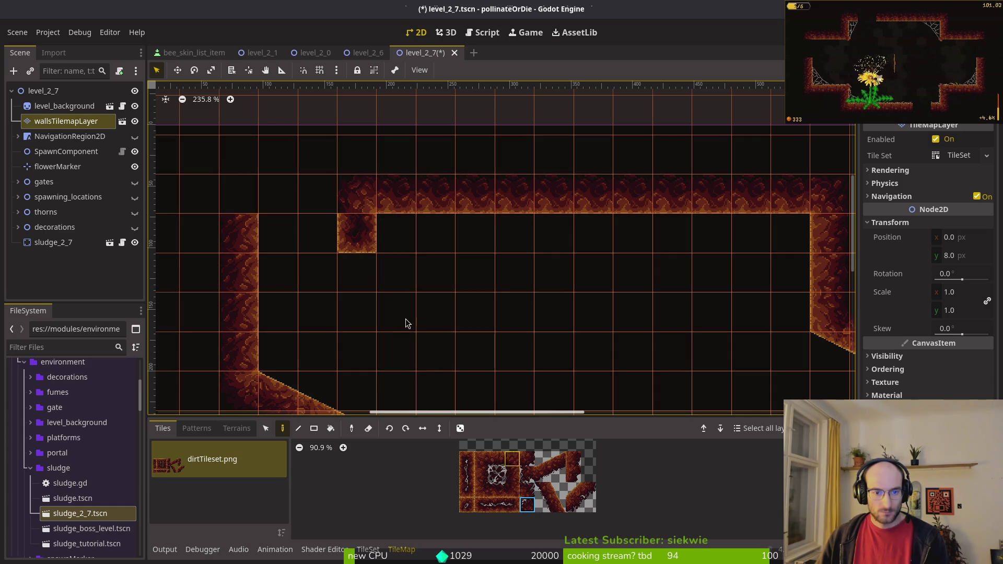
pyautogui.press('Escape')
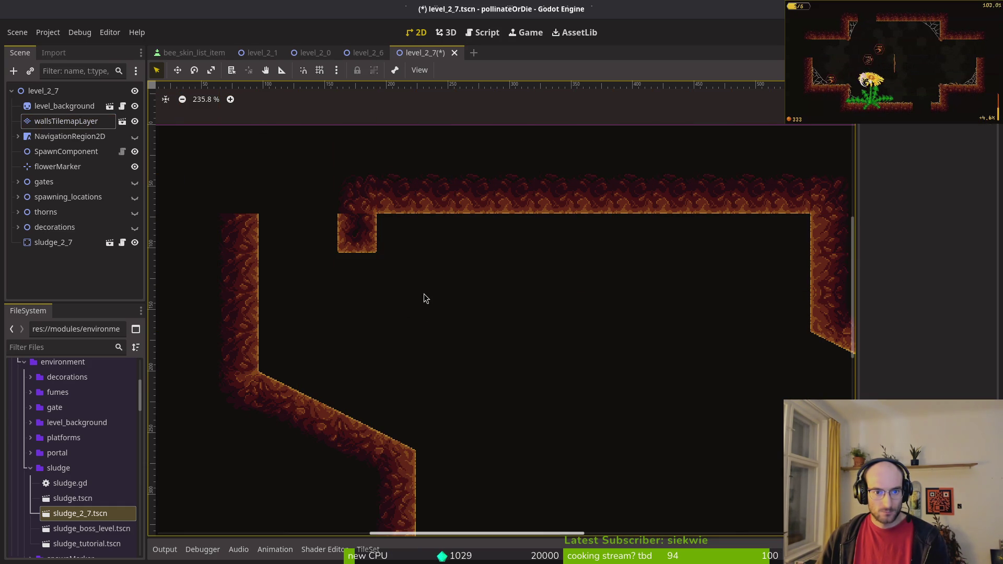
pyautogui.scroll(-2, 397, 238)
pyautogui.scroll(1, 402, 239)
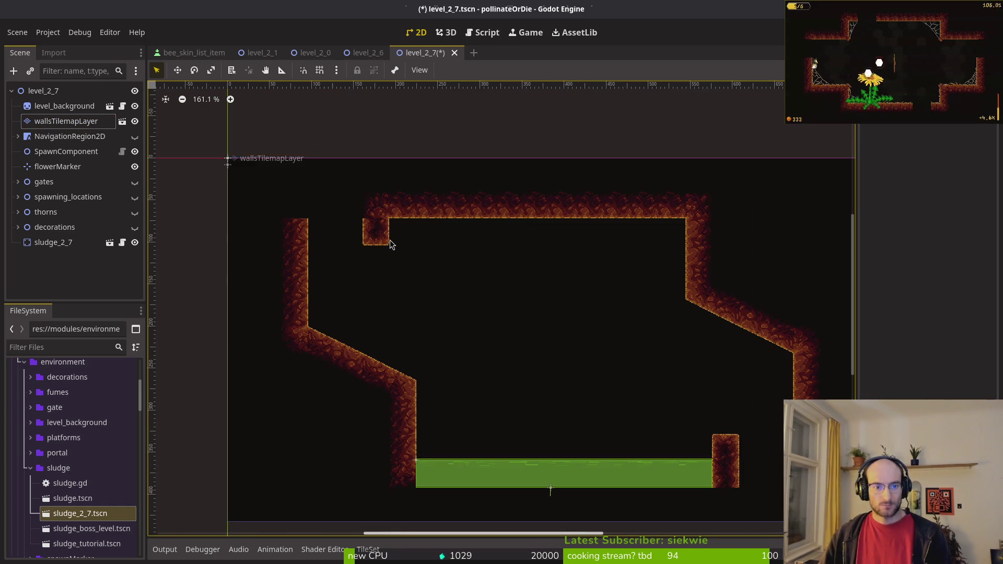
pyautogui.click(66, 120)
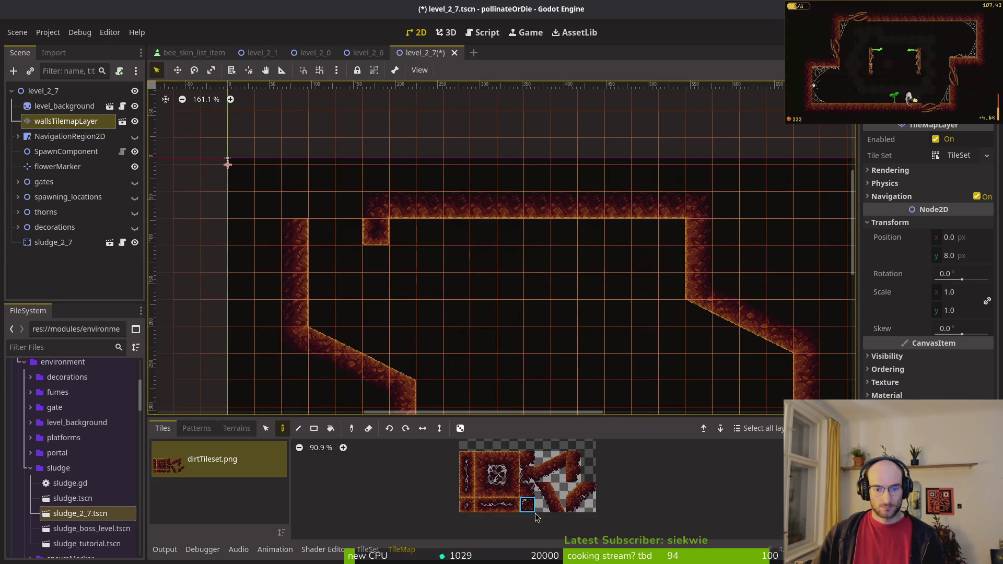
pyautogui.press('Escape')
pyautogui.scroll(-3, 398, 282)
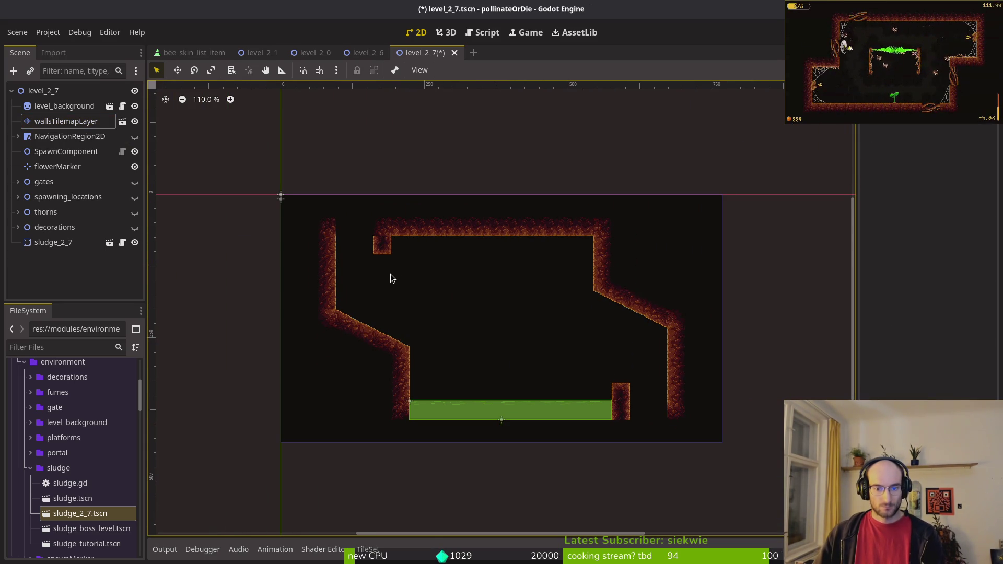
pyautogui.scroll(7, 396, 272)
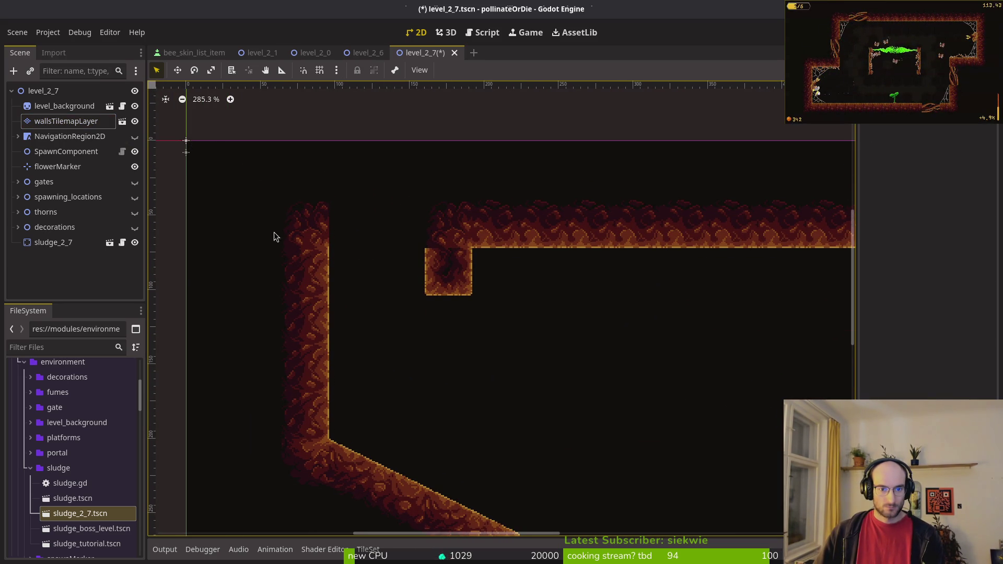
pyautogui.scroll(-5, 456, 290)
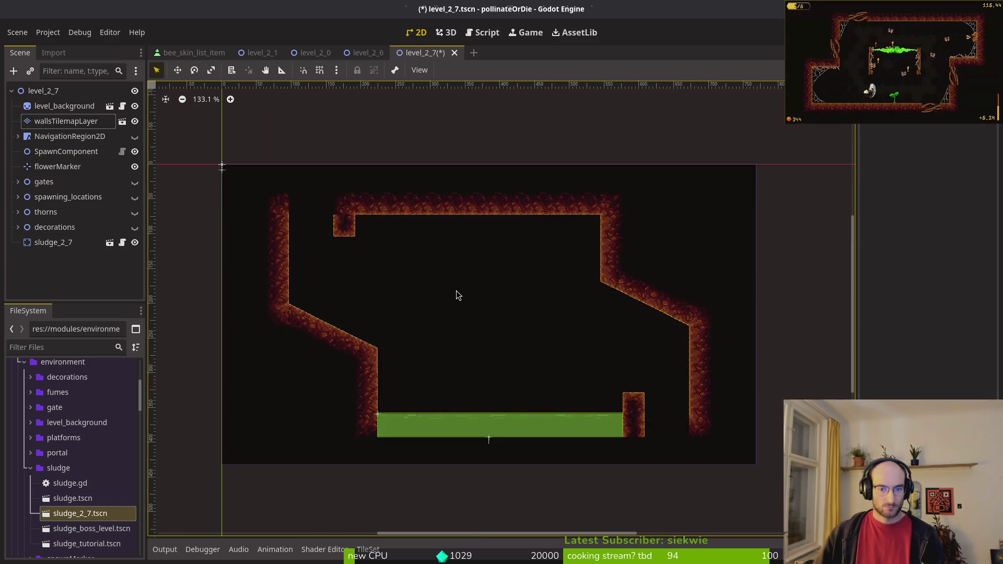
pyautogui.scroll(-3, 460, 308)
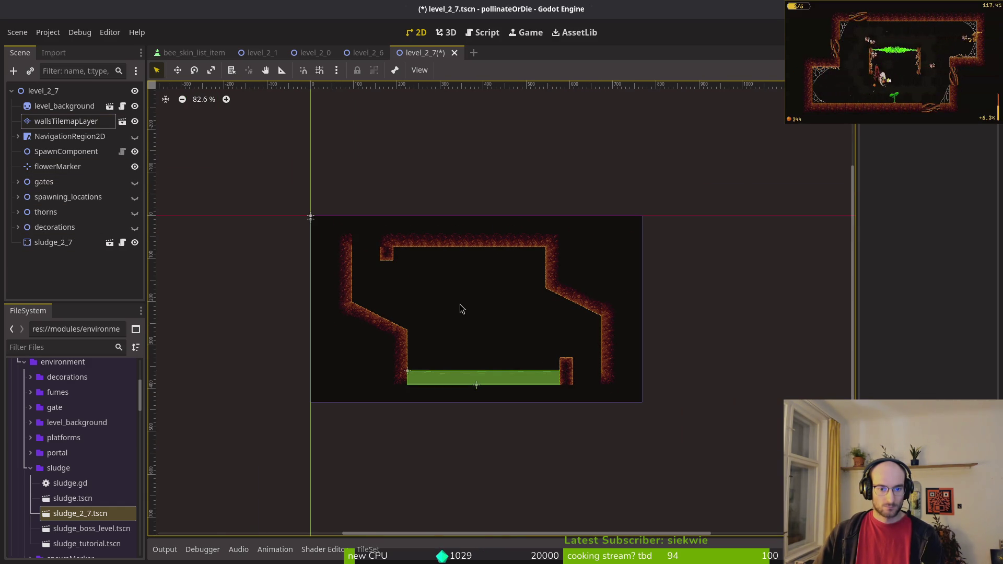
pyautogui.scroll(5, 461, 308)
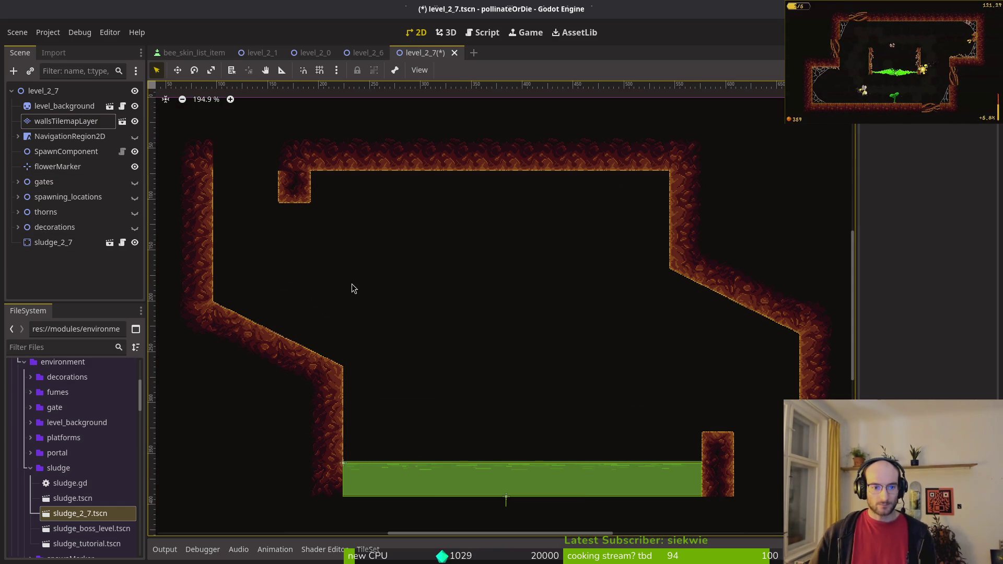
# Expand NavigationRegion2D, toggle its visibility, and select the node for editing
pyautogui.click(18, 136)
pyautogui.click(134, 137)
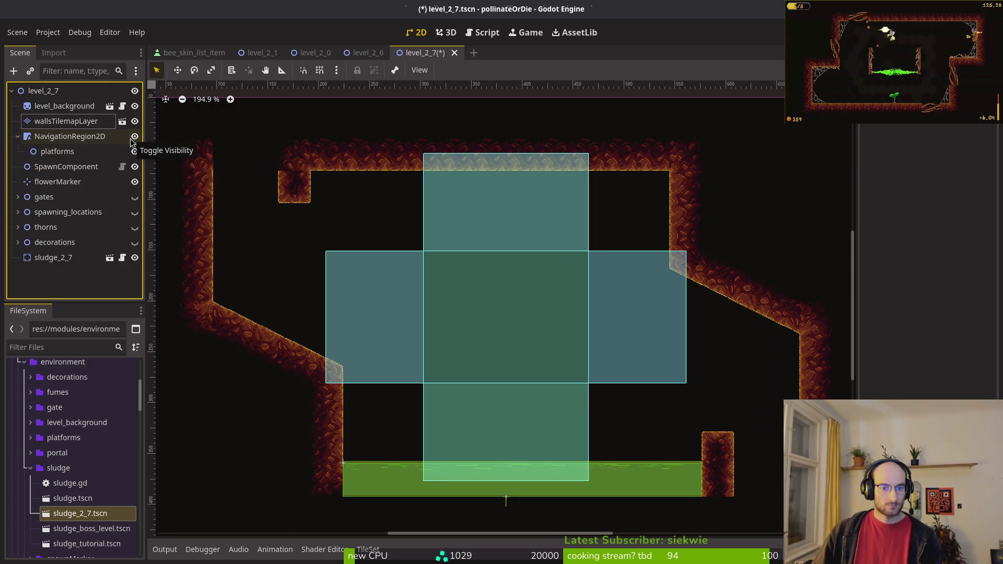
pyautogui.click(133, 138)
pyautogui.click(128, 141)
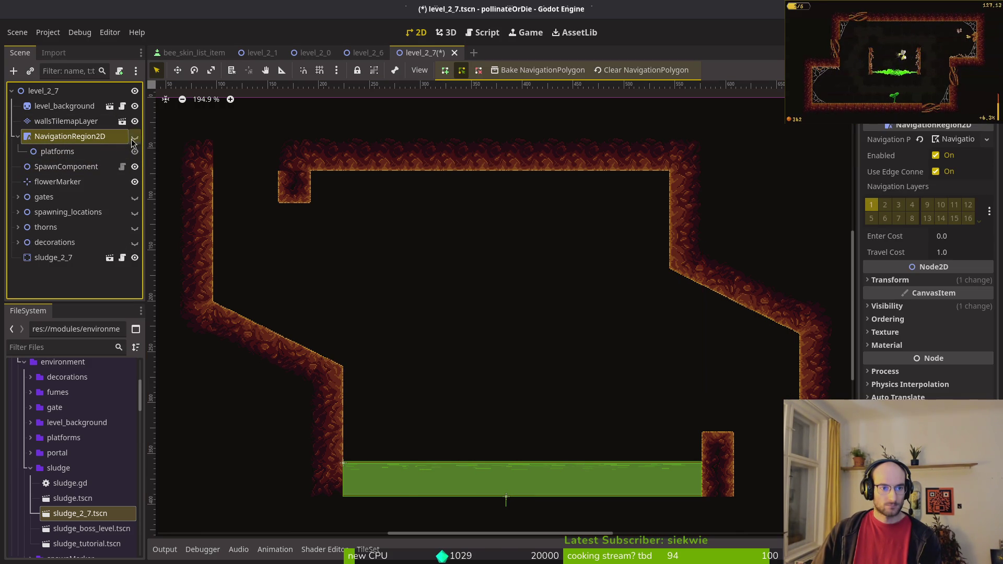
# Show the navigation polygon again and move one corner onto the wall block corner
pyautogui.click(134, 137)
pyautogui.moveTo(409, 138); pyautogui.dragTo(308, 171)
pyautogui.scroll(4, 314, 168)
pyautogui.scroll(-7, 409, 251)
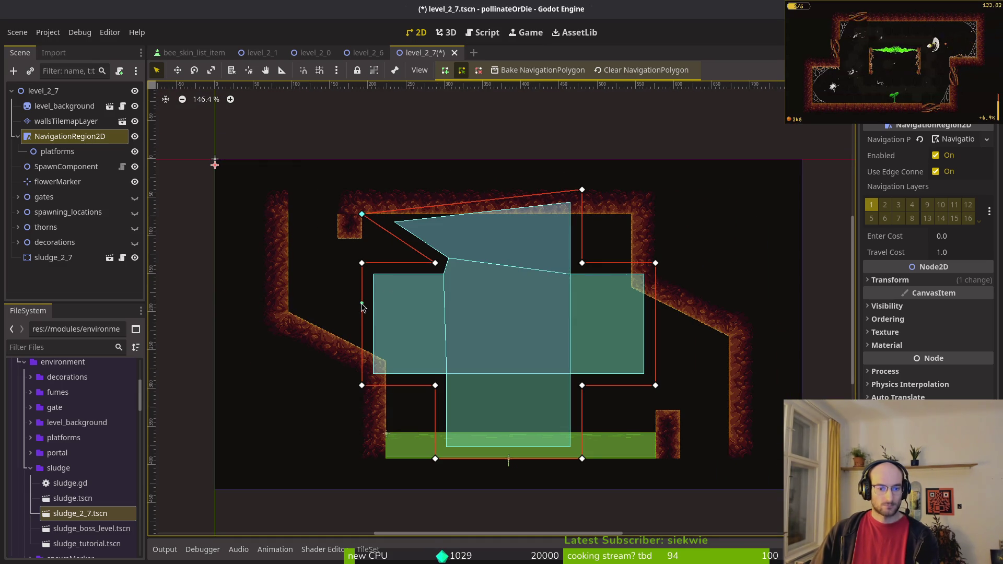
pyautogui.scroll(6, 374, 246)
# Paint a different dirt tile onto the walls tile layer and save the level scene
pyautogui.click(66, 121)
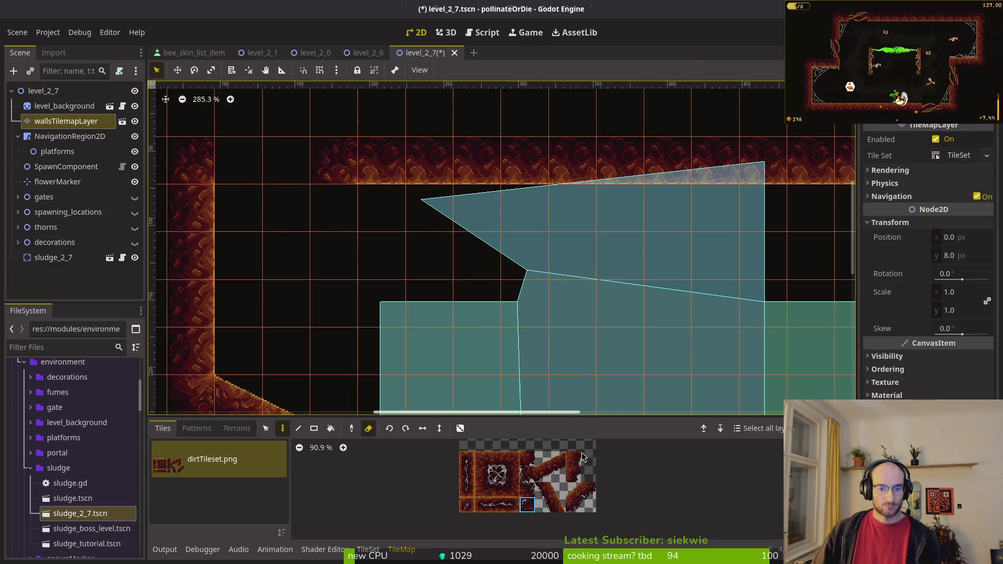
pyautogui.click(505, 494)
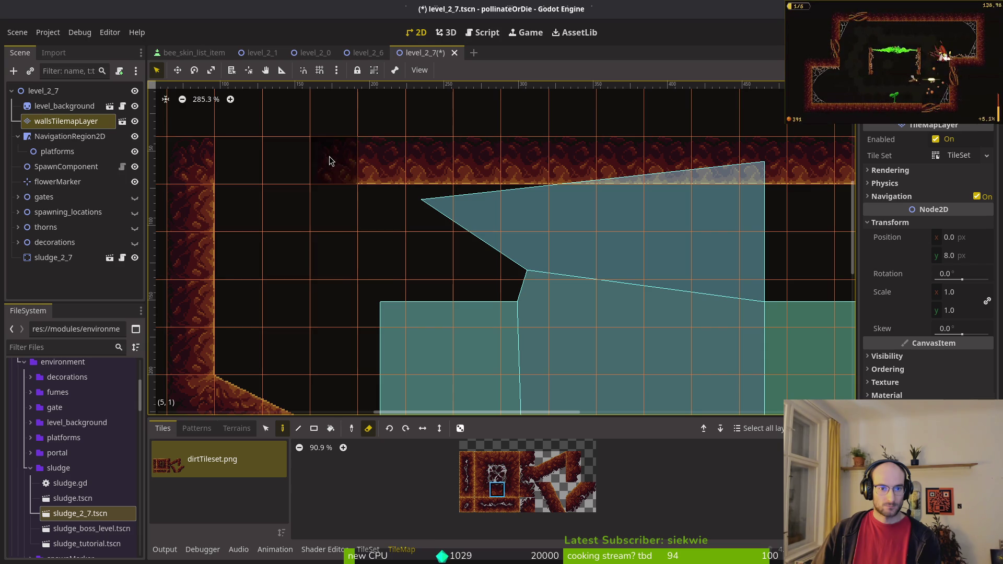
pyautogui.press('Escape')
pyautogui.scroll(-5, 430, 272)
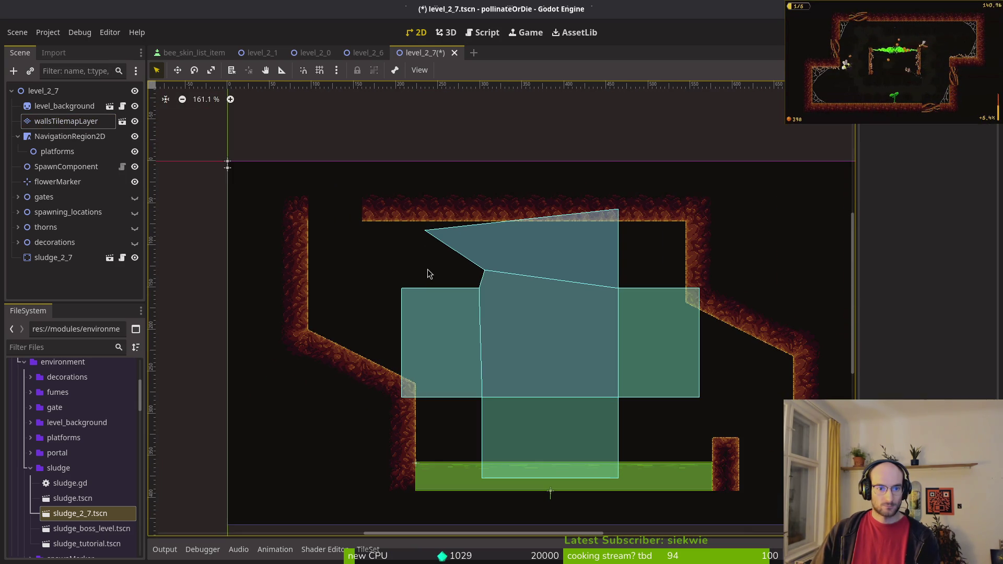
pyautogui.hotkey('ctrl', 's')
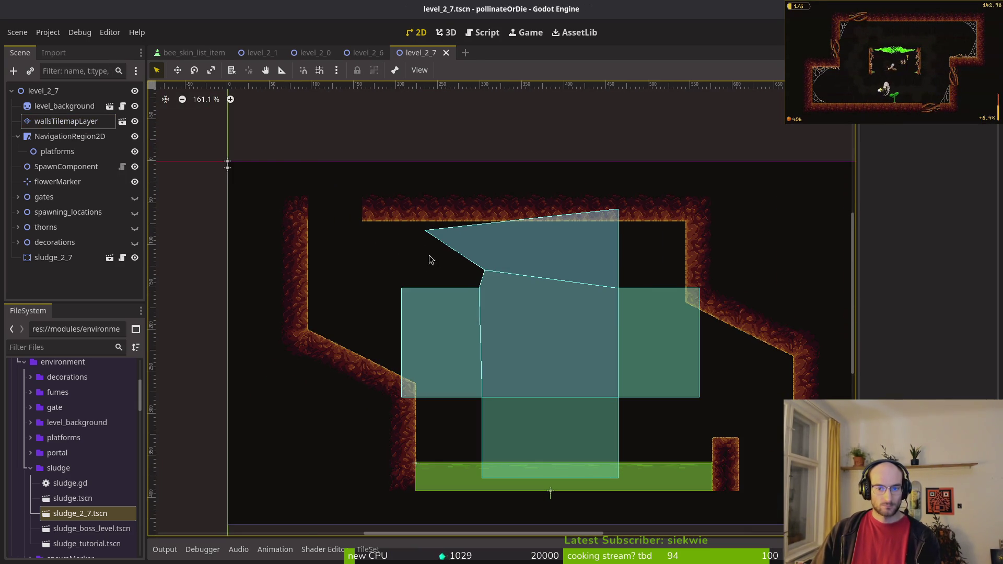
pyautogui.scroll(3, 412, 251)
# Refit navigation points to the left wall edge and lower-left corners, removing one unneeded point
pyautogui.click(488, 233)
pyautogui.moveTo(358, 205); pyautogui.dragTo(232, 202)
pyautogui.scroll(3, 244, 210)
pyautogui.moveTo(615, 325)
pyautogui.mouseDown()
pyautogui.moveTo(312, 384)
pyautogui.moveTo(251, 442)
pyautogui.mouseUp()
pyautogui.scroll(-3, 486, 354)
pyautogui.moveTo(400, 227)
pyautogui.mouseDown()
pyautogui.moveTo(399, 215)
pyautogui.moveTo(442, 370)
pyautogui.mouseUp()
pyautogui.scroll(-5, 408, 158)
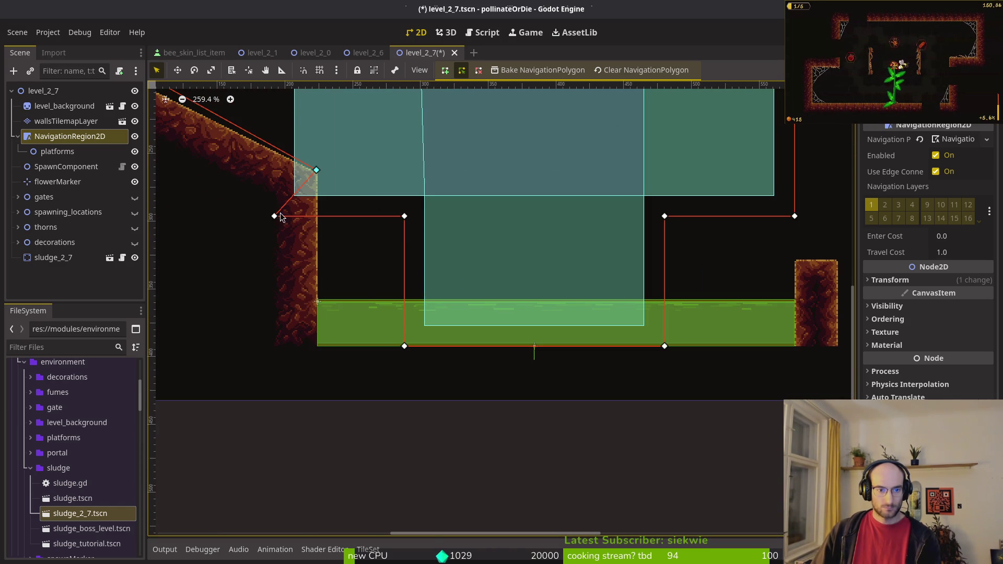
pyautogui.moveTo(274, 216); pyautogui.dragTo(317, 299)
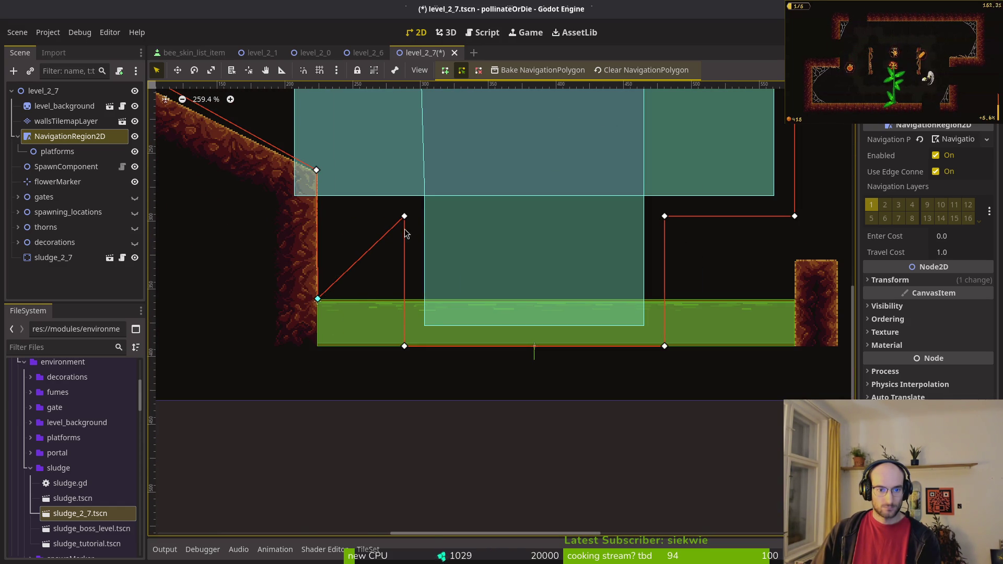
pyautogui.rightClick(404, 346)
# Reposition navigation points along the sludge edge, around the right block and right wall
pyautogui.moveTo(543, 291); pyautogui.dragTo(786, 302)
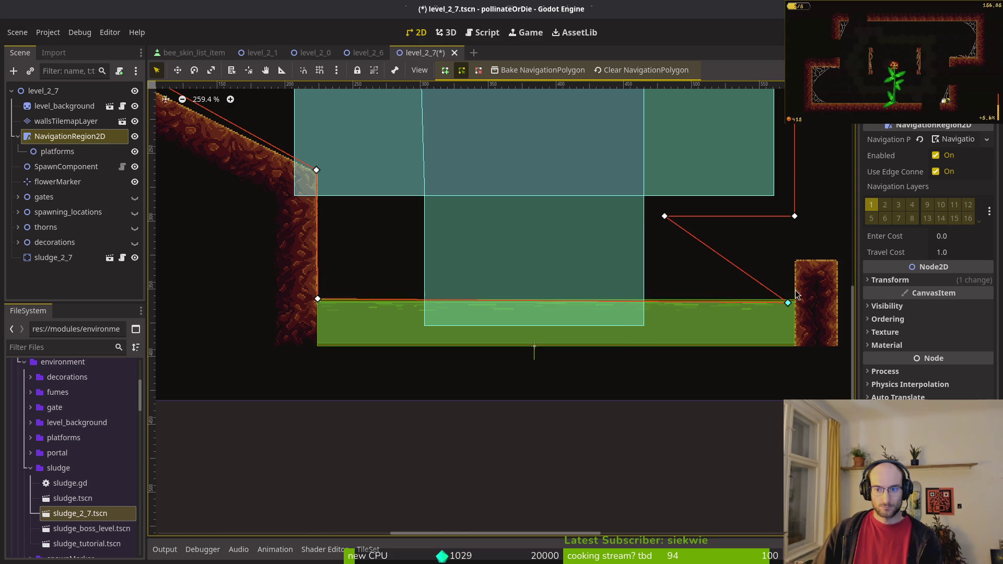
pyautogui.hscroll(5, 388, 237)
pyautogui.moveTo(302, 215); pyautogui.dragTo(305, 214)
pyautogui.moveTo(439, 249)
pyautogui.mouseDown()
pyautogui.moveTo(429, 256)
pyautogui.moveTo(468, 255)
pyautogui.mouseUp()
pyautogui.scroll(4, 466, 279)
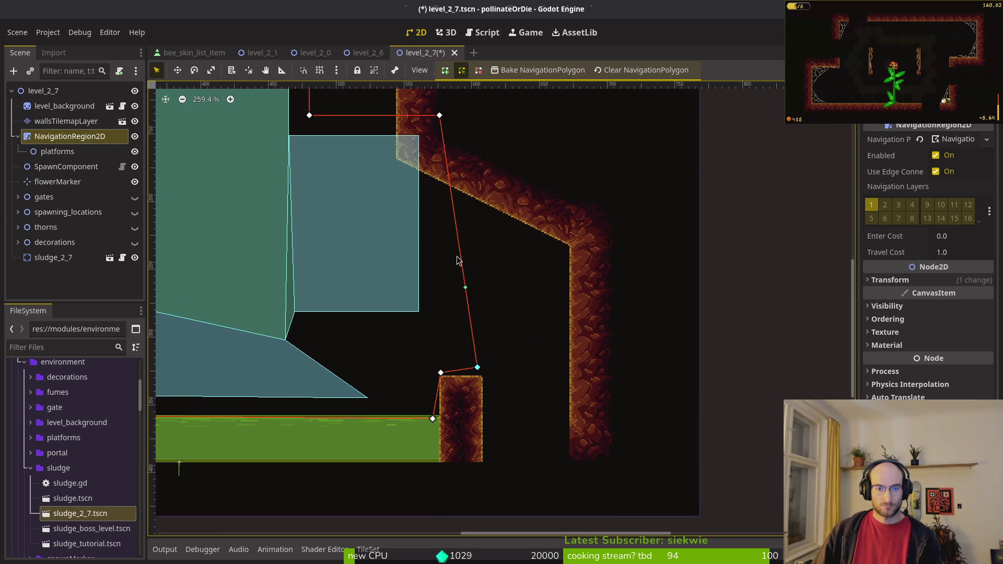
pyautogui.moveTo(440, 121)
pyautogui.mouseDown()
pyautogui.moveTo(556, 338)
pyautogui.moveTo(505, 419)
pyautogui.mouseUp()
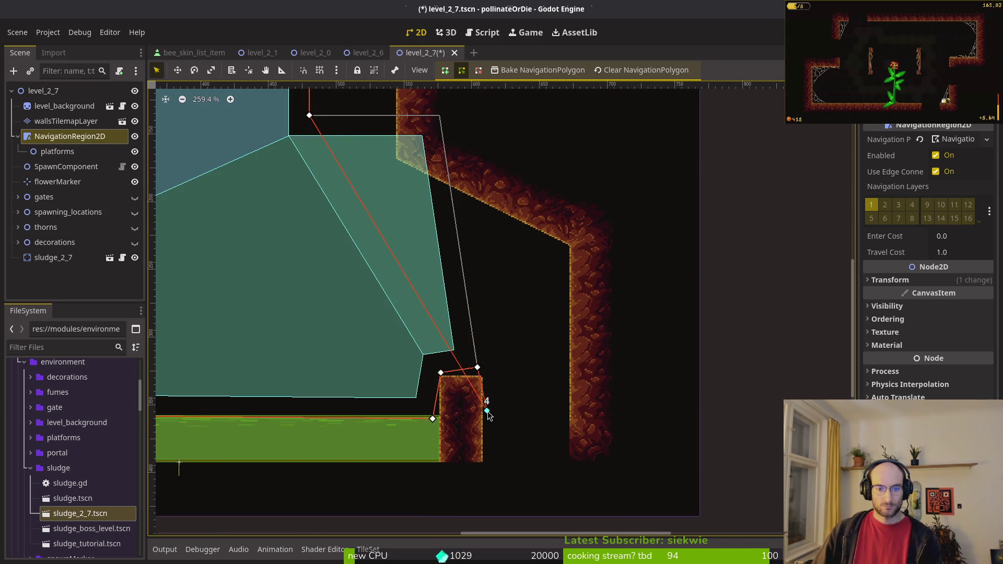
pyautogui.moveTo(310, 117)
pyautogui.mouseDown()
pyautogui.moveTo(540, 267)
pyautogui.moveTo(563, 409)
pyautogui.mouseUp()
pyautogui.moveTo(500, 308); pyautogui.dragTo(571, 248)
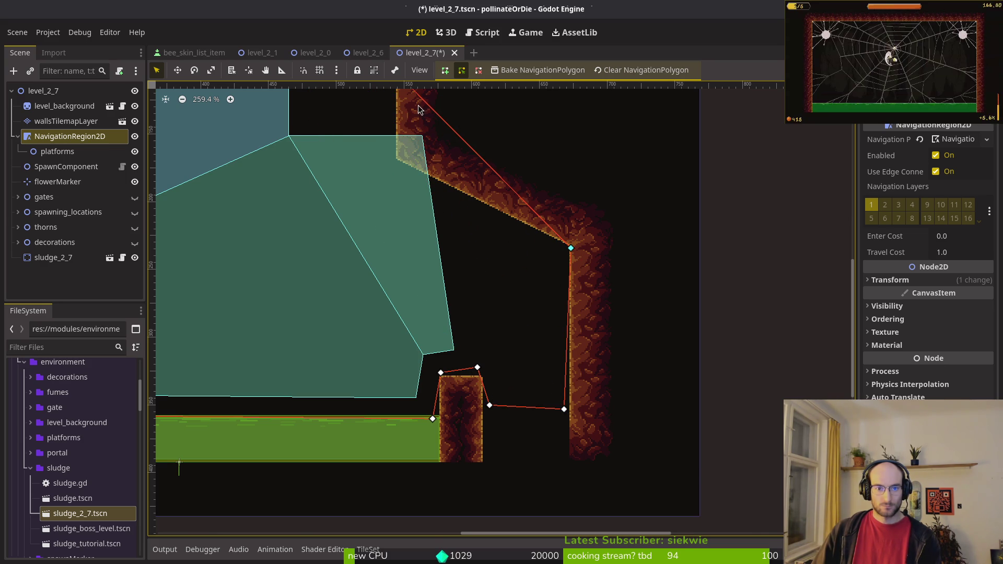
pyautogui.moveTo(434, 111)
pyautogui.mouseDown()
pyautogui.moveTo(403, 171)
pyautogui.moveTo(503, 250)
pyautogui.moveTo(507, 237)
pyautogui.mouseUp()
# Undo the last polygon edit and align a point tightly with the wall edge
pyautogui.scroll(5, 405, 189)
pyautogui.hscroll(-3, 410, 225)
pyautogui.scroll(4, 503, 236)
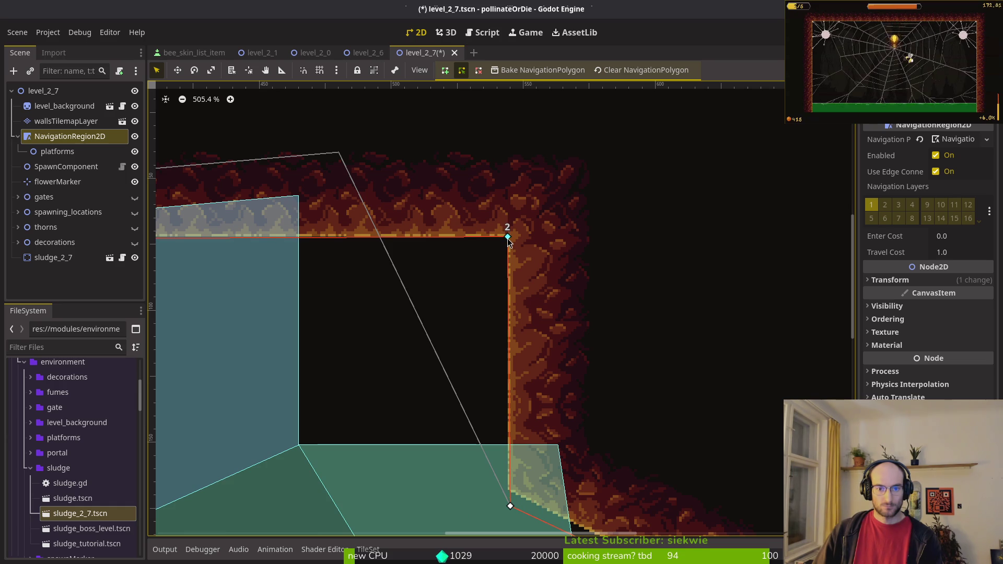
pyautogui.scroll(2, 457, 258)
pyautogui.scroll(-2, 456, 258)
pyautogui.hotkey('ctrl', 'z')
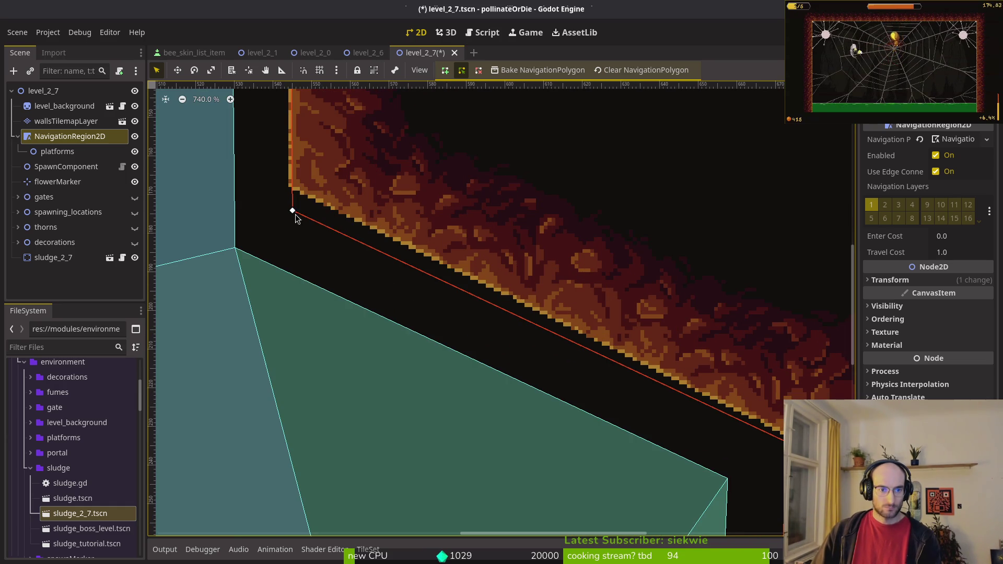
pyautogui.hscroll(5, 366, 235)
pyautogui.scroll(-3, 365, 235)
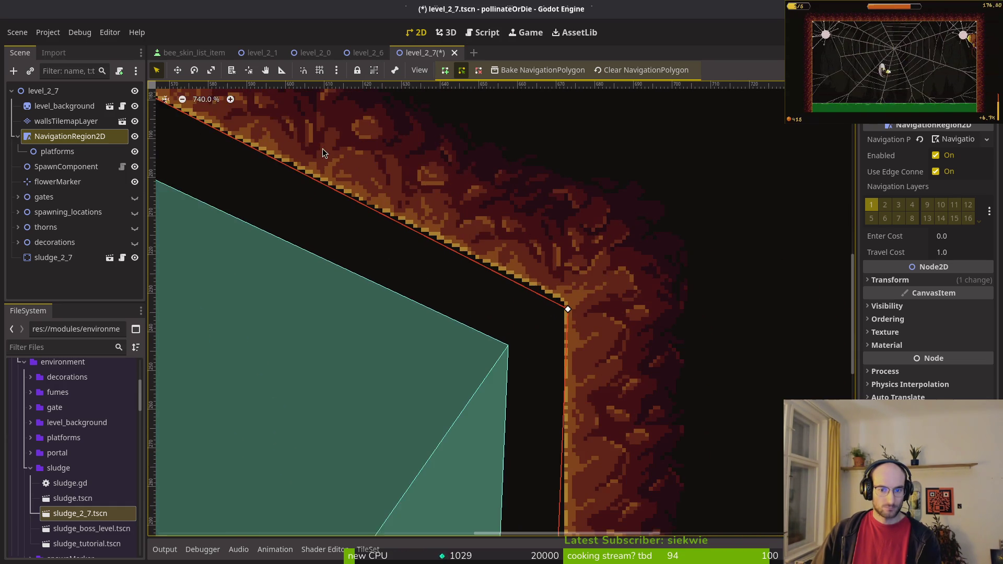
pyautogui.moveTo(563, 305); pyautogui.dragTo(560, 301)
pyautogui.scroll(-8, 549, 276)
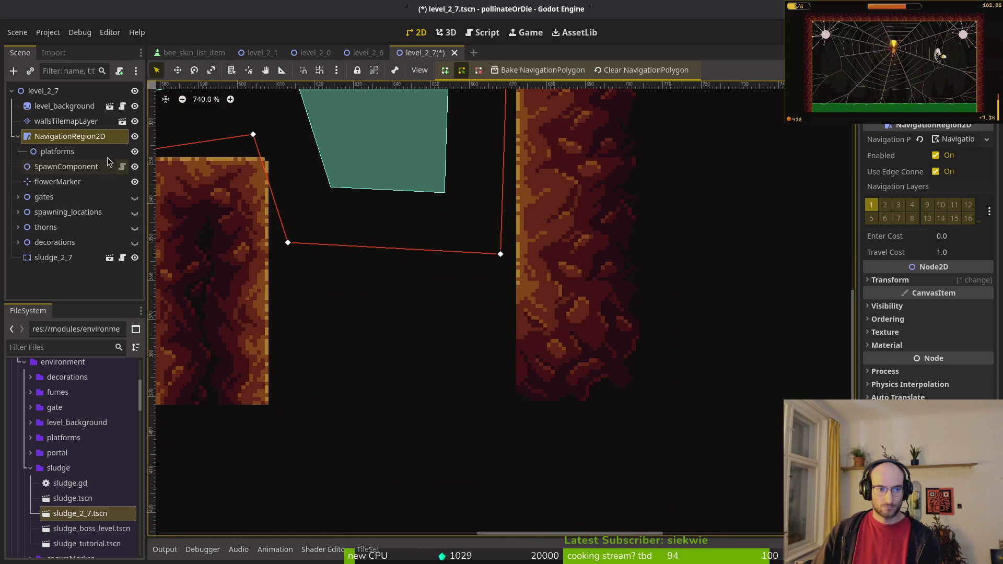
pyautogui.click(128, 201)
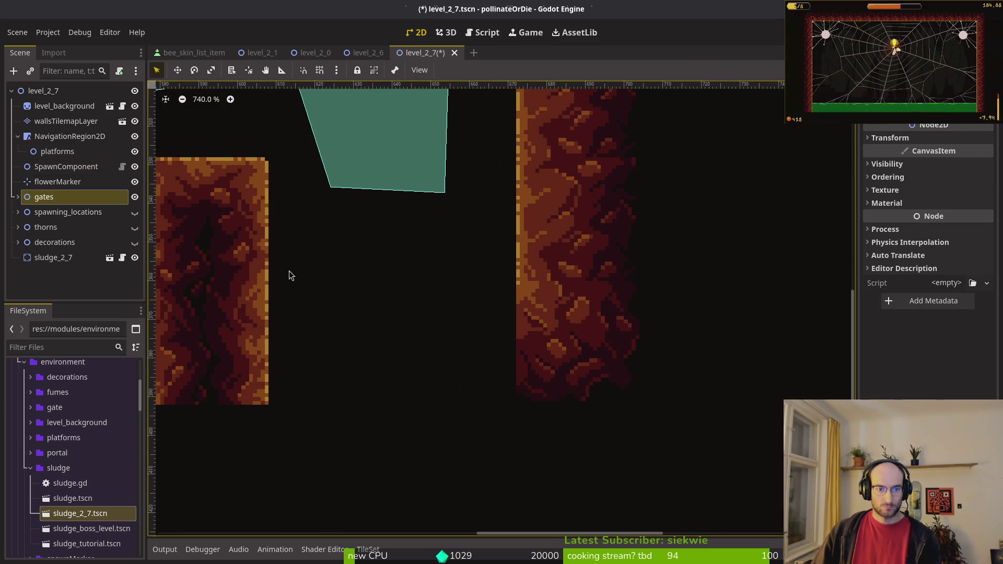
# Select the south gate to check its placement
pyautogui.scroll(-6, 314, 282)
pyautogui.click(532, 224)
pyautogui.scroll(3, 657, 310)
pyautogui.scroll(3, 663, 305)
pyautogui.scroll(-6, 460, 258)
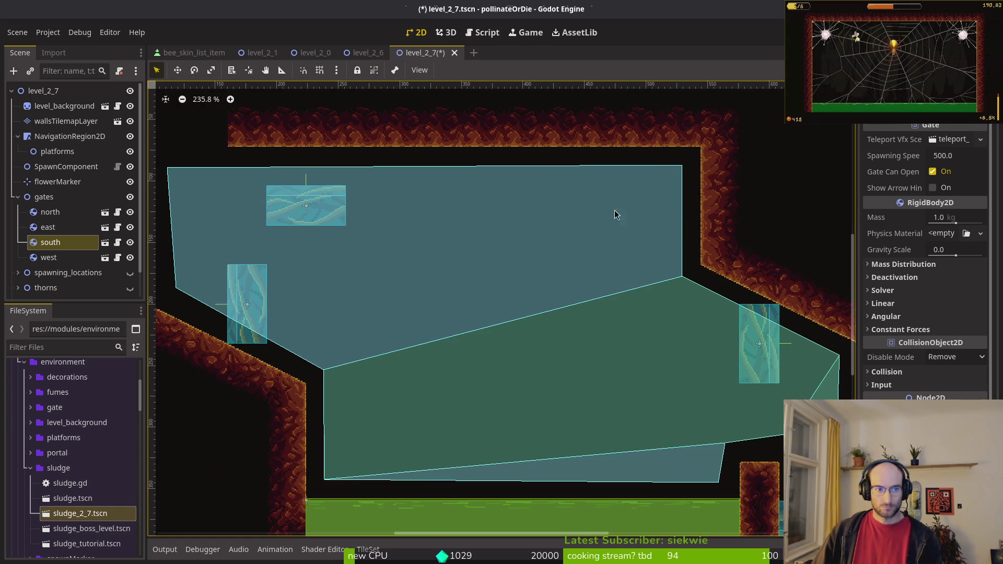
# Erase wall tiles in wallsTilemapLayer to open and widen gaps in the dirt walls
pyautogui.click(66, 121)
pyautogui.scroll(4, 480, 229)
pyautogui.press('e')
pyautogui.moveTo(482, 228)
pyautogui.mouseDown()
pyautogui.moveTo(501, 162)
pyautogui.moveTo(501, 266)
pyautogui.mouseUp()
pyautogui.scroll(-4, 501, 267)
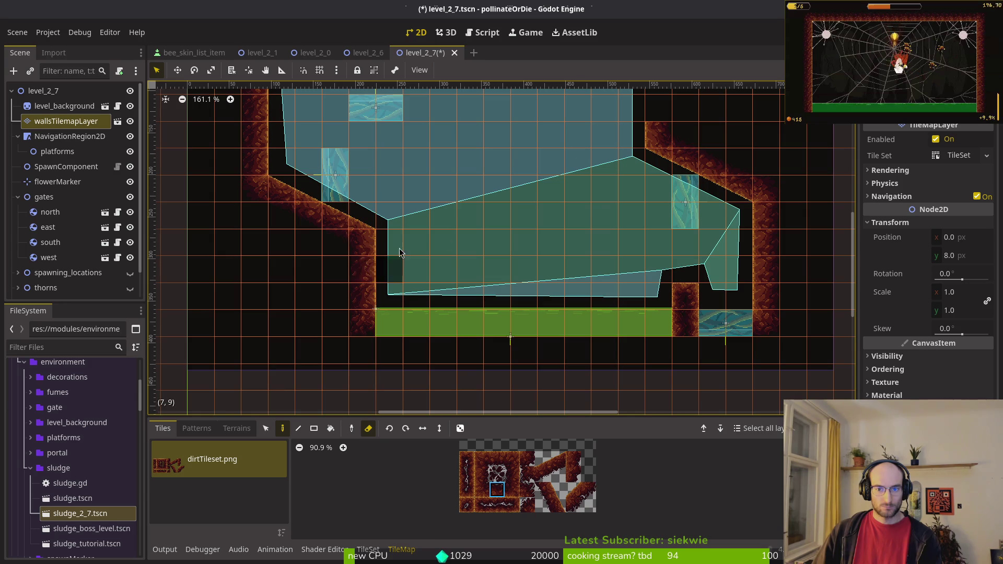
pyautogui.keyDown('ctrl'); pyautogui.scroll(3, 544, 303); pyautogui.keyUp('ctrl')
pyautogui.keyDown('shift'); pyautogui.scroll(-2, 540, 239); pyautogui.keyUp('shift')
pyautogui.scroll(-1, 541, 240)
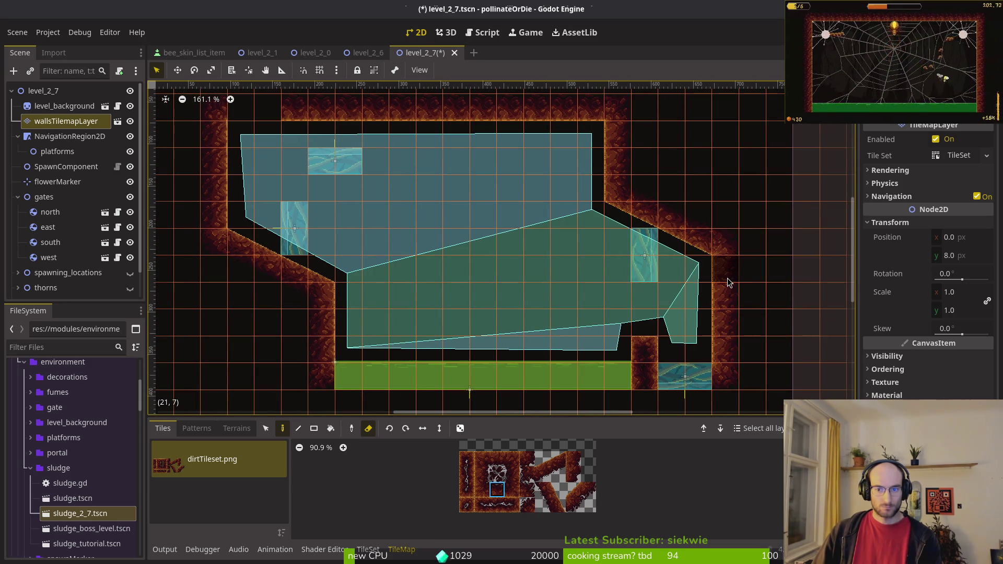
pyautogui.click(214, 208)
pyautogui.press('Escape')
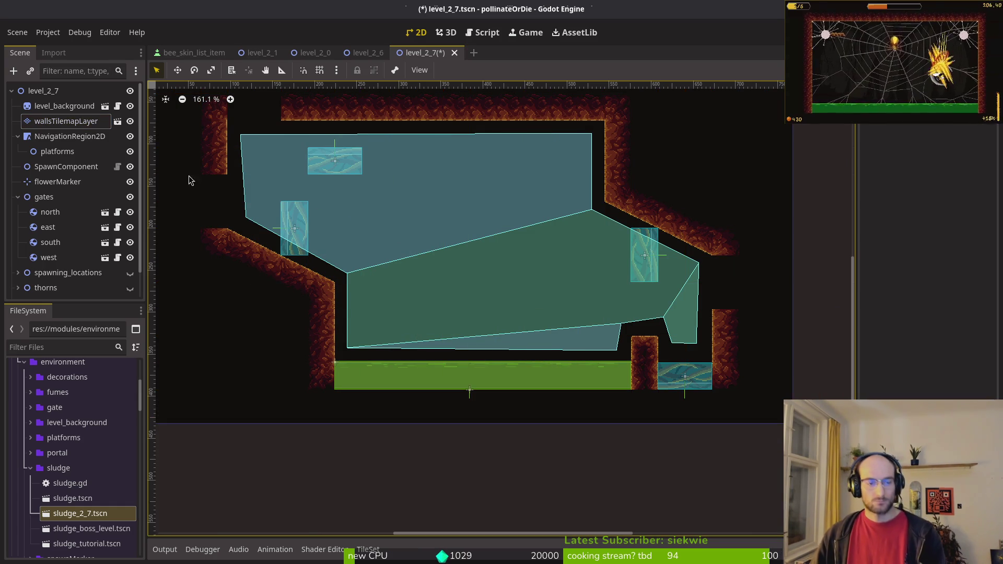
# Move the north gate into the top opening and the west gate into the left opening
pyautogui.click(54, 217)
pyautogui.scroll(4, 418, 219)
pyautogui.moveTo(421, 220)
pyautogui.mouseDown()
pyautogui.moveTo(358, 166)
pyautogui.moveTo(336, 163)
pyautogui.mouseUp()
pyautogui.scroll(1, 345, 161)
pyautogui.moveTo(413, 414)
pyautogui.mouseDown()
pyautogui.moveTo(261, 358)
pyautogui.moveTo(260, 371)
pyautogui.mouseUp()
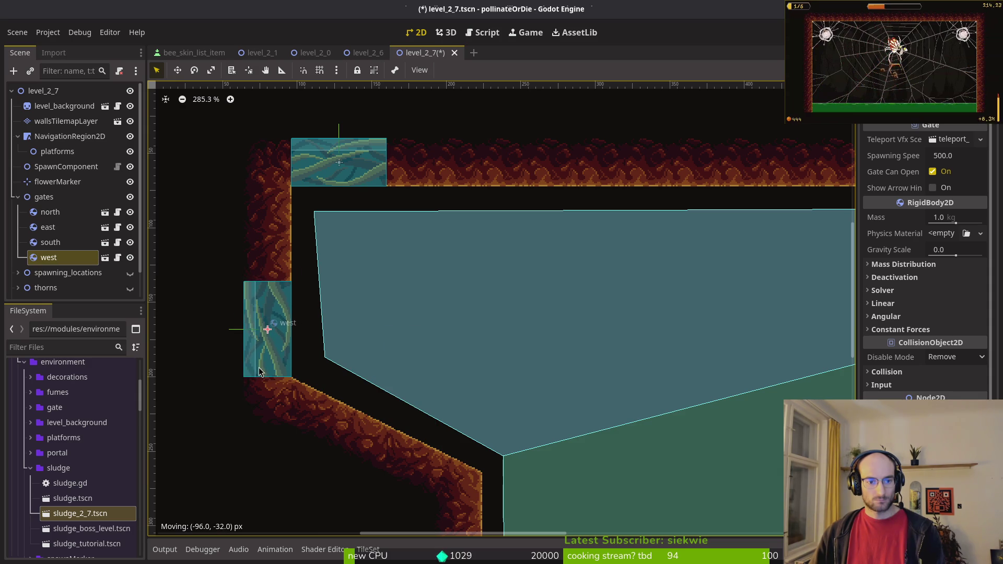
pyautogui.scroll(-2, 363, 274)
pyautogui.scroll(3, 529, 292)
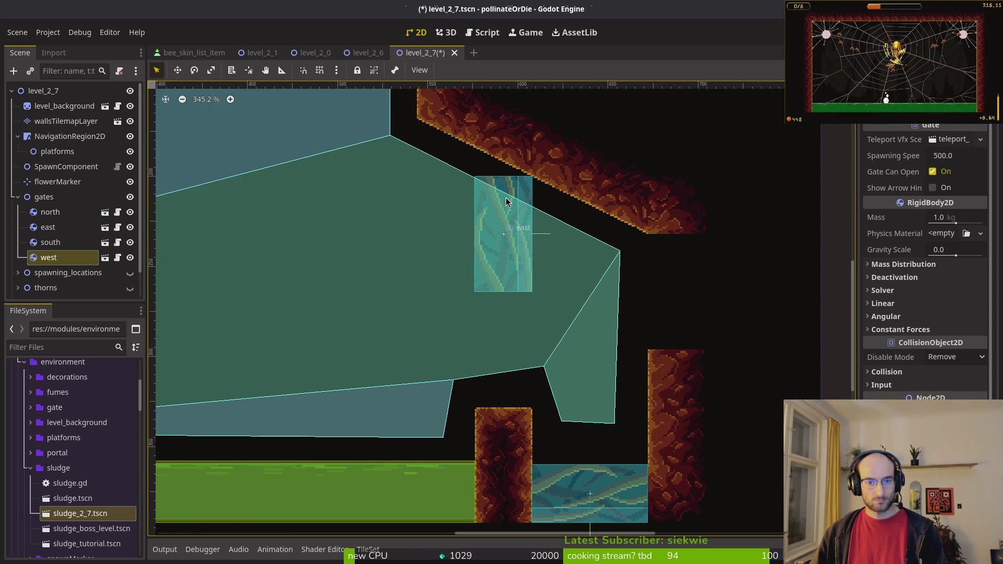
# Place the east gate beside the right wall, nudged up slightly, and save level_2_7
pyautogui.moveTo(520, 199)
pyautogui.mouseDown()
pyautogui.moveTo(685, 302)
pyautogui.moveTo(693, 241)
pyautogui.moveTo(687, 248)
pyautogui.mouseUp()
pyautogui.scroll(2, 684, 302)
pyautogui.press('Up')
pyautogui.press('Escape')
pyautogui.hotkey('ctrl', 's')
pyautogui.scroll(-4, 654, 258)
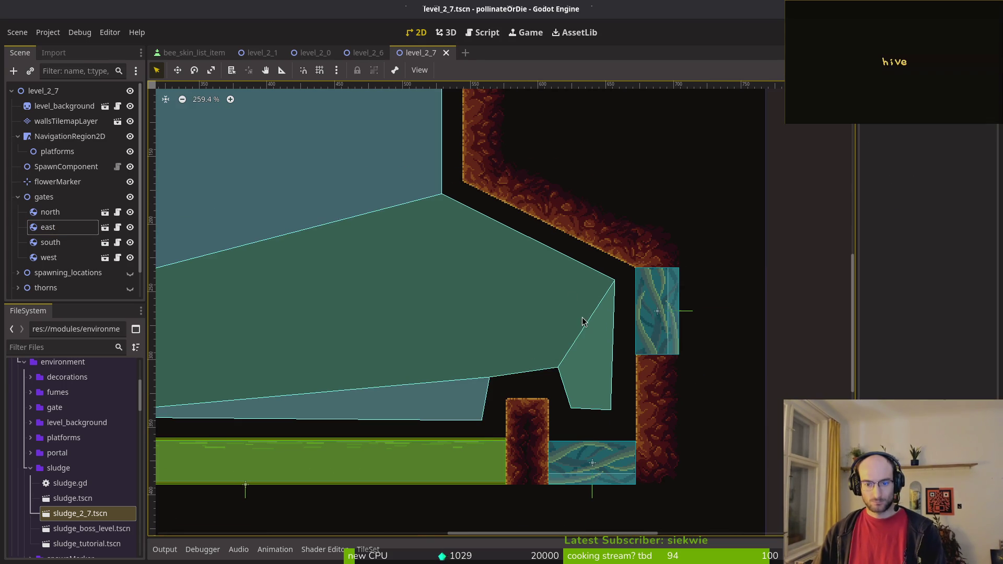
# Snap NavigationRegion2D points to the pillar's top corners, left edge and the floor
pyautogui.click(584, 321)
pyautogui.scroll(10, 656, 385)
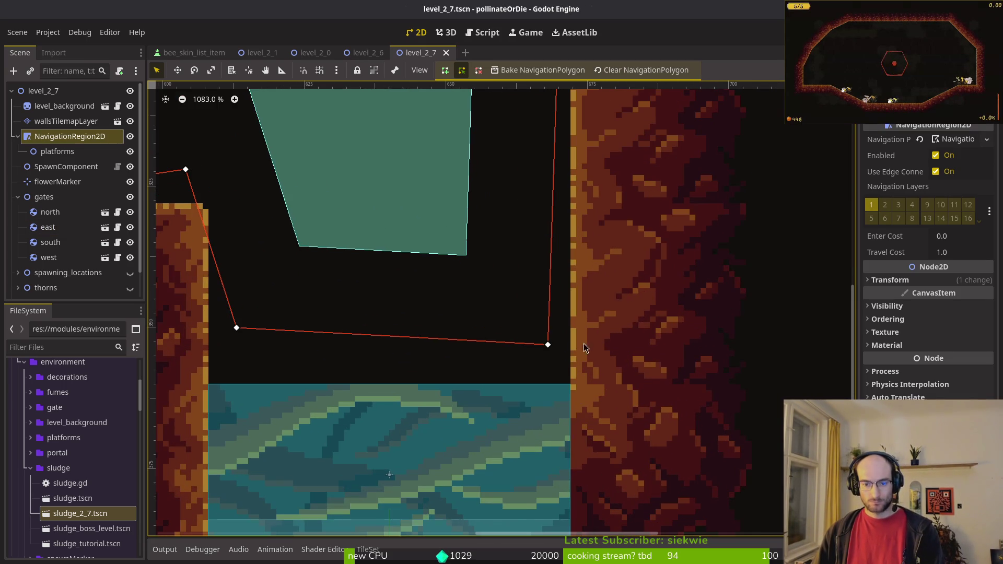
pyautogui.moveTo(553, 348); pyautogui.dragTo(568, 384)
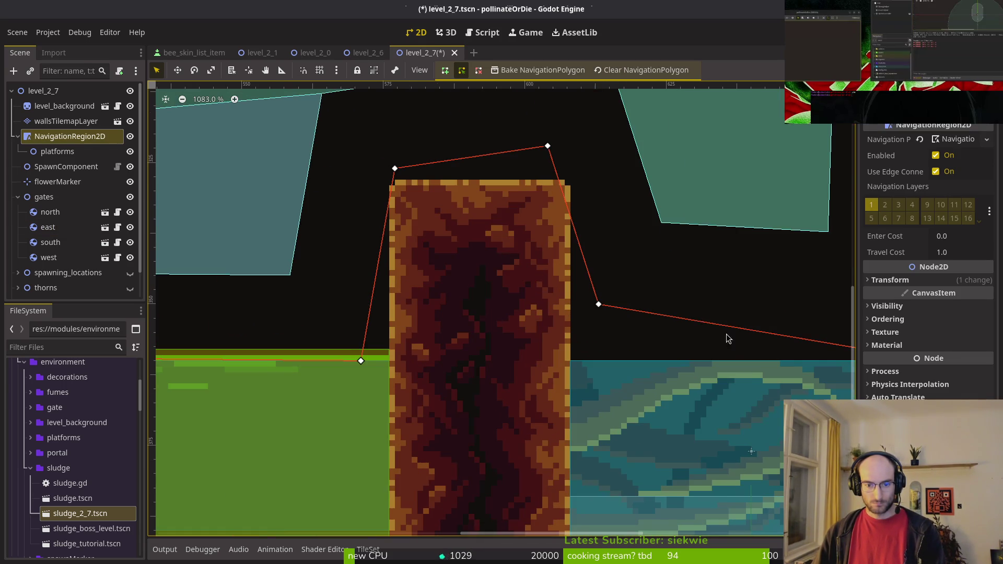
pyautogui.moveTo(599, 304); pyautogui.dragTo(571, 357)
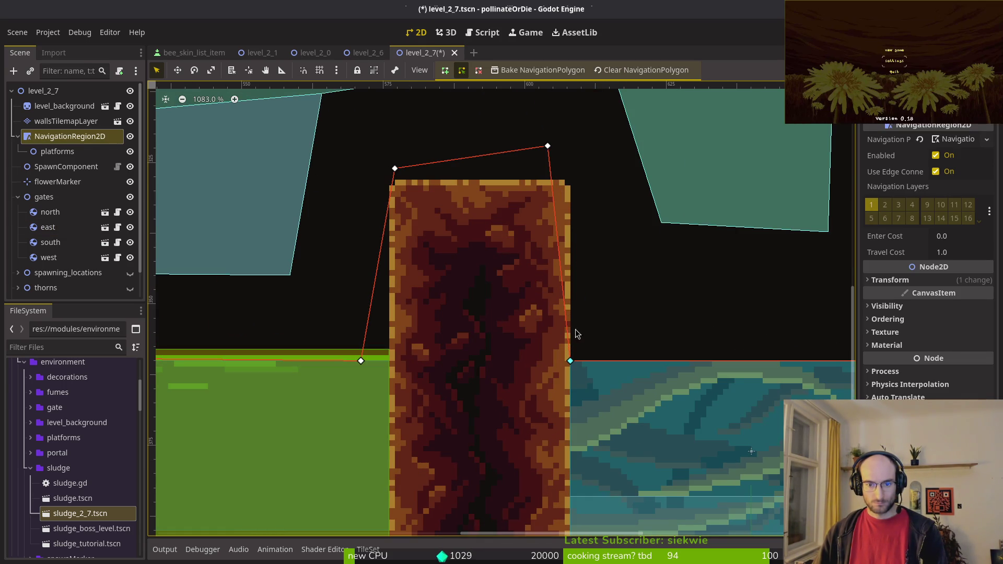
pyautogui.moveTo(548, 146); pyautogui.dragTo(569, 180)
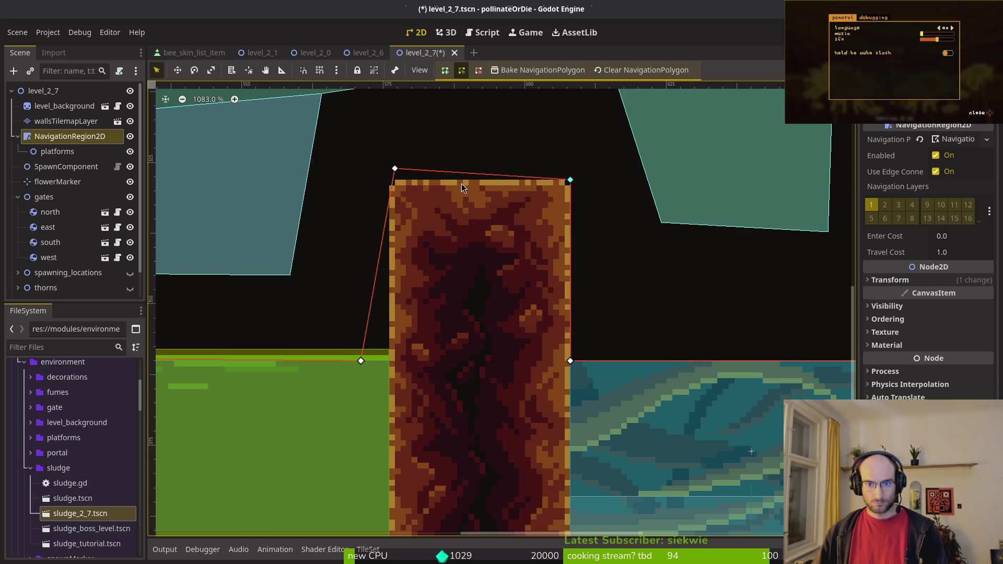
pyautogui.moveTo(395, 172); pyautogui.dragTo(391, 183)
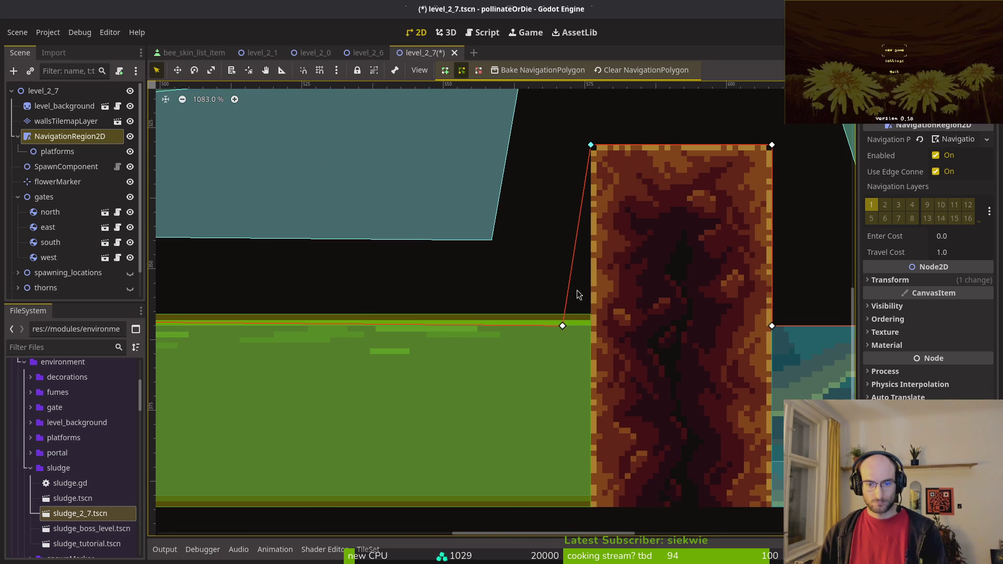
pyautogui.moveTo(563, 327); pyautogui.dragTo(589, 321)
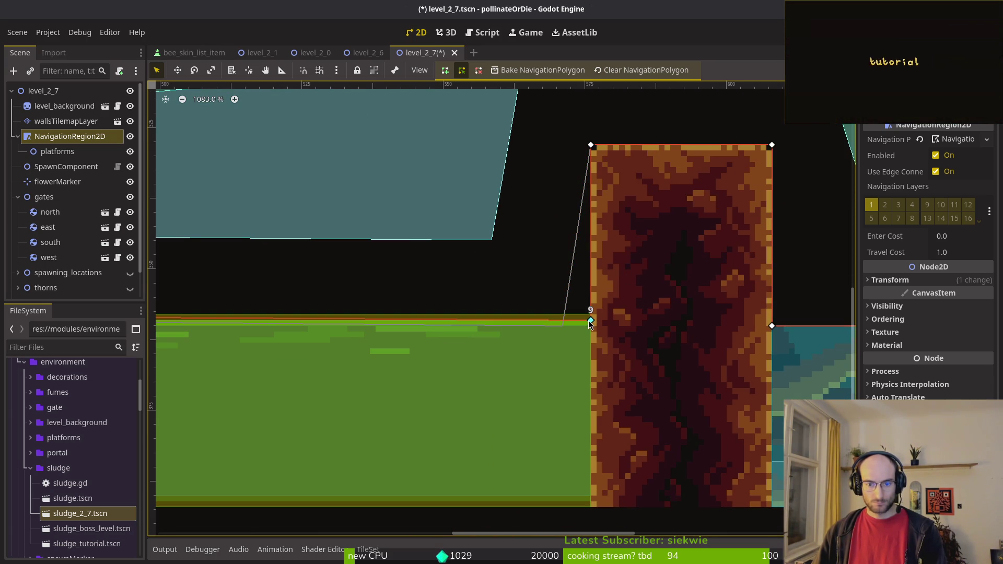
# Review the refitted navigation polygon across the level, then deselect it and save the scene
pyautogui.scroll(-2, 337, 308)
pyautogui.hscroll(5, 676, 310)
pyautogui.scroll(8, 608, 297)
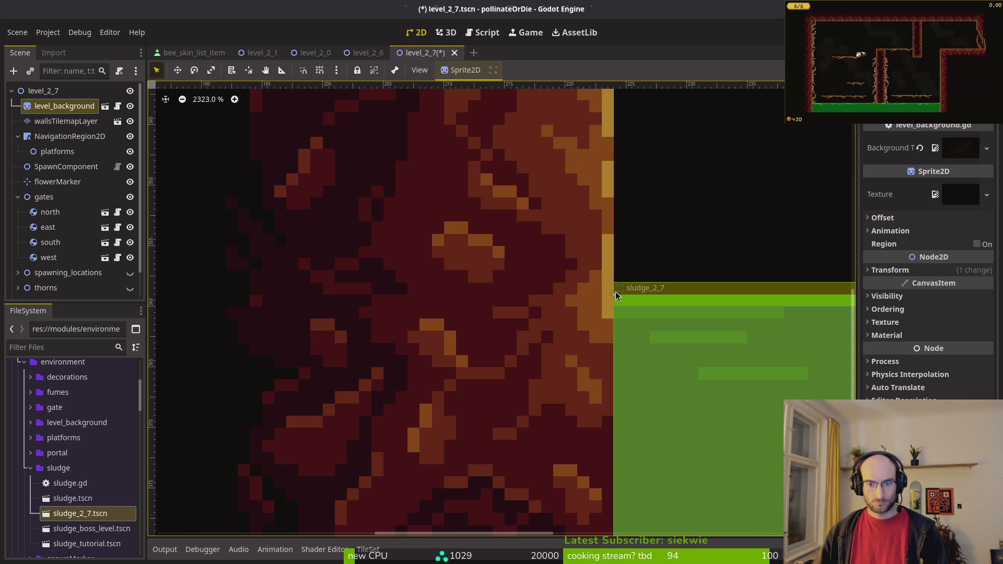
pyautogui.scroll(-9, 468, 253)
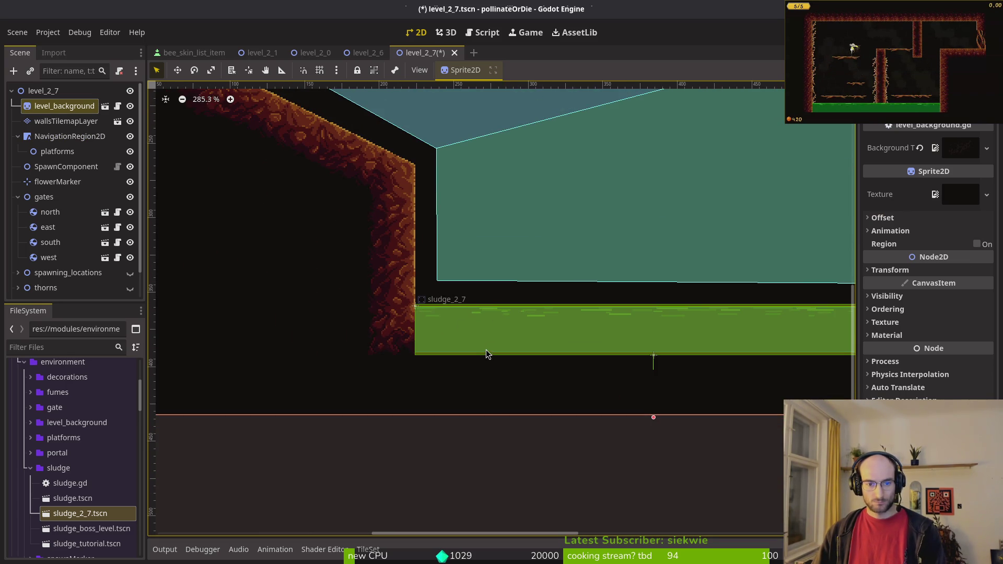
pyautogui.scroll(-3, 513, 327)
pyautogui.click(542, 267)
pyautogui.scroll(6, 466, 353)
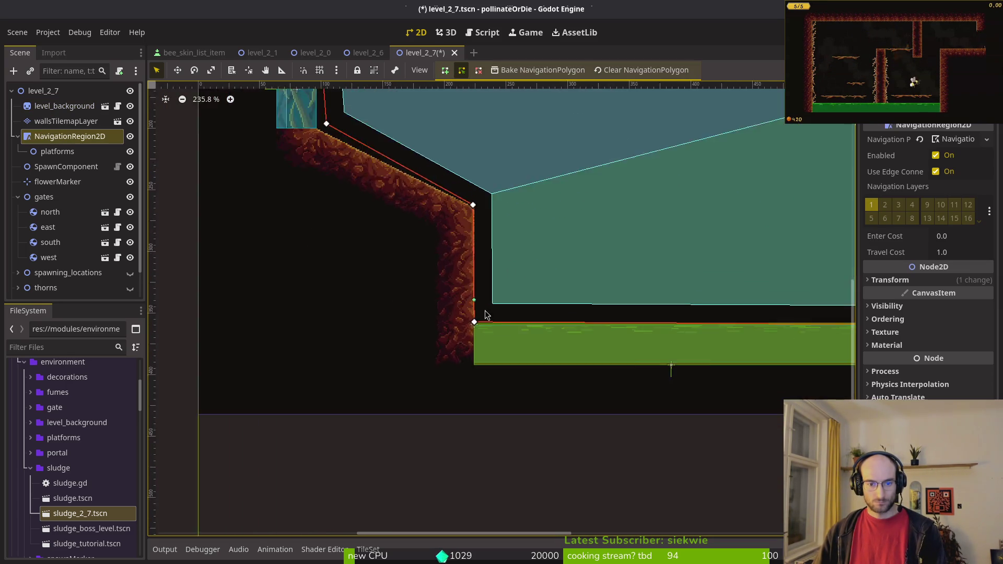
pyautogui.scroll(17, 466, 354)
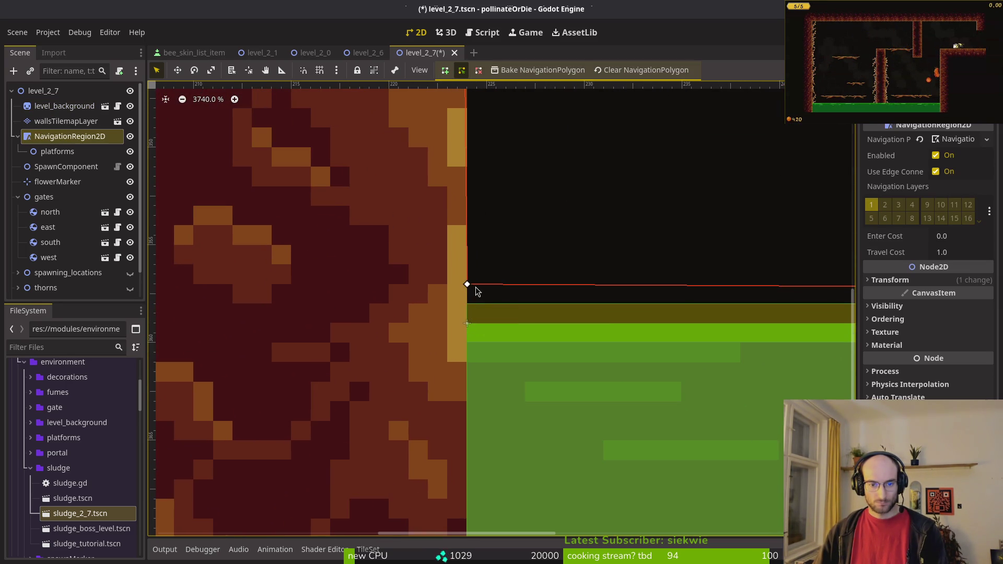
pyautogui.scroll(-4, 474, 201)
pyautogui.scroll(10, 511, 366)
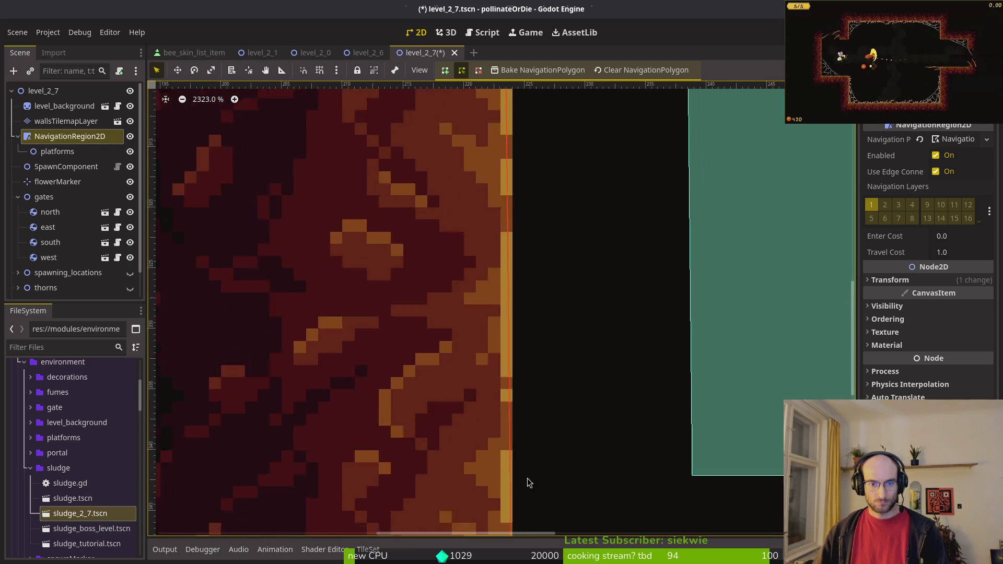
pyautogui.scroll(-4, 538, 236)
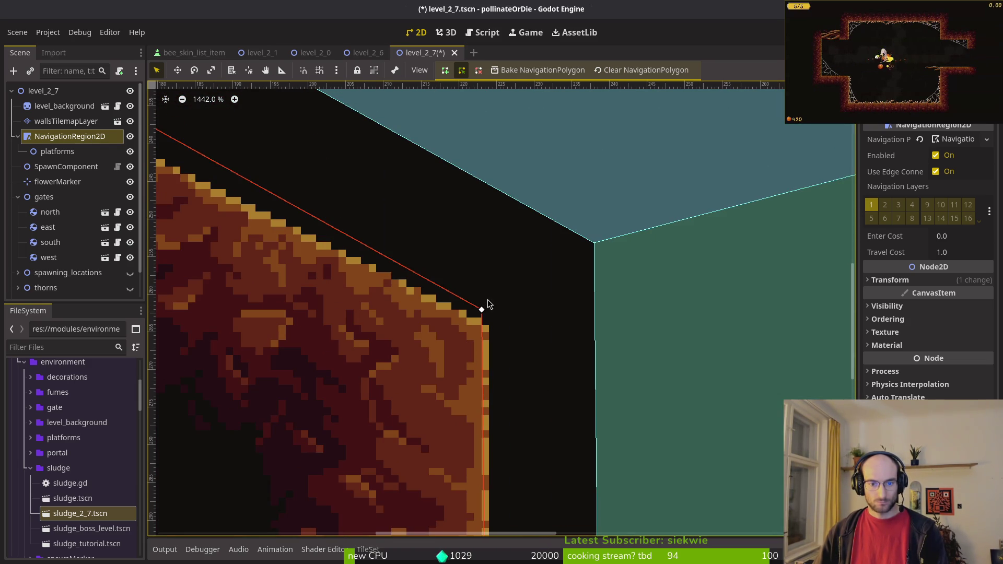
pyautogui.scroll(-5, 490, 326)
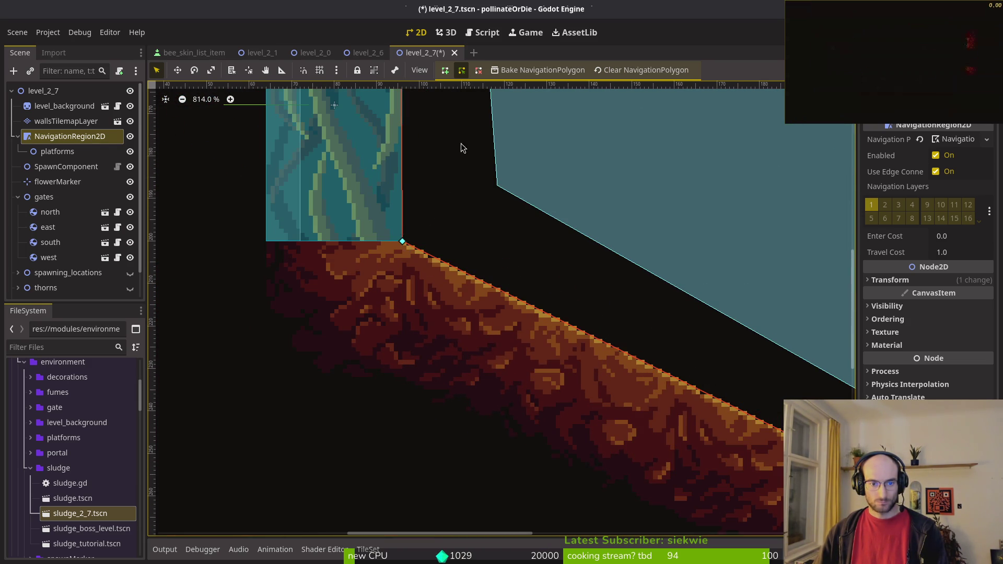
pyautogui.scroll(5, 424, 267)
pyautogui.scroll(5, 424, 267)
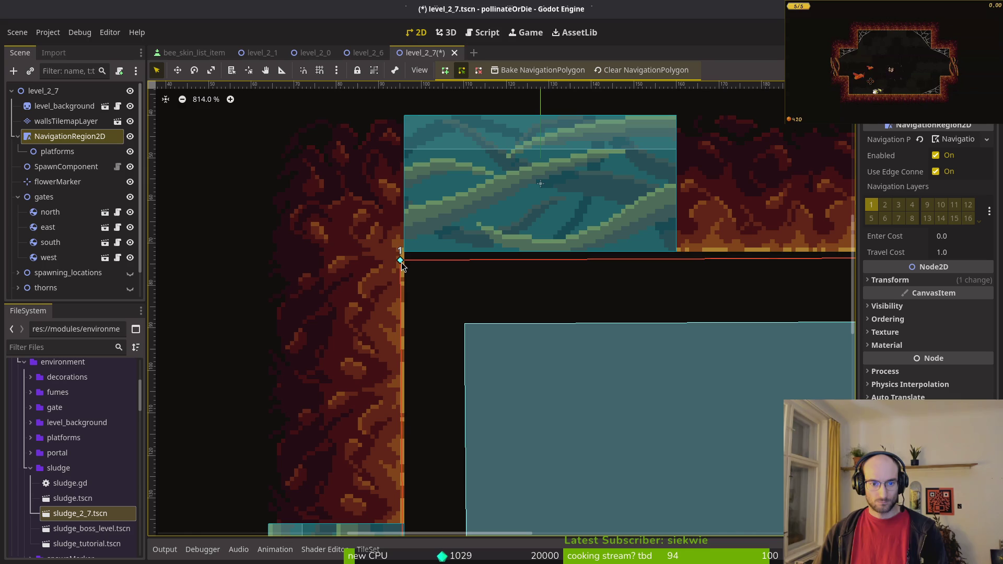
pyautogui.scroll(-13, 405, 252)
pyautogui.scroll(-5, 466, 326)
pyautogui.click(442, 284)
pyautogui.hotkey('ctrl', 's')
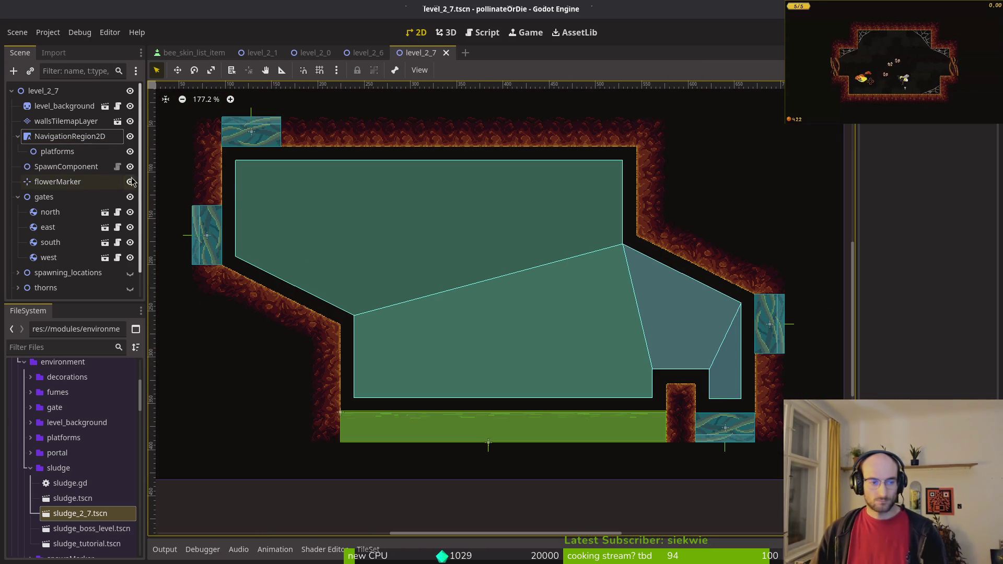
# Fold NavigationRegion2D and gates, and briefly expand then fold spawning_locations
pyautogui.click(18, 136)
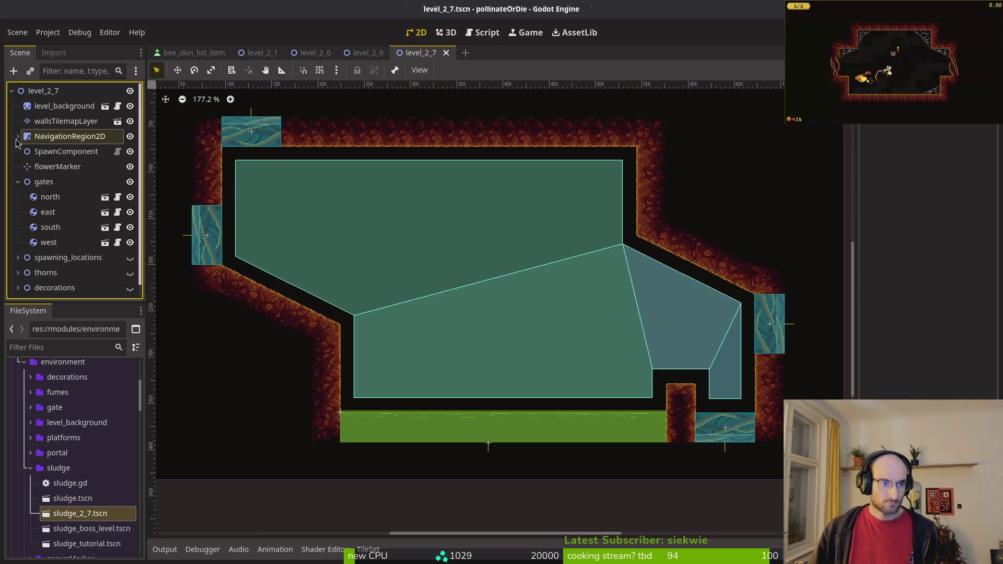
pyautogui.click(18, 183)
pyautogui.click(18, 197)
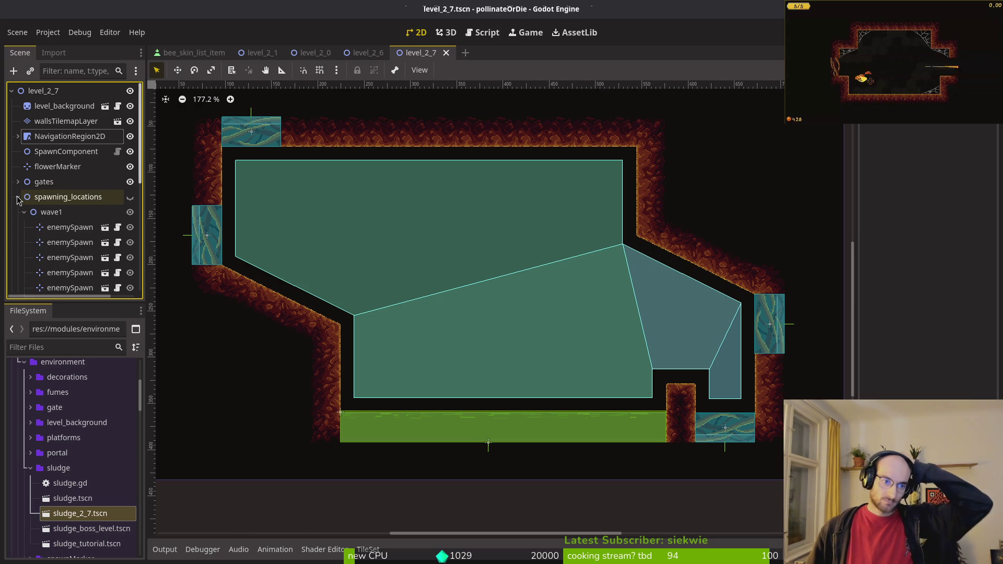
pyautogui.click(18, 198)
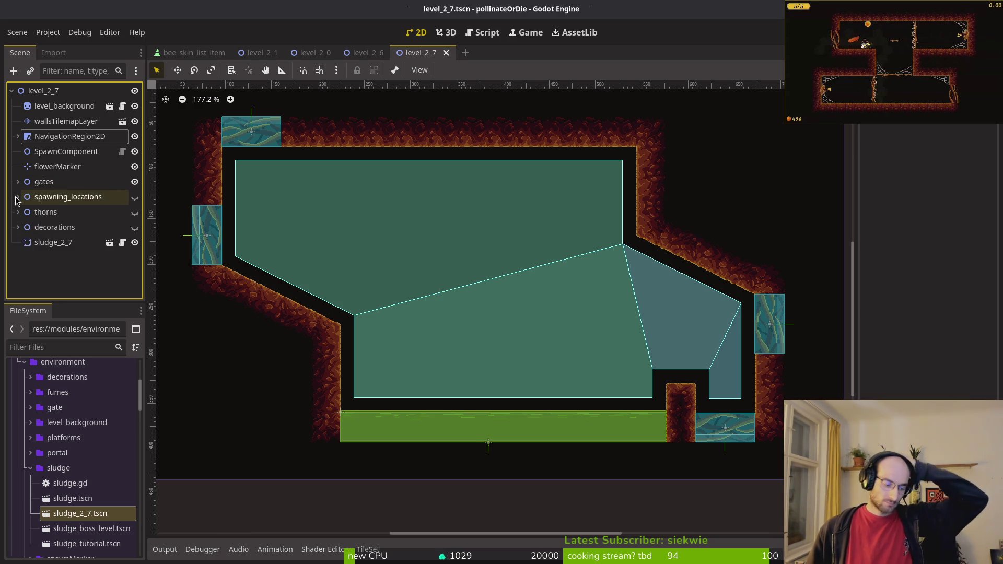
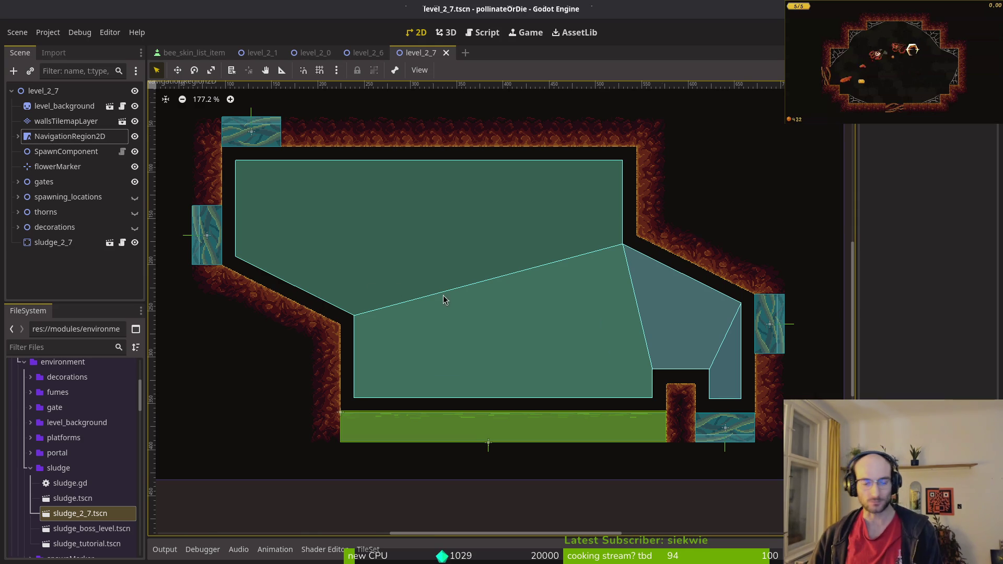
# Fit the level in view and open level_2_3.tscn via Quick Open
pyautogui.press('f')
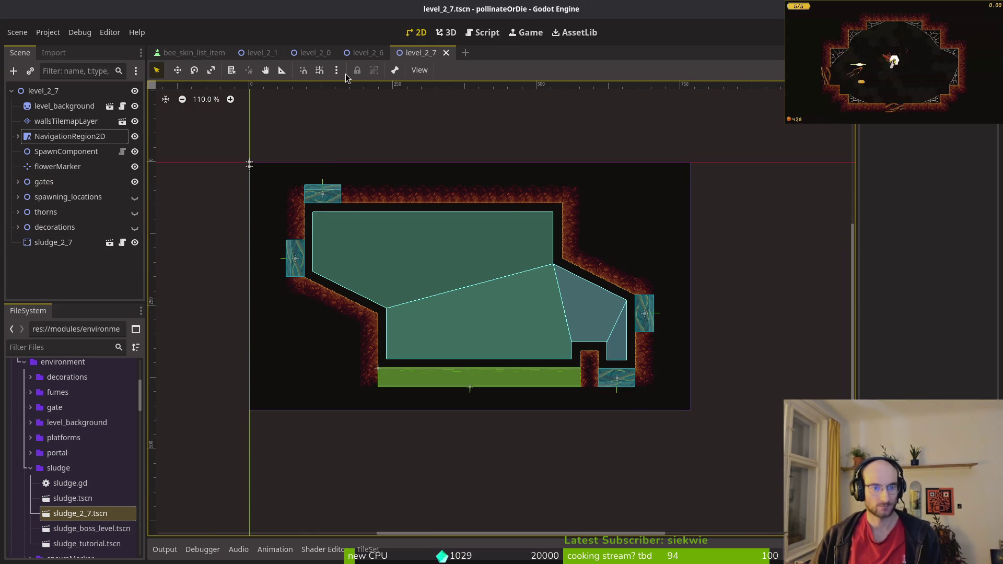
pyautogui.hotkey('alt', 'shift', 'o')
pyautogui.write('2')
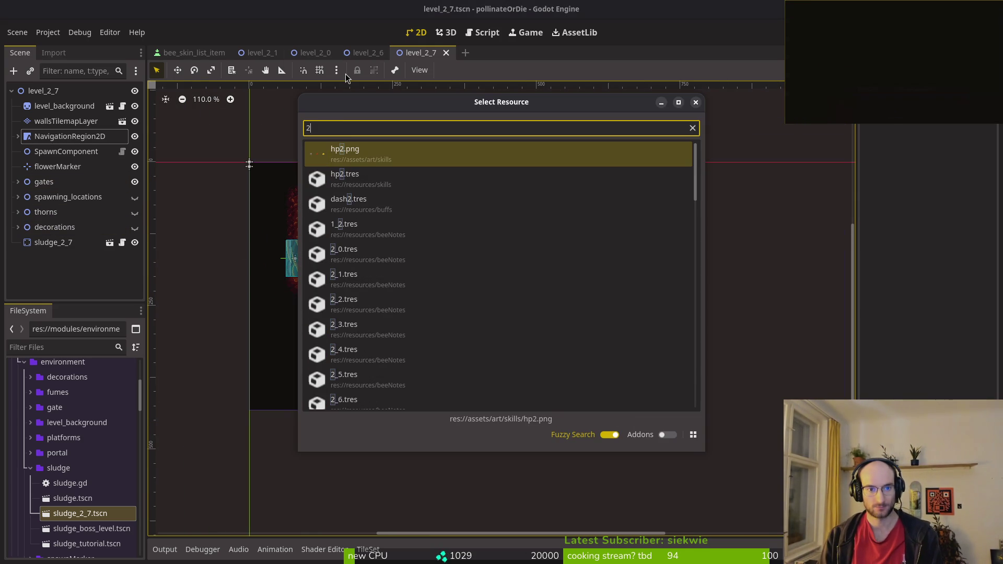
pyautogui.write('35@')
pyautogui.press('BackSpace')
pyautogui.press('BackSpace')
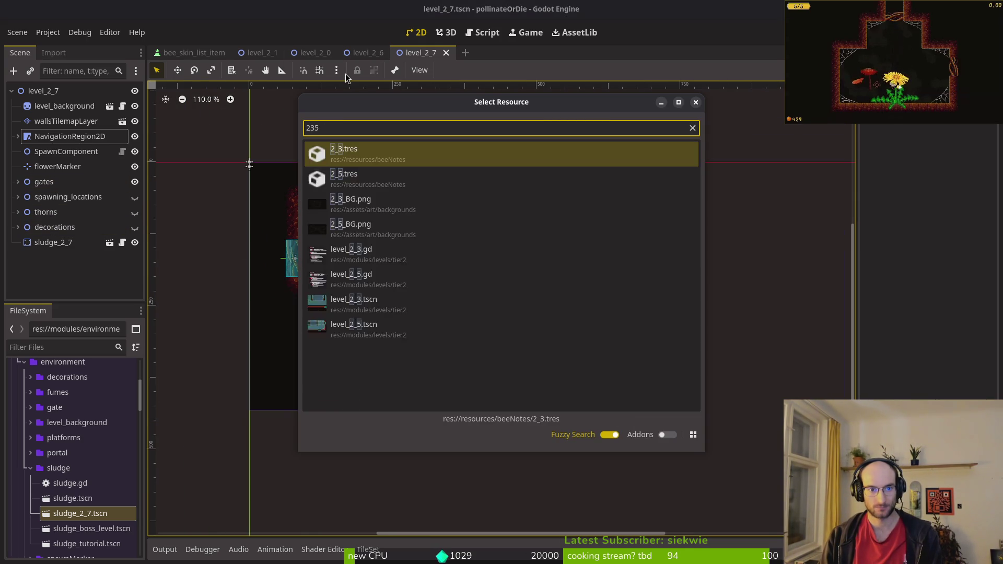
pyautogui.write('ts')
pyautogui.press('Down')
pyautogui.press('Up')
pyautogui.press('Return')
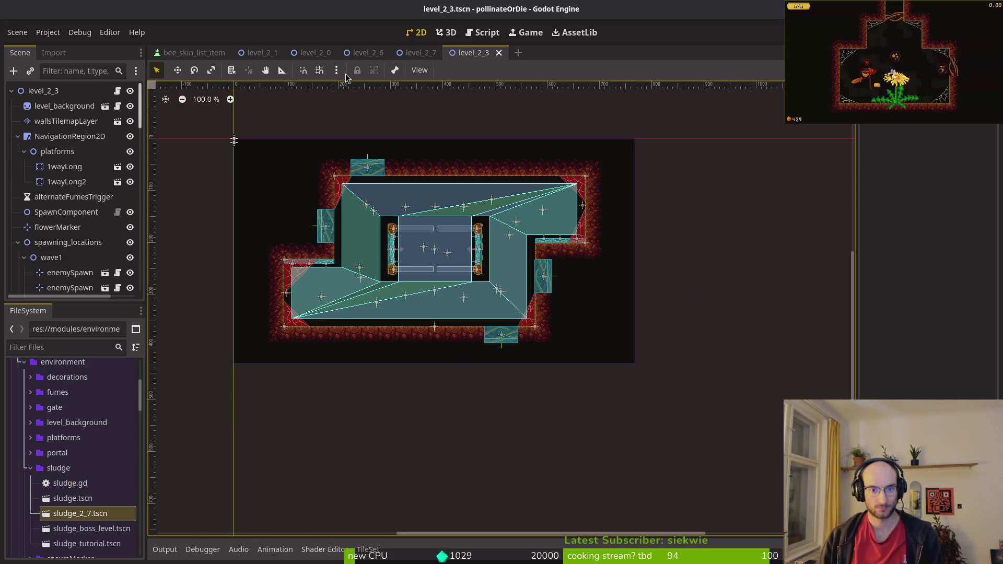
# Collapse the gates, thorns, NavigationRegion2D, fumes and decorations branches and select the fumes node
pyautogui.click(18, 257)
pyautogui.click(18, 272)
pyautogui.click(18, 137)
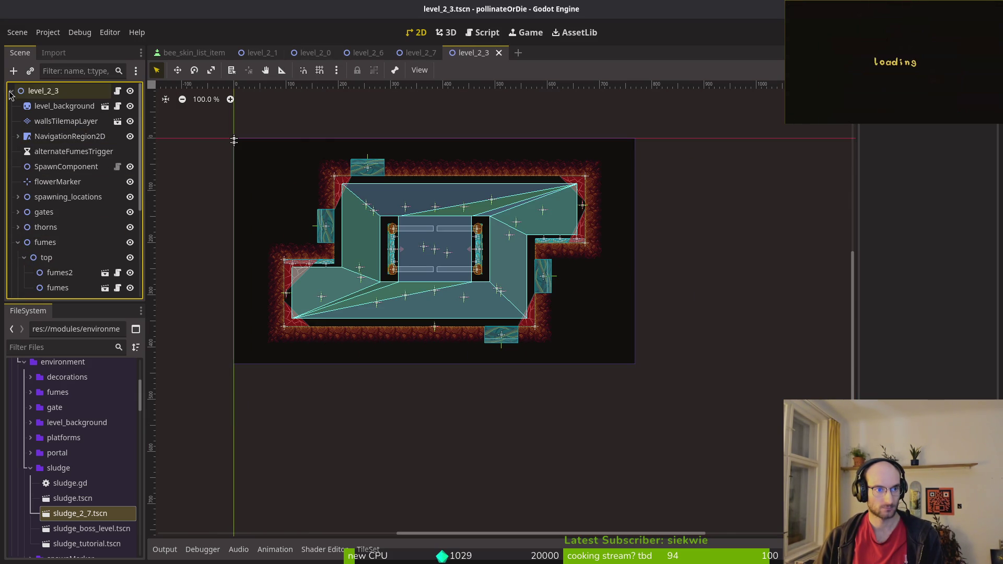
pyautogui.click(18, 242)
pyautogui.click(18, 257)
pyautogui.click(18, 257)
pyautogui.click(18, 257)
pyautogui.click(45, 242)
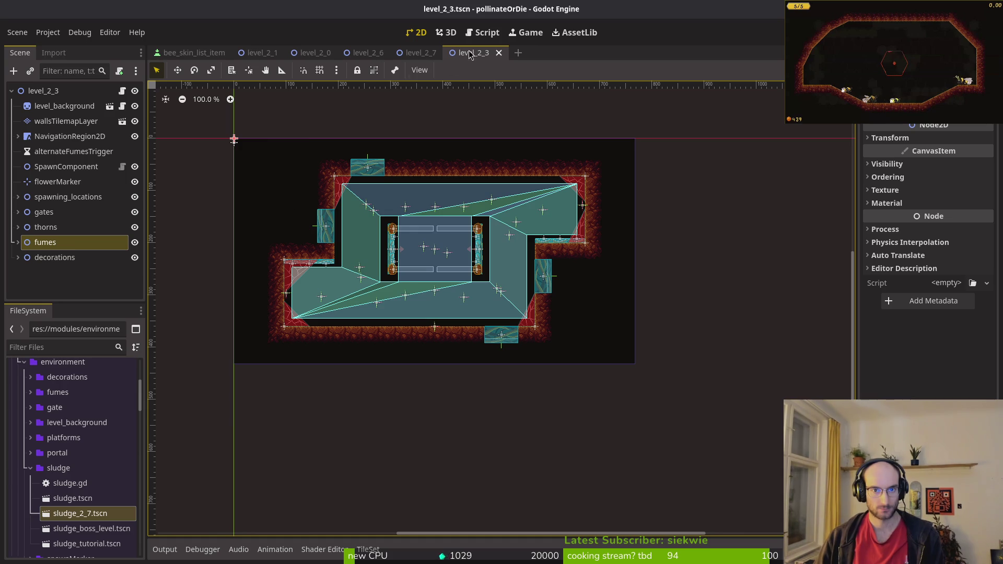
# Paste the fumes group into level_2_7 and place it above sludge_2_7
pyautogui.click(421, 53)
pyautogui.click(38, 276)
pyautogui.hotkey('ctrl', 'v')
pyautogui.click(41, 260)
pyautogui.moveTo(48, 243); pyautogui.dragTo(48, 244)
pyautogui.scroll(-3, 78, 246)
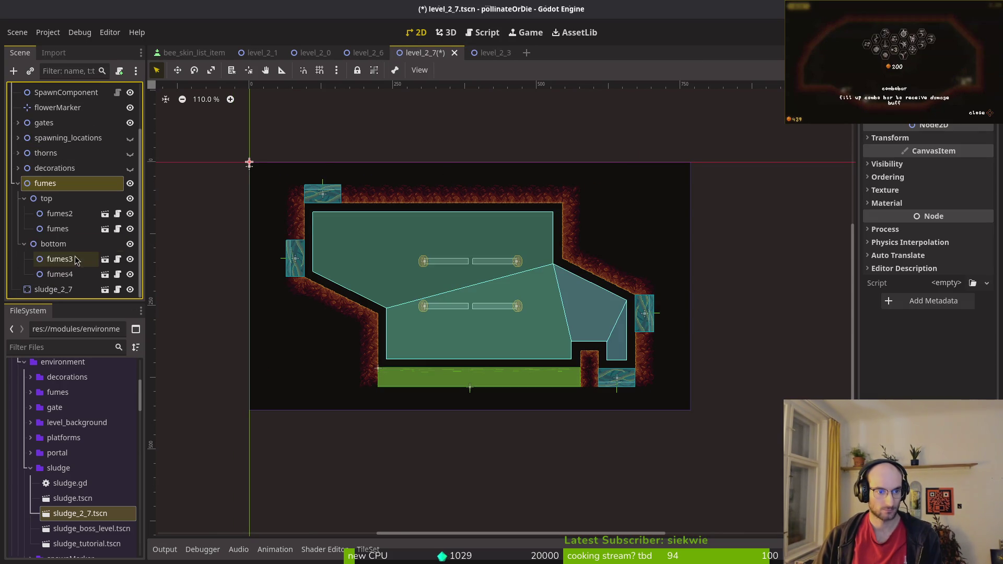
# Delete the fumes4 and fumes2 emitters and save the scene
pyautogui.click(50, 274)
pyautogui.press('Delete')
pyautogui.press('Return')
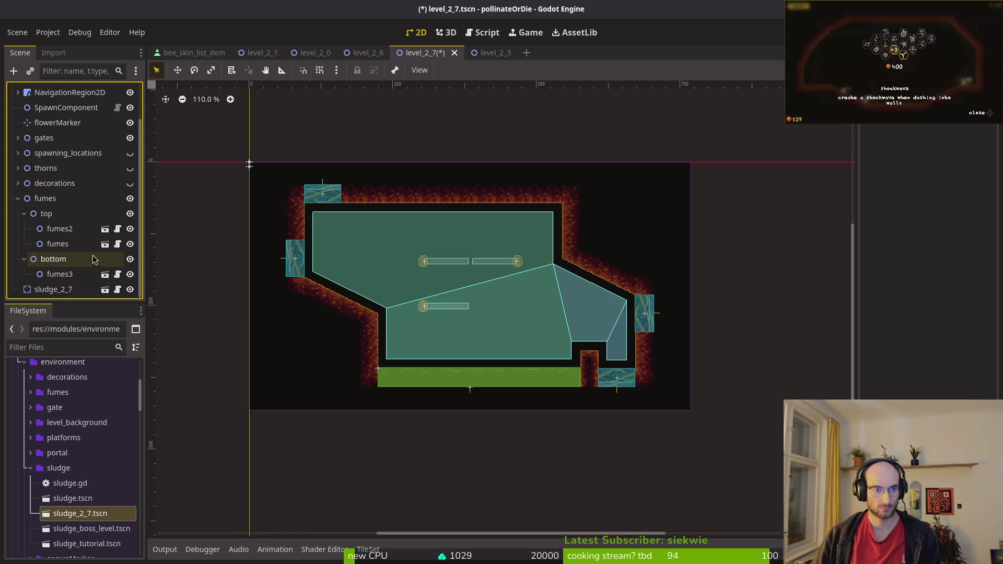
pyautogui.click(74, 247)
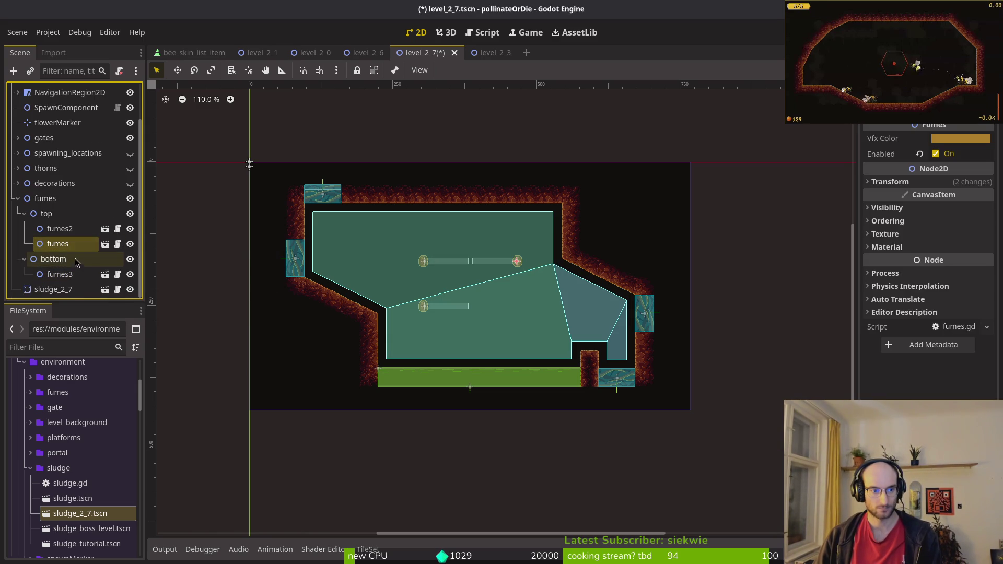
pyautogui.press('Delete')
pyautogui.press('Return')
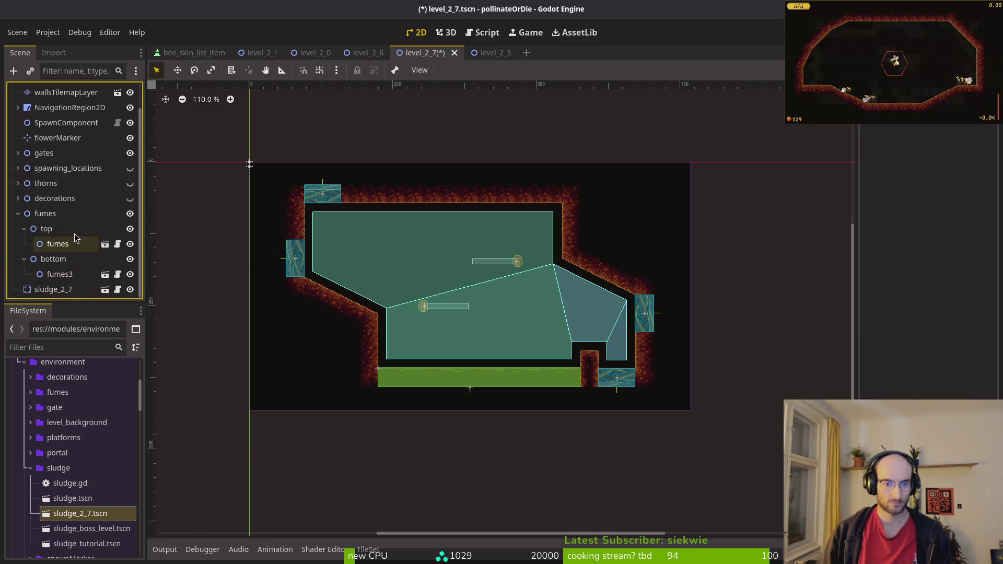
pyautogui.hotkey('ctrl', 's')
# Move the top fumes emitter to the room's upper-right corner
pyautogui.scroll(8, 514, 263)
pyautogui.moveTo(524, 291)
pyautogui.mouseDown()
pyautogui.moveTo(626, 294)
pyautogui.moveTo(574, 307)
pyautogui.moveTo(585, 329)
pyautogui.mouseUp()
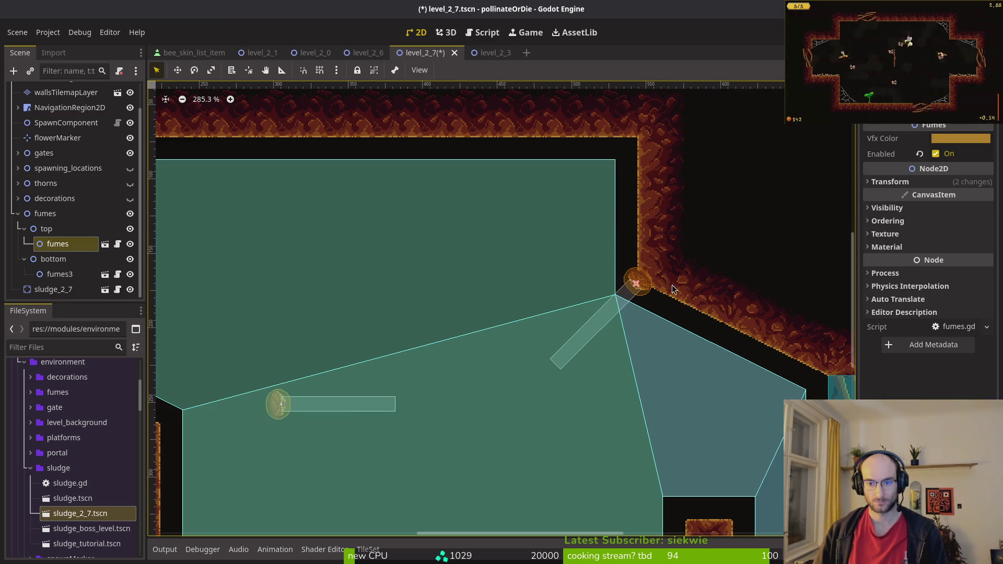
pyautogui.scroll(3, 674, 291)
# Rotate fumes3 to an angle into the room and set it against the left wall
pyautogui.click(265, 313)
pyautogui.moveTo(437, 315); pyautogui.dragTo(381, 211)
pyautogui.moveTo(266, 344)
pyautogui.mouseDown()
pyautogui.moveTo(268, 375)
pyautogui.moveTo(270, 364)
pyautogui.moveTo(246, 358)
pyautogui.moveTo(237, 373)
pyautogui.mouseUp()
pyautogui.scroll(3, 270, 364)
pyautogui.scroll(1, 270, 365)
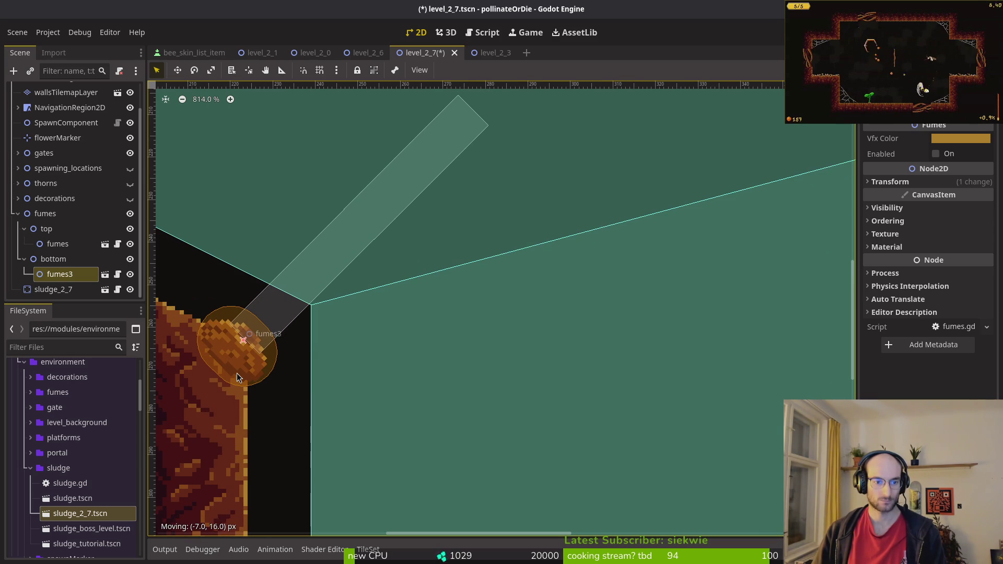
pyautogui.moveTo(274, 308)
pyautogui.mouseDown()
pyautogui.moveTo(292, 314)
pyautogui.moveTo(280, 289)
pyautogui.mouseUp()
pyautogui.click(889, 181)
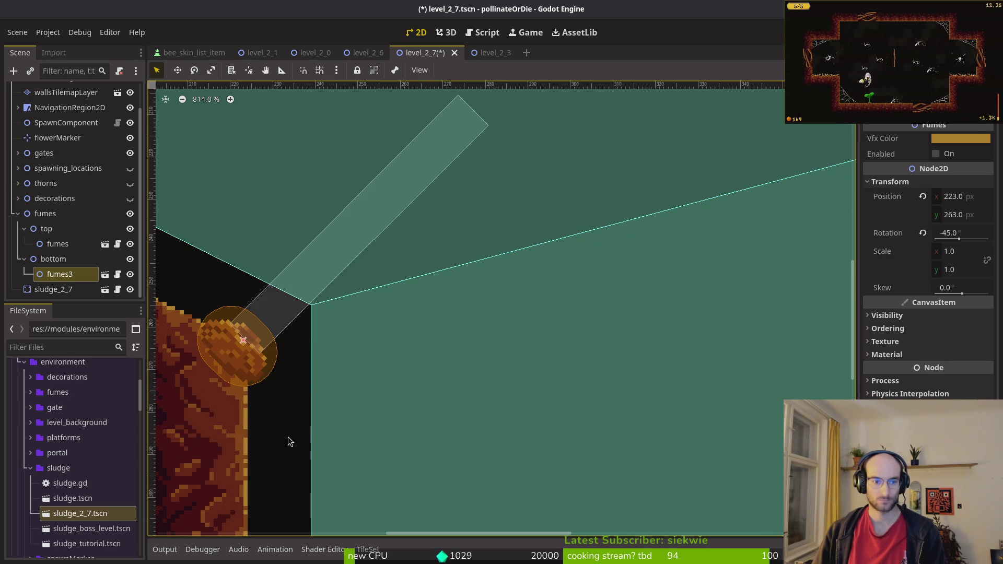
pyautogui.moveTo(234, 349)
pyautogui.mouseDown()
pyautogui.moveTo(359, 257)
pyautogui.moveTo(370, 278)
pyautogui.mouseUp()
pyautogui.moveTo(240, 357); pyautogui.dragTo(232, 362)
pyautogui.scroll(-6, 489, 276)
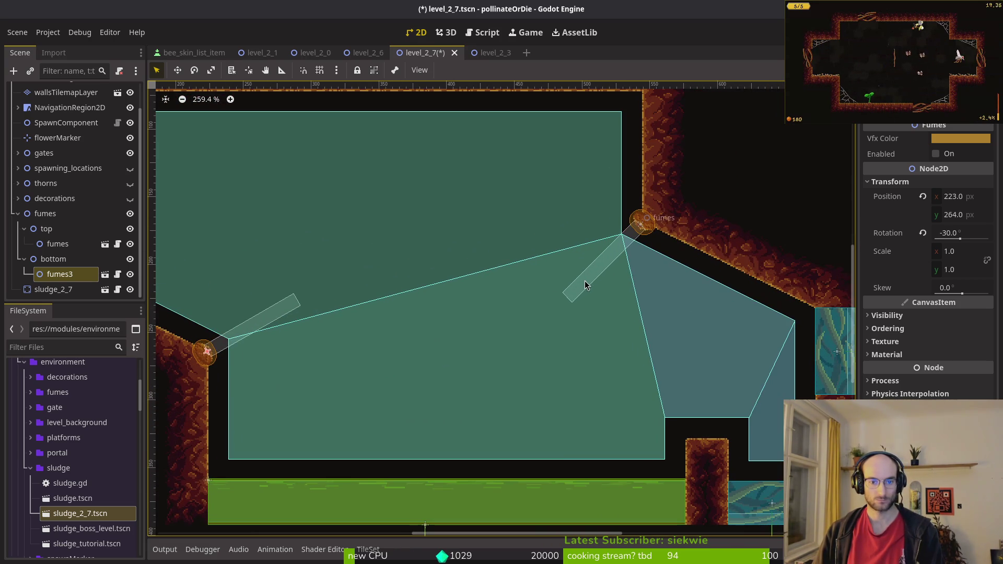
# Angle the top fumes emitter into the room and snug it into the corner
pyautogui.click(585, 282)
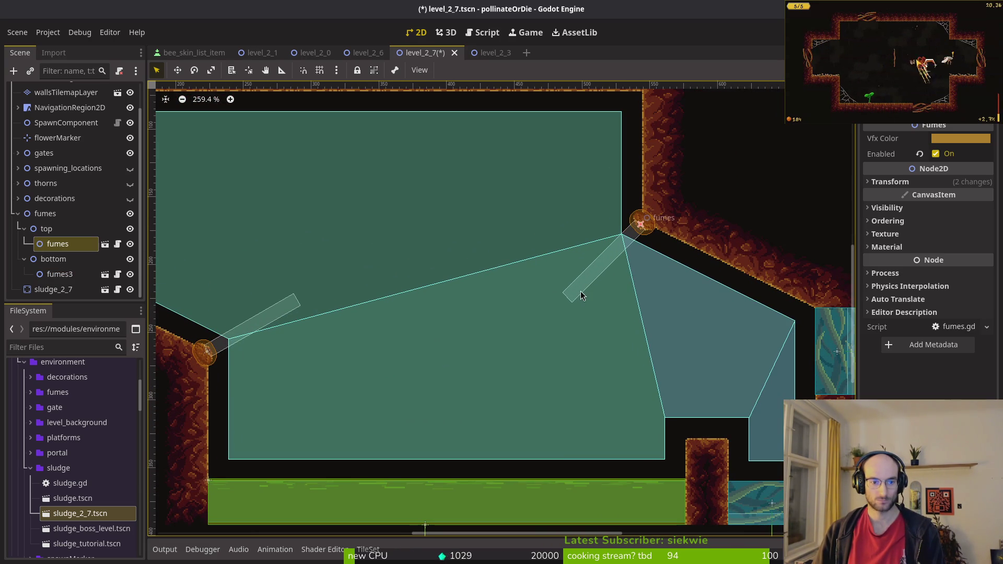
pyautogui.moveTo(578, 288); pyautogui.dragTo(571, 283)
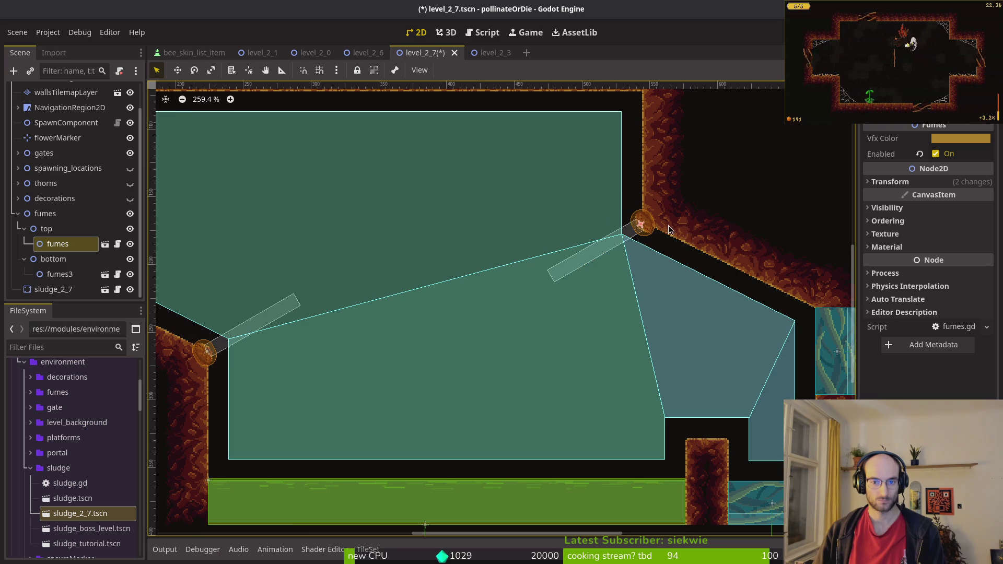
pyautogui.scroll(6, 653, 230)
pyautogui.moveTo(614, 233)
pyautogui.mouseDown()
pyautogui.moveTo(626, 215)
pyautogui.moveTo(620, 225)
pyautogui.mouseUp()
pyautogui.scroll(-8, 621, 226)
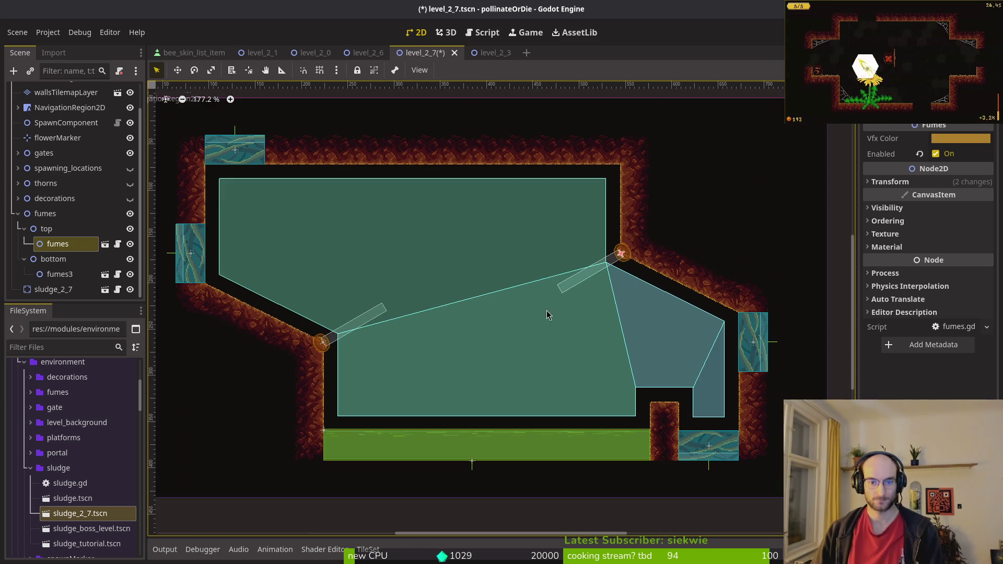
pyautogui.scroll(8, 321, 345)
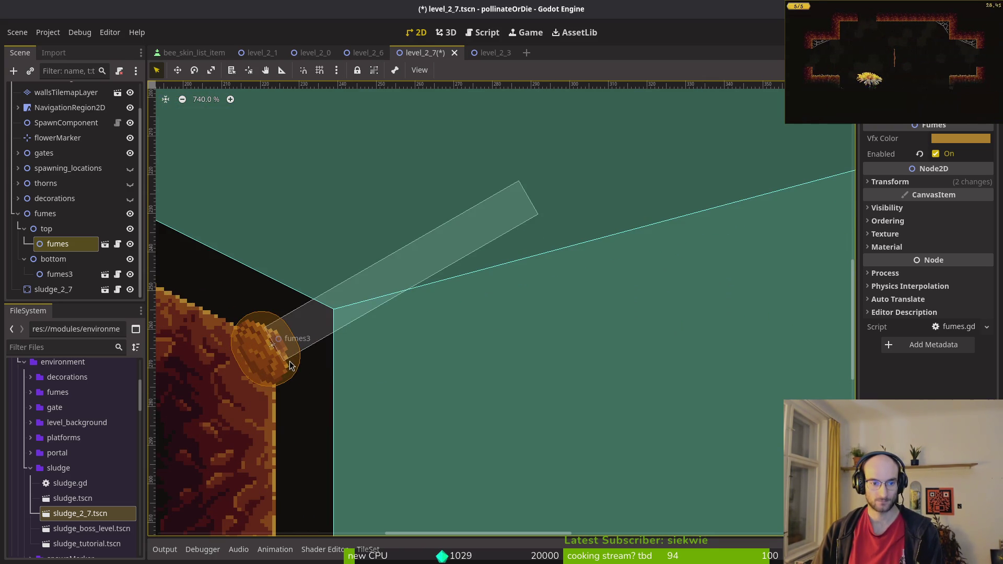
# Clear the selection, save level_2_7 and look over the room
pyautogui.click(325, 342)
pyautogui.scroll(-10, 478, 325)
pyautogui.hotkey('ctrl', 's')
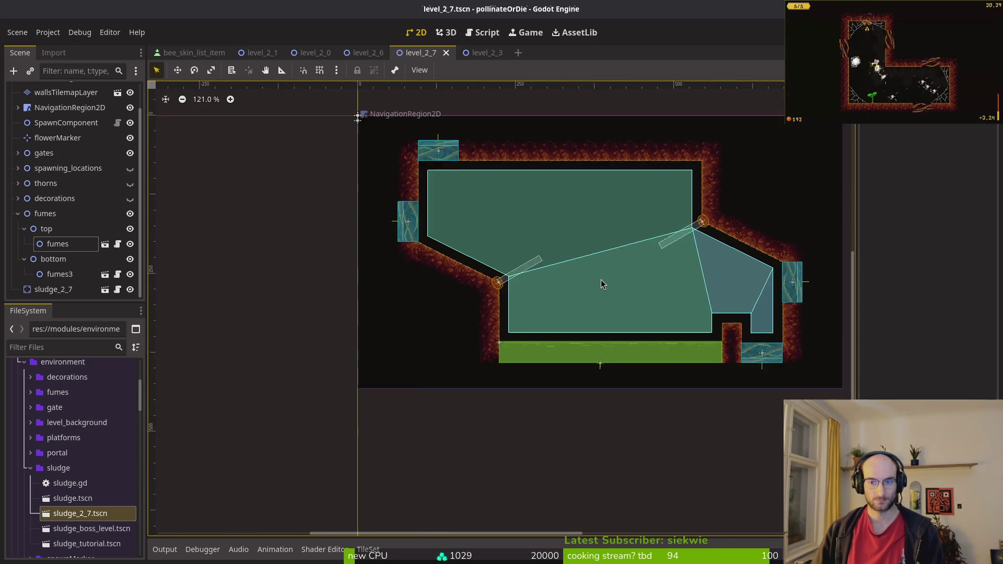
pyautogui.scroll(-3, 603, 282)
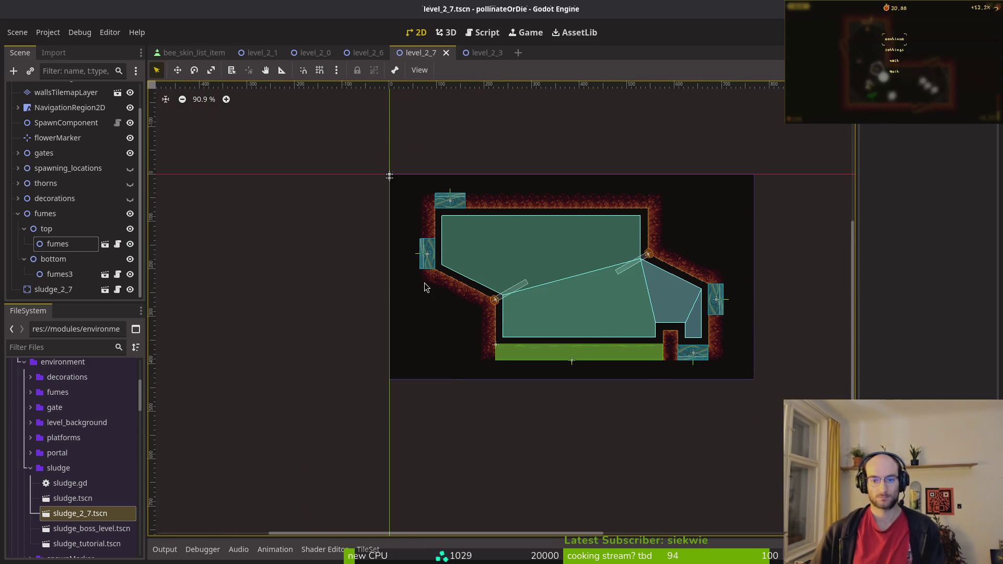
pyautogui.scroll(2, 549, 300)
pyautogui.scroll(3, 550, 299)
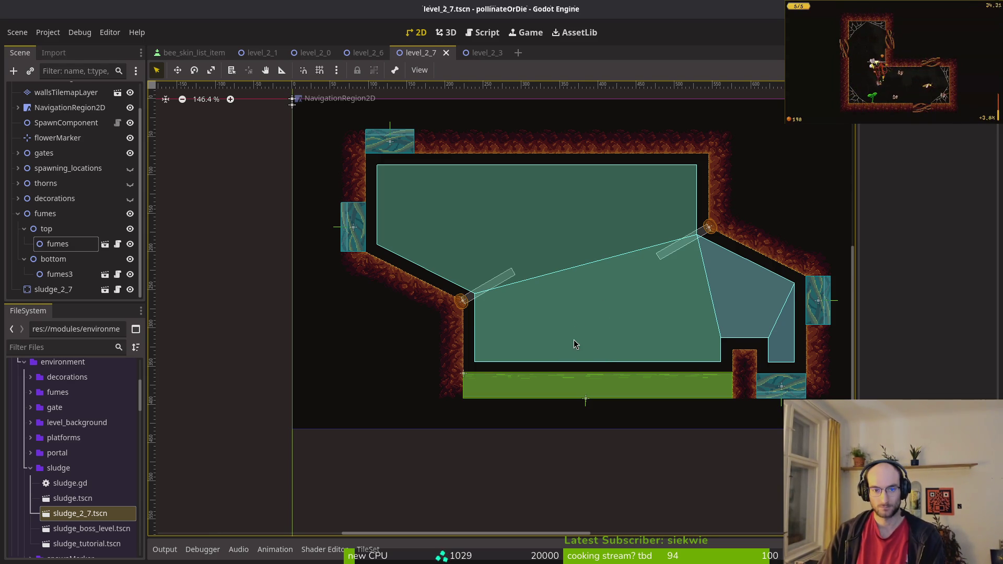
pyautogui.hscroll(5, 720, 349)
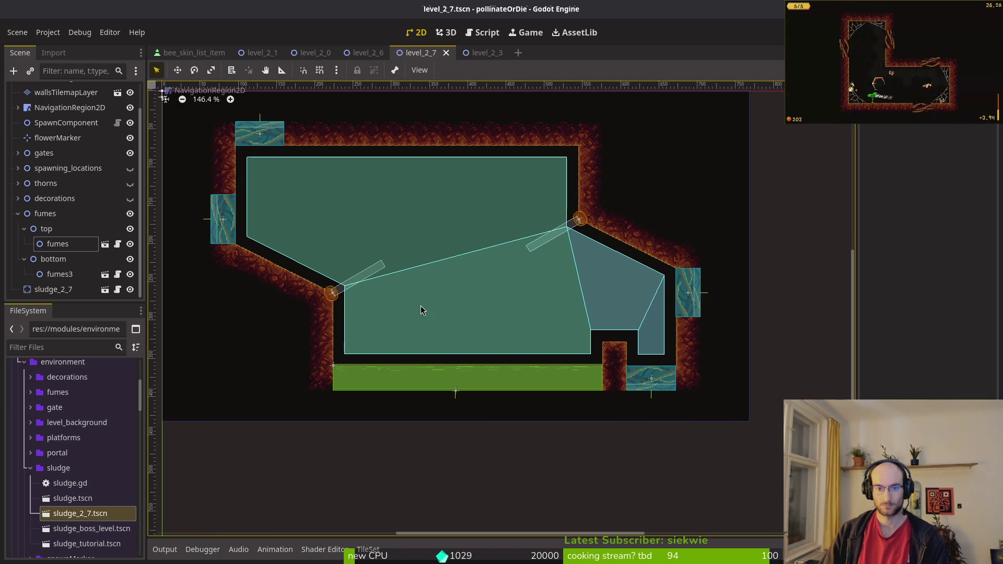
# Attach the existing levels/level.gd script to the level_2_7 root node
pyautogui.click(18, 213)
pyautogui.rightClick(72, 92)
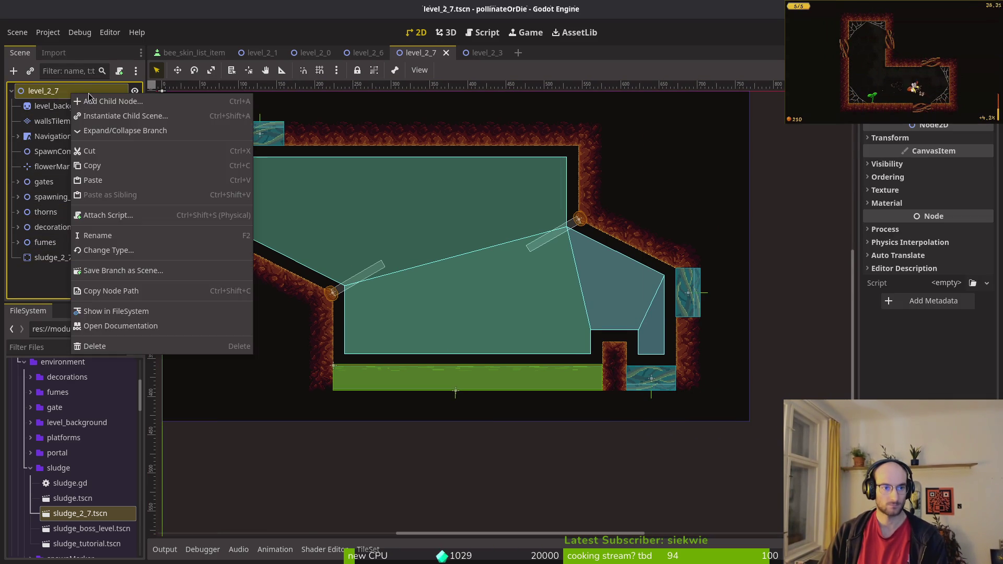
pyautogui.click(108, 215)
pyautogui.click(612, 268)
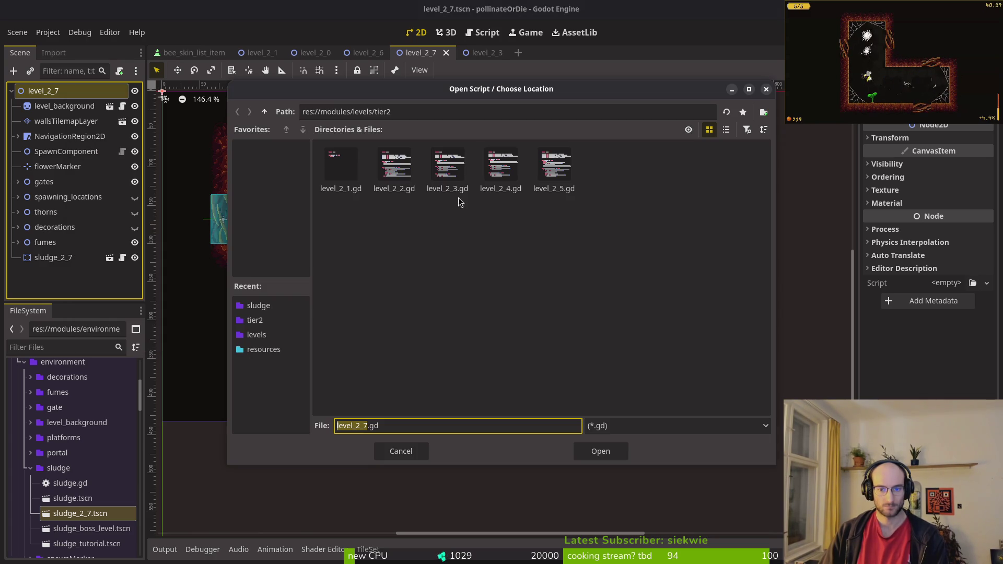
pyautogui.click(257, 113)
pyautogui.doubleClick(721, 179)
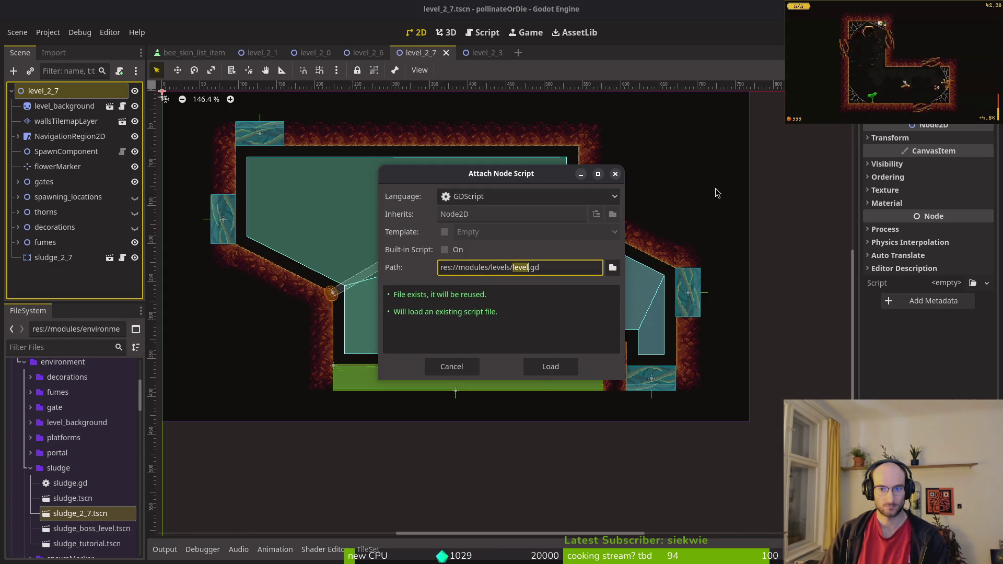
pyautogui.click(551, 366)
# Extend the root's script into a new level_2_7.gd extending Level and save
pyautogui.rightClick(74, 93)
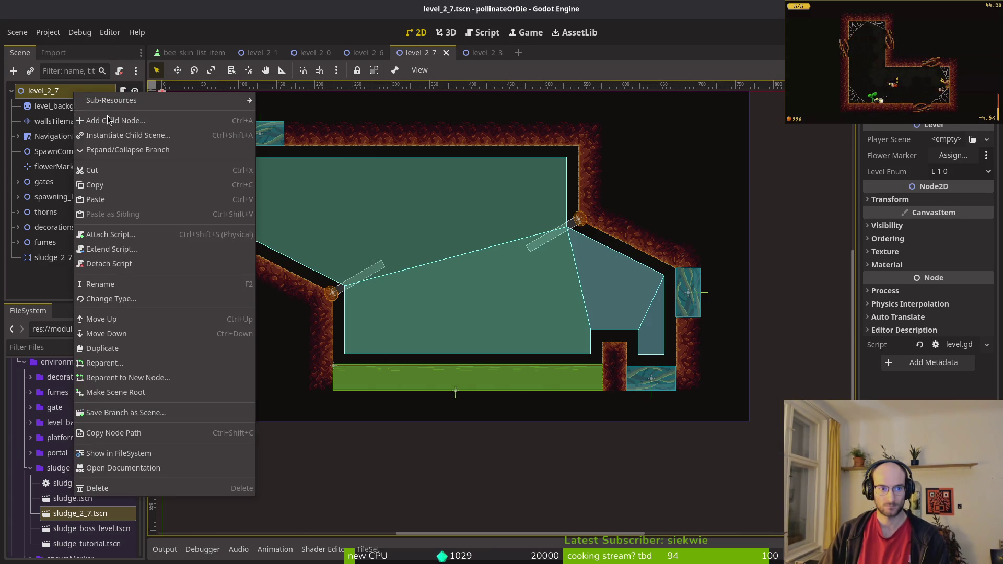
pyautogui.click(111, 249)
pyautogui.click(559, 372)
pyautogui.hotkey('ctrl', 's')
pyautogui.press('super+2')
# Launch Neovim in the project folder and open level_2_7.gd
pyautogui.write('v .')
pyautogui.press('Return')
pyautogui.write('leve27')
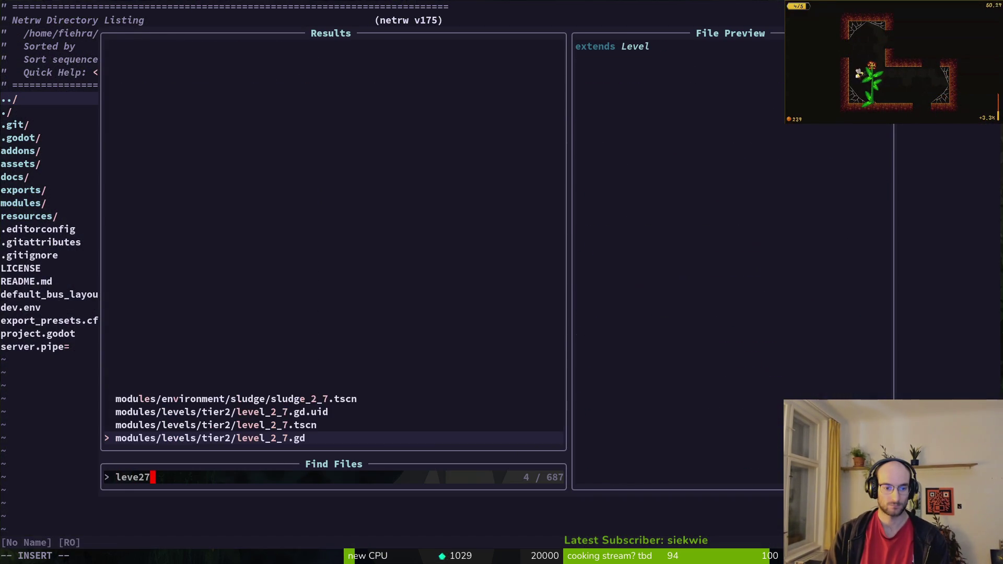
pyautogui.press('Return')
# Open level_2_4.gd with the file finder and yank all its lines
pyautogui.press('space')
pyautogui.press('f')
pyautogui.press('f')
pyautogui.write('leve24')
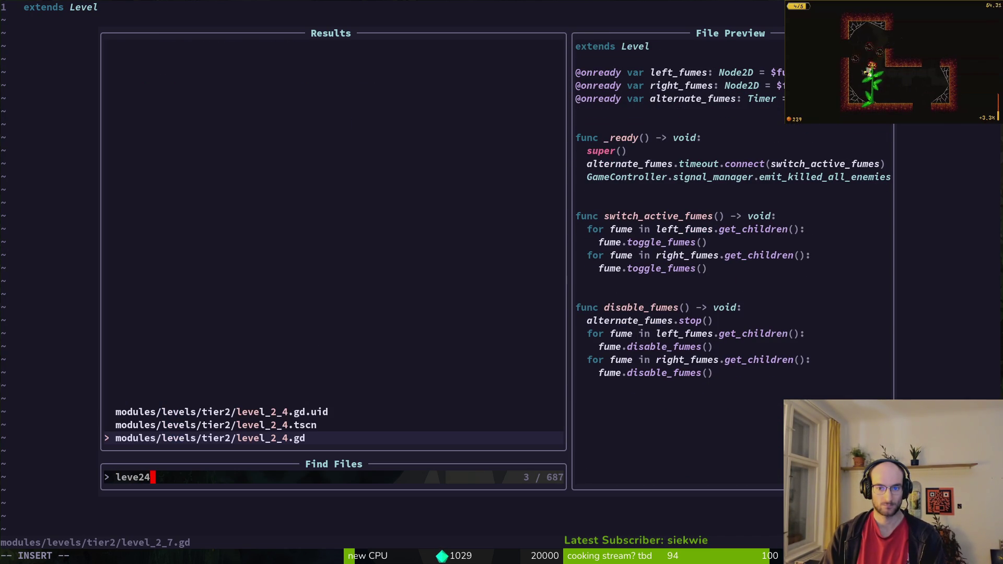
pyautogui.press('Return')
pyautogui.hotkey('shift', 'v')
pyautogui.hotkey('shift', 'g')
pyautogui.press('y')
# Paste the code into level_2_7.gd, remove the duplicate extends Level line, and save
pyautogui.hotkey('ctrl', 'o')
pyautogui.press('p')
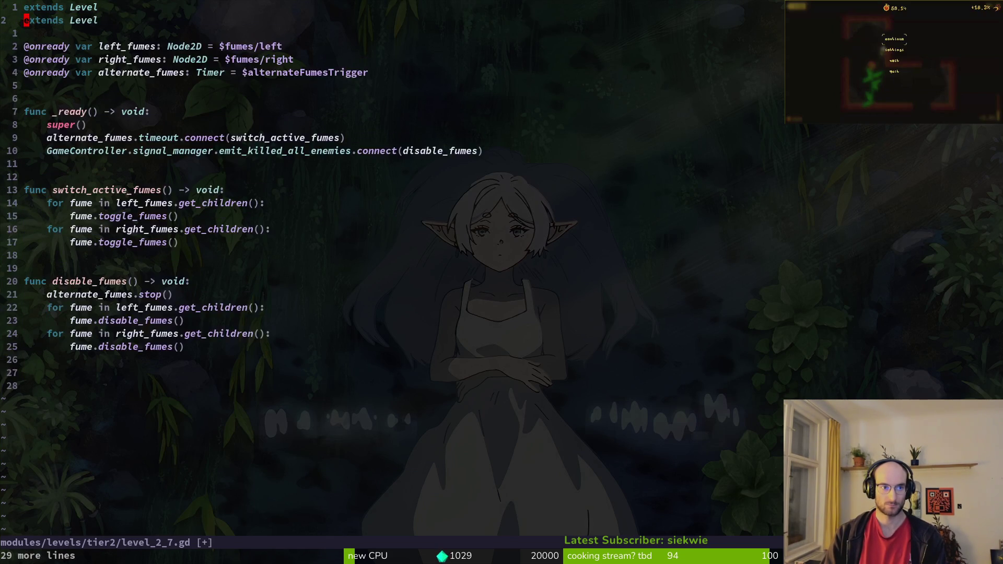
pyautogui.press('d')
pyautogui.press('d')
pyautogui.write(':w')
pyautogui.press('Return')
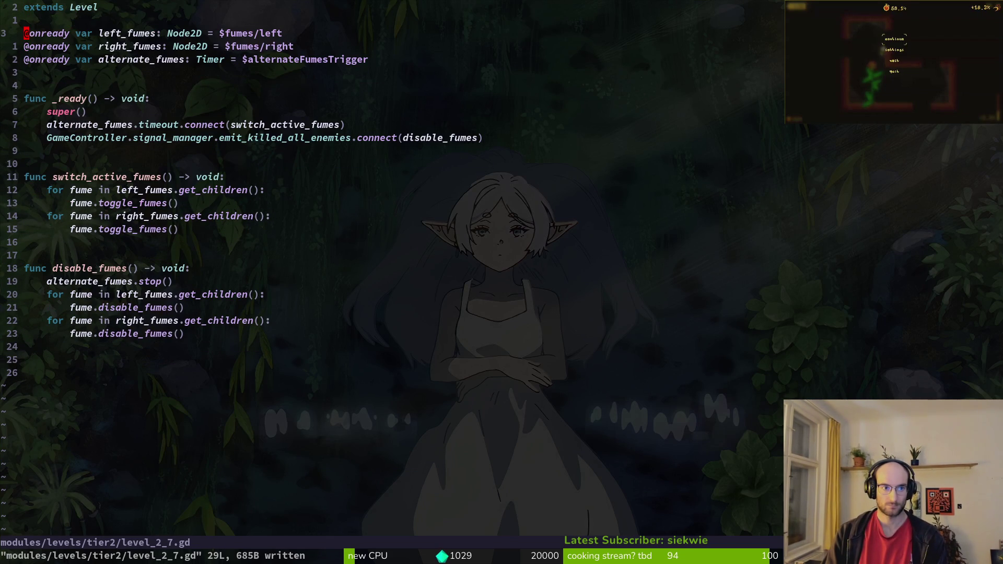
pyautogui.hotkey('alt', 'Tab')
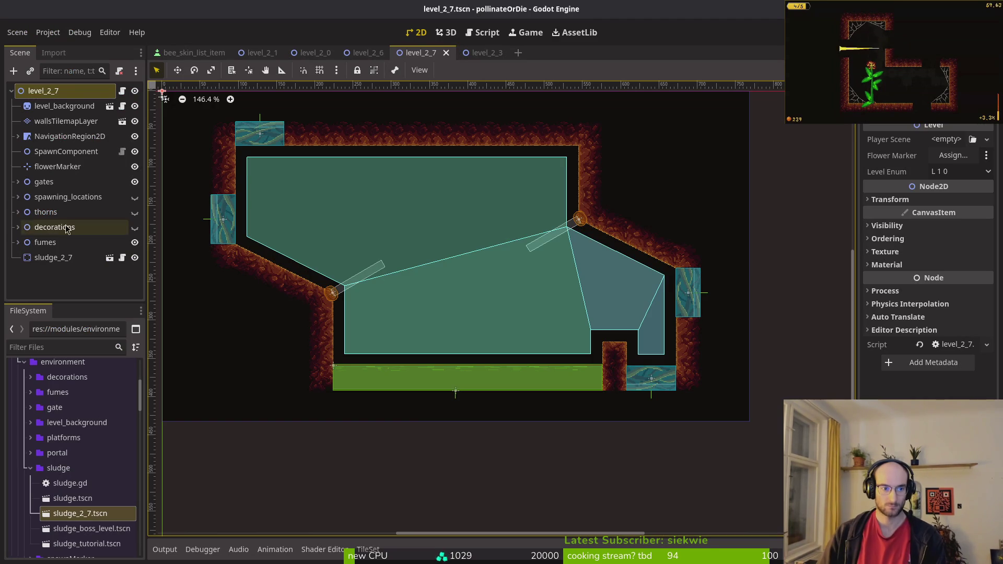
# Rename the top fumes group to 'left'
pyautogui.click(18, 242)
pyautogui.click(42, 229)
pyautogui.press('F2')
pyautogui.write('left')
pyautogui.press('Return')
# Move fumes3 into the left group, rename bottom to 'right', and save the scene
pyautogui.click(63, 258)
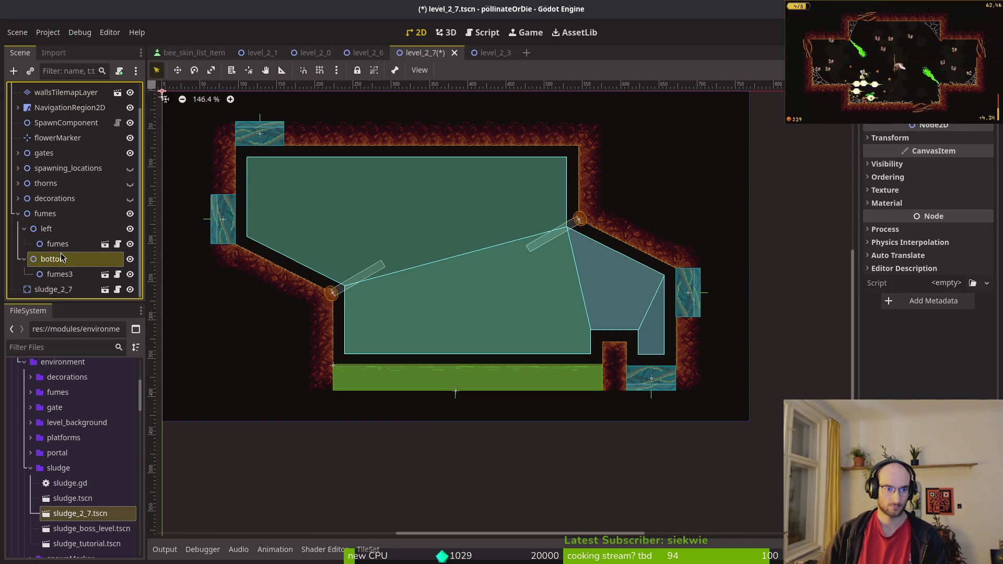
pyautogui.click(57, 275)
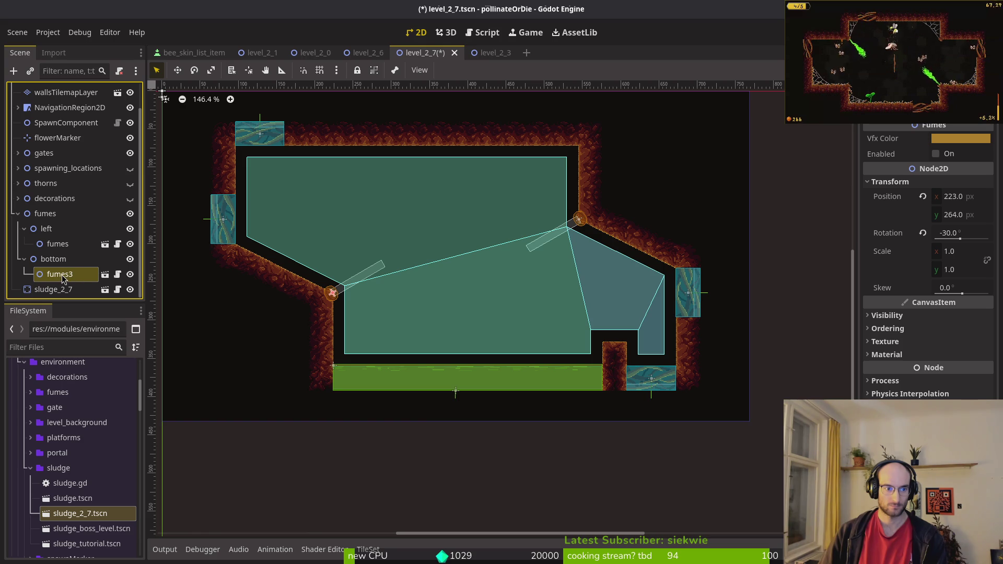
pyautogui.moveTo(62, 253); pyautogui.dragTo(60, 274)
pyautogui.click(57, 259)
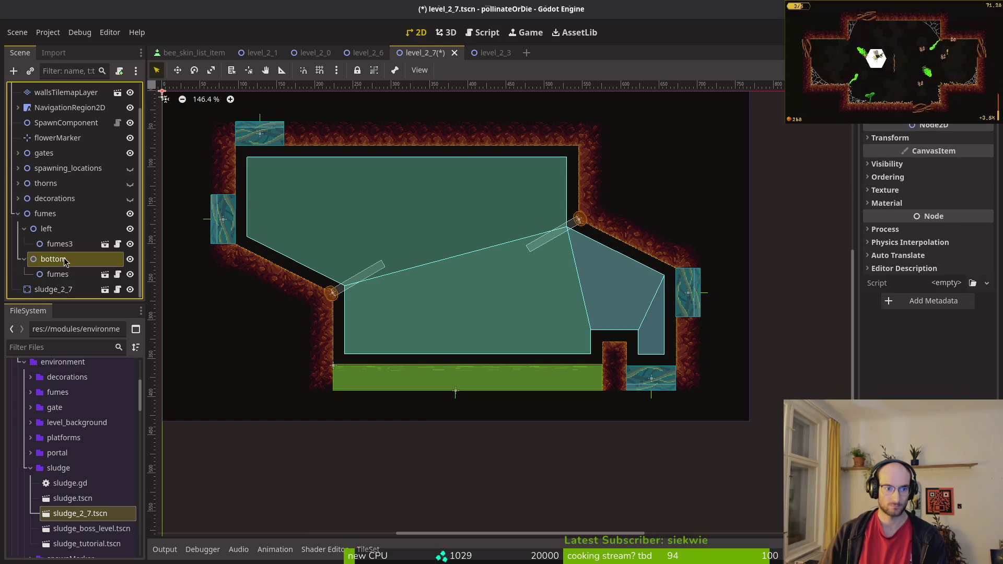
pyautogui.doubleClick(63, 258)
pyautogui.write('right')
pyautogui.press('Return')
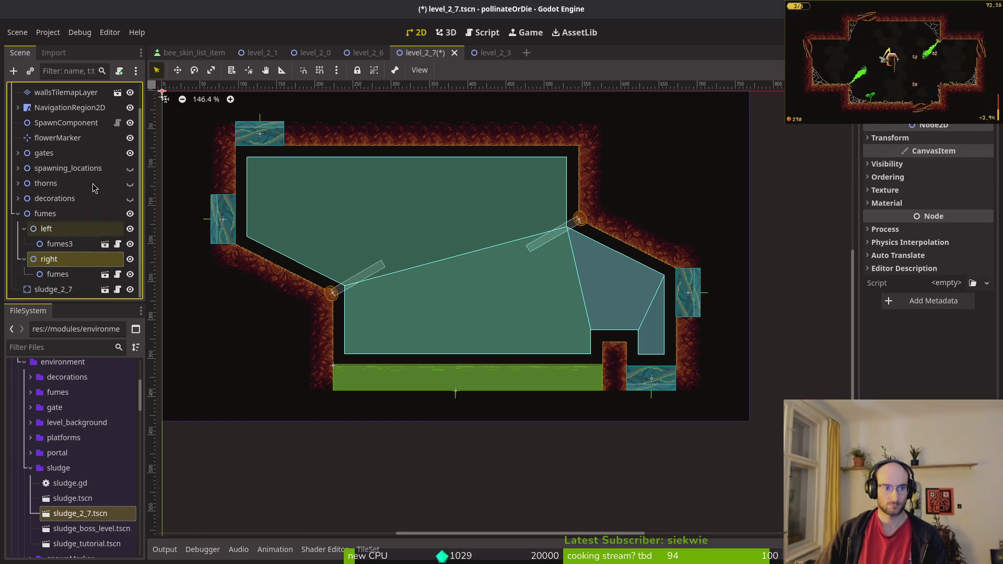
pyautogui.hotkey('ctrl', 's')
pyautogui.hotkey('alt', 'Tab')
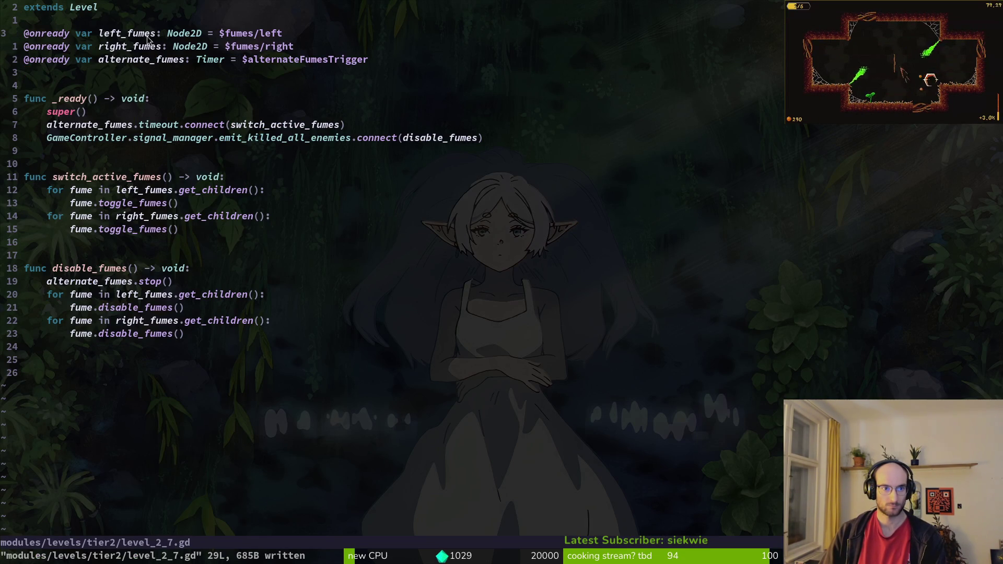
# Rename the variables to left_fume and right_fume, type both as Fumes, and save
pyautogui.press('x')
pyautogui.press('s')
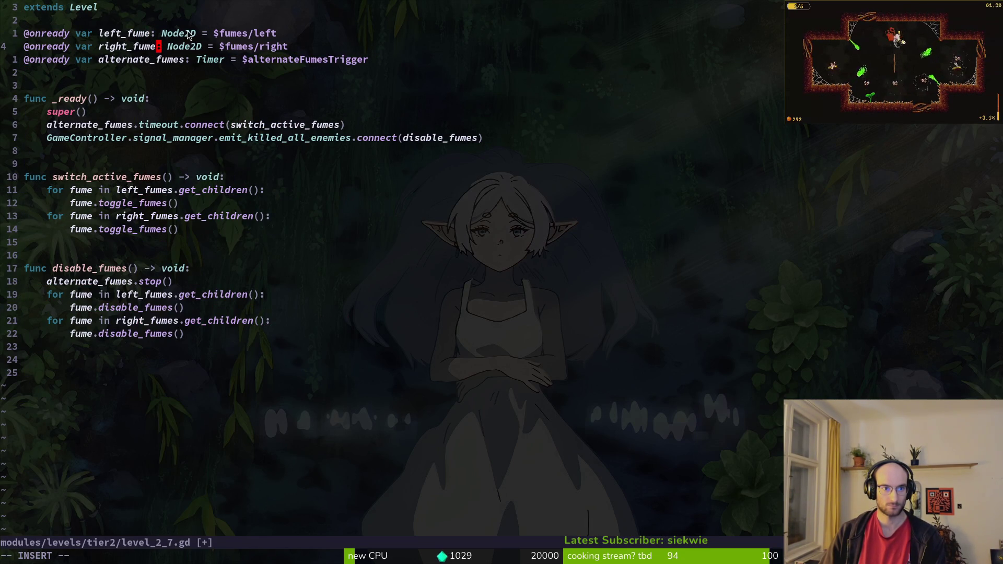
pyautogui.press('Escape')
pyautogui.write('ciwfu')
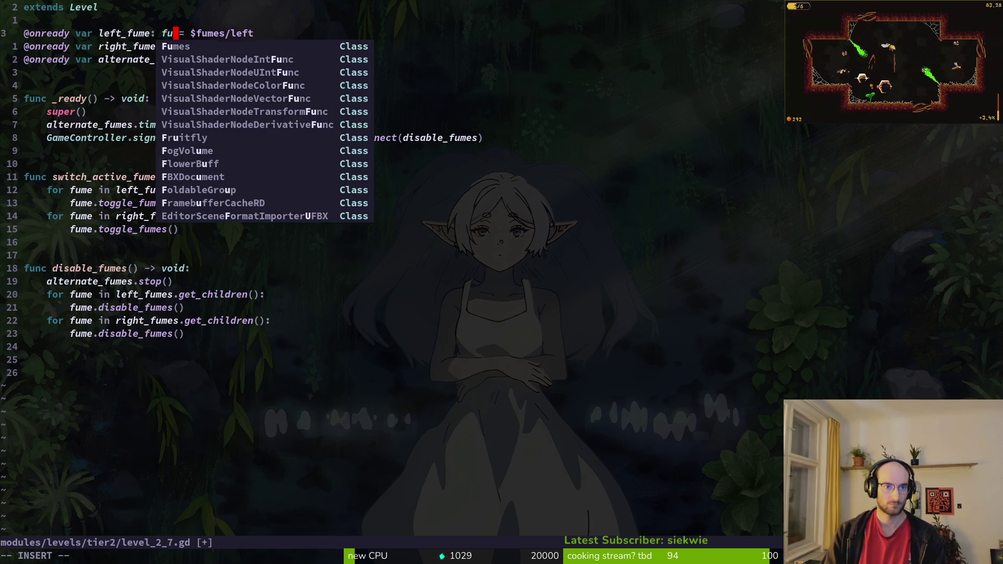
pyautogui.press('Return')
pyautogui.press('Escape')
pyautogui.write('j:w')
pyautogui.press('Return')
pyautogui.write('ciwFu')
pyautogui.press('Return')
pyautogui.press('Escape')
pyautogui.write(':w')
pyautogui.press('Return')
# In switch_active_fumes, move the toggle_fumes line above the loop and point it at left_fume
pyautogui.press('k')
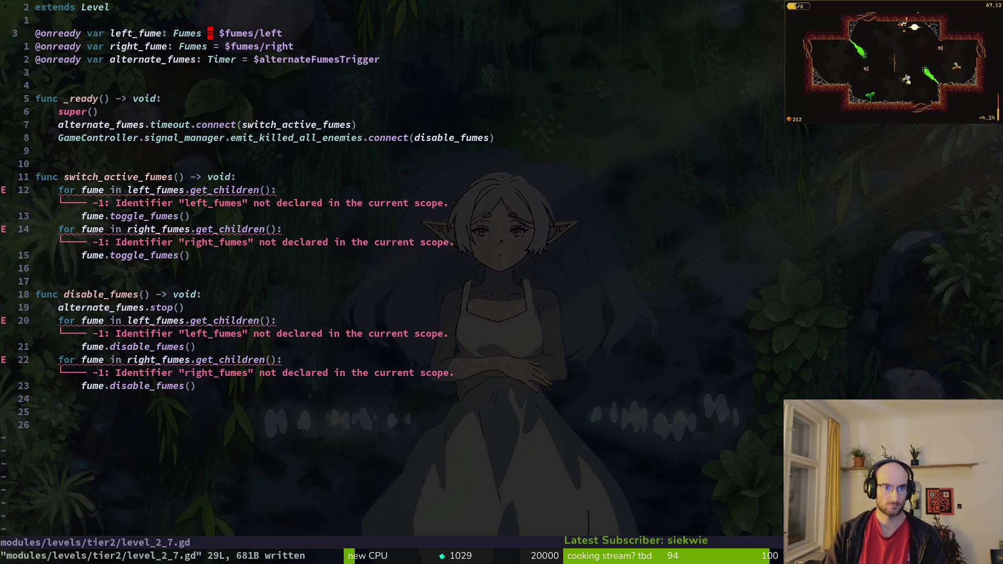
pyautogui.press('j')
pyautogui.press('j')
pyautogui.press('j')
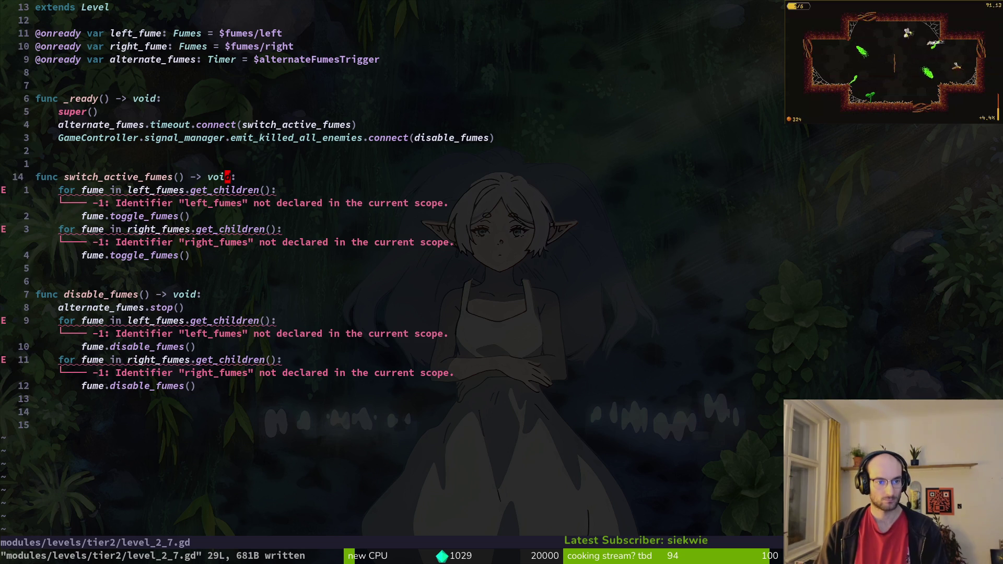
pyautogui.press('V')
pyautogui.press('K')
pyautogui.press('Escape')
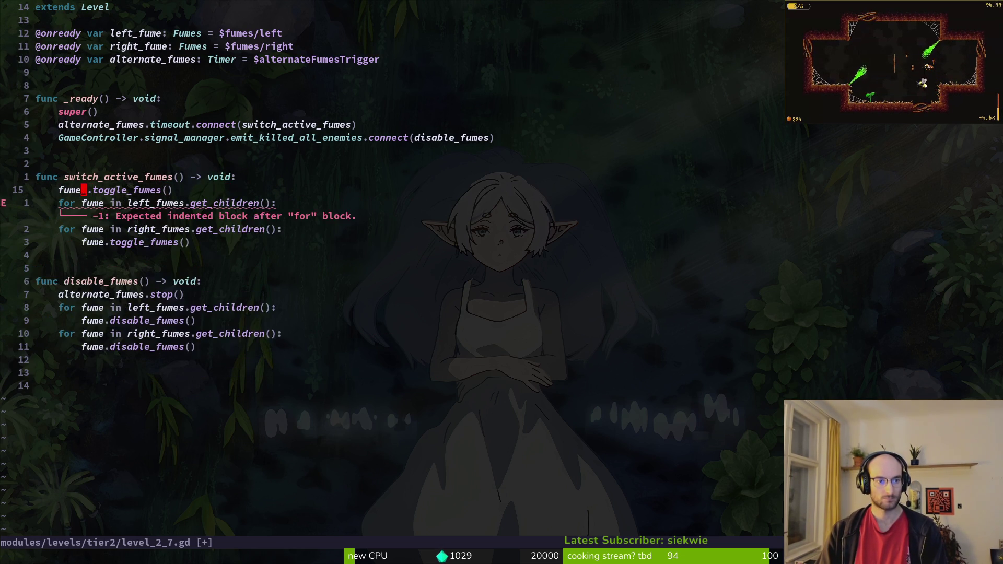
pyautogui.press('BackSpace')
pyautogui.press('BackSpace')
pyautogui.press('BackSpace')
pyautogui.write('lef')
pyautogui.press('Tab')
pyautogui.press('Escape')
pyautogui.write(':w')
pyautogui.press('Return')
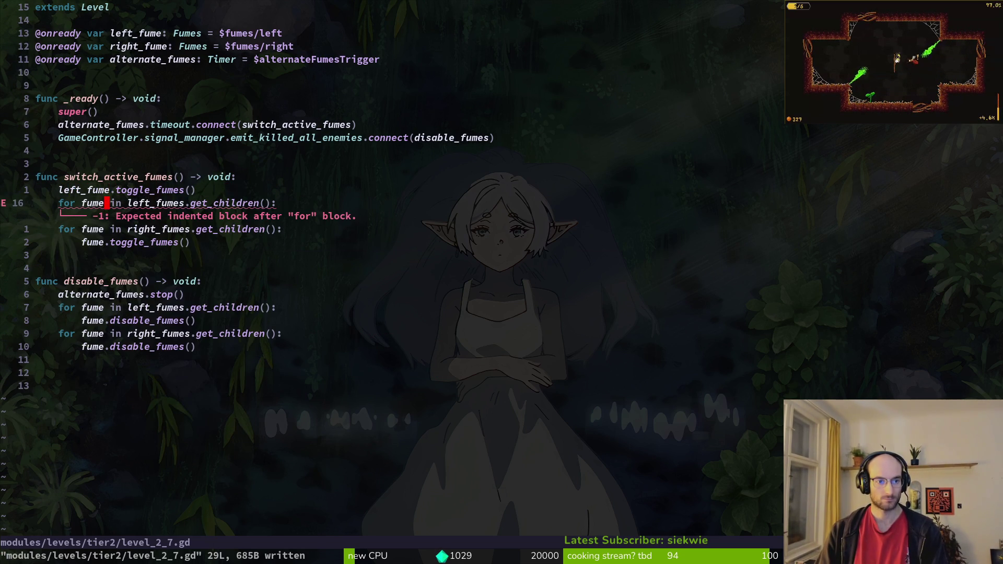
pyautogui.write('kVypcwri')
# Add a right_fume.toggle_fumes() call, delete the old loop lines, and save the script
pyautogui.press('Tab')
pyautogui.press('Escape')
pyautogui.press('Escape')
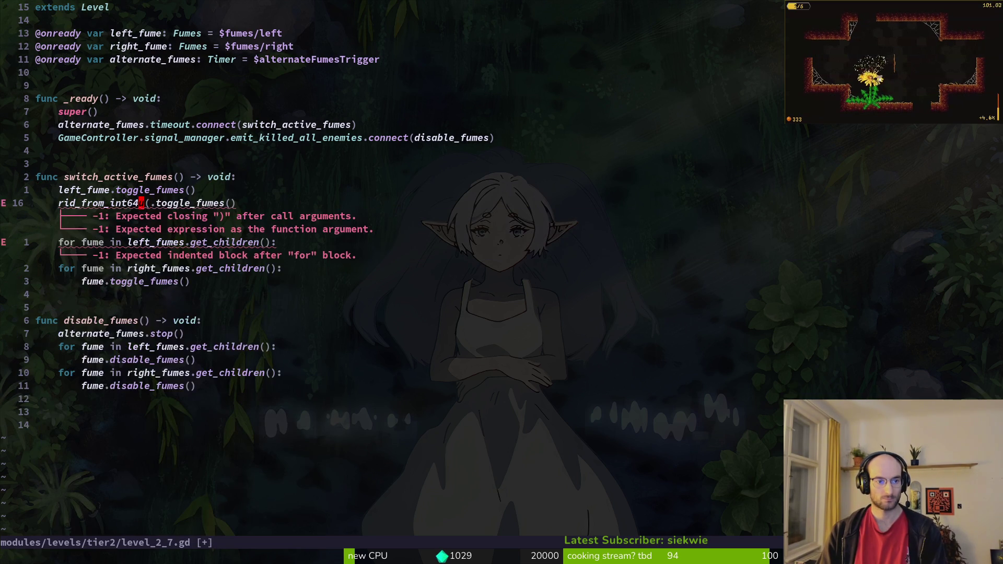
pyautogui.press('u')
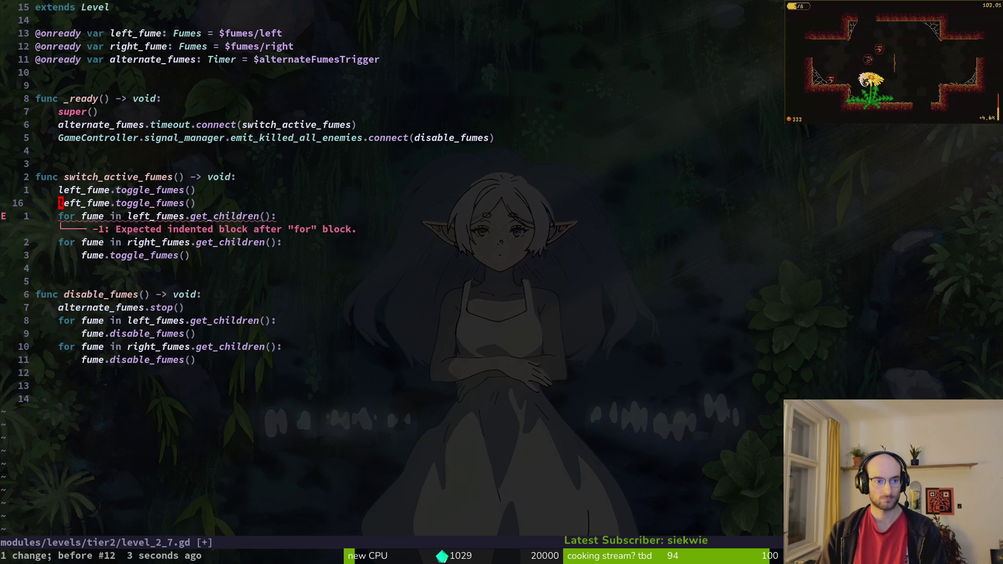
pyautogui.write('cwright')
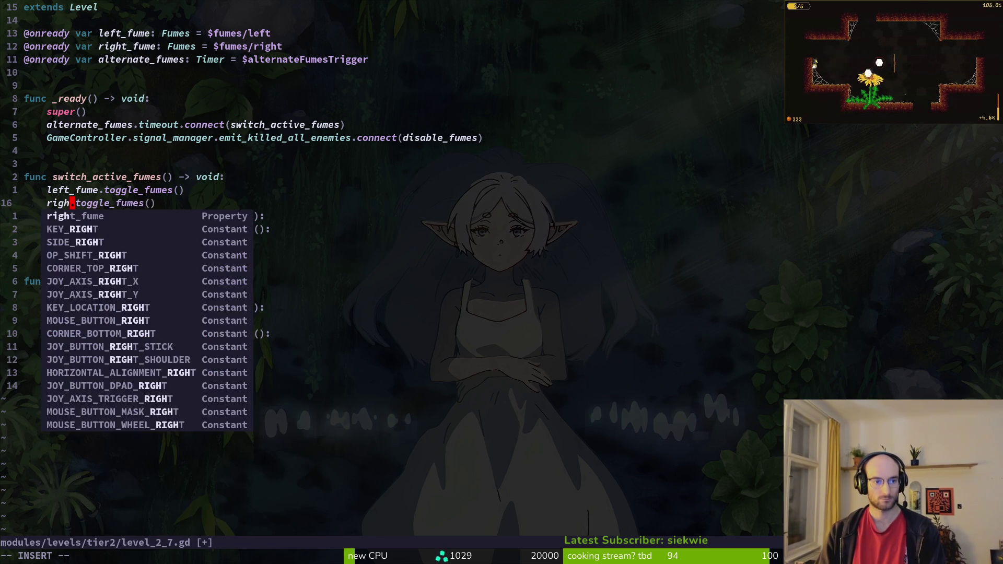
pyautogui.press('Tab')
pyautogui.press('Escape')
pyautogui.write('j:w')
pyautogui.press('Return')
pyautogui.hotkey('shift', 'v')
pyautogui.press('j')
pyautogui.press('j')
pyautogui.press('d')
pyautogui.press('j')
pyautogui.press('j')
pyautogui.write(':w')
pyautogui.press('Return')
# Copy both toggle calls into disable_fumes below alternate_fumes.stop(), remove its old loops, and save
pyautogui.press('j')
pyautogui.press('j')
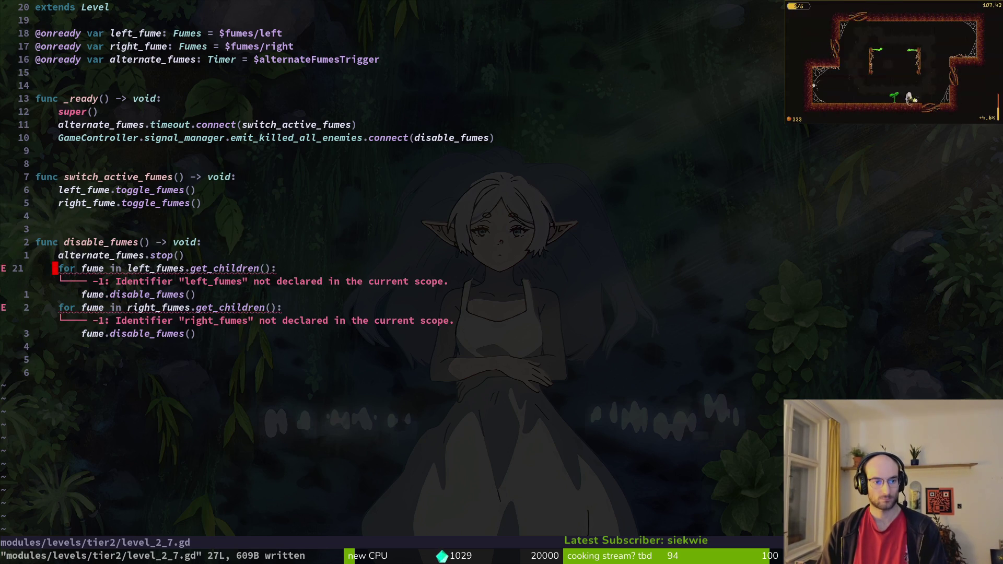
pyautogui.press('k')
pyautogui.press('k')
pyautogui.press('k')
pyautogui.press('V')
pyautogui.press('j')
pyautogui.press('y')
pyautogui.press('j')
pyautogui.press('j')
pyautogui.press('j')
pyautogui.press('p')
pyautogui.press('V')
pyautogui.press('j')
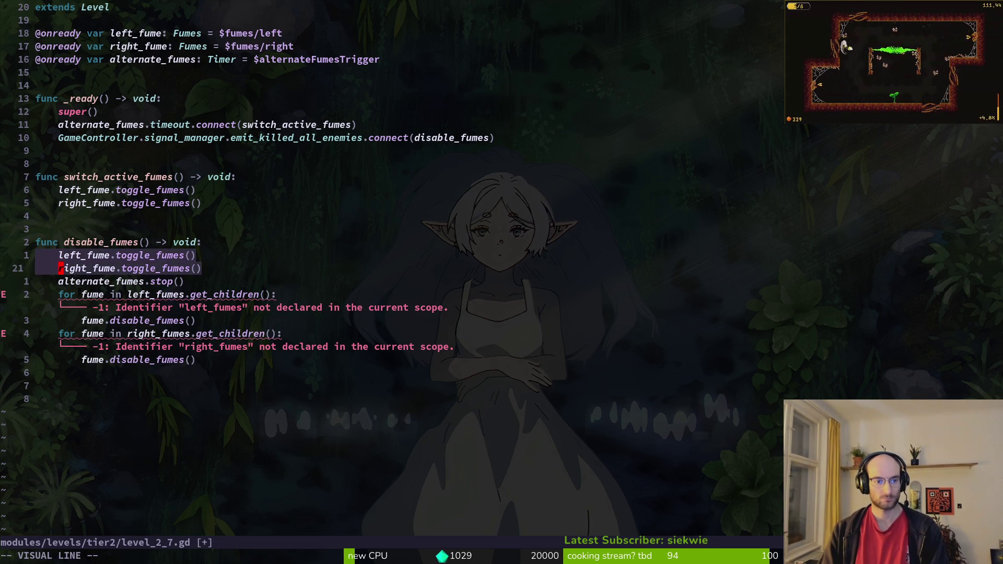
pyautogui.press('d')
pyautogui.press('p')
pyautogui.press('j')
pyautogui.press('j')
pyautogui.press('V')
pyautogui.press('j')
pyautogui.press('j')
pyautogui.press('j')
pyautogui.write('d:w')
pyautogui.press('Return')
# Change the pasted left_fume and right_fume calls to disable_fumes() and save
pyautogui.press('k')
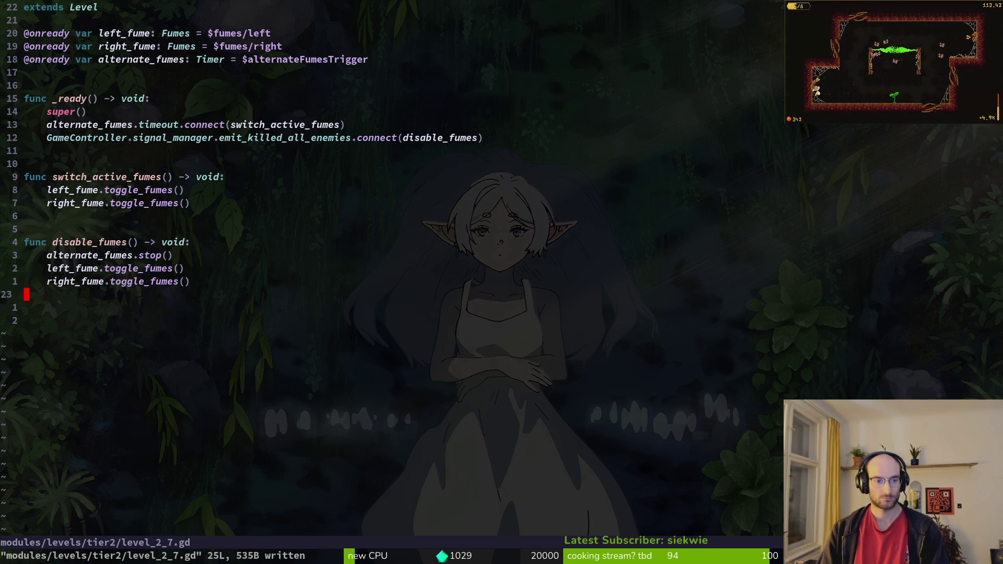
pyautogui.press('w')
pyautogui.press('w')
pyautogui.write('cwdi')
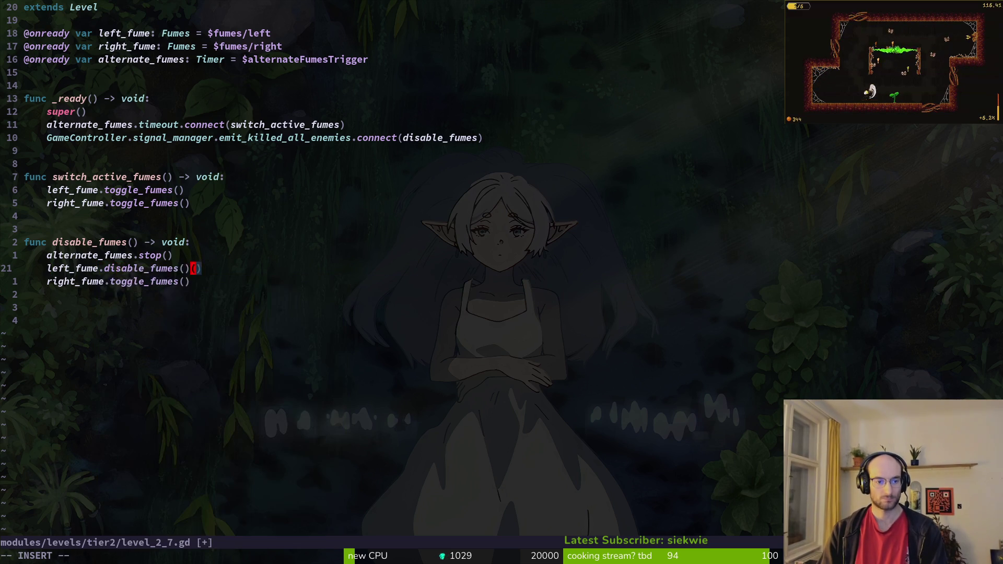
pyautogui.press('Return')
pyautogui.press('Escape')
pyautogui.press('j')
pyautogui.write('bcw')
pyautogui.write('di')
pyautogui.press('Return')
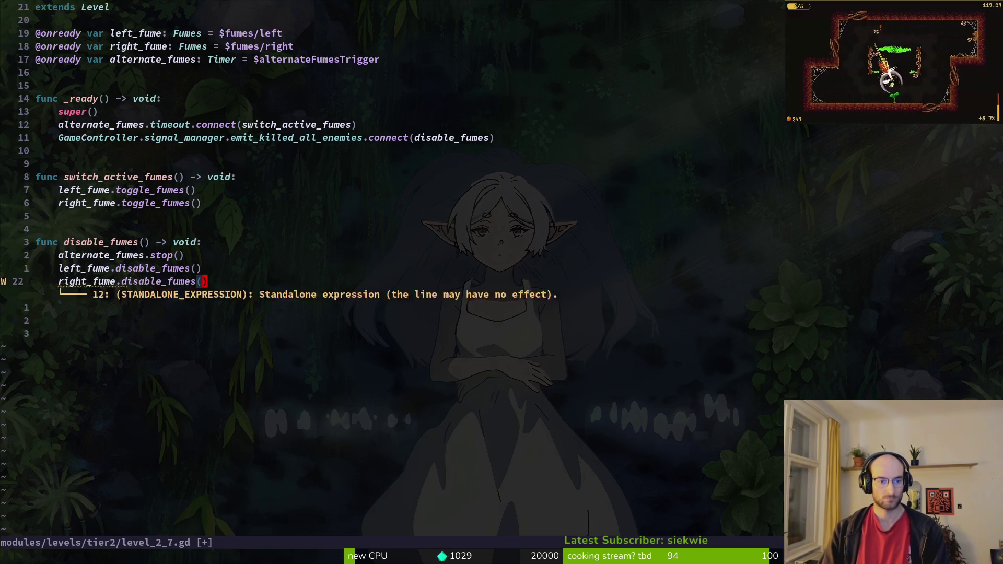
pyautogui.press('Escape')
pyautogui.write(':w')
pyautogui.press('Return')
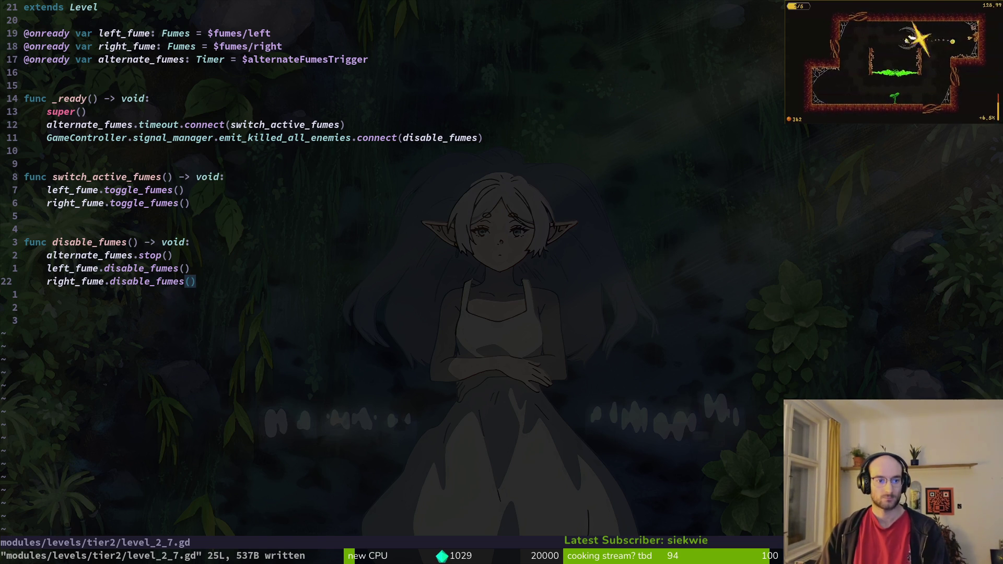
# Select the word disable_fumes to search for it across the project
pyautogui.press('k')
pyautogui.press('k')
pyautogui.press('k')
pyautogui.press('b')
pyautogui.press('v')
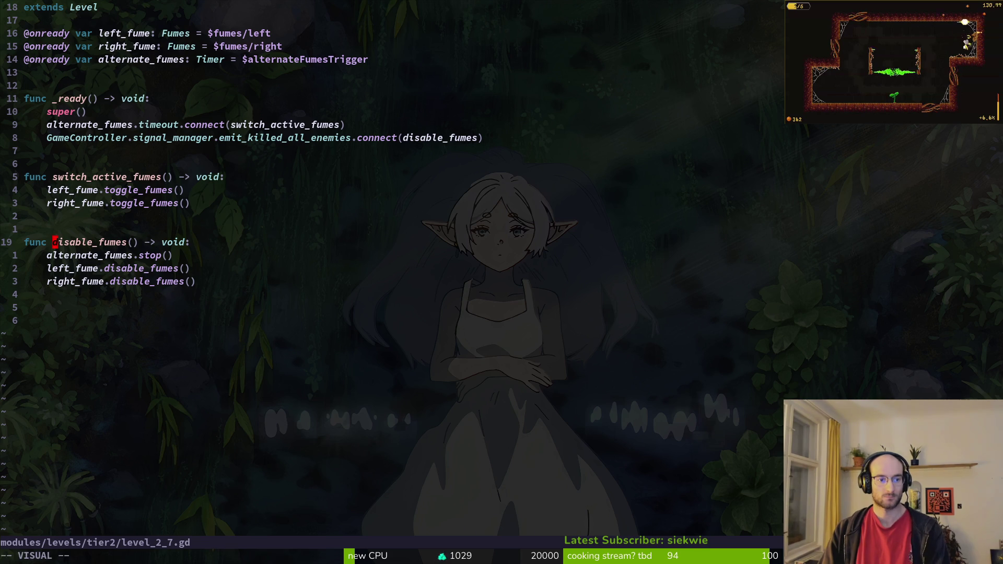
pyautogui.press('space')
# Search the project for disable_fumes and preview its uses in level_2_3, level_2_2, level_2_5 and fumes.gd
pyautogui.press('f')
pyautogui.press('w')
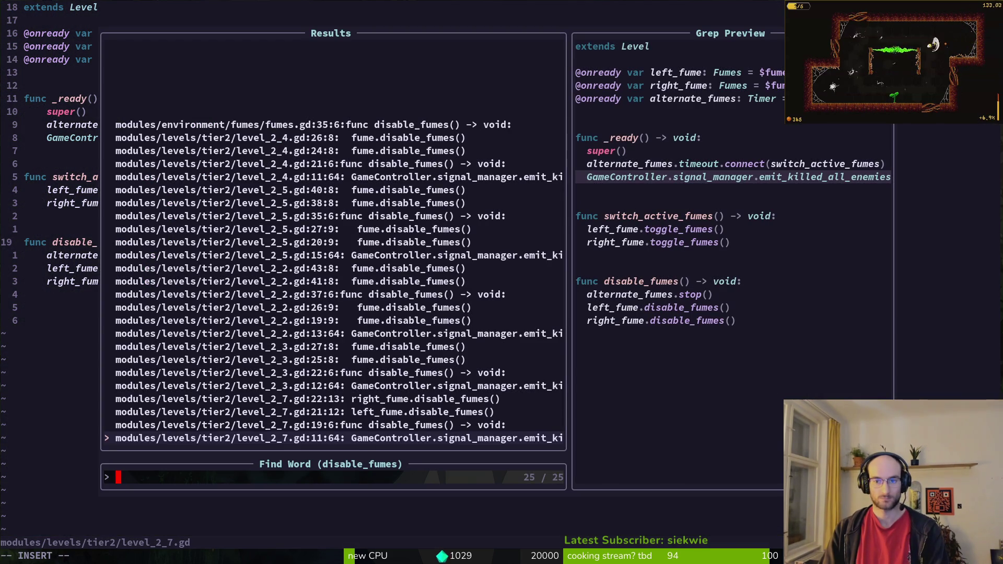
pyautogui.press('Up')
pyautogui.press('Up')
pyautogui.press('Up')
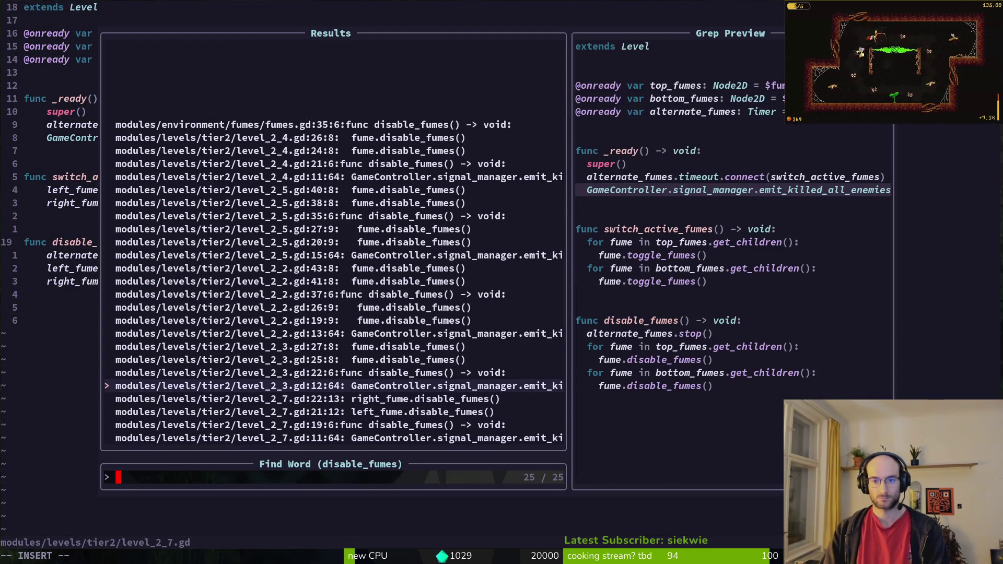
pyautogui.press('Up')
pyautogui.press('Up')
pyautogui.press('Up')
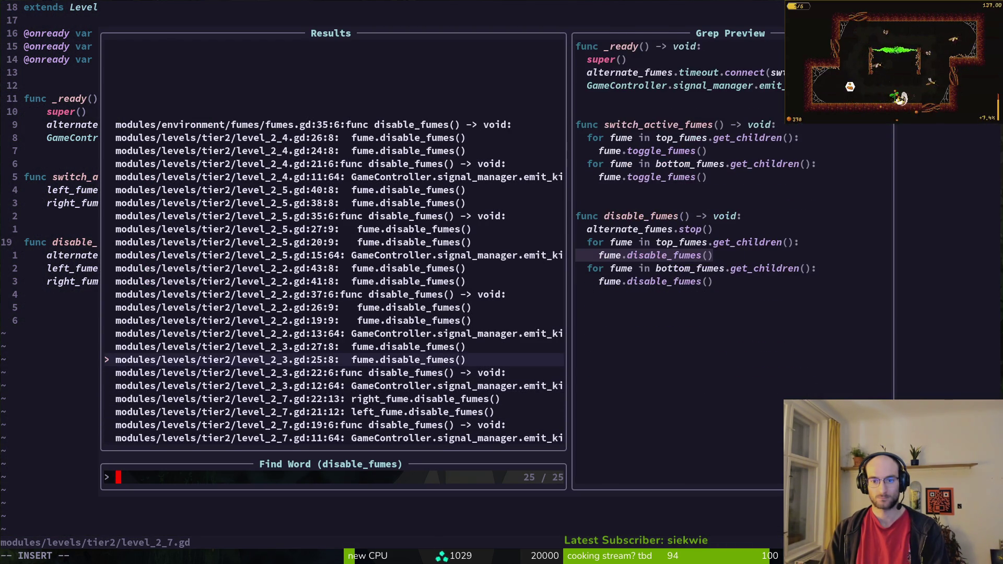
pyautogui.press('Up')
pyautogui.press('Up')
pyautogui.press('Up')
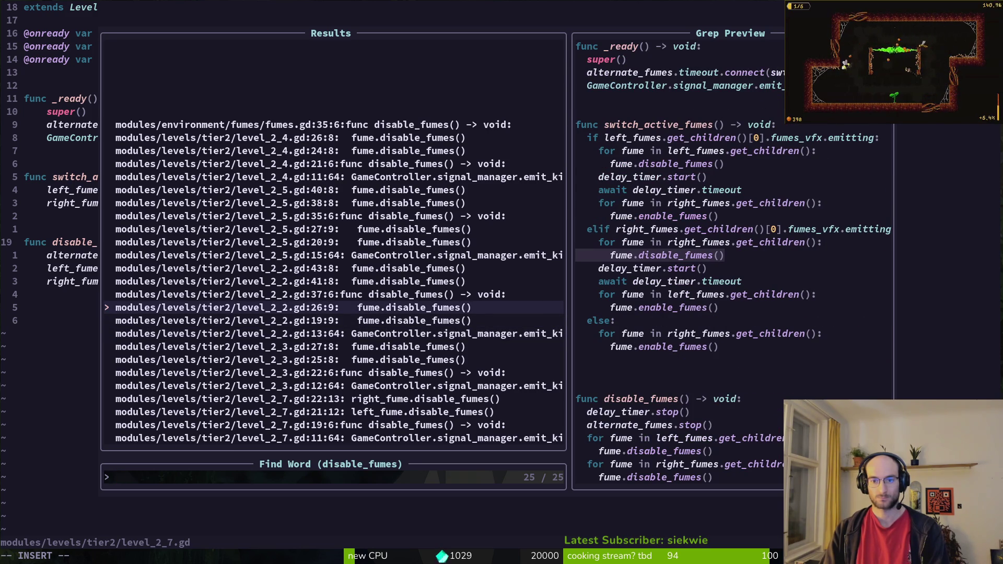
pyautogui.press('Up')
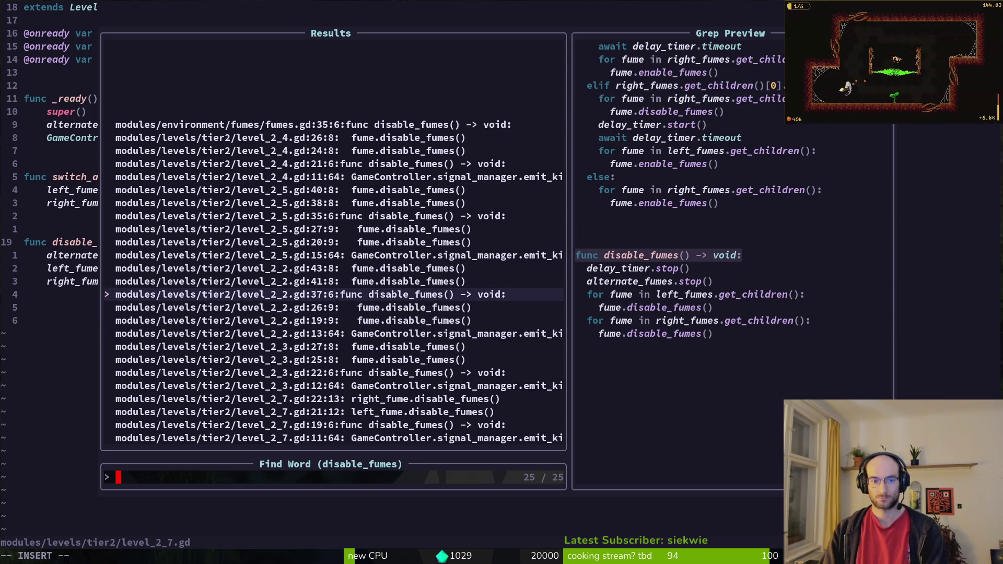
pyautogui.press('Up')
pyautogui.press('Up')
pyautogui.press('Up')
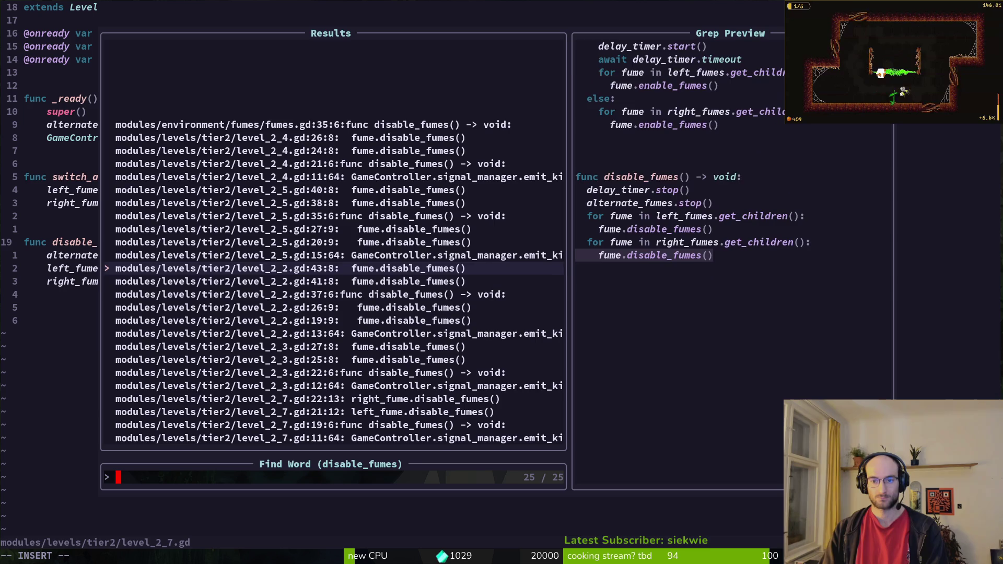
pyautogui.press('Up')
pyautogui.press('Up')
pyautogui.press('Up')
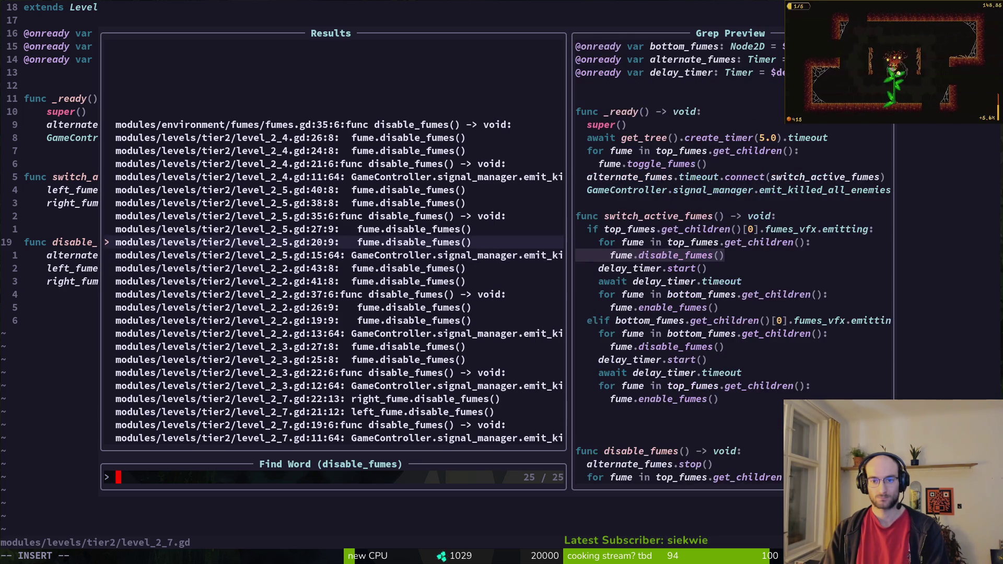
pyautogui.press('Up')
pyautogui.press('Up')
pyautogui.press('Up')
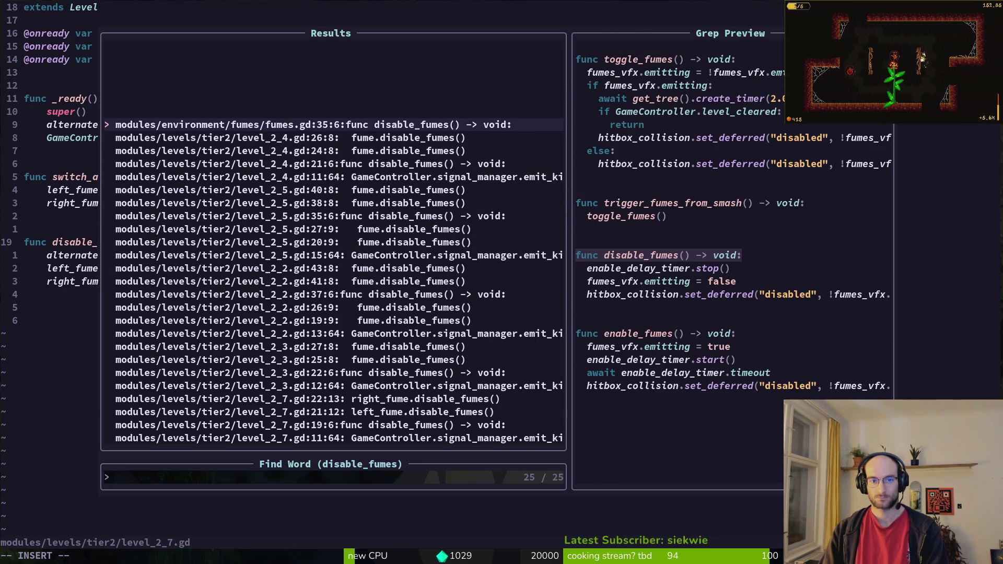
pyautogui.press('Escape')
pyautogui.press('Escape')
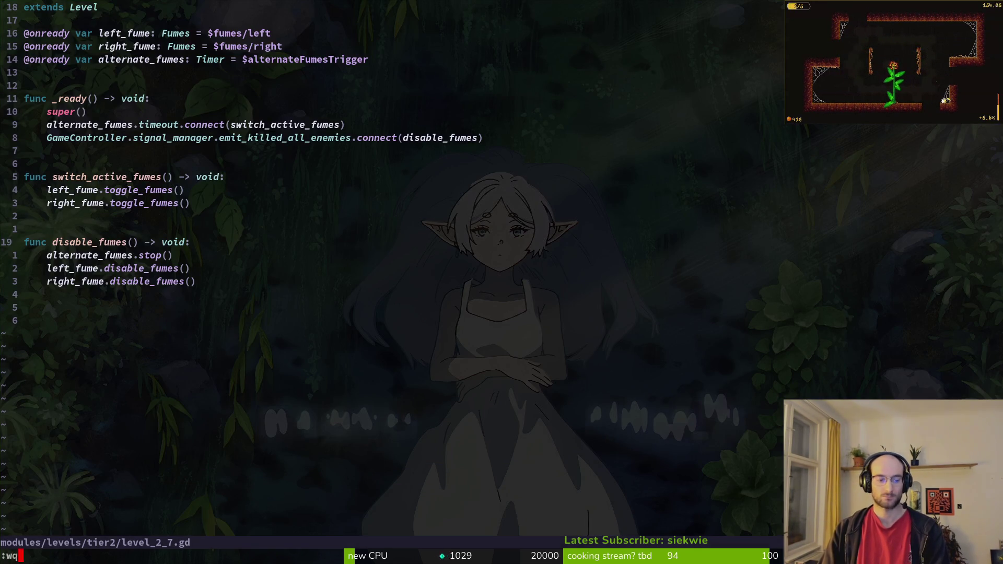
# Save and quit Neovim, check the repository with tig status, then return to Godot
pyautogui.press('Return')
pyautogui.write('tig status')
pyautogui.press('Return')
pyautogui.press('Down')
pyautogui.press('Down')
pyautogui.press('Down')
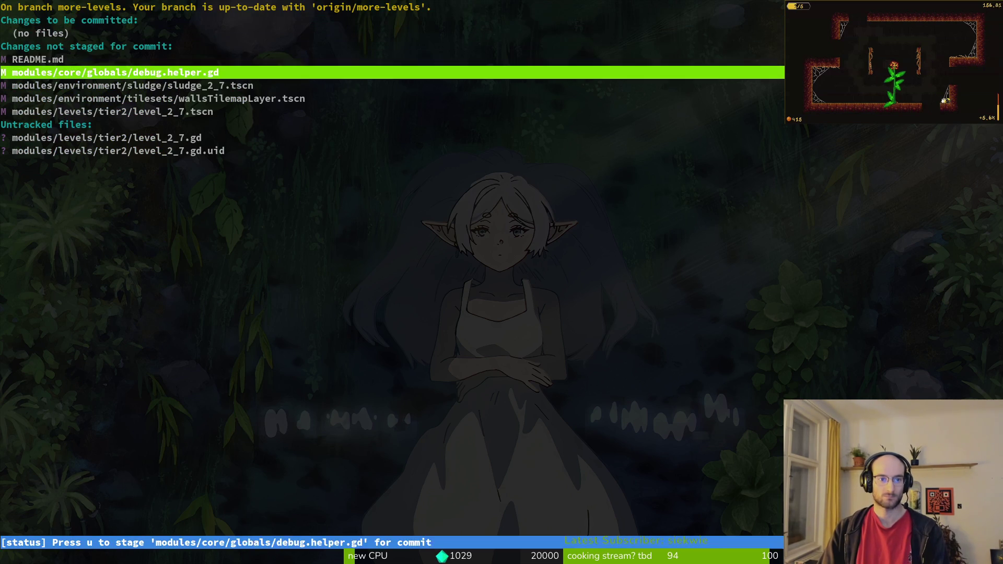
pyautogui.press('q')
pyautogui.hotkey('alt', 'Tab')
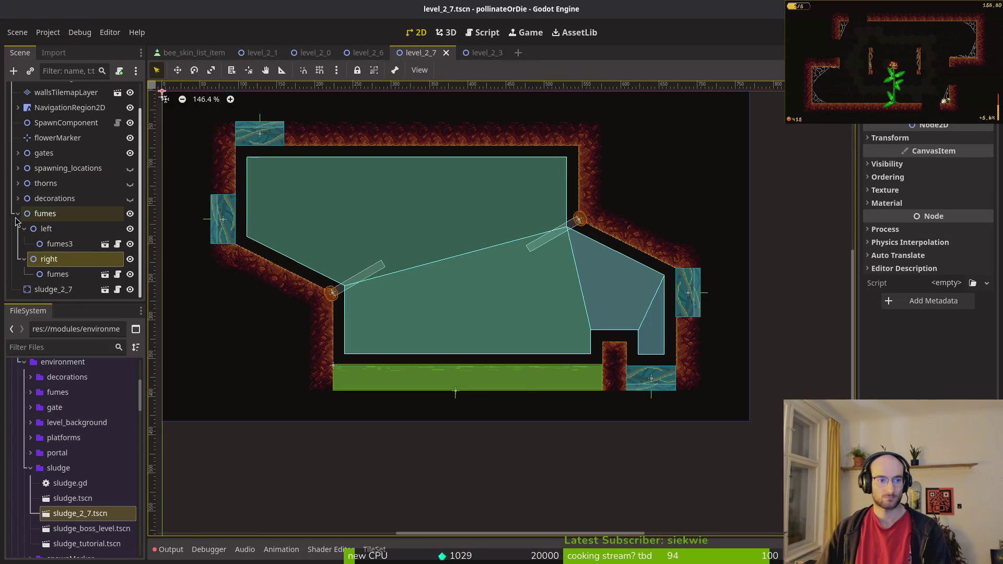
# Collapse the fumes group and make the decorations group visible in the level
pyautogui.click(17, 214)
pyautogui.click(18, 228)
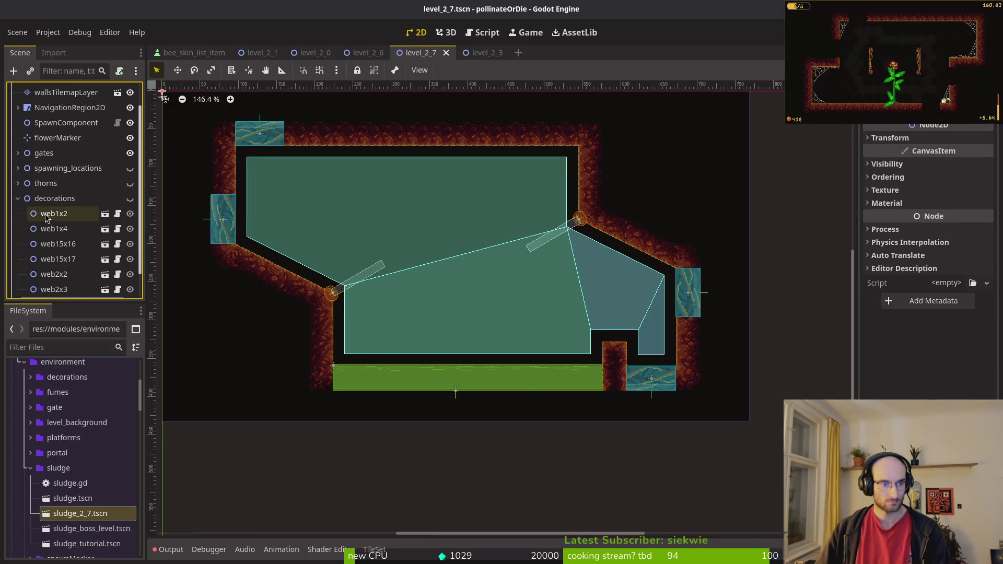
pyautogui.click(18, 199)
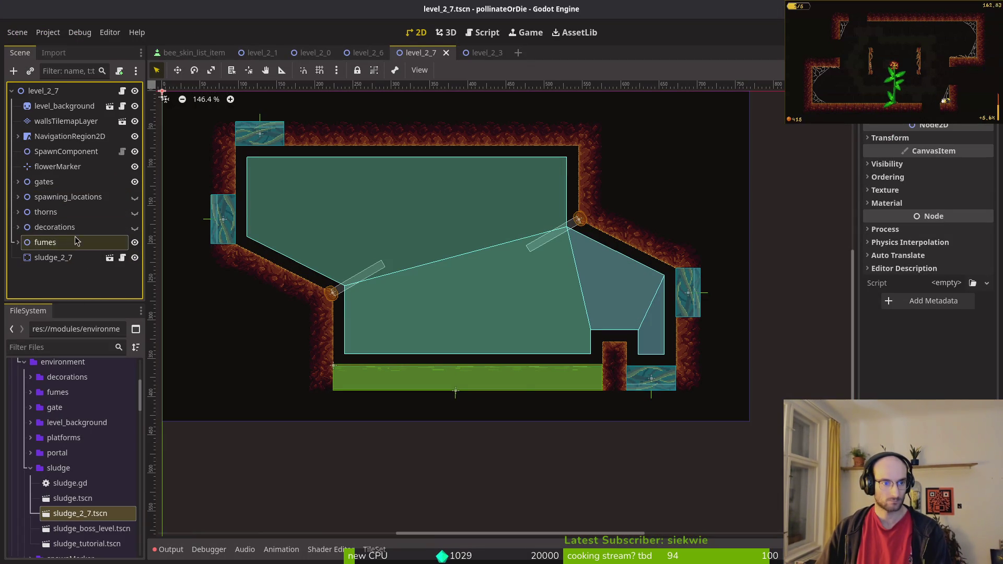
pyautogui.click(135, 228)
pyautogui.hscroll(-3, 460, 220)
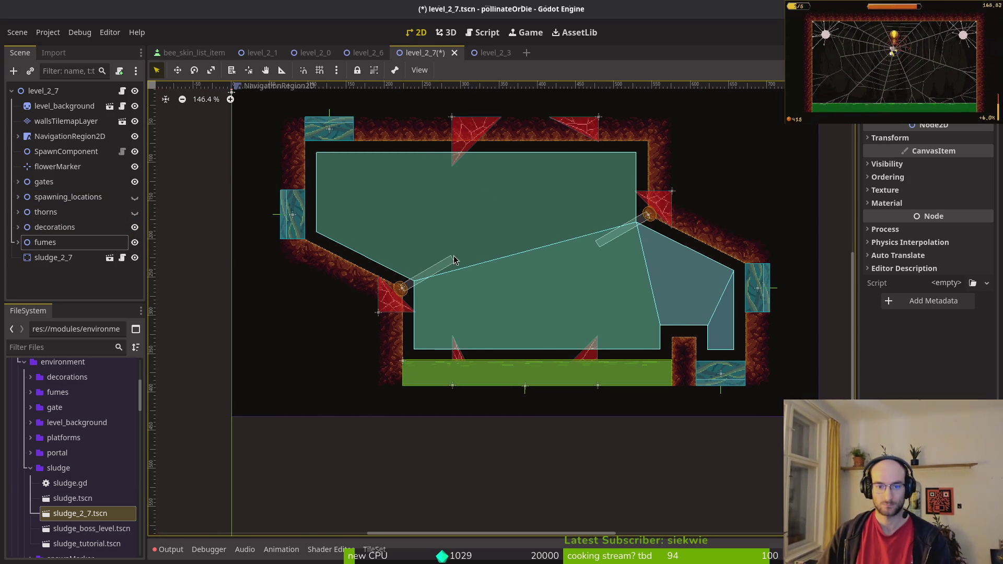
pyautogui.scroll(2, 564, 298)
# Rotate web2x2 and move it down onto the ground
pyautogui.click(414, 318)
pyautogui.moveTo(414, 319)
pyautogui.mouseDown()
pyautogui.moveTo(411, 360)
pyautogui.moveTo(463, 362)
pyautogui.moveTo(464, 398)
pyautogui.mouseUp()
pyautogui.scroll(4, 486, 387)
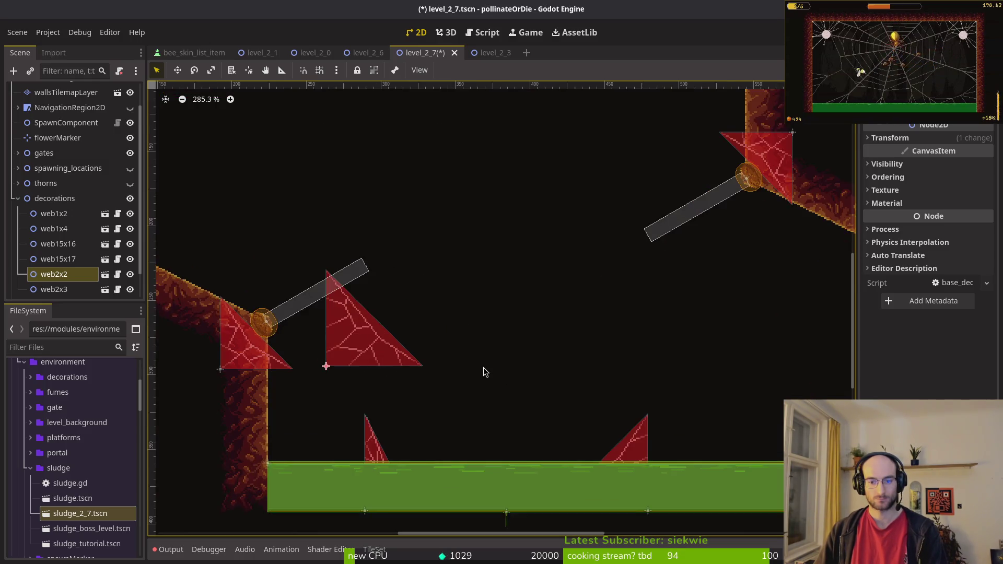
pyautogui.moveTo(505, 285)
pyautogui.mouseDown()
pyautogui.moveTo(467, 346)
pyautogui.moveTo(422, 360)
pyautogui.mouseUp()
pyautogui.scroll(4, 441, 359)
# Rotate web1x4 a quarter turn counter-clockwise and move it right against the wall
pyautogui.hscroll(5, 428, 334)
pyautogui.click(540, 221)
pyautogui.moveTo(540, 221)
pyautogui.mouseDown()
pyautogui.moveTo(461, 315)
pyautogui.moveTo(459, 283)
pyautogui.mouseUp()
pyautogui.hscroll(5, 366, 271)
pyautogui.moveTo(191, 244)
pyautogui.mouseDown()
pyautogui.moveTo(548, 280)
pyautogui.moveTo(700, 309)
pyautogui.moveTo(694, 319)
pyautogui.mouseUp()
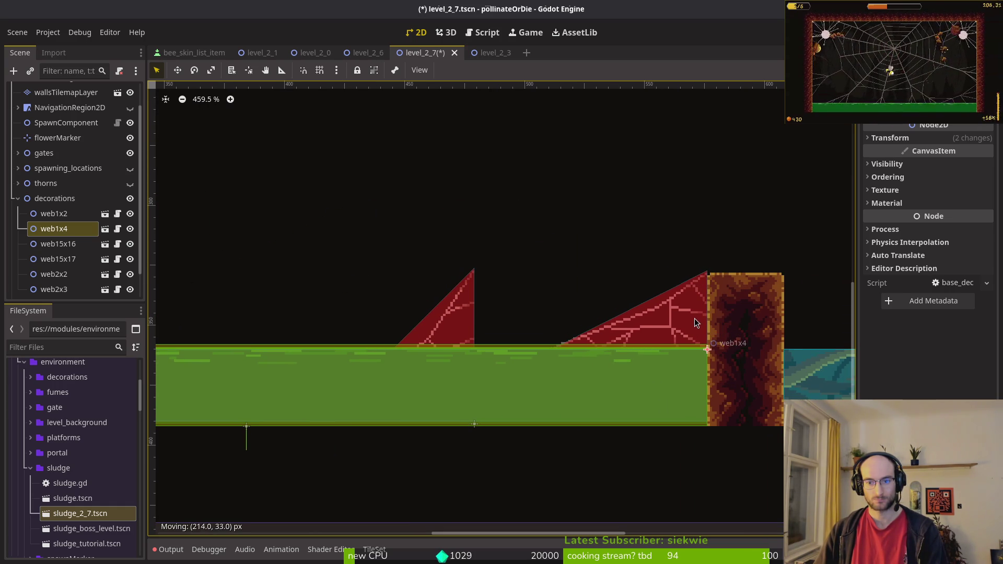
# Move web2x3 up into the wall corner
pyautogui.scroll(-3, 695, 318)
pyautogui.moveTo(483, 334)
pyautogui.mouseDown()
pyautogui.moveTo(606, 180)
pyautogui.moveTo(616, 314)
pyautogui.moveTo(558, 241)
pyautogui.moveTo(591, 275)
pyautogui.moveTo(577, 318)
pyautogui.mouseUp()
pyautogui.scroll(-2, 611, 209)
pyautogui.scroll(3, 554, 287)
pyautogui.moveTo(553, 287); pyautogui.dragTo(681, 181)
pyautogui.scroll(2, 678, 193)
# Delete web15x17 and web1x2, save the scene, then delete web15x16
pyautogui.click(745, 304)
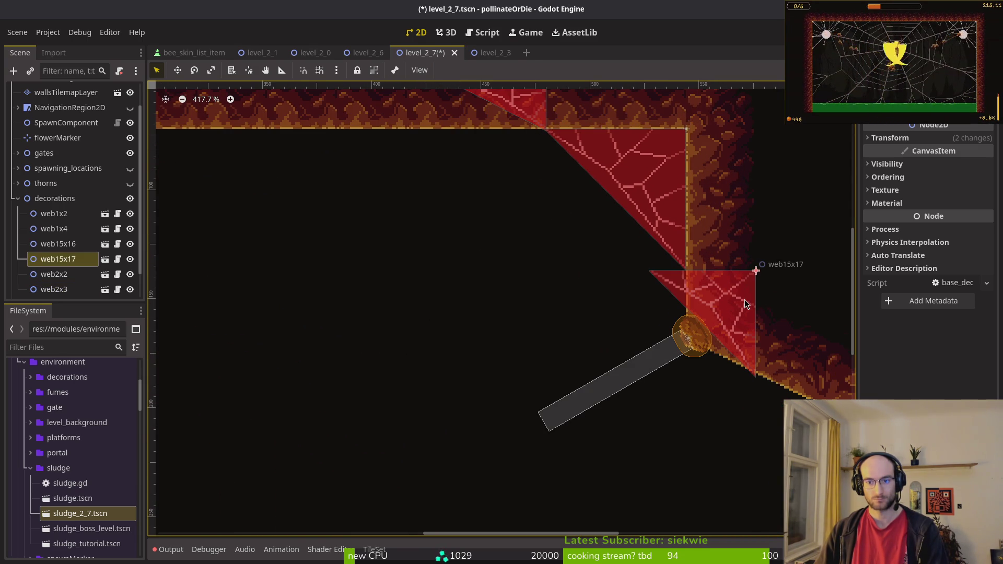
pyautogui.press('Delete')
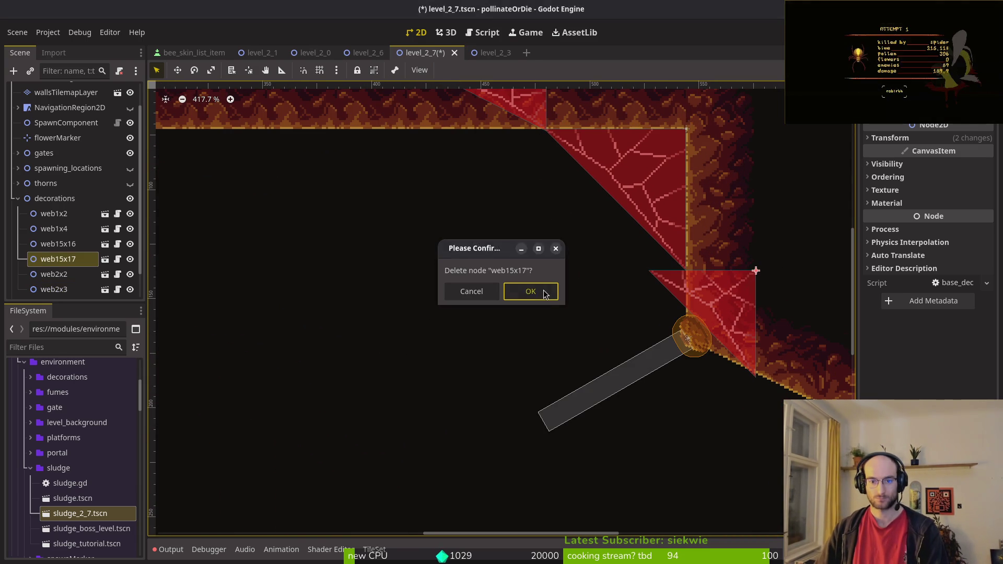
pyautogui.click(544, 294)
pyautogui.moveTo(427, 232); pyautogui.dragTo(498, 369)
pyautogui.click(637, 266)
pyautogui.press('Delete')
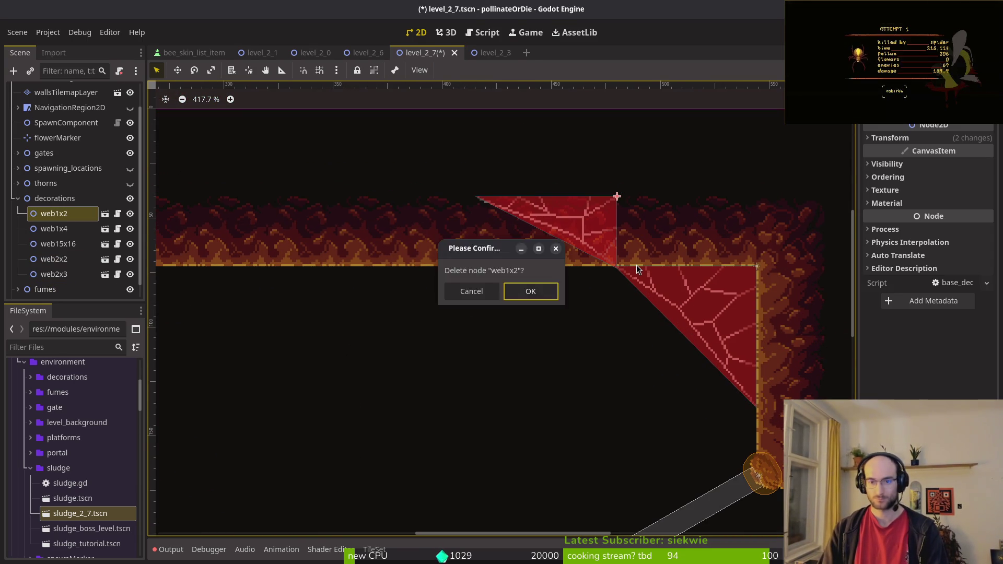
pyautogui.press('Return')
pyautogui.scroll(-10, 569, 249)
pyautogui.hotkey('ctrl', 's')
pyautogui.click(416, 401)
pyautogui.press('Delete')
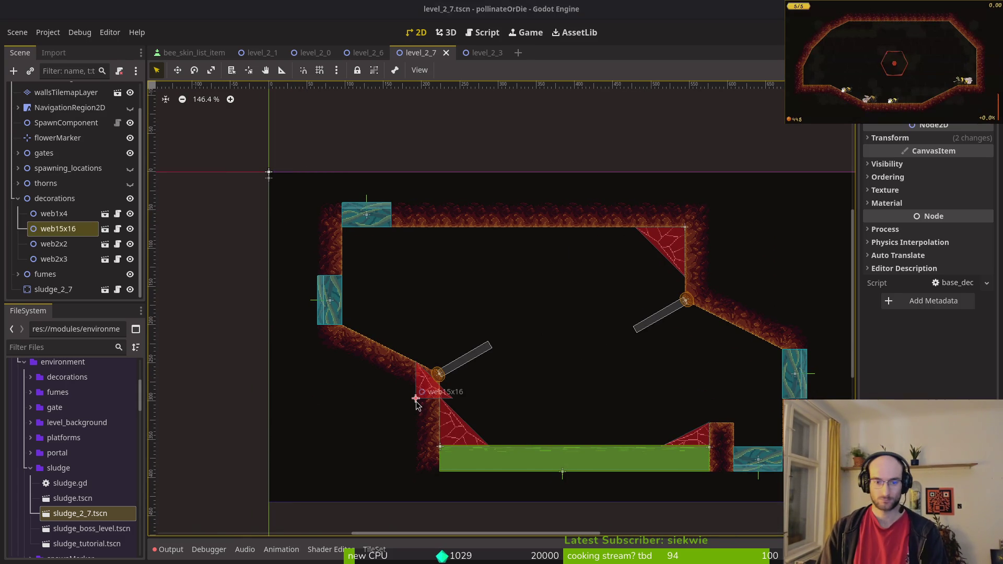
# Confirm web15x16's deletion, collapse sludge, tilesets, environment and decorations, and show the thorns
pyautogui.press('Return')
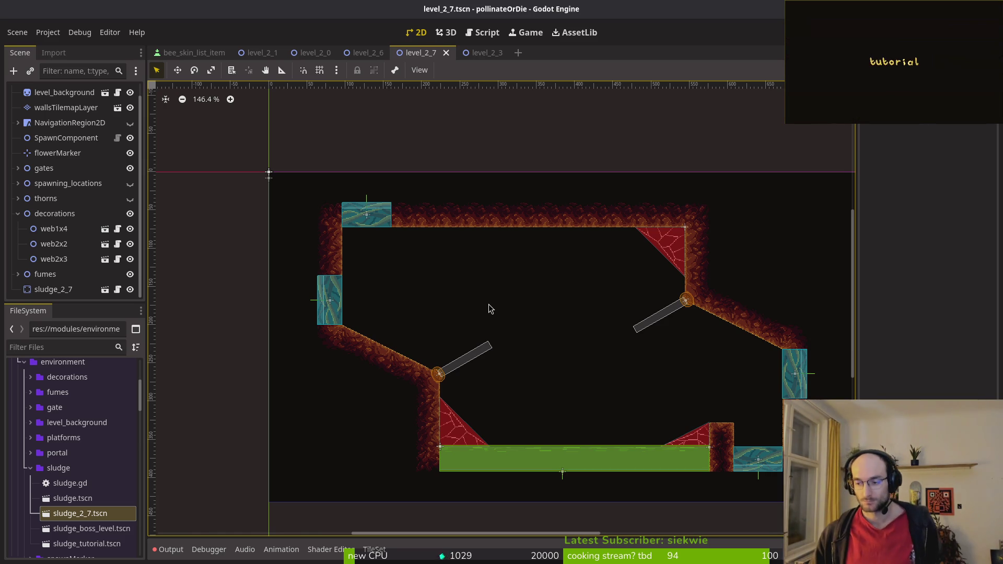
pyautogui.click(30, 468)
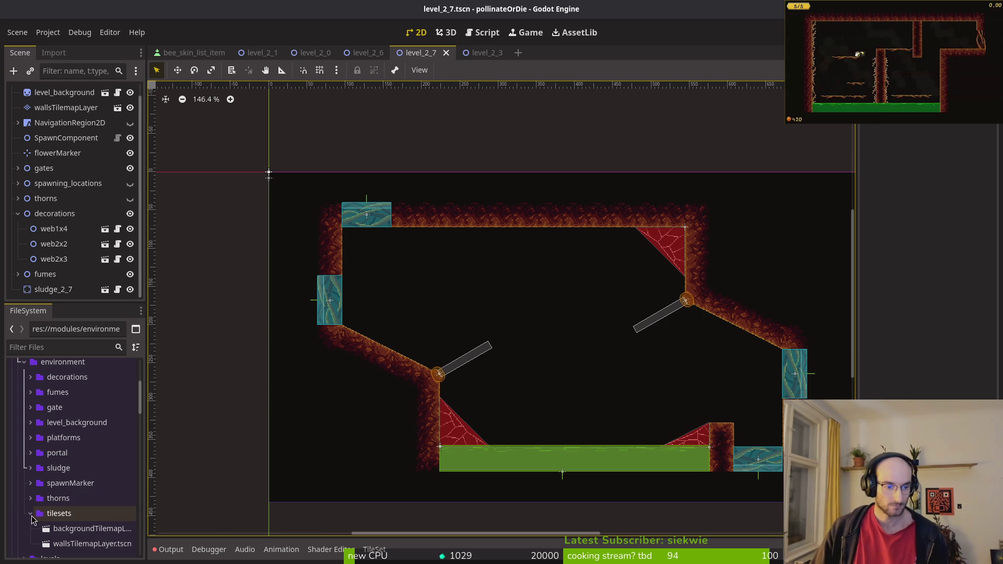
pyautogui.click(30, 514)
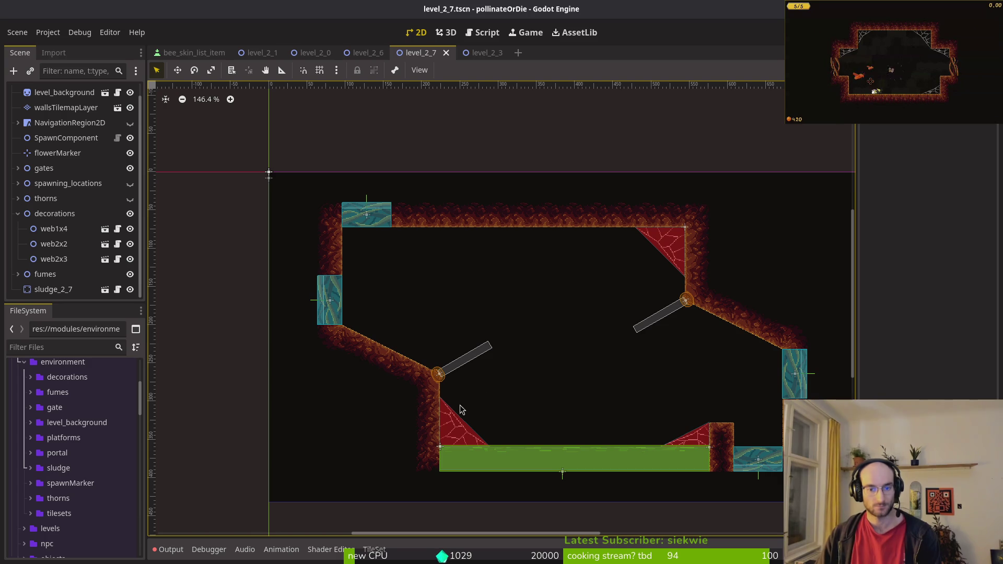
pyautogui.scroll(3, 33, 428)
pyautogui.click(25, 436)
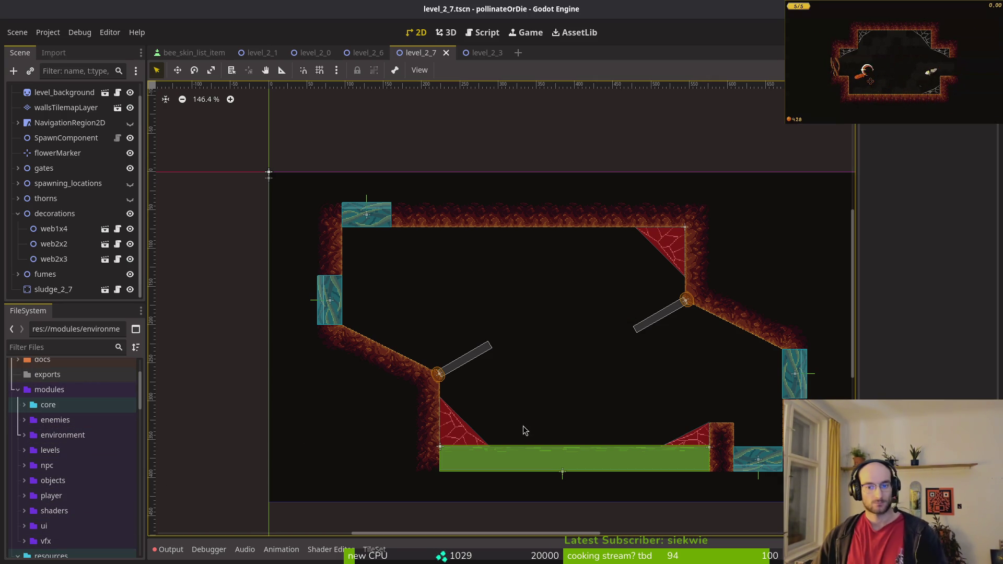
pyautogui.click(18, 214)
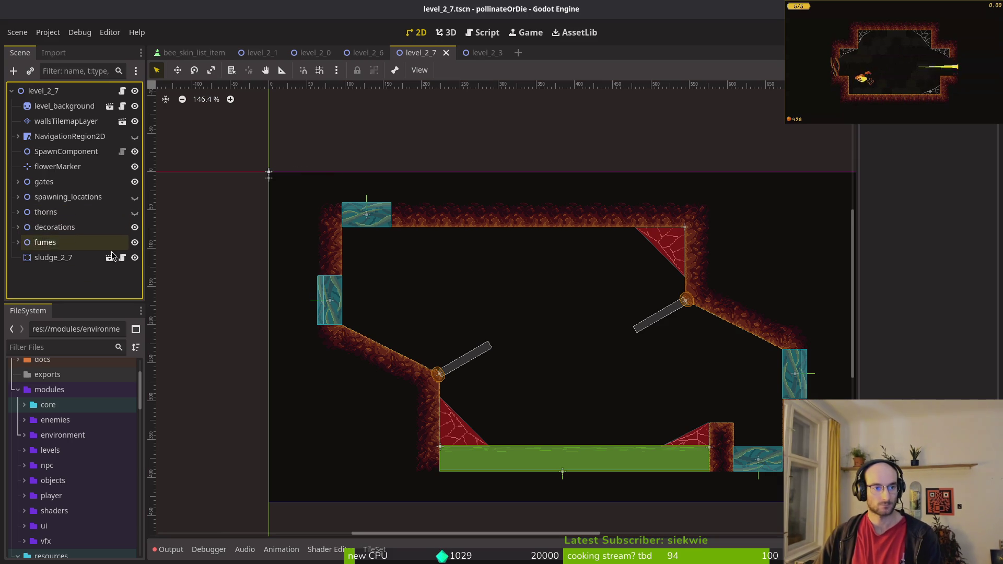
pyautogui.click(135, 214)
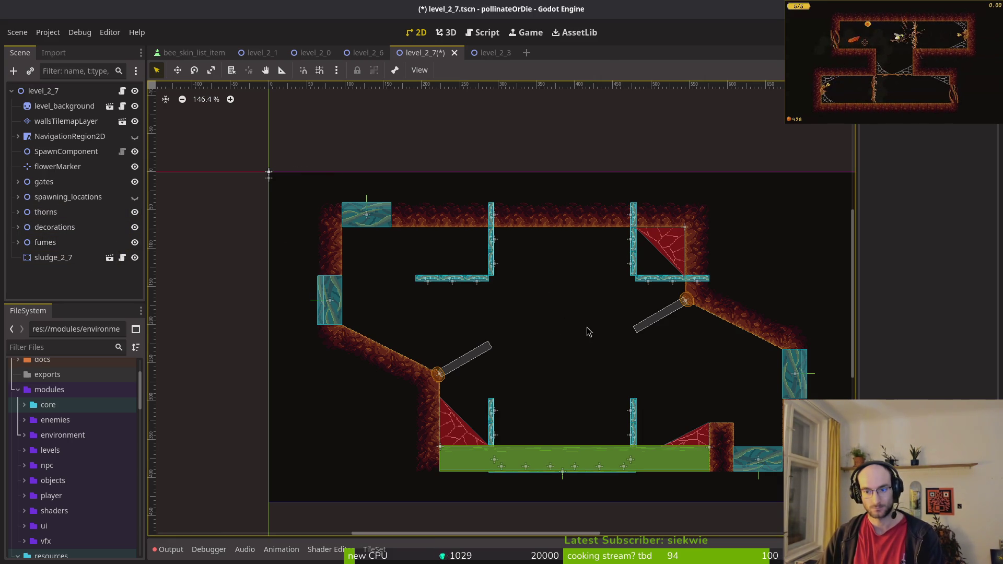
# Edit the south and north gates' Spawning Speed, entering 100, and save the scene
pyautogui.click(761, 460)
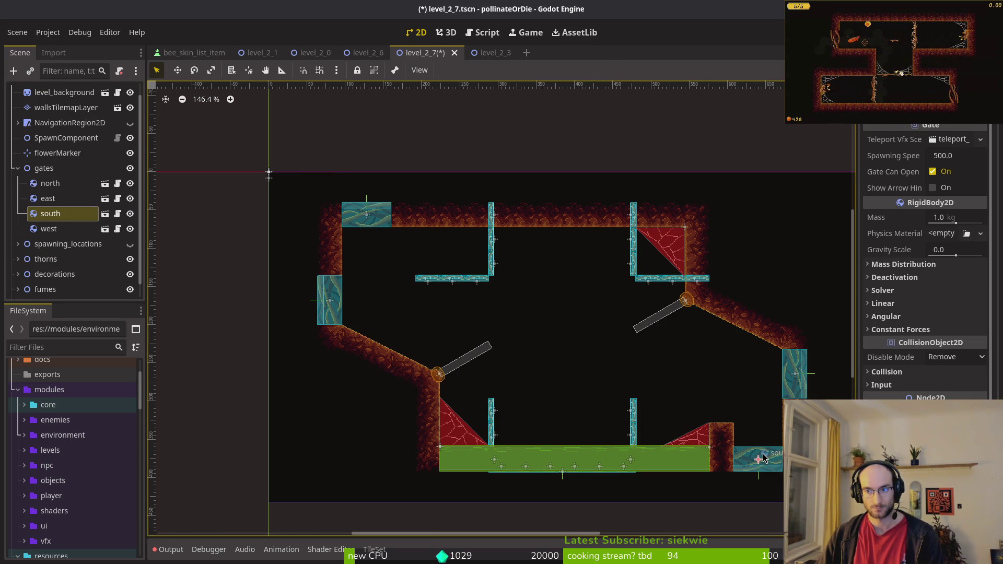
pyautogui.click(952, 155)
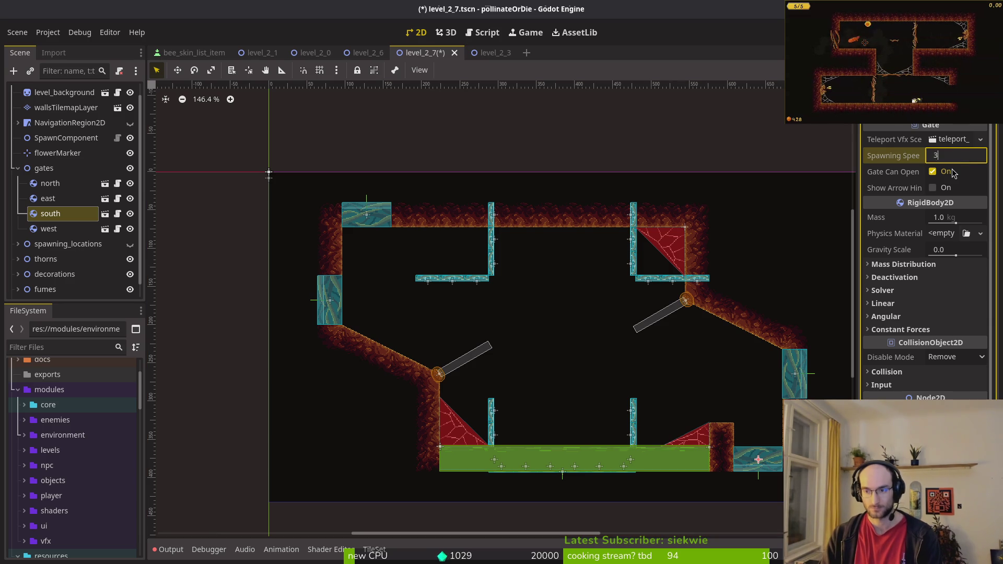
pyautogui.press('Return')
pyautogui.hotkey('ctrl', 's')
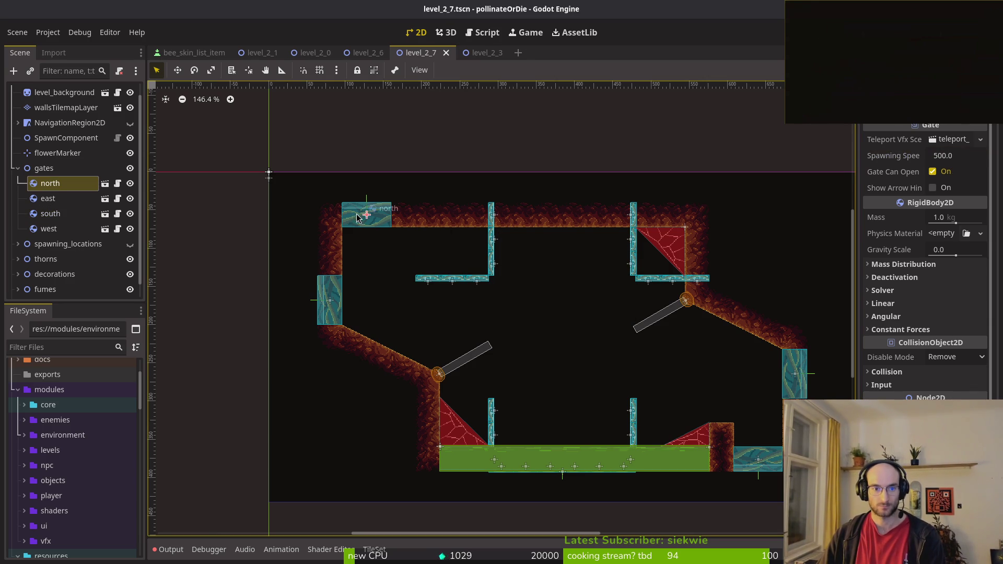
pyautogui.click(964, 157)
pyautogui.write('100')
pyautogui.press('Return')
pyautogui.hotkey('ctrl', 's')
# Check the east and west gates, leaving the east gate's Spawning Speed at 500.0
pyautogui.click(805, 389)
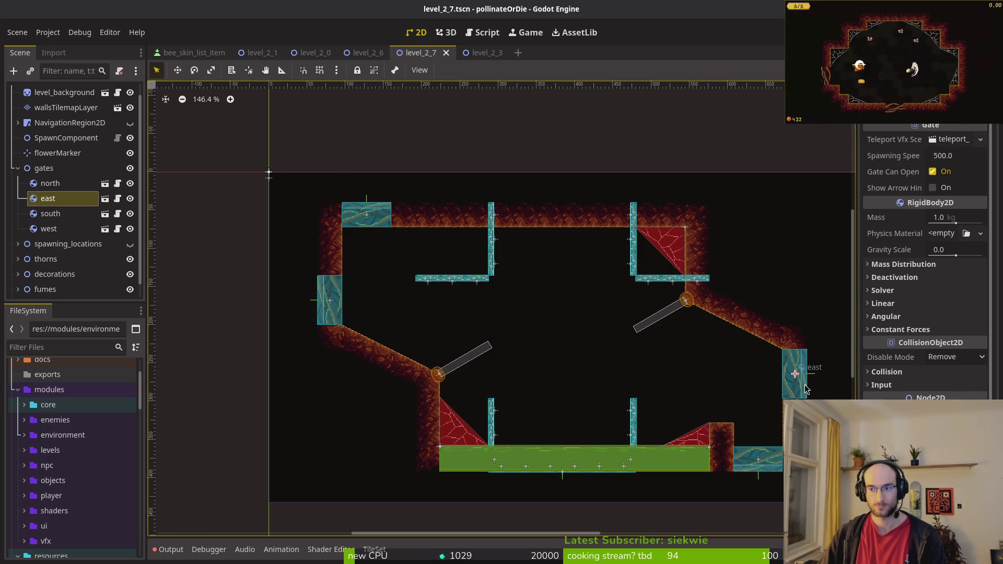
pyautogui.click(340, 317)
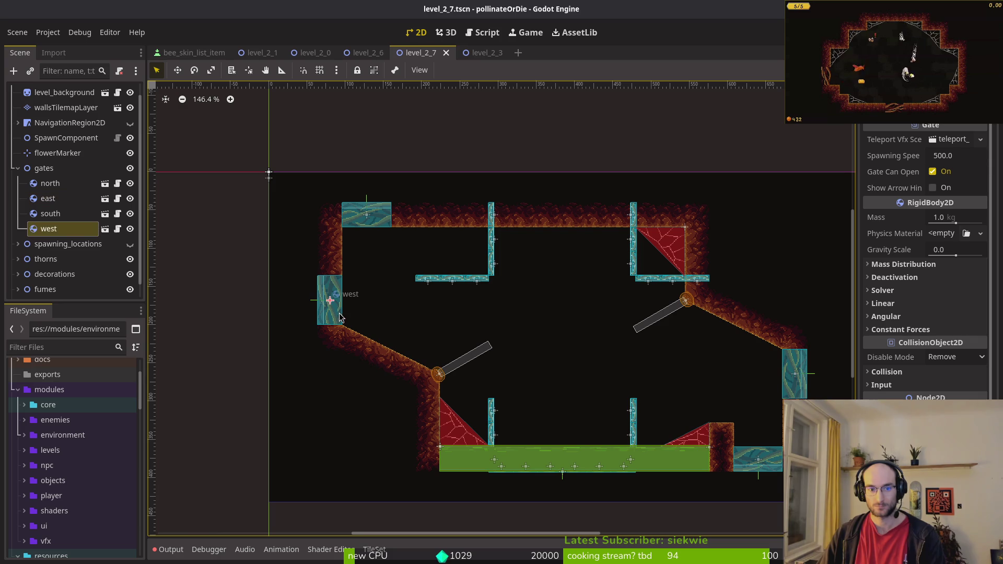
pyautogui.click(793, 390)
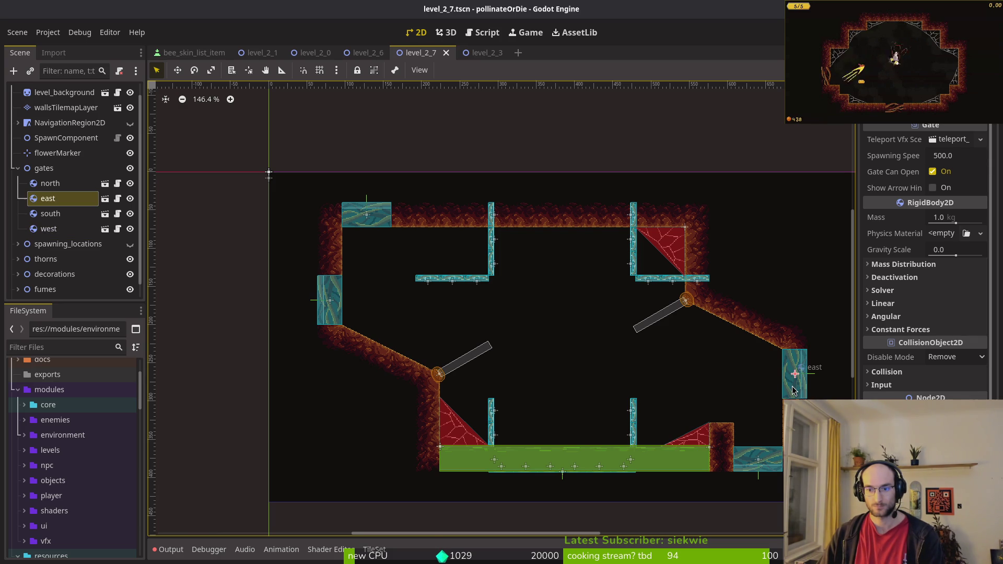
pyautogui.click(963, 156)
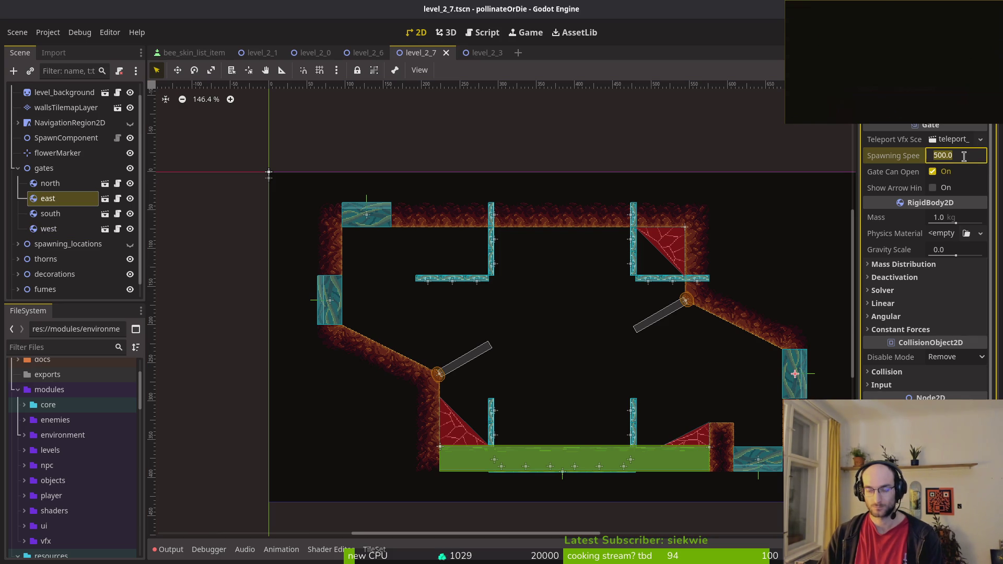
pyautogui.press('Left')
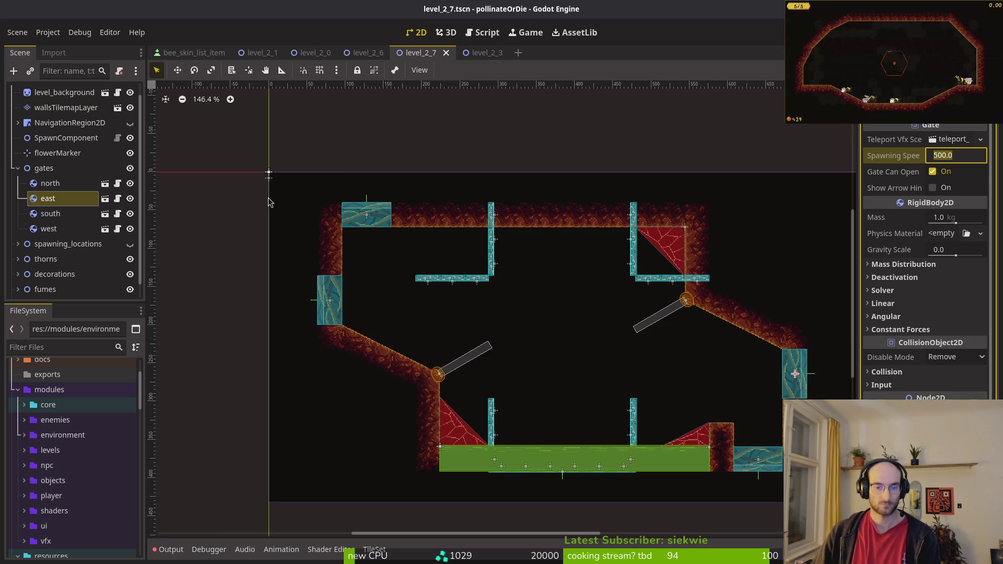
pyautogui.scroll(2, 594, 271)
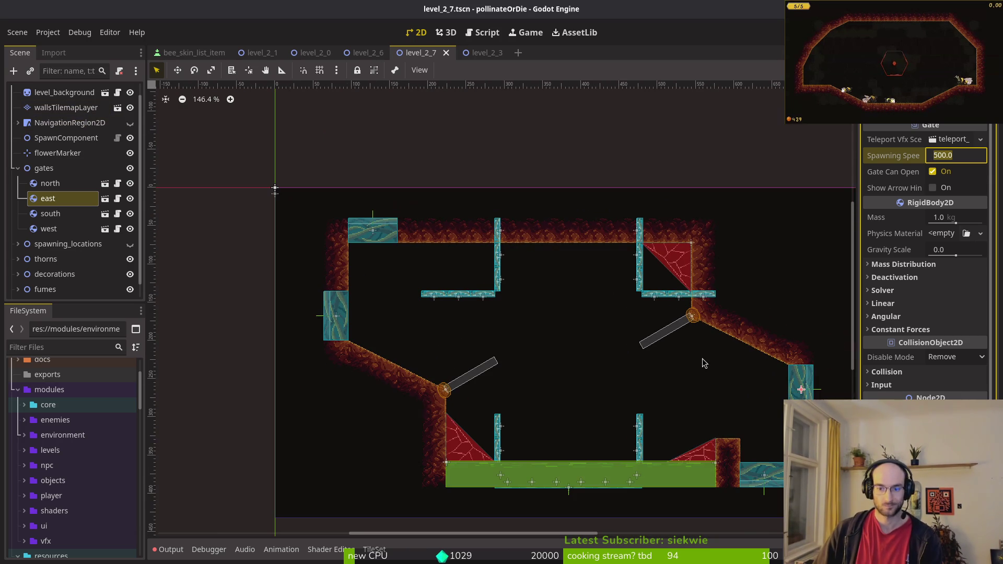
pyautogui.scroll(6, 747, 412)
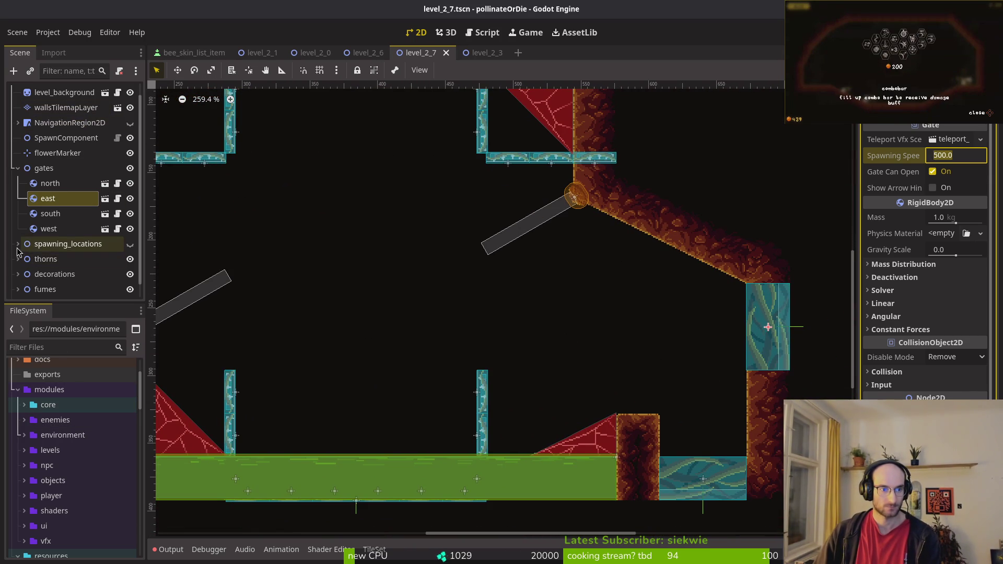
# Expand NavigationRegion2D in the Scene dock and the environment/platforms folders in FileSystem
pyautogui.click(11, 168)
pyautogui.click(18, 136)
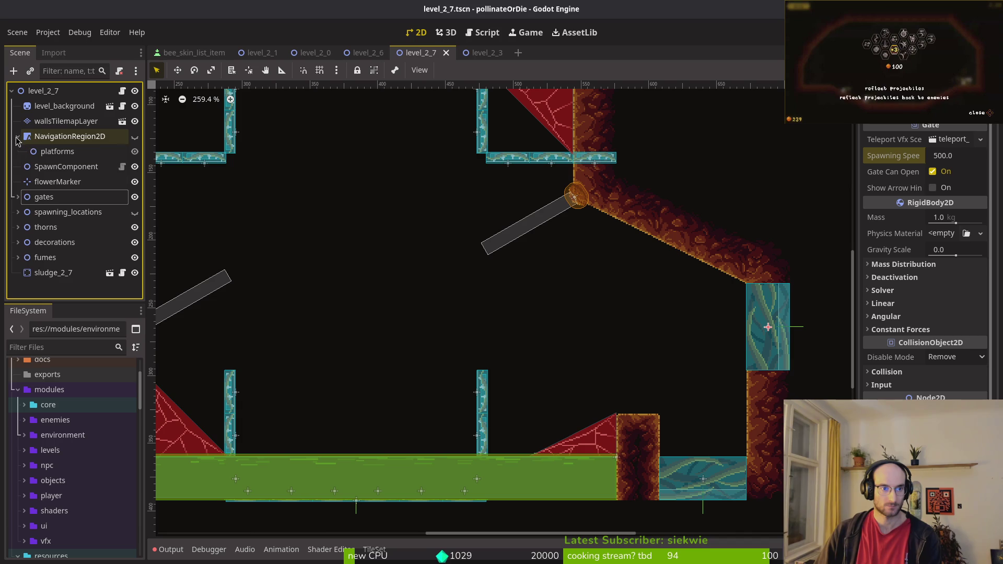
pyautogui.click(51, 152)
pyautogui.scroll(-5, 34, 426)
pyautogui.scroll(3, 33, 426)
pyautogui.doubleClick(62, 387)
pyautogui.click(30, 462)
pyautogui.scroll(-5, 77, 493)
pyautogui.scroll(3, 88, 471)
# Add two 1_way_medium.tscn platforms to the level
pyautogui.click(100, 466)
pyautogui.moveTo(100, 465)
pyautogui.mouseDown()
pyautogui.moveTo(230, 397)
pyautogui.moveTo(580, 321)
pyautogui.mouseUp()
pyautogui.moveTo(66, 480)
pyautogui.mouseDown()
pyautogui.moveTo(426, 359)
pyautogui.moveTo(486, 350)
pyautogui.mouseUp()
pyautogui.scroll(-3, 483, 352)
pyautogui.scroll(-3, 427, 330)
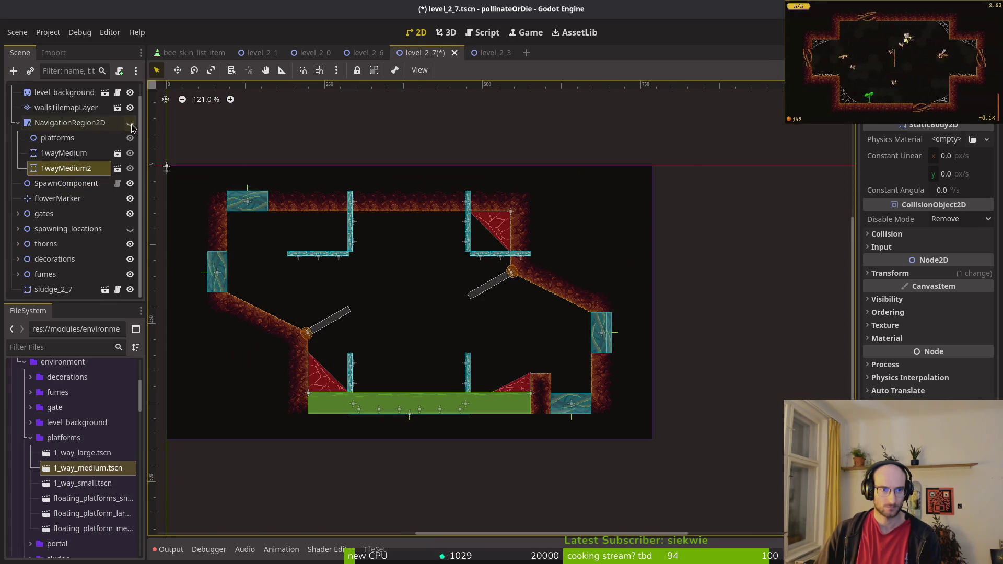
pyautogui.scroll(4, 528, 335)
# Move the first medium platform up-left, stand 1wayMedium2 vertically, then delete both
pyautogui.moveTo(491, 325)
pyautogui.mouseDown()
pyautogui.moveTo(251, 194)
pyautogui.moveTo(213, 146)
pyautogui.mouseUp()
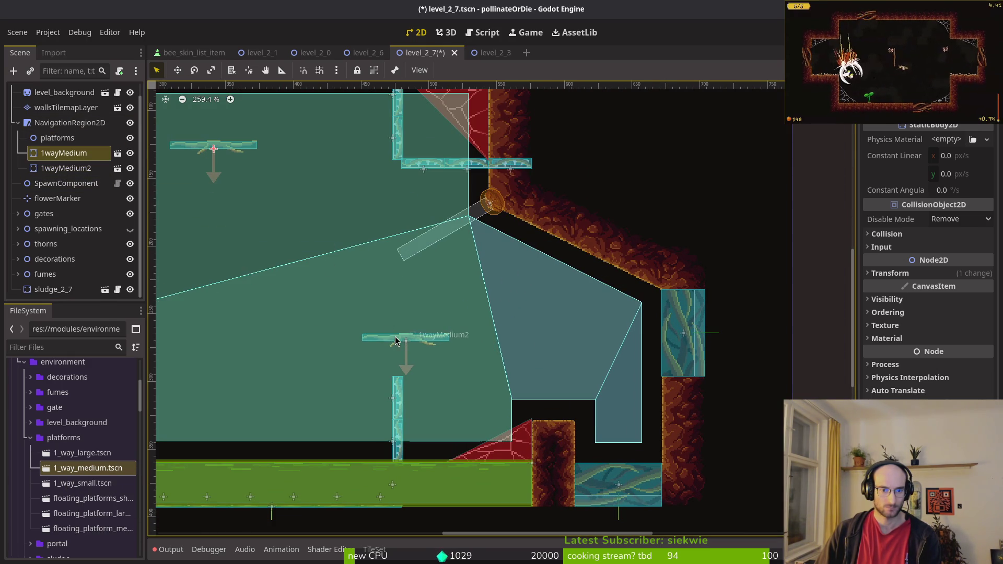
pyautogui.click(586, 340)
pyautogui.moveTo(600, 336)
pyautogui.mouseDown()
pyautogui.moveTo(585, 293)
pyautogui.moveTo(611, 398)
pyautogui.moveTo(595, 408)
pyautogui.mouseUp()
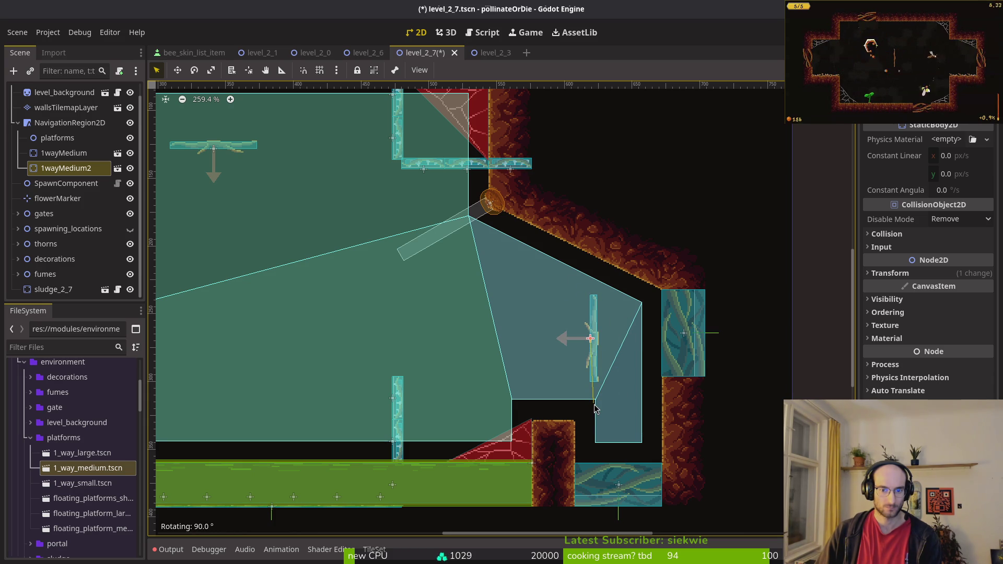
pyautogui.scroll(5, 589, 344)
pyautogui.moveTo(596, 349)
pyautogui.mouseDown()
pyautogui.moveTo(527, 362)
pyautogui.moveTo(490, 351)
pyautogui.mouseUp()
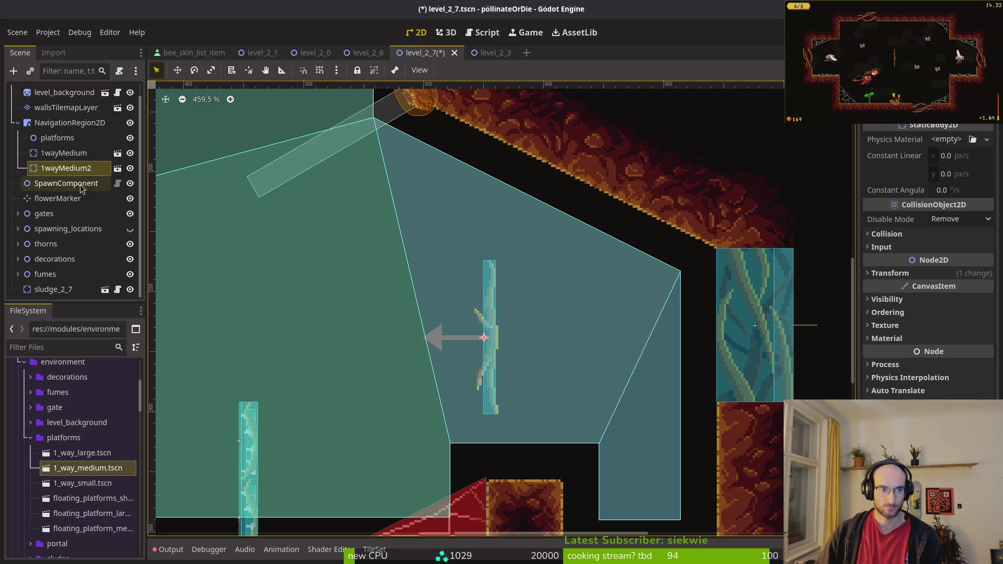
pyautogui.press('Delete')
pyautogui.press('Return')
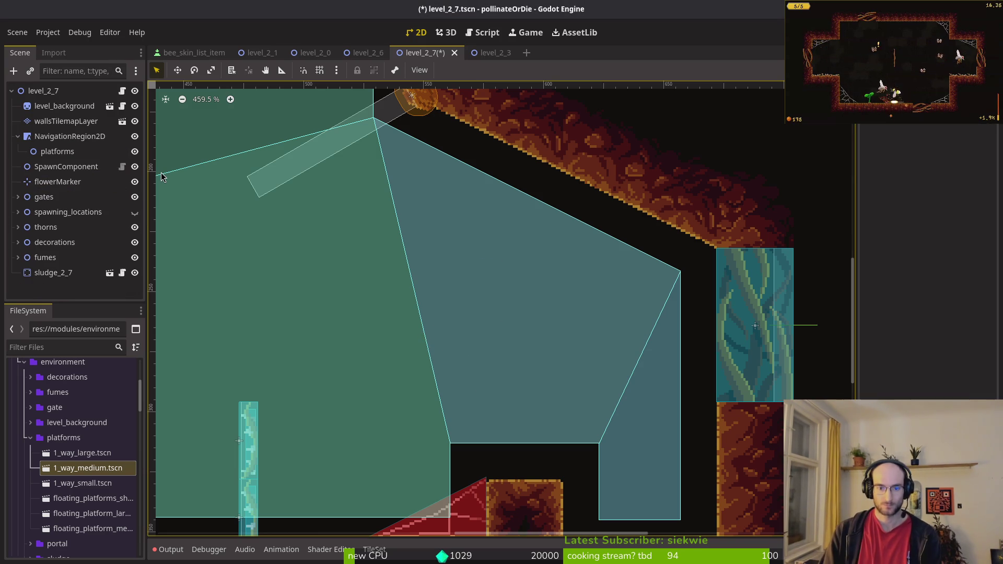
# Place a 1_way_small.tscn platform in the middle of the level and save
pyautogui.moveTo(78, 483)
pyautogui.mouseDown()
pyautogui.moveTo(83, 490)
pyautogui.moveTo(533, 330)
pyautogui.moveTo(546, 370)
pyautogui.moveTo(496, 365)
pyautogui.moveTo(505, 365)
pyautogui.mouseUp()
pyautogui.press('Escape')
pyautogui.hotkey('ctrl', 's')
# Move thorns5 onto the short one-way platform and save the scene
pyautogui.moveTo(248, 440)
pyautogui.mouseDown()
pyautogui.moveTo(426, 319)
pyautogui.moveTo(515, 337)
pyautogui.moveTo(484, 345)
pyautogui.mouseUp()
pyautogui.scroll(3, 502, 339)
pyautogui.scroll(-10, 484, 345)
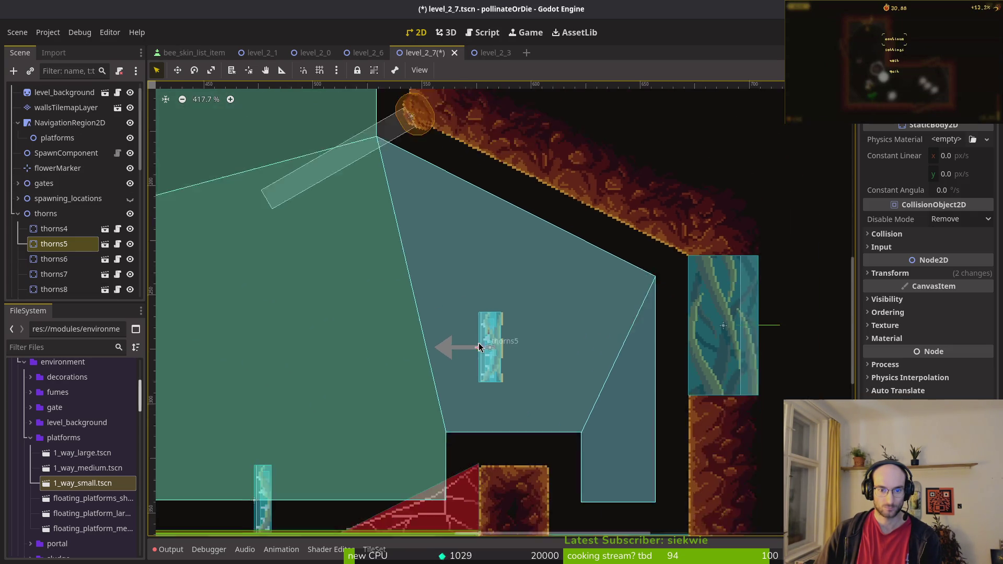
pyautogui.click(370, 353)
pyautogui.hotkey('ctrl', 's')
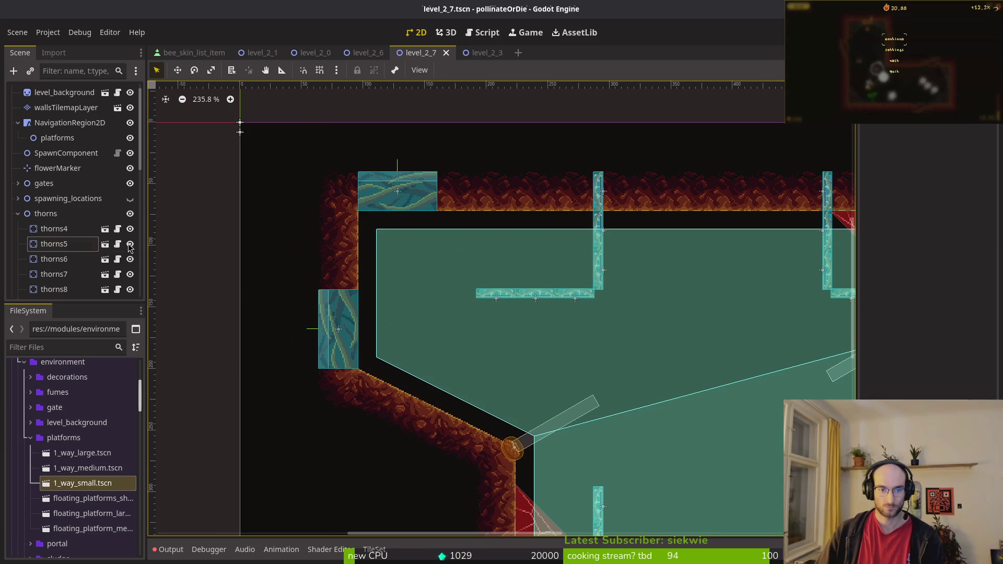
# Nest 1wayShort under the platforms group in the Scene tree
pyautogui.click(66, 139)
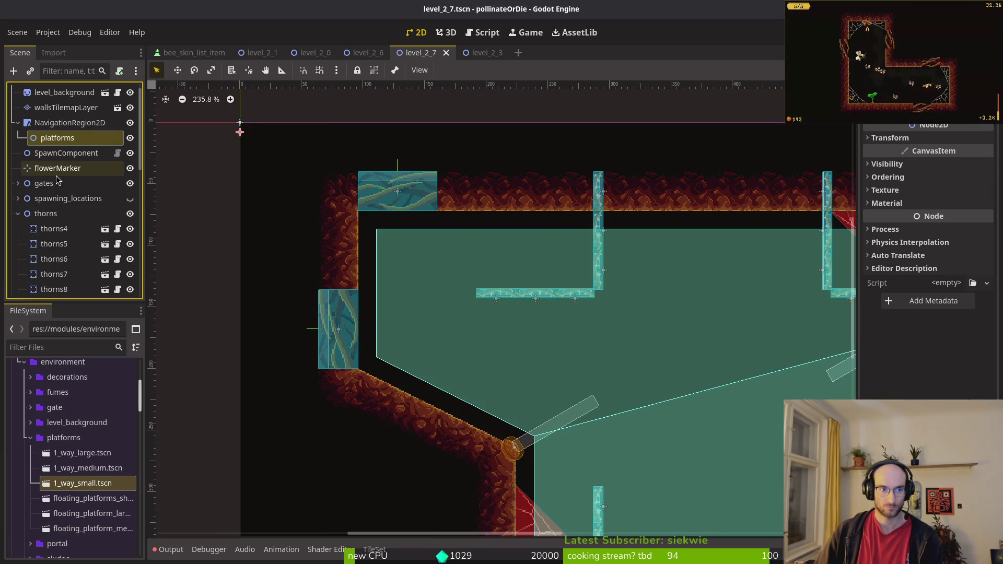
pyautogui.scroll(-6, 68, 224)
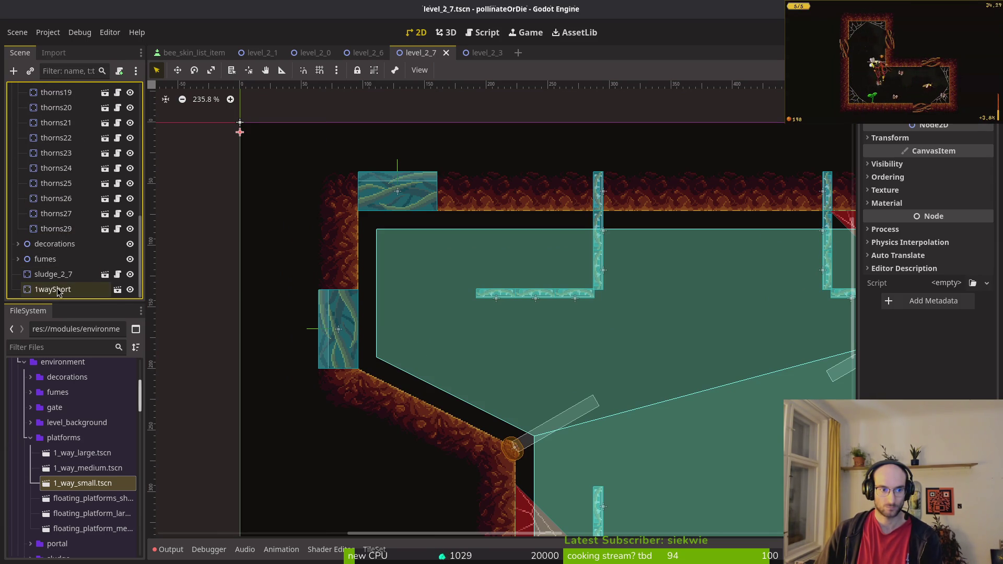
pyautogui.moveTo(52, 289)
pyautogui.mouseDown()
pyautogui.moveTo(78, 257)
pyautogui.moveTo(83, 143)
pyautogui.moveTo(52, 149)
pyautogui.moveTo(56, 162)
pyautogui.mouseUp()
pyautogui.doubleClick(55, 163)
pyautogui.press('Return')
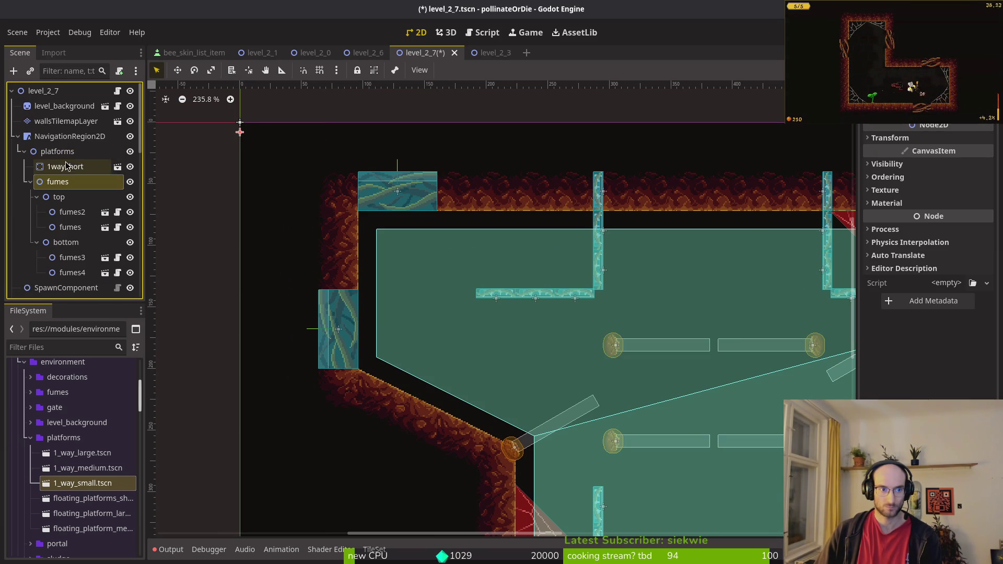
pyautogui.click(67, 167)
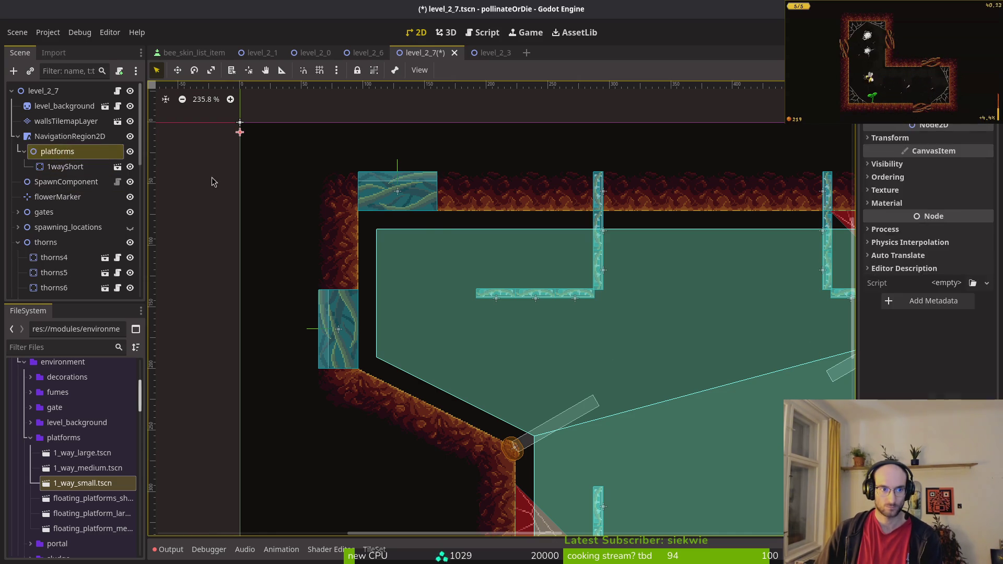
# Duplicate 1wayShort and position the copy near the level's left wall
pyautogui.hotkey('ctrl', 'd')
pyautogui.scroll(-4, 480, 325)
pyautogui.hscroll(2, 480, 325)
pyautogui.moveTo(655, 353)
pyautogui.mouseDown()
pyautogui.moveTo(408, 313)
pyautogui.moveTo(362, 280)
pyautogui.moveTo(362, 197)
pyautogui.moveTo(335, 178)
pyautogui.moveTo(340, 201)
pyautogui.mouseUp()
pyautogui.scroll(3, 362, 280)
pyautogui.scroll(4, 362, 280)
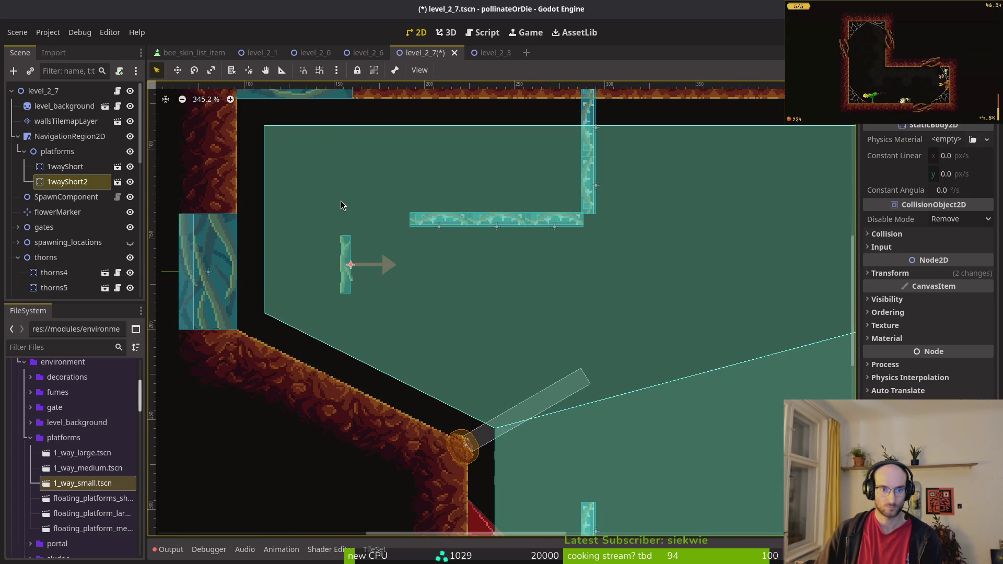
pyautogui.moveTo(345, 267)
pyautogui.mouseDown()
pyautogui.moveTo(348, 290)
pyautogui.moveTo(368, 286)
pyautogui.mouseUp()
pyautogui.scroll(-4, 391, 292)
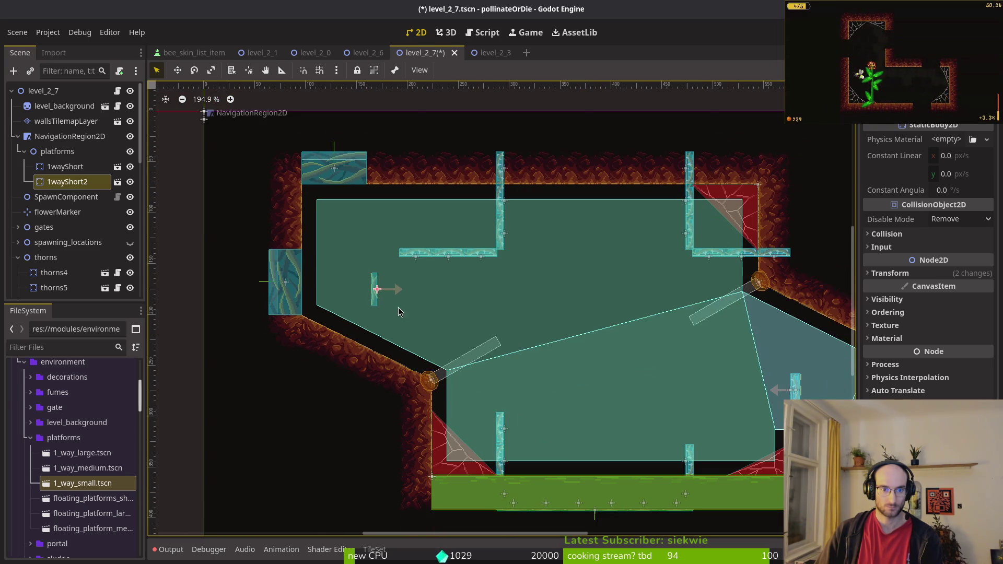
pyautogui.scroll(5, 398, 312)
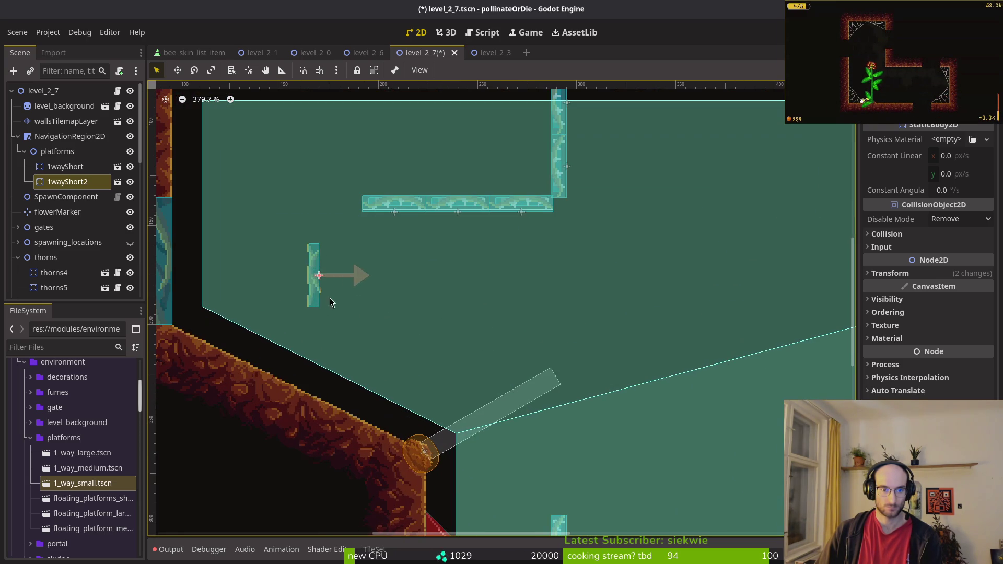
pyautogui.moveTo(320, 296); pyautogui.dragTo(335, 295)
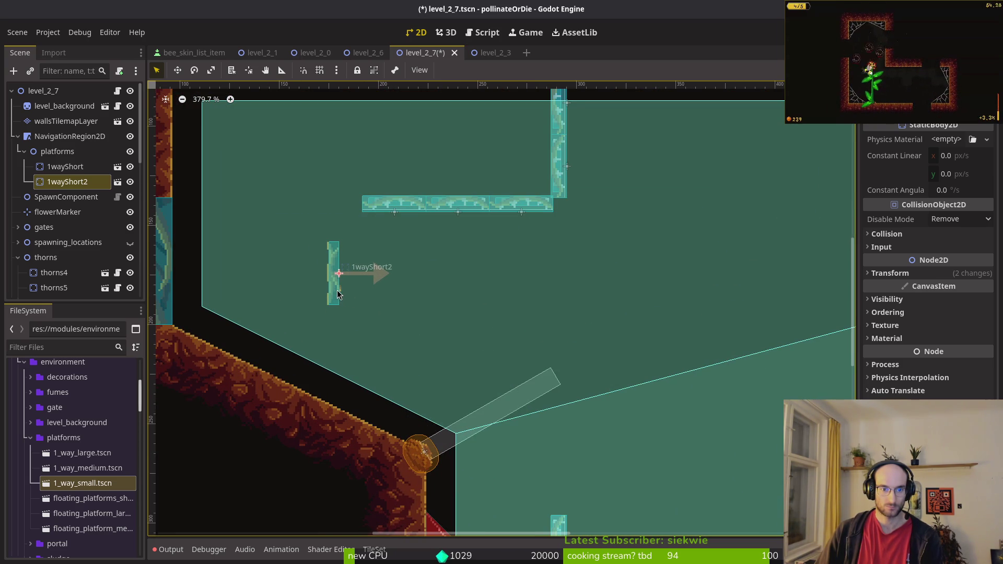
pyautogui.scroll(1, 444, 261)
# Rotate thorns21 by -90° so its spikes point right
pyautogui.click(460, 238)
pyautogui.moveTo(456, 240)
pyautogui.mouseDown()
pyautogui.moveTo(446, 286)
pyautogui.moveTo(455, 262)
pyautogui.moveTo(408, 326)
pyautogui.mouseUp()
pyautogui.scroll(-12, 410, 316)
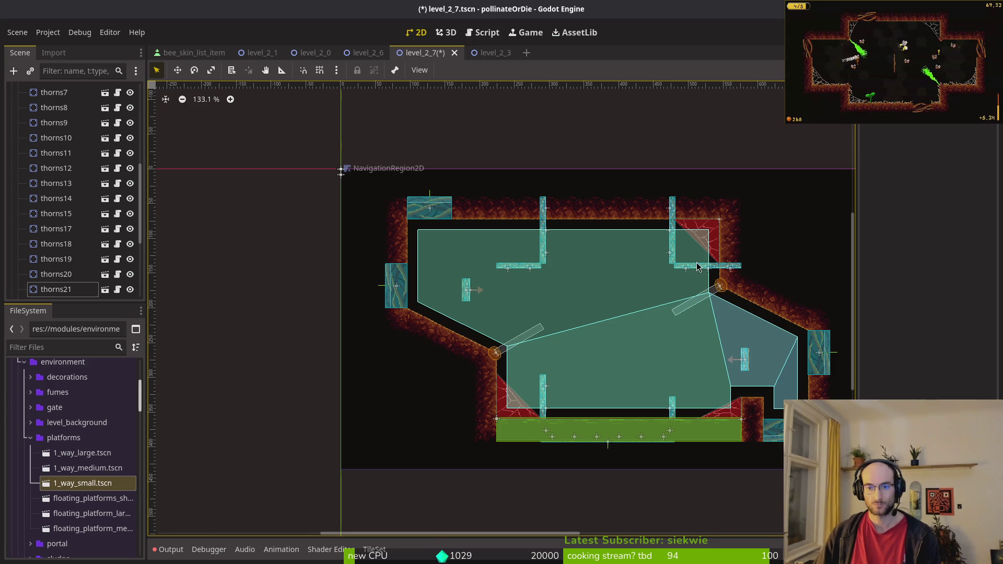
# Move thorns12 and thorns13 against the lower-left wall and nudge them up one step
pyautogui.scroll(5, 679, 264)
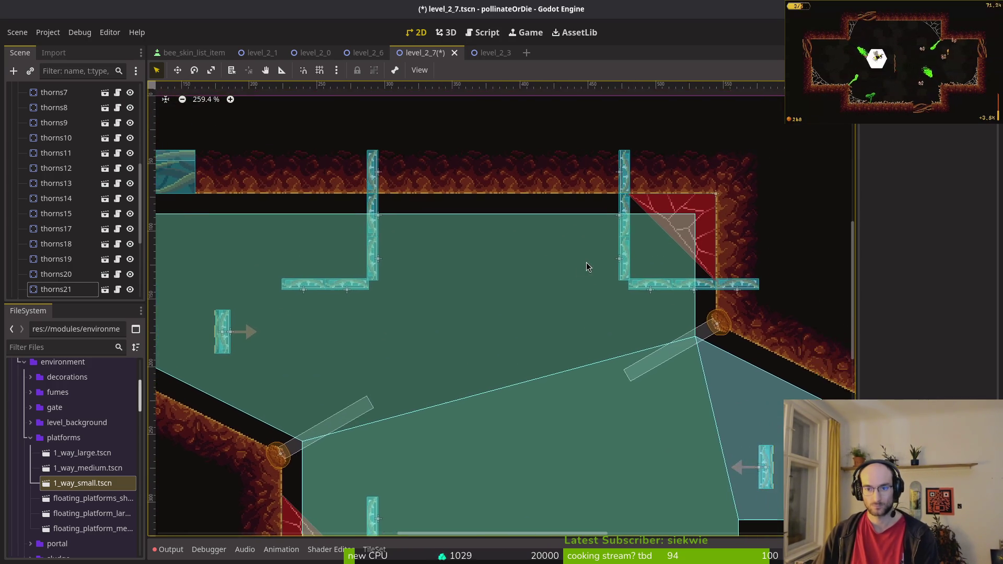
pyautogui.scroll(-3, 606, 282)
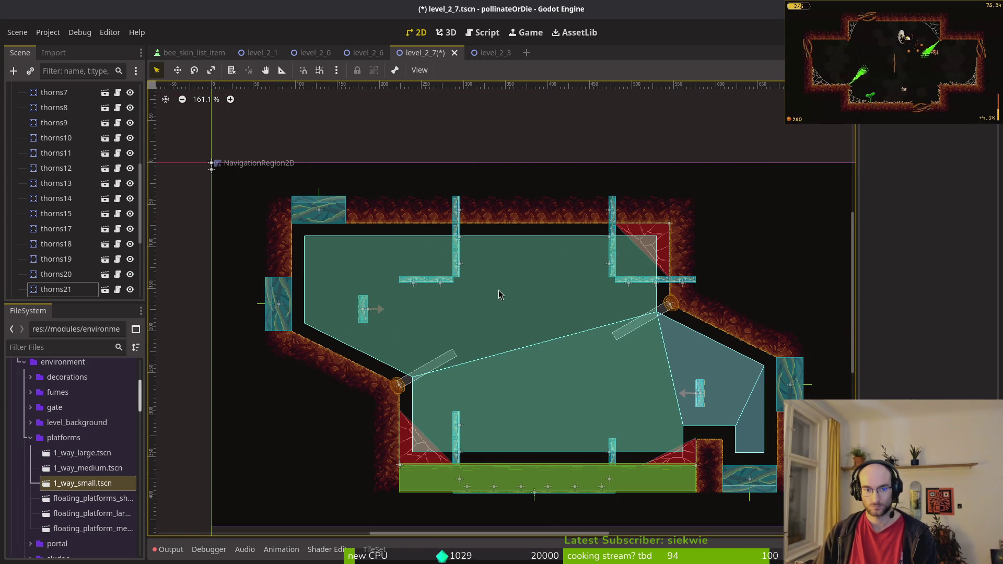
pyautogui.scroll(3, 702, 398)
pyautogui.scroll(-5, 704, 399)
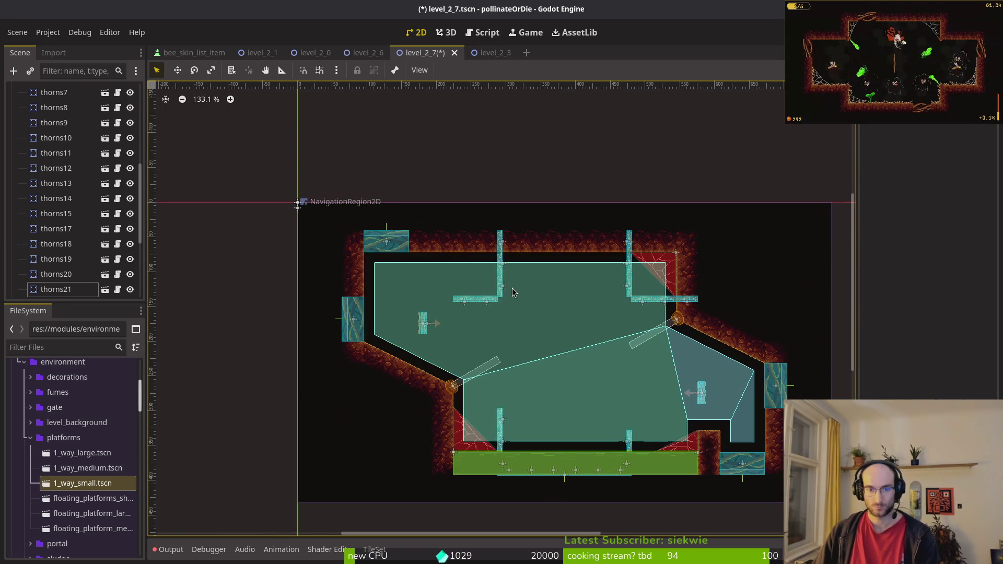
pyautogui.scroll(12, 512, 427)
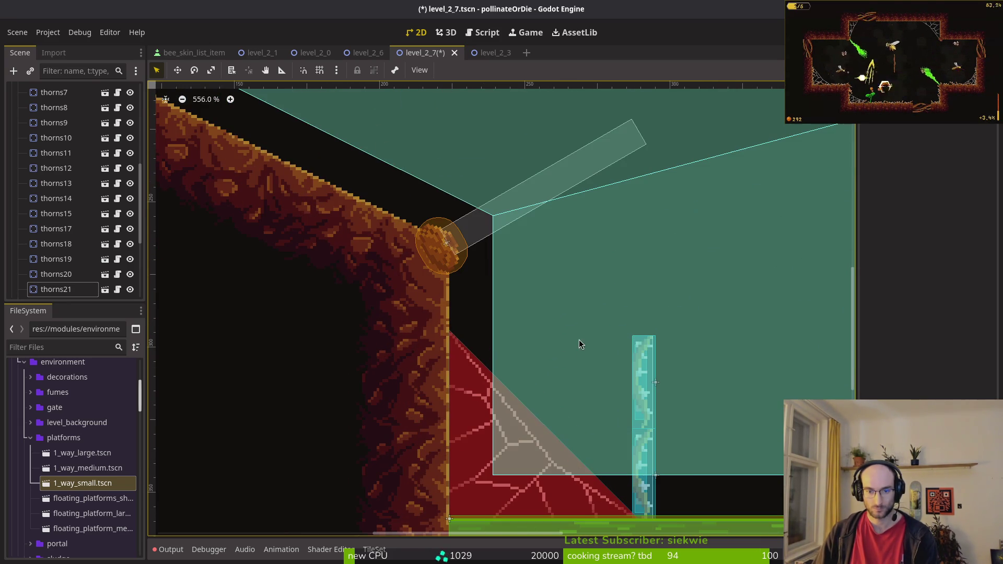
pyautogui.click(639, 413)
pyautogui.keyDown('shift'); pyautogui.click(651, 496); pyautogui.keyUp('shift')
pyautogui.moveTo(651, 498)
pyautogui.mouseDown()
pyautogui.moveTo(467, 428)
pyautogui.moveTo(467, 498)
pyautogui.mouseUp()
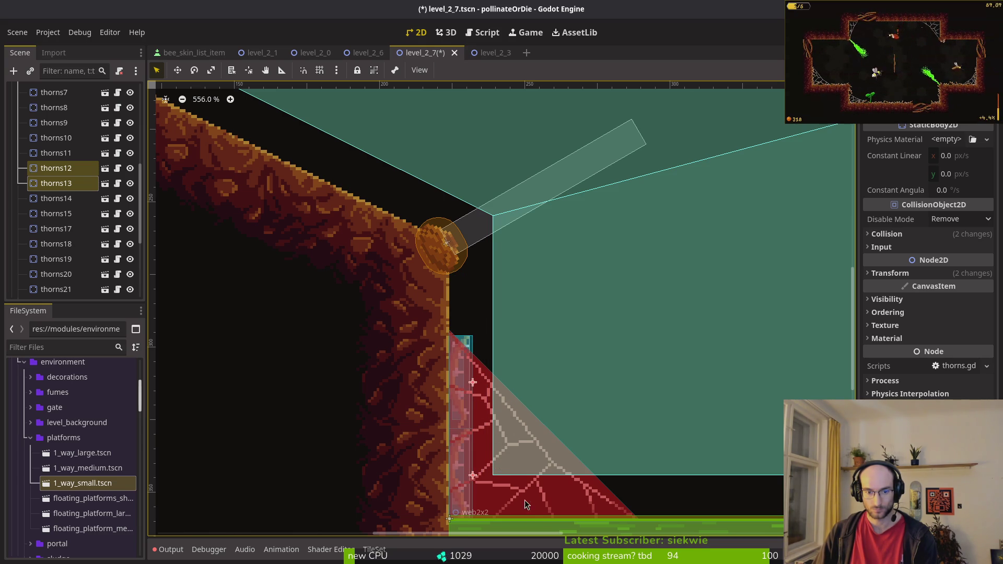
pyautogui.press('Up')
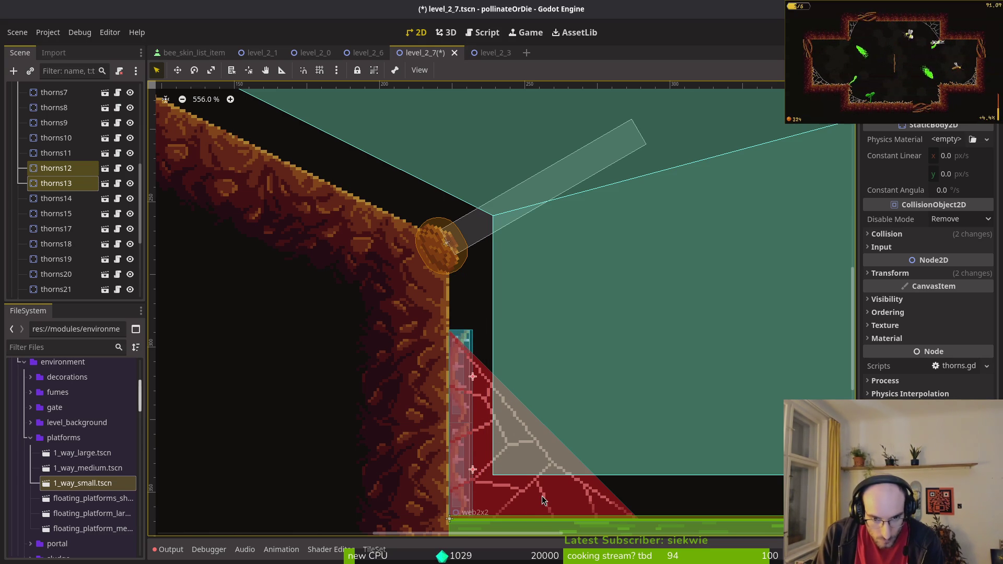
# Bring thorns6 over beside the left wall
pyautogui.scroll(-5, 441, 365)
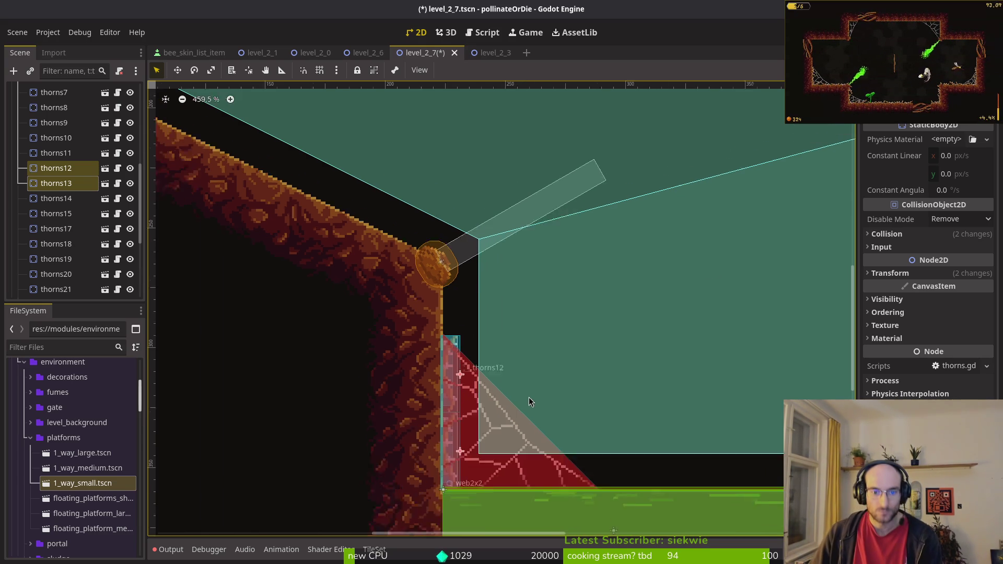
pyautogui.scroll(3, 620, 196)
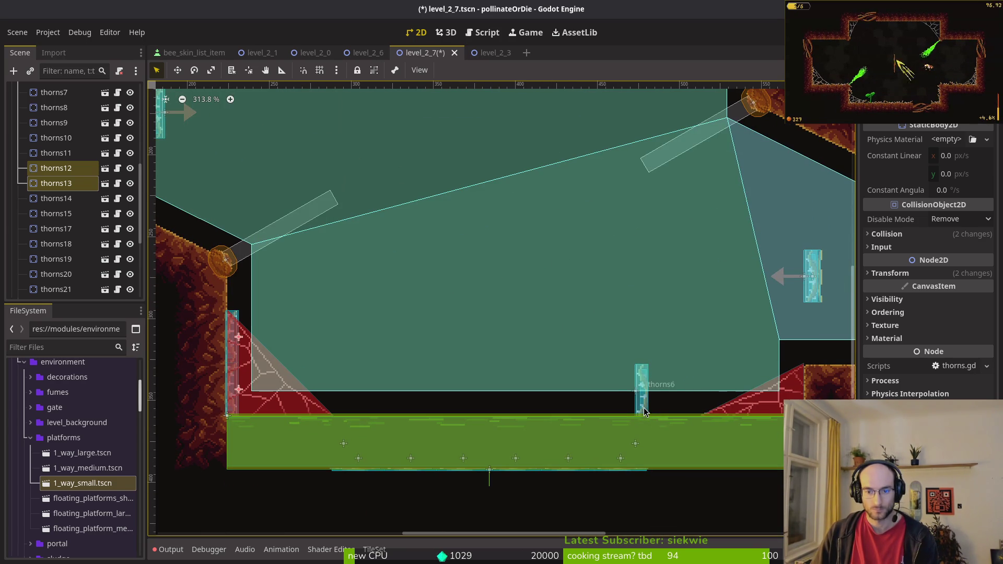
pyautogui.moveTo(644, 411)
pyautogui.mouseDown()
pyautogui.moveTo(412, 317)
pyautogui.moveTo(396, 197)
pyautogui.moveTo(371, 192)
pyautogui.moveTo(403, 206)
pyautogui.moveTo(386, 205)
pyautogui.mouseUp()
pyautogui.scroll(5, 510, 289)
pyautogui.moveTo(674, 376)
pyautogui.mouseDown()
pyautogui.moveTo(643, 366)
pyautogui.moveTo(324, 350)
pyautogui.moveTo(315, 362)
pyautogui.mouseUp()
pyautogui.scroll(-6, 312, 358)
# Save, then reposition thorns6 beside the left wall, checking with undo and redo
pyautogui.hotkey('ctrl', 's')
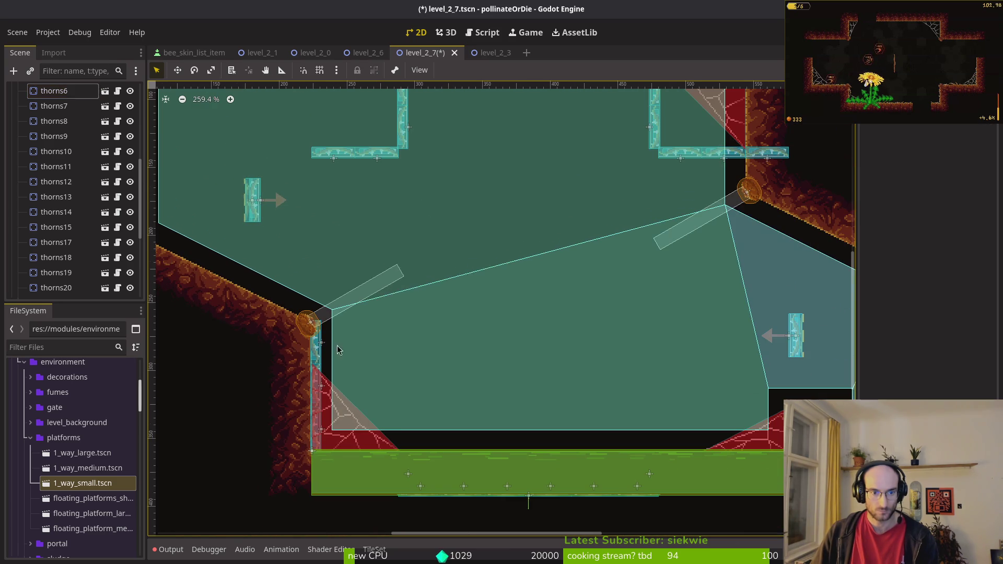
pyautogui.moveTo(318, 353)
pyautogui.mouseDown()
pyautogui.moveTo(540, 344)
pyautogui.moveTo(275, 366)
pyautogui.moveTo(390, 361)
pyautogui.mouseUp()
pyautogui.scroll(5, 355, 373)
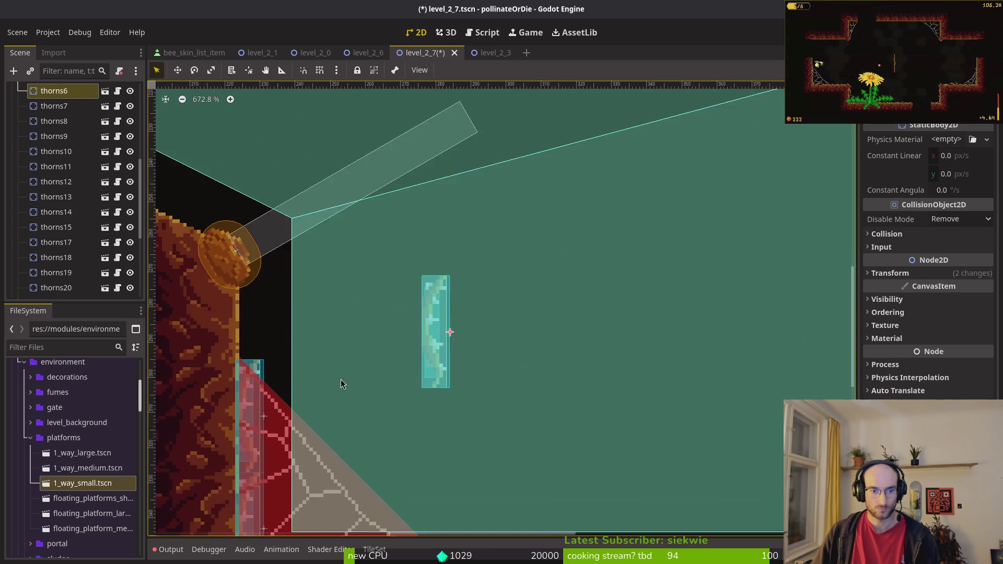
pyautogui.moveTo(690, 234); pyautogui.dragTo(502, 250)
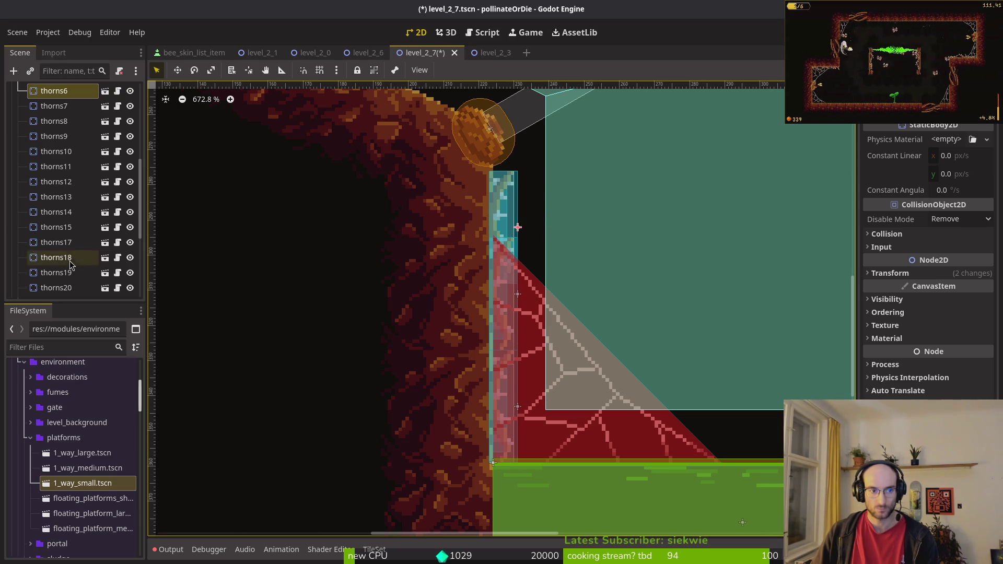
pyautogui.hotkey('ctrl', 'z')
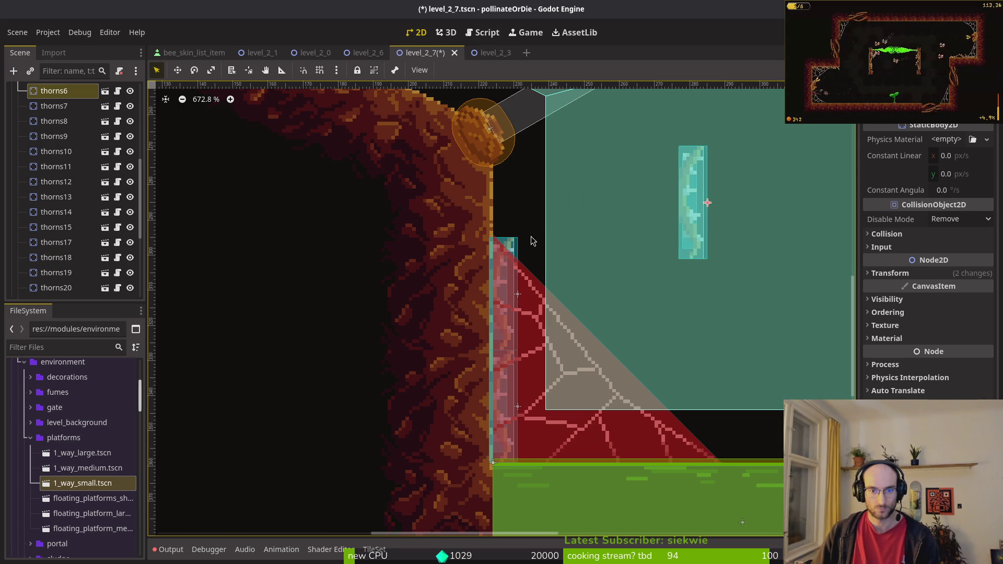
pyautogui.hotkey('ctrl', 'shift', 'z')
# Shift thorns12 and thorns13 down along the wall below thorns6
pyautogui.click(55, 106)
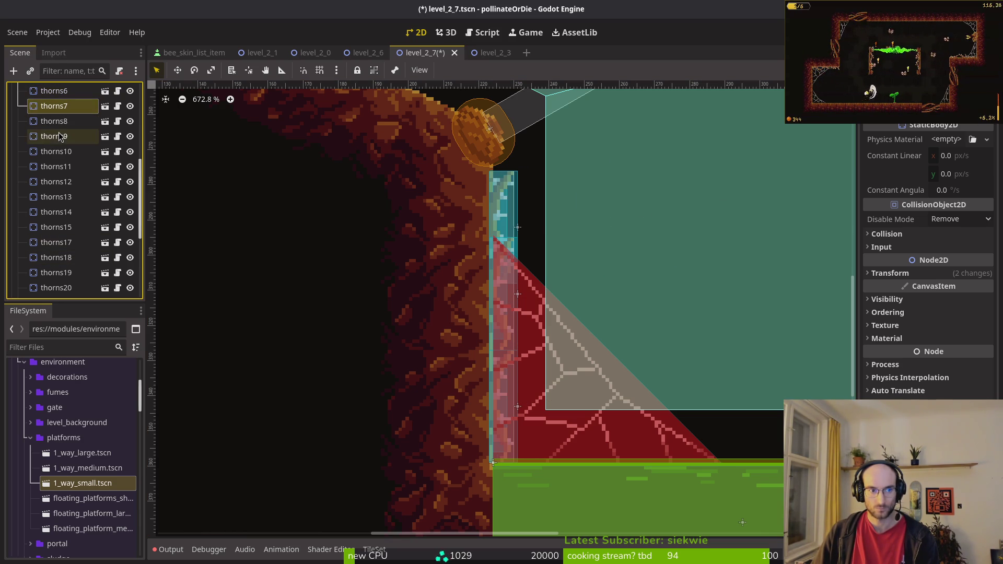
pyautogui.click(59, 136)
pyautogui.click(55, 121)
pyautogui.click(42, 197)
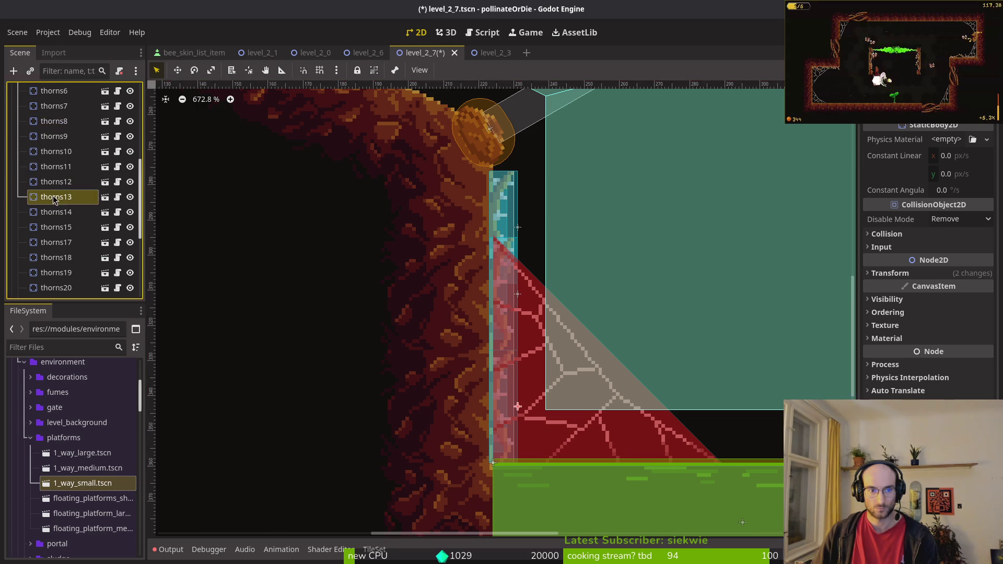
pyautogui.keyDown('ctrl'); pyautogui.click(68, 186); pyautogui.keyUp('ctrl')
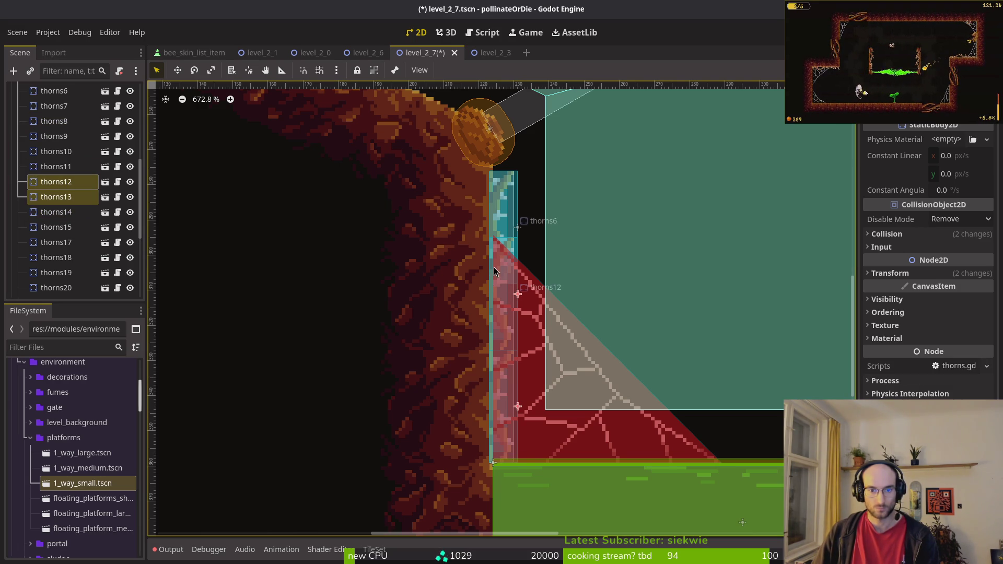
pyautogui.press('Down')
pyautogui.press('Down')
pyautogui.press('Down')
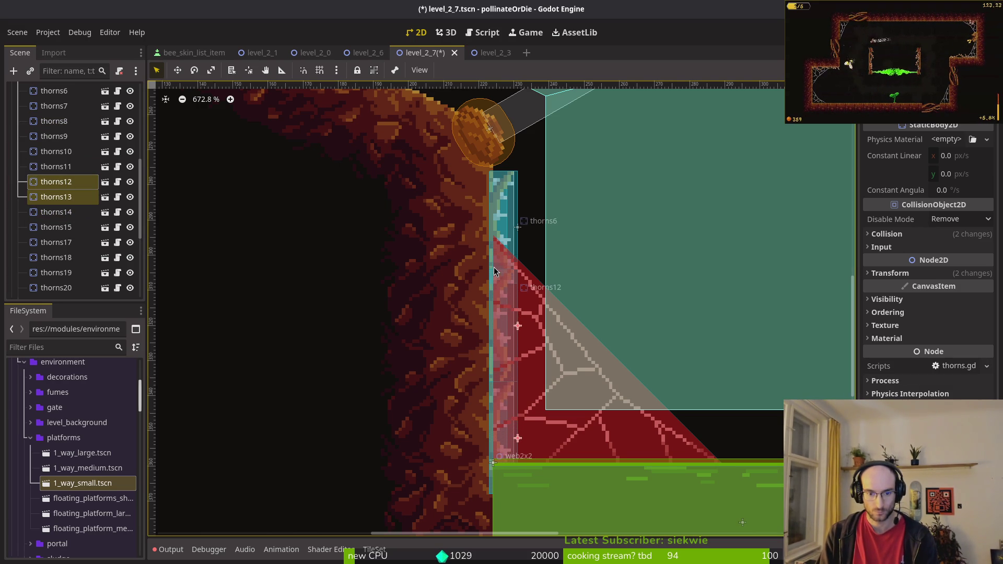
pyautogui.scroll(-4, 586, 315)
pyautogui.click(661, 360)
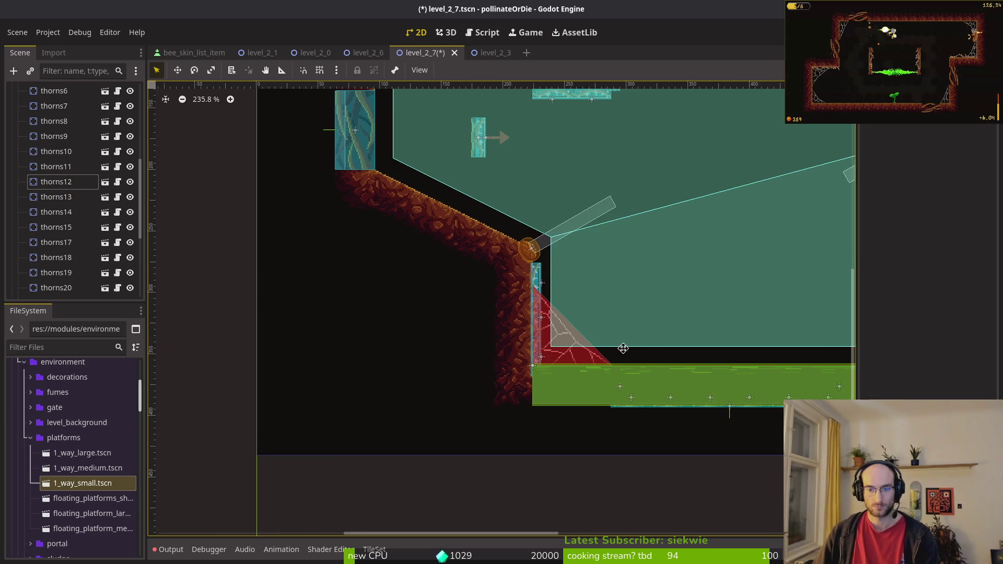
pyautogui.hscroll(6, 575, 366)
pyautogui.scroll(3, 68, 209)
# Select thorns4 and thorns7 through thorns15 in the Scene dock, leaving out thorns14
pyautogui.click(55, 168)
pyautogui.keyDown('shift'); pyautogui.click(62, 214); pyautogui.keyUp('shift')
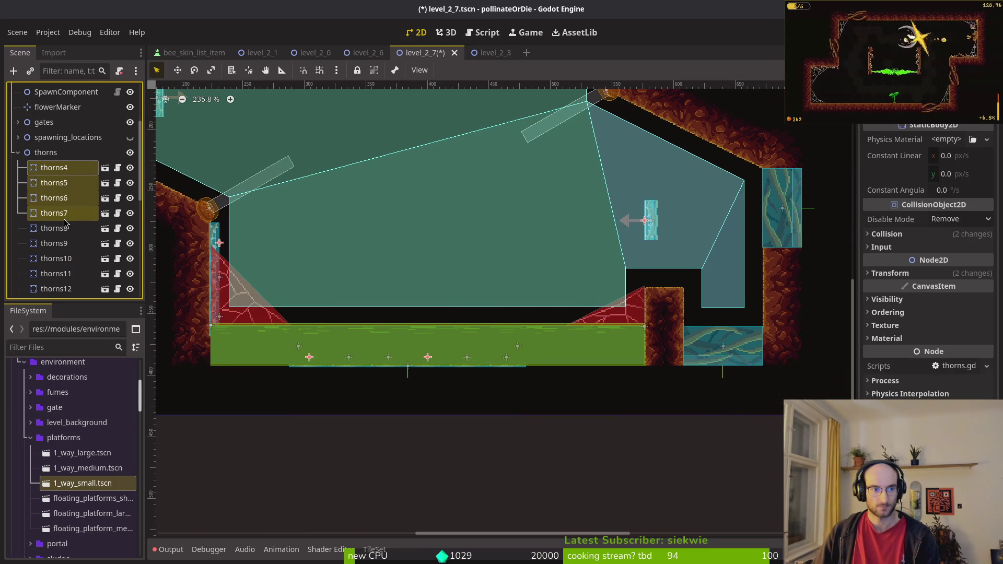
pyautogui.keyDown('shift'); pyautogui.click(63, 229); pyautogui.keyUp('shift')
pyautogui.keyDown('shift'); pyautogui.click(63, 243); pyautogui.keyUp('shift')
pyautogui.keyDown('shift'); pyautogui.click(63, 258); pyautogui.keyUp('shift')
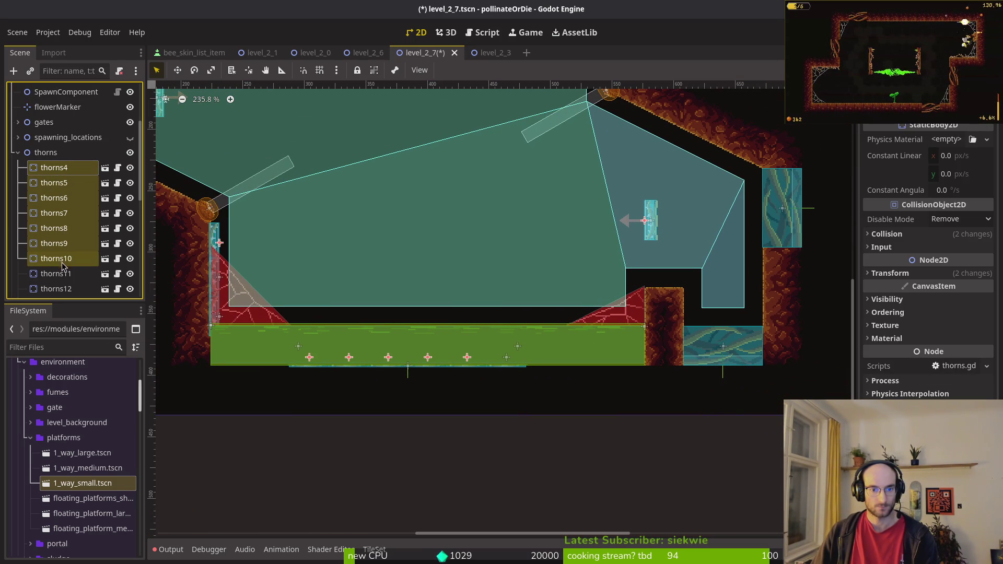
pyautogui.keyDown('shift'); pyautogui.click(61, 276); pyautogui.keyUp('shift')
pyautogui.keyDown('shift'); pyautogui.click(61, 289); pyautogui.keyUp('shift')
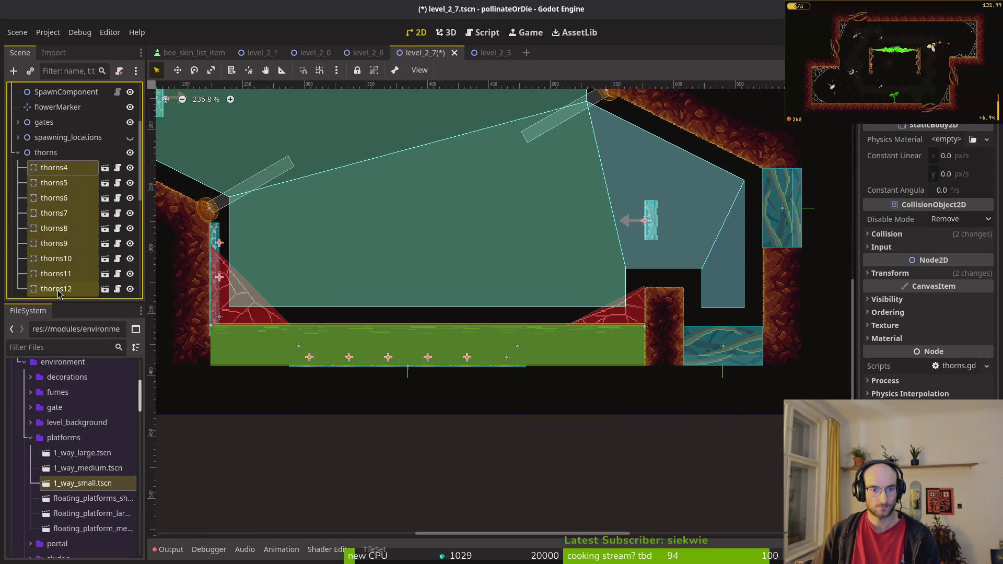
pyautogui.scroll(-5, 68, 274)
pyautogui.keyDown('shift'); pyautogui.click(63, 197); pyautogui.keyUp('shift')
pyautogui.keyDown('shift'); pyautogui.click(63, 228); pyautogui.keyUp('shift')
pyautogui.keyDown('shift'); pyautogui.click(58, 259); pyautogui.keyUp('shift')
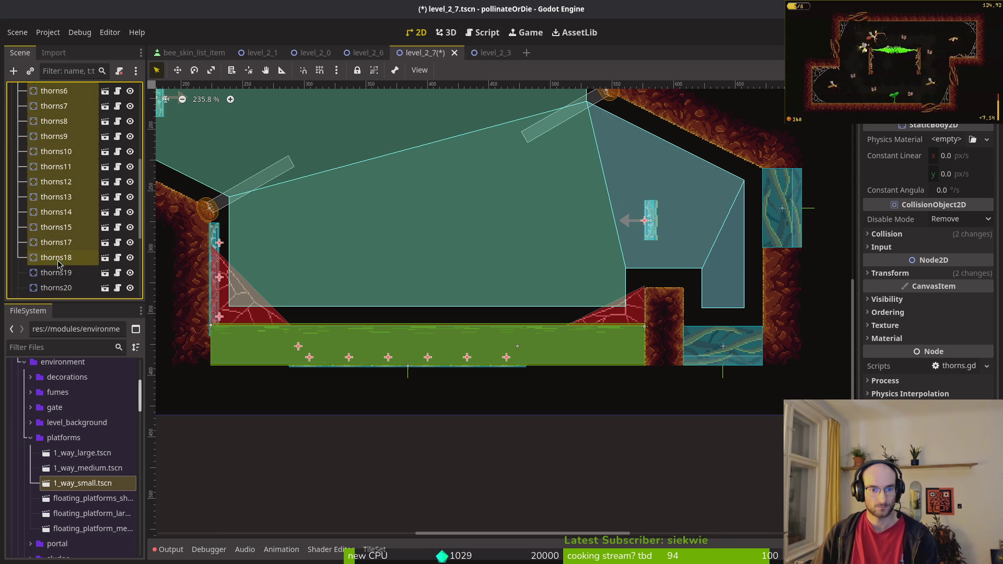
pyautogui.keyDown('shift'); pyautogui.click(73, 229); pyautogui.keyUp('shift')
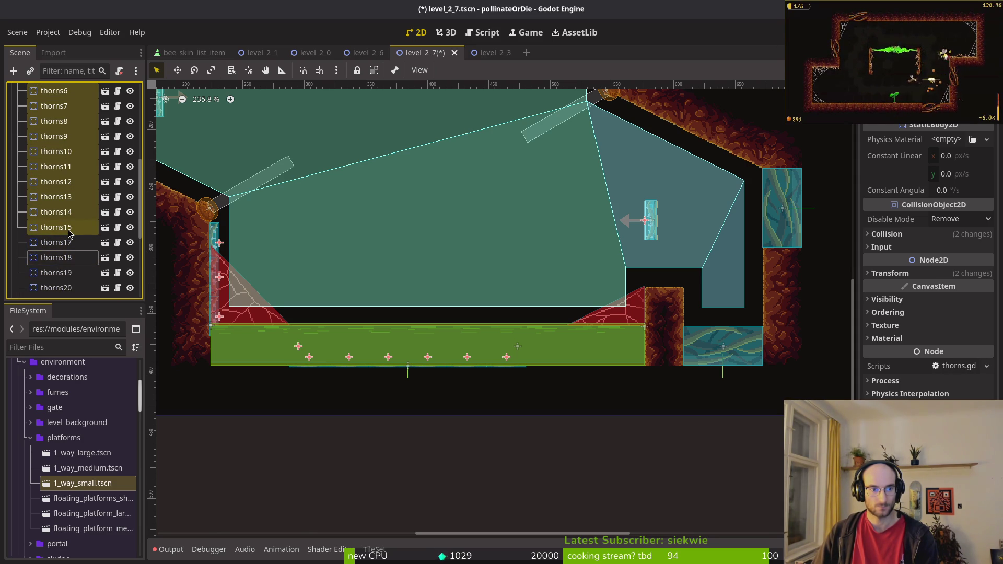
pyautogui.keyDown('ctrl'); pyautogui.click(74, 212); pyautogui.keyUp('ctrl')
pyautogui.keyDown('ctrl'); pyautogui.click(75, 211); pyautogui.keyUp('ctrl')
pyautogui.keyDown('ctrl'); pyautogui.click(74, 212); pyautogui.keyUp('ctrl')
# Add thorns14 and thorns16 through thorns20 to the selection
pyautogui.moveTo(335, 258); pyautogui.dragTo(577, 280)
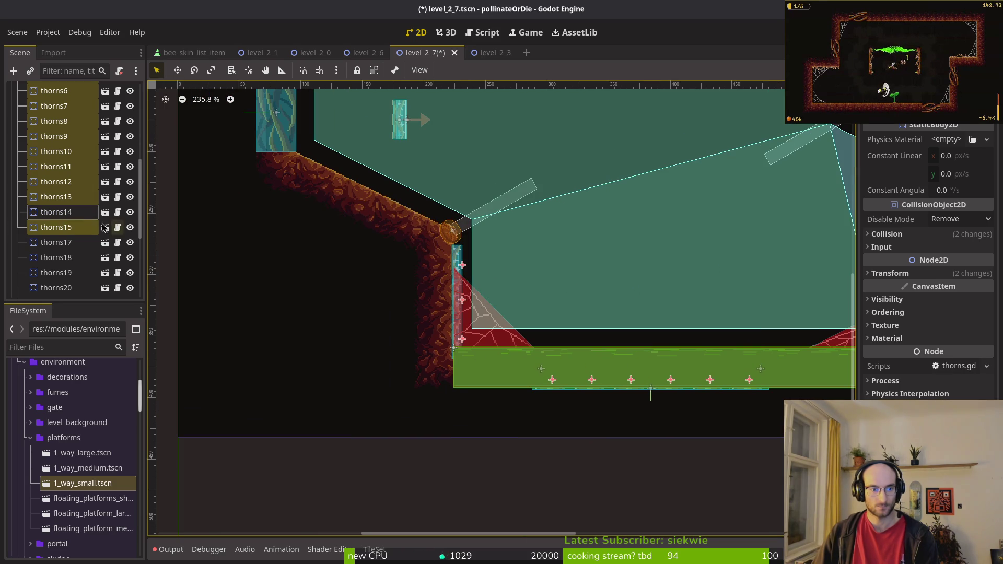
pyautogui.keyDown('ctrl'); pyautogui.click(81, 212); pyautogui.keyUp('ctrl')
pyautogui.keyDown('shift'); pyautogui.click(59, 242); pyautogui.keyUp('shift')
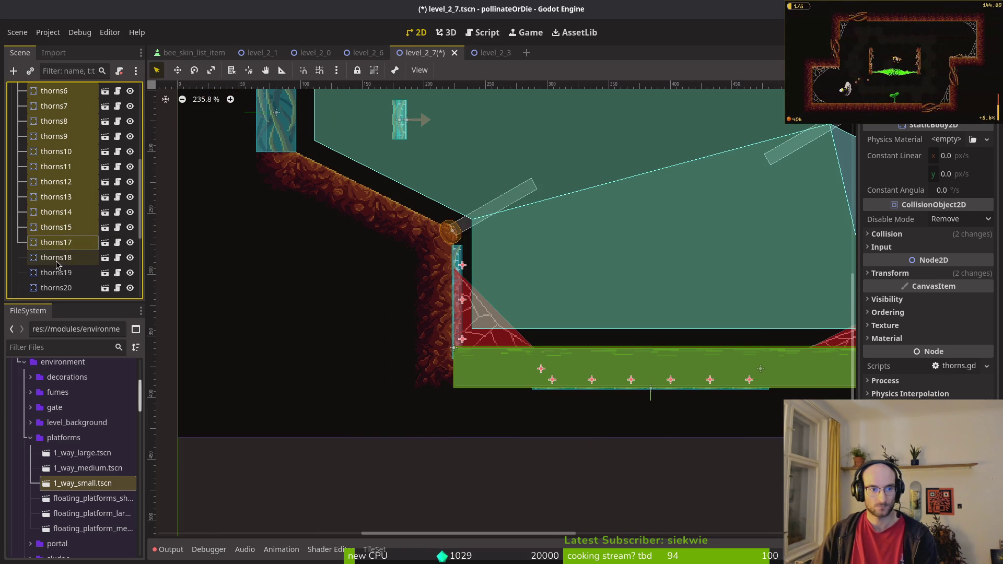
pyautogui.moveTo(544, 293); pyautogui.dragTo(303, 264)
pyautogui.keyDown('shift'); pyautogui.click(54, 288); pyautogui.keyUp('shift')
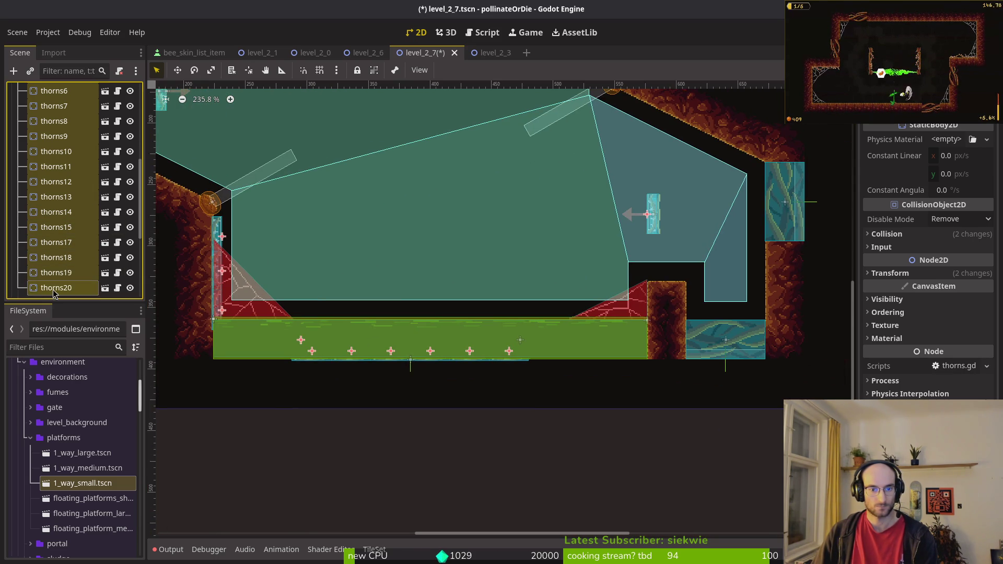
pyautogui.scroll(-2, 306, 267)
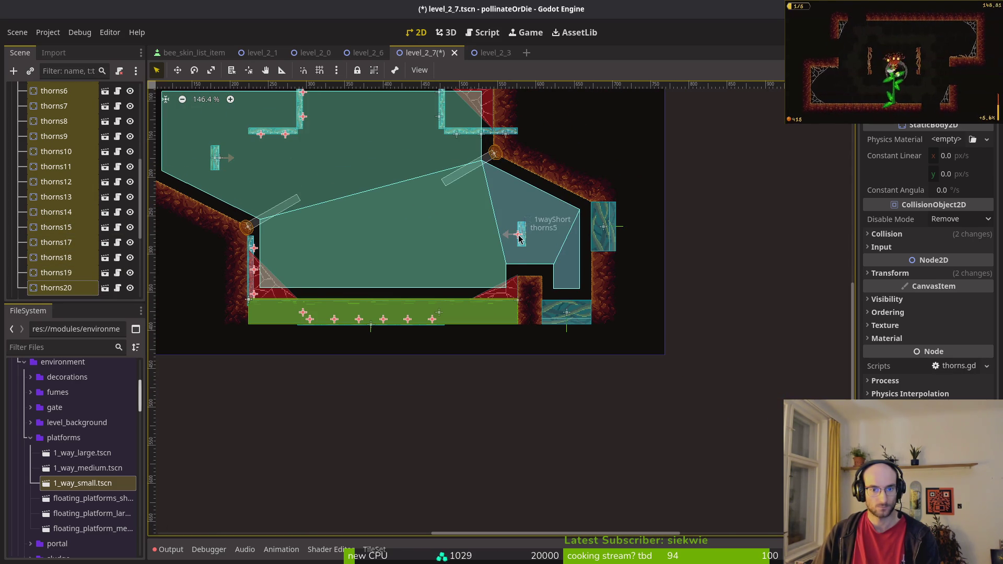
pyautogui.moveTo(298, 232); pyautogui.dragTo(425, 269)
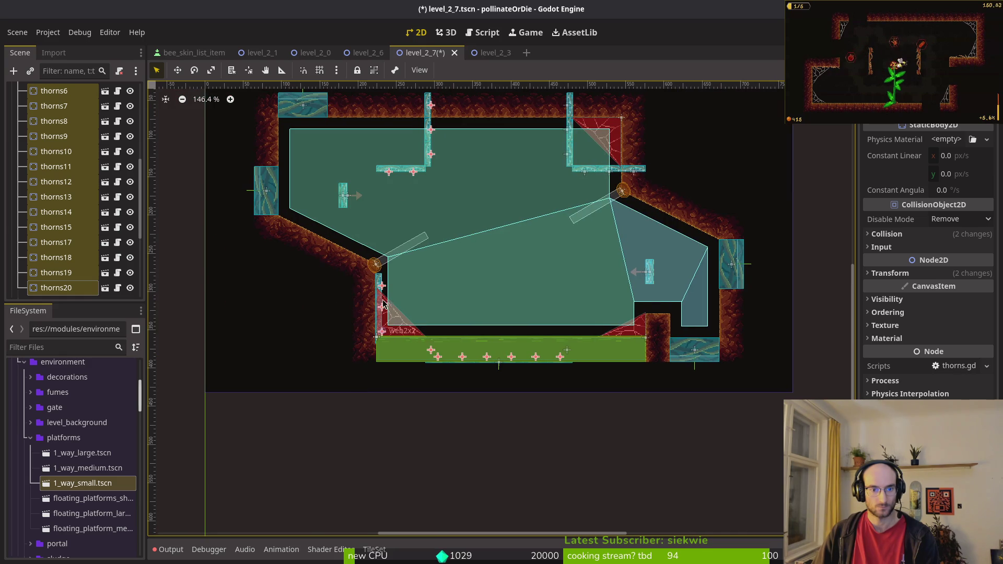
pyautogui.scroll(3, 384, 305)
pyautogui.scroll(2, 73, 186)
pyautogui.scroll(-4, 73, 186)
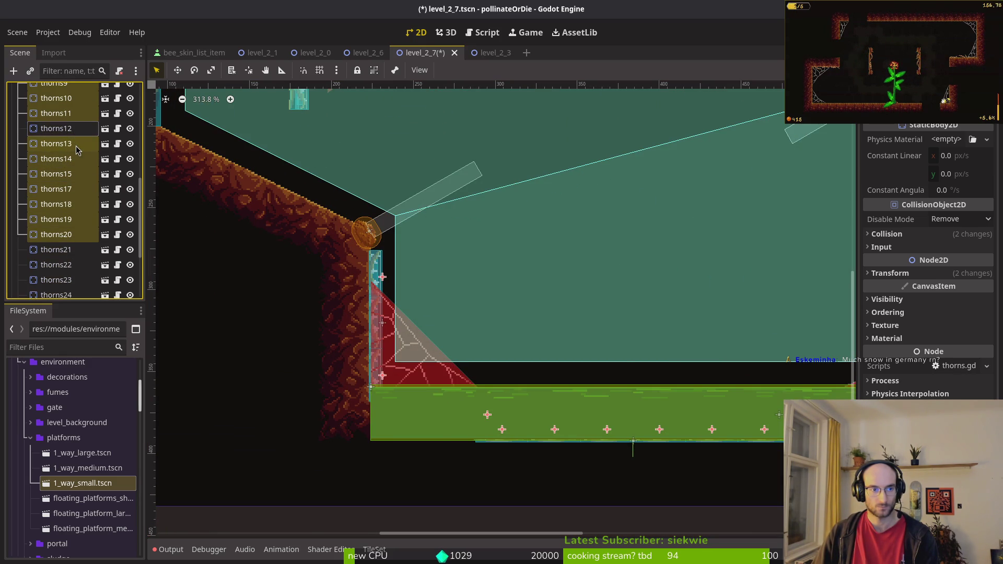
# Exclude thorns6 and thorns13, then delete the selected thorn nodes
pyautogui.keyDown('ctrl'); pyautogui.click(76, 117); pyautogui.keyUp('ctrl')
pyautogui.keyDown('ctrl'); pyautogui.click(77, 117); pyautogui.keyUp('ctrl')
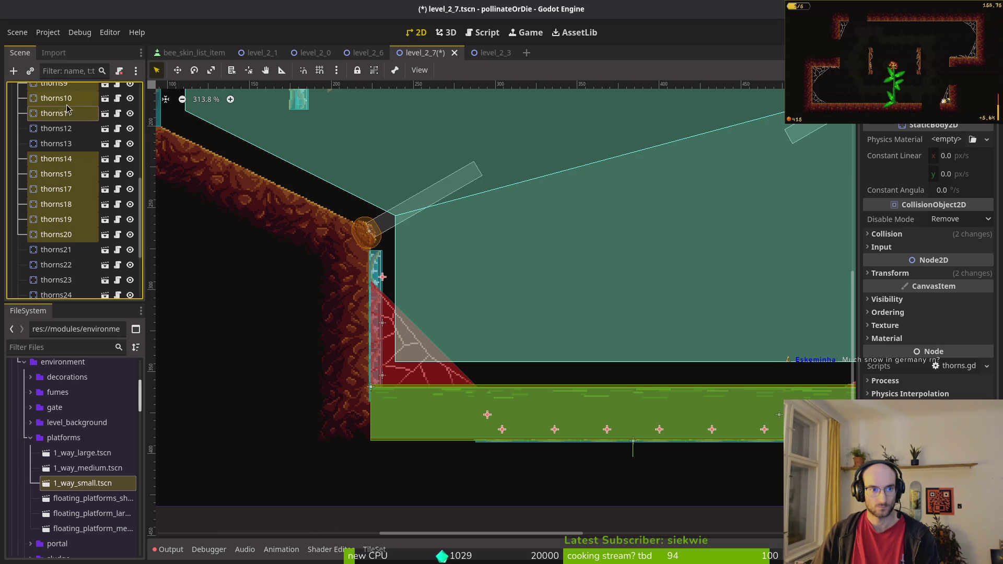
pyautogui.scroll(3, 65, 198)
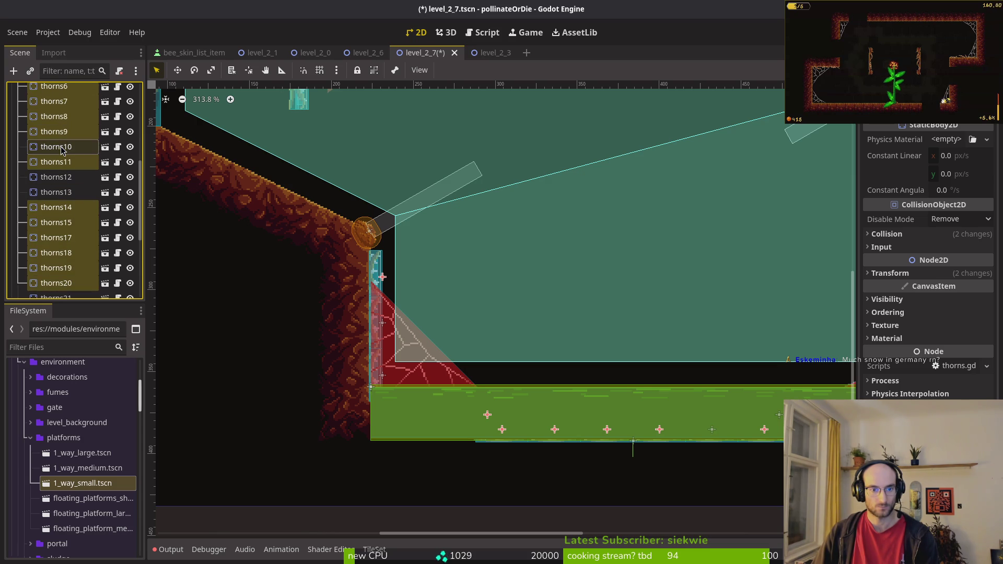
pyautogui.scroll(5, 61, 148)
pyautogui.keyDown('ctrl'); pyautogui.click(65, 191); pyautogui.keyUp('ctrl')
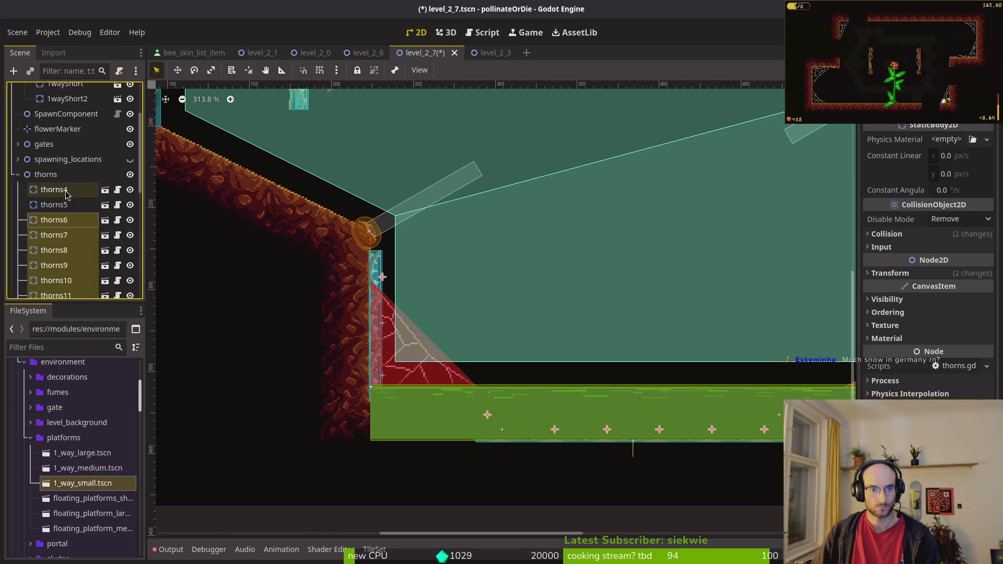
pyautogui.keyDown('ctrl'); pyautogui.click(64, 223); pyautogui.keyUp('ctrl')
pyautogui.press('Delete')
pyautogui.press('Return')
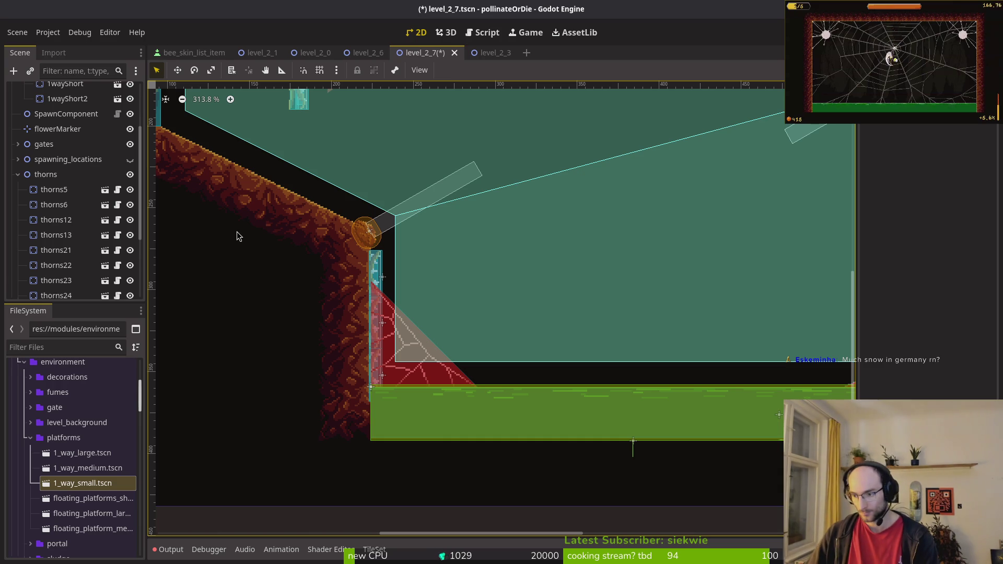
# Save the level and move thorns24 up and to the right
pyautogui.scroll(-6, 334, 206)
pyautogui.hotkey('ctrl', 's')
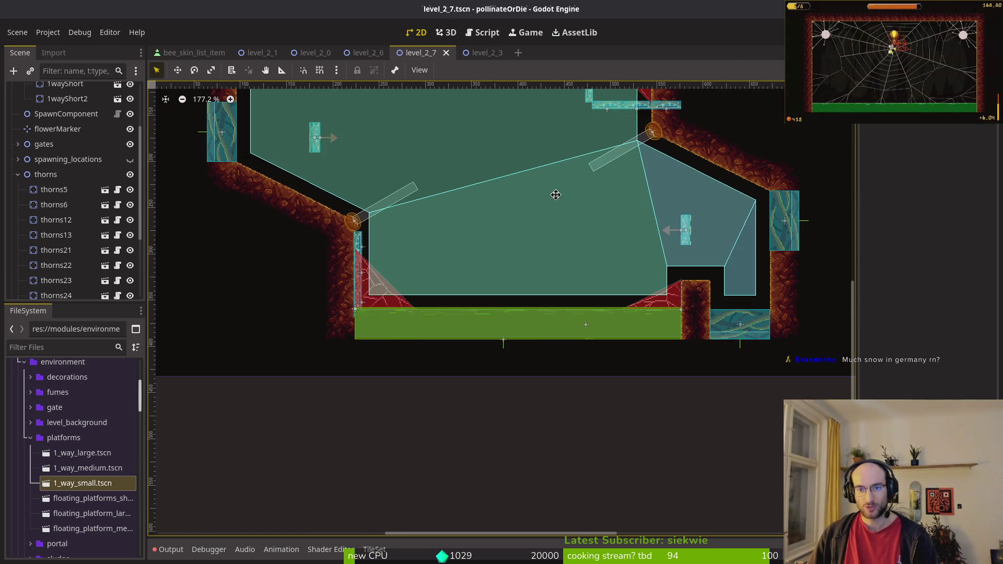
pyautogui.scroll(10, 558, 183)
pyautogui.moveTo(638, 245)
pyautogui.mouseDown()
pyautogui.moveTo(693, 248)
pyautogui.moveTo(756, 193)
pyautogui.mouseUp()
# Move thorns29 right against the upper-right wall
pyautogui.scroll(3, 757, 193)
pyautogui.hscroll(-3, 756, 193)
pyautogui.click(543, 205)
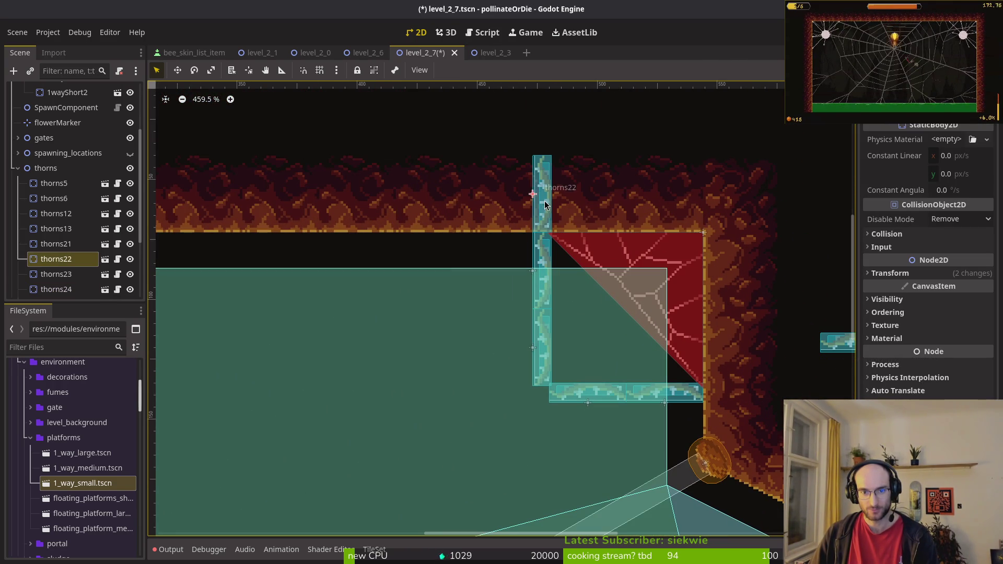
pyautogui.click(542, 277)
pyautogui.moveTo(540, 360)
pyautogui.mouseDown()
pyautogui.moveTo(674, 363)
pyautogui.moveTo(692, 438)
pyautogui.mouseUp()
pyautogui.scroll(3, 690, 397)
pyautogui.scroll(-5, 711, 424)
pyautogui.click(705, 421)
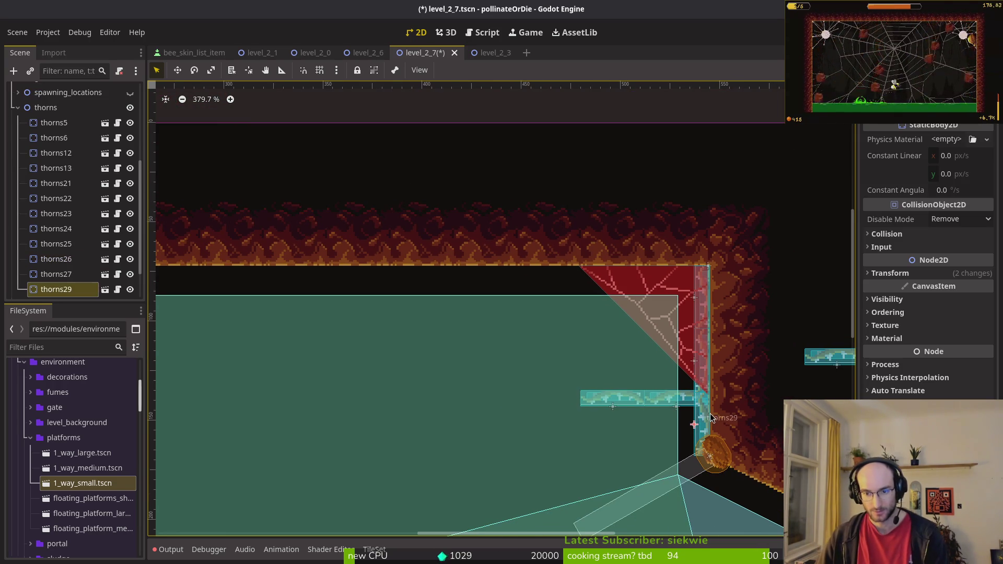
# Nudge thorns27 up once and down two pixels to align it
pyautogui.scroll(9, 724, 413)
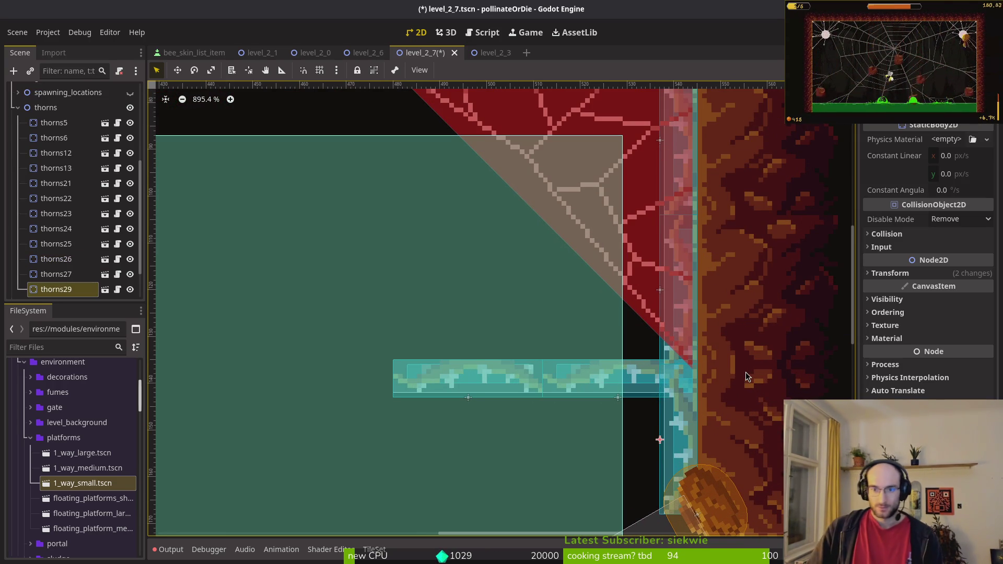
pyautogui.click(696, 291)
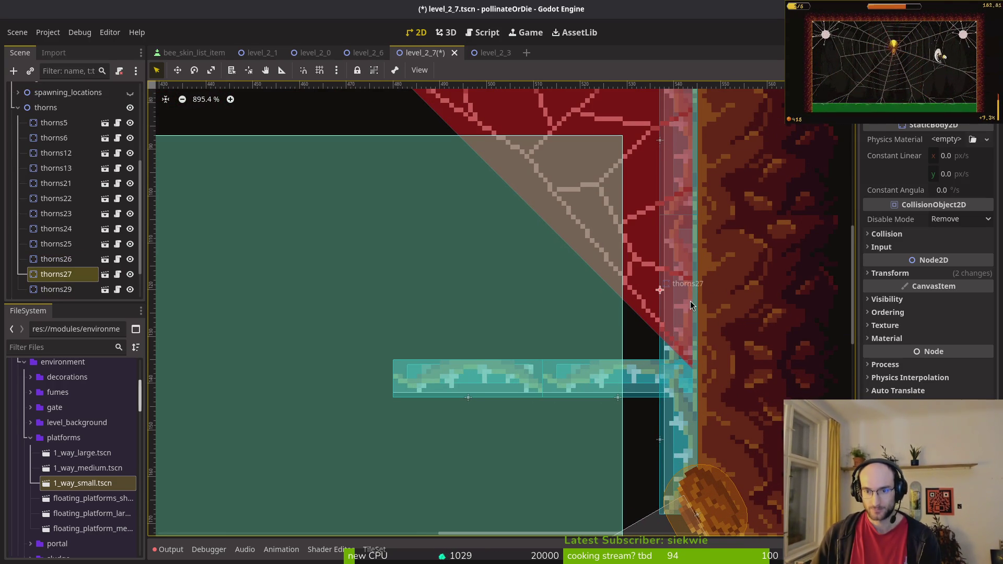
pyautogui.press('Up')
pyautogui.press('Up')
pyautogui.press('Up')
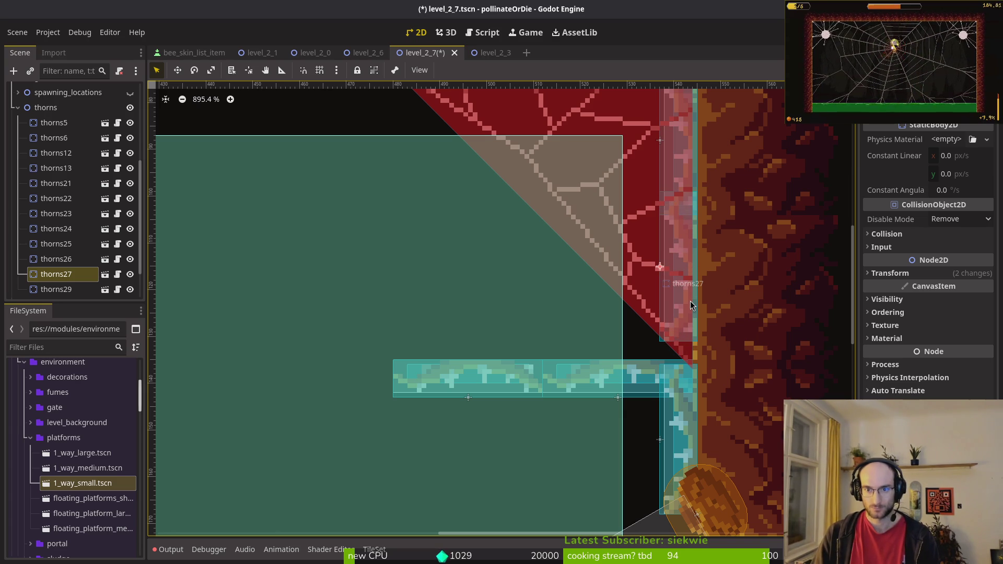
pyautogui.press('Down')
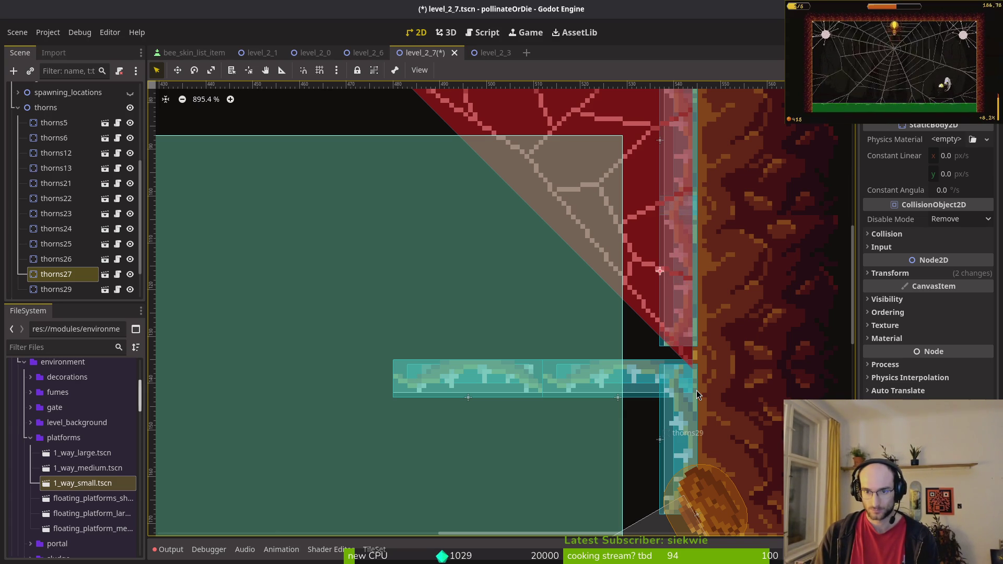
pyautogui.press('Down')
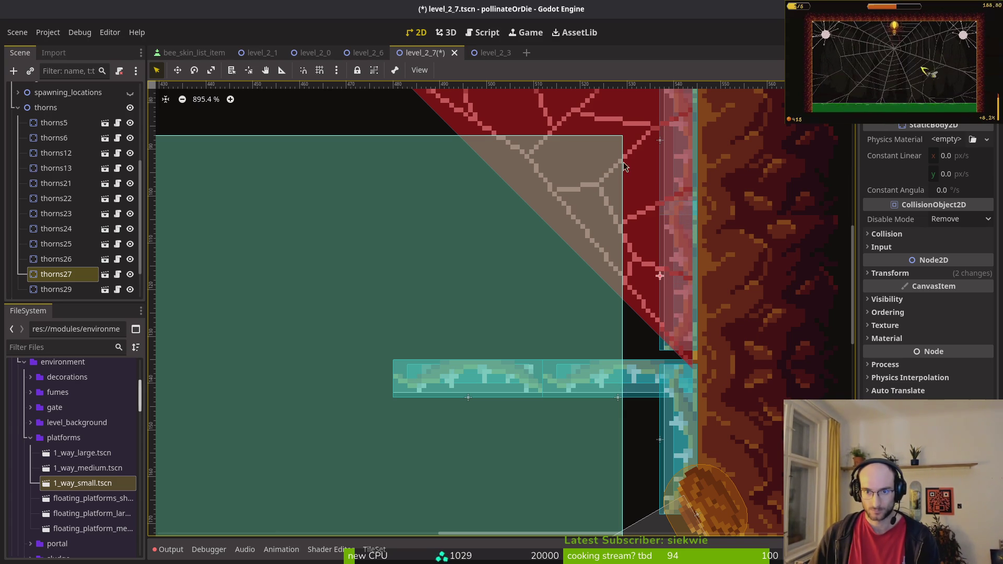
# Nudge thorns29 up three steps to line it up with thorns27
pyautogui.scroll(2, 656, 217)
pyautogui.scroll(-3, 684, 240)
pyautogui.click(674, 428)
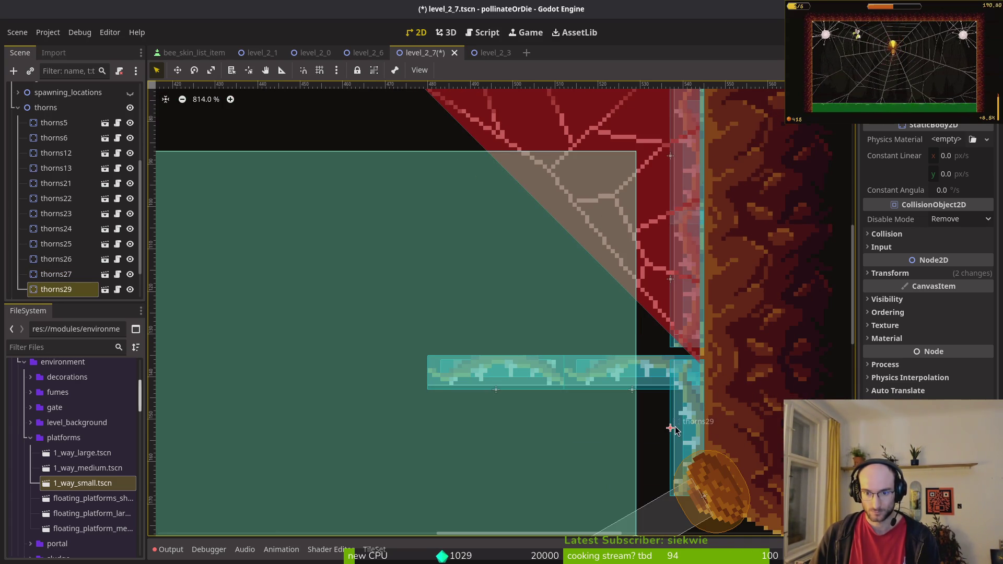
pyautogui.press('Up')
pyautogui.press('Up')
pyautogui.press('Up')
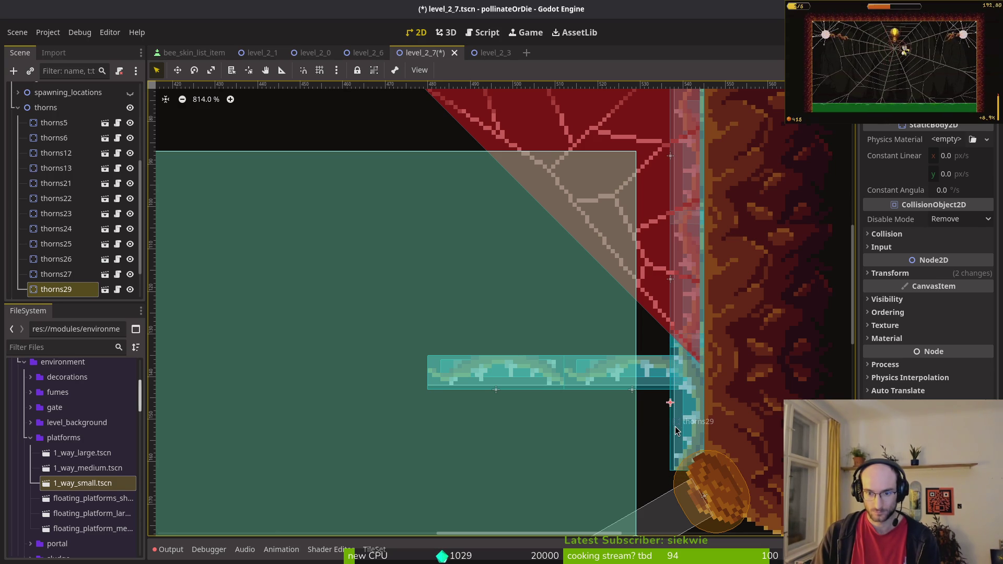
pyautogui.press('Up')
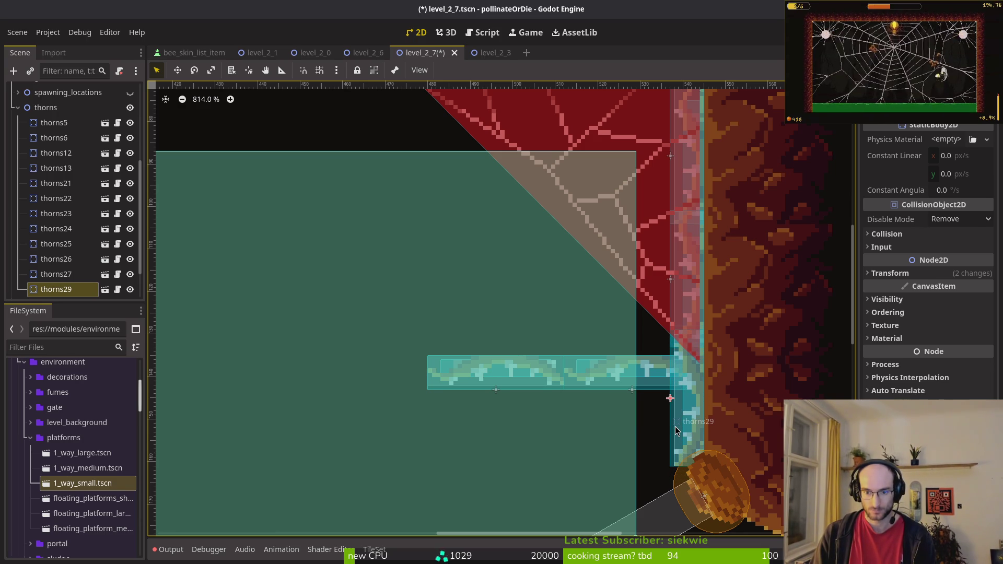
pyautogui.press('Up')
pyautogui.click(699, 302)
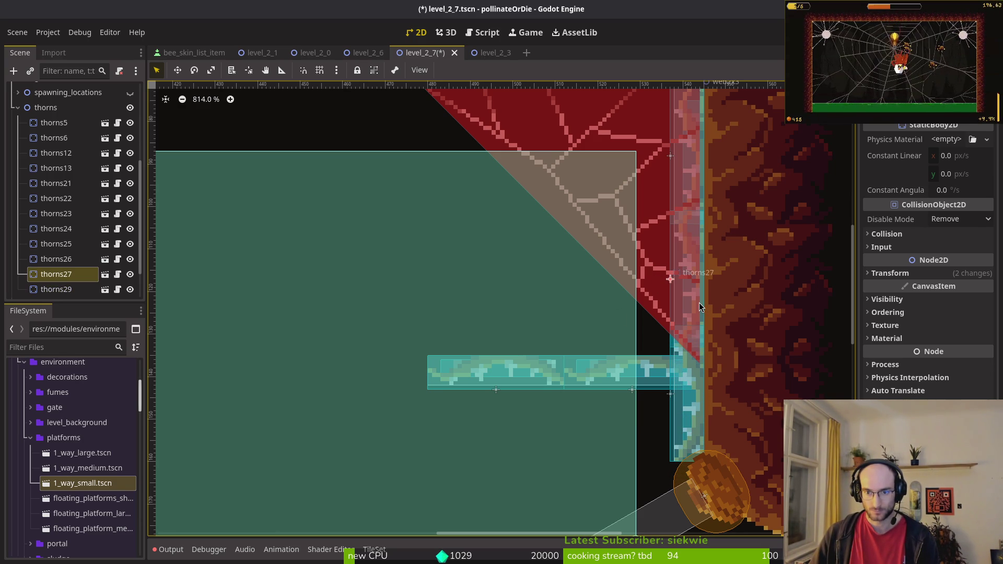
pyautogui.scroll(-8, 685, 293)
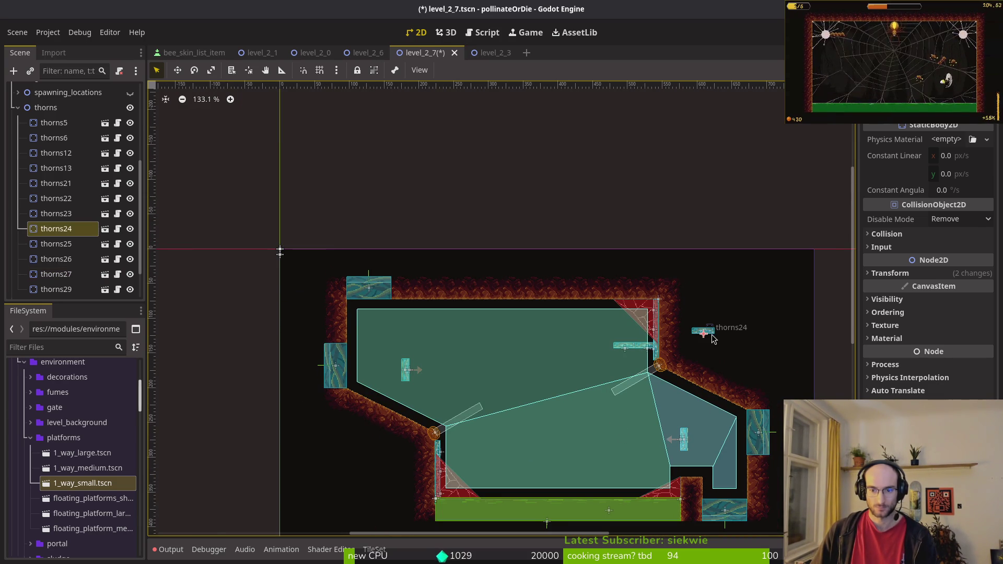
# Drag thorns24 slightly lower and shift thorns26 and thorns25 to the right in the viewport
pyautogui.scroll(6, 706, 334)
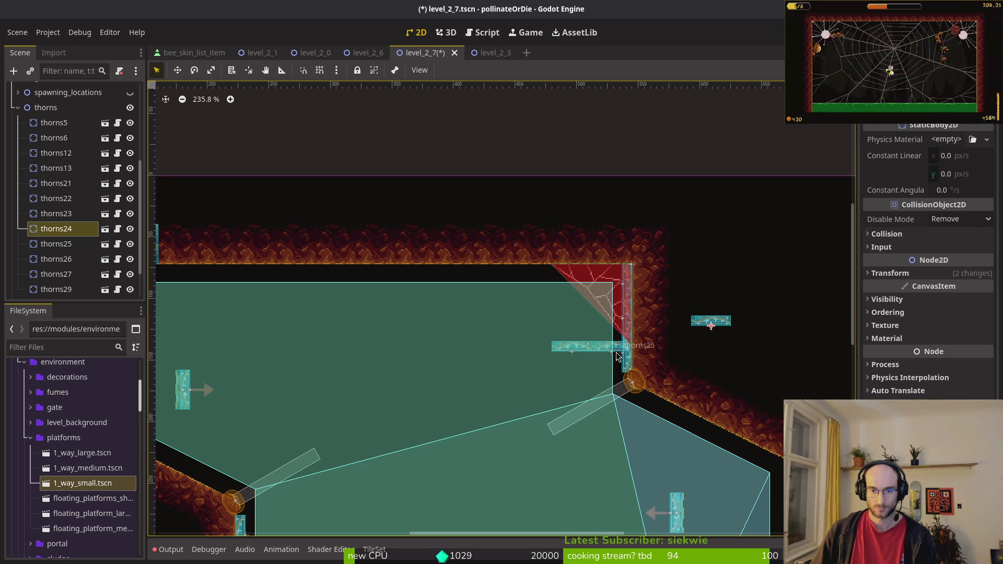
pyautogui.moveTo(725, 328)
pyautogui.mouseDown()
pyautogui.moveTo(720, 352)
pyautogui.moveTo(667, 414)
pyautogui.moveTo(742, 338)
pyautogui.mouseUp()
pyautogui.moveTo(559, 350); pyautogui.dragTo(752, 358)
pyautogui.moveTo(610, 348); pyautogui.dragTo(764, 355)
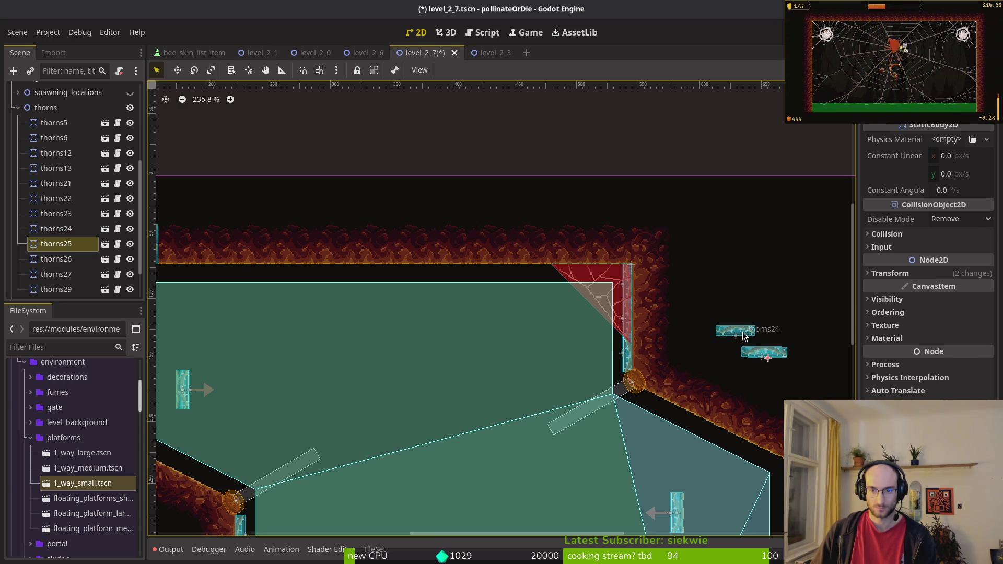
# Select thorns24, thorns25 and thorns26 together and delete the three nodes
pyautogui.keyDown('shift'); pyautogui.click(744, 336); pyautogui.keyUp('shift')
pyautogui.keyDown('shift'); pyautogui.click(764, 355); pyautogui.keyUp('shift')
pyautogui.press('Delete')
pyautogui.press('Return')
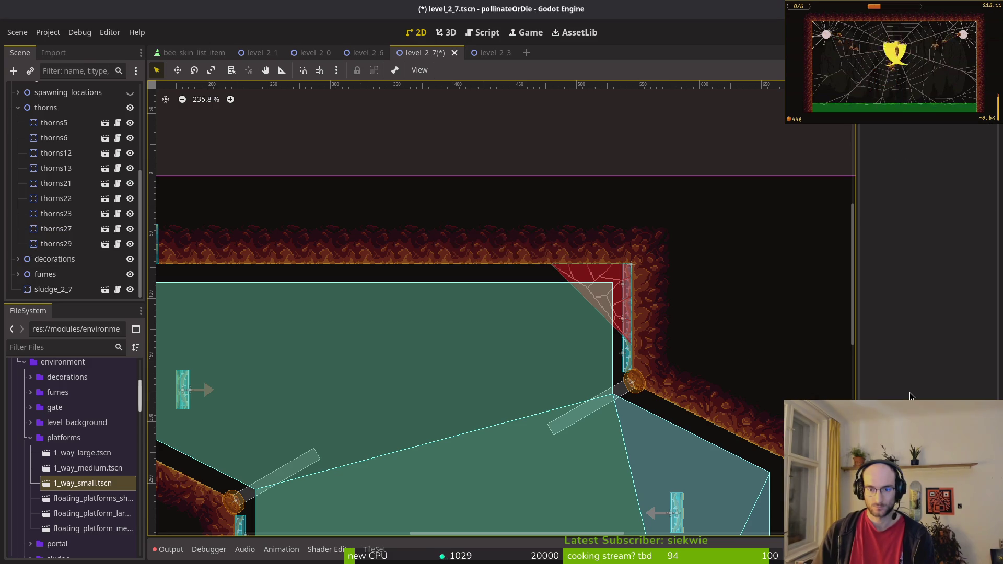
pyautogui.scroll(-4, 471, 339)
pyautogui.scroll(2, 437, 359)
# Zoom out and select thorns23 in the Scene dock's thorns list
pyautogui.scroll(1, 544, 378)
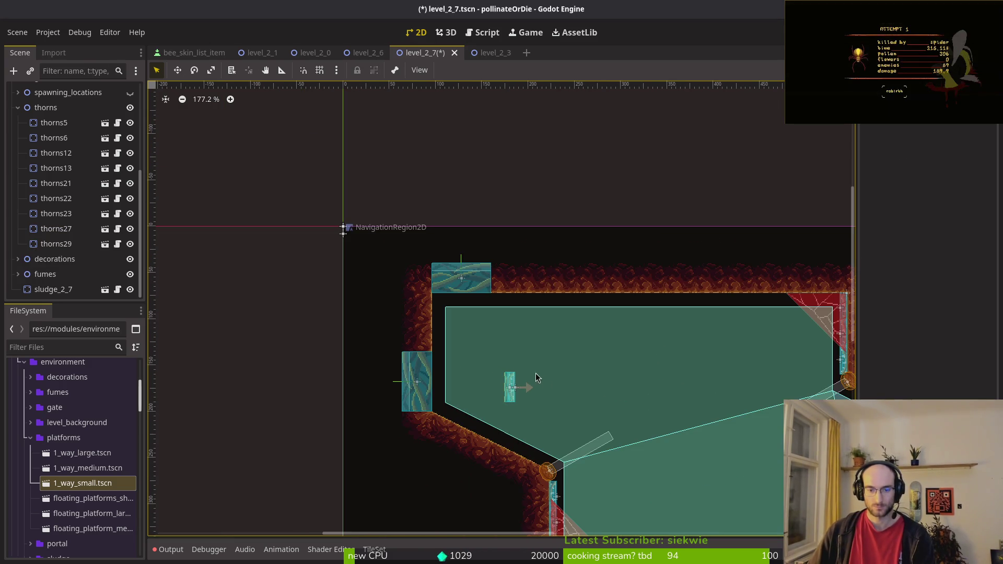
pyautogui.scroll(-5, 544, 378)
pyautogui.hscroll(5, 545, 377)
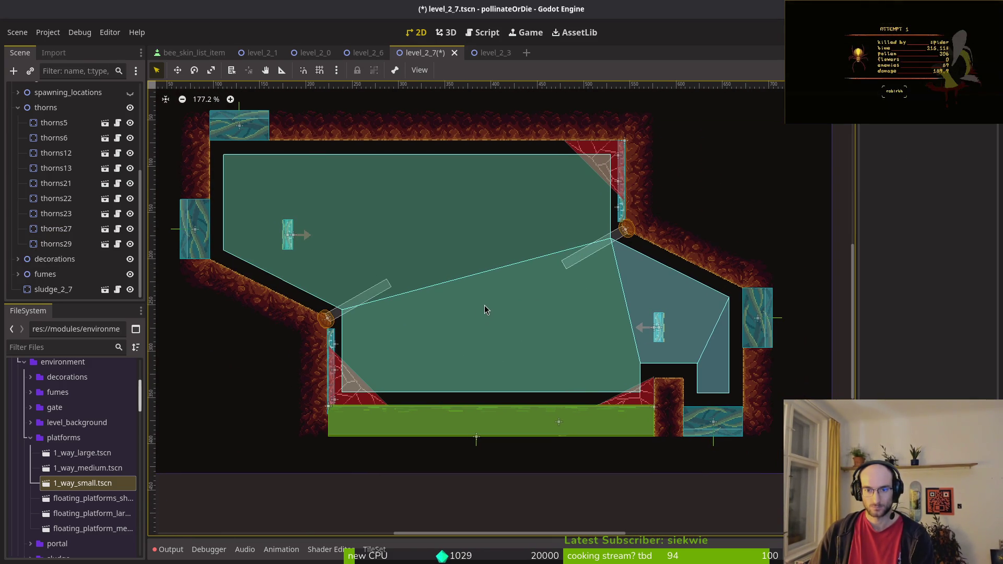
pyautogui.scroll(-4, 481, 300)
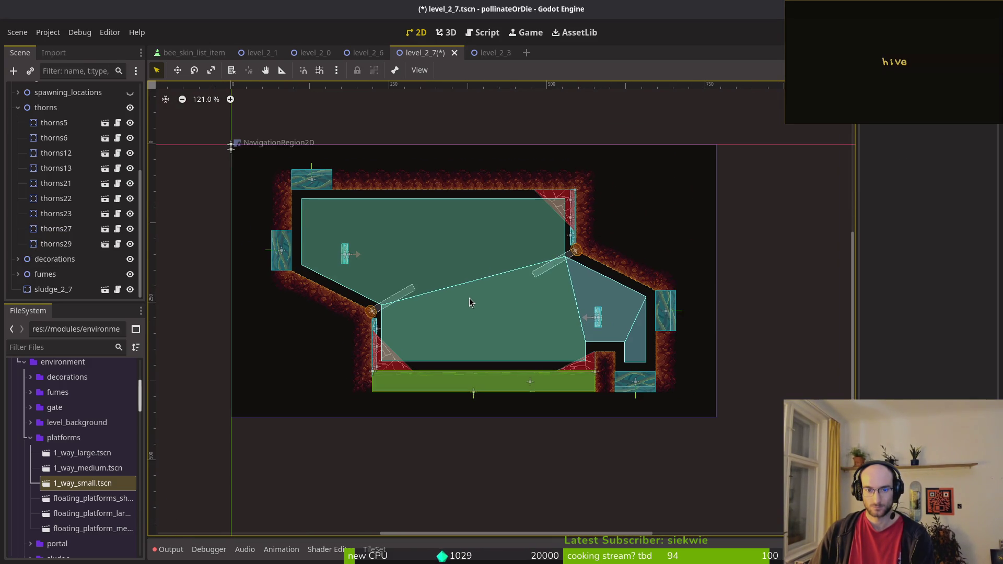
pyautogui.click(53, 244)
pyautogui.keyDown('shift'); pyautogui.click(60, 128); pyautogui.keyUp('shift')
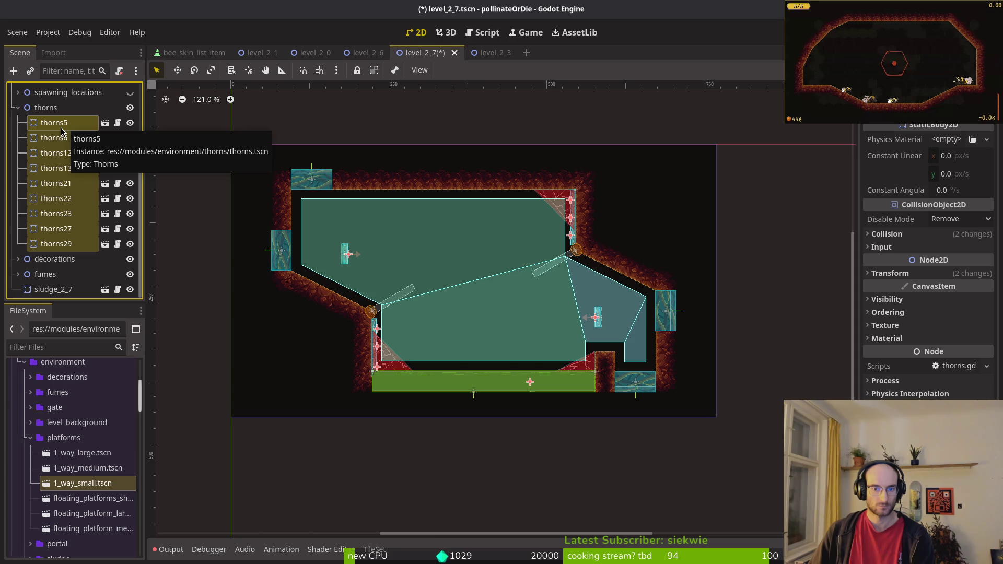
pyautogui.click(67, 245)
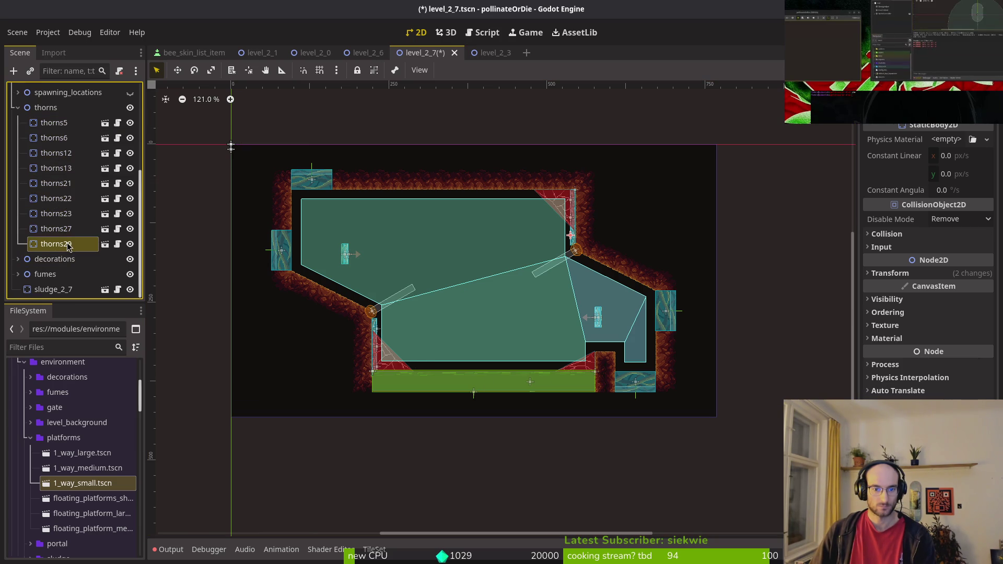
pyautogui.click(63, 214)
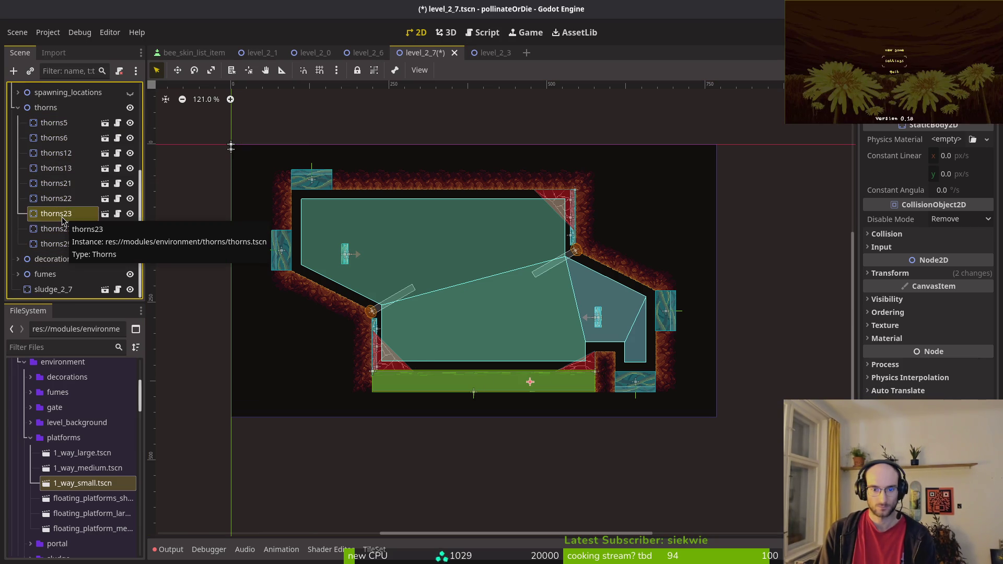
# Delete thorns23, collapse the thorns group and save level_2_7
pyautogui.press('Delete')
pyautogui.press('Return')
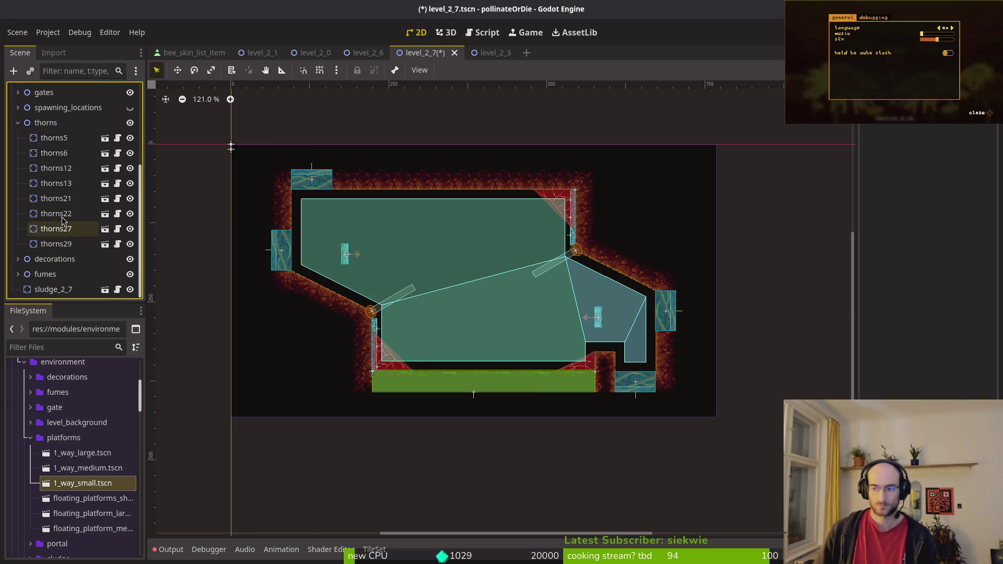
pyautogui.click(18, 122)
pyautogui.hotkey('ctrl', 's')
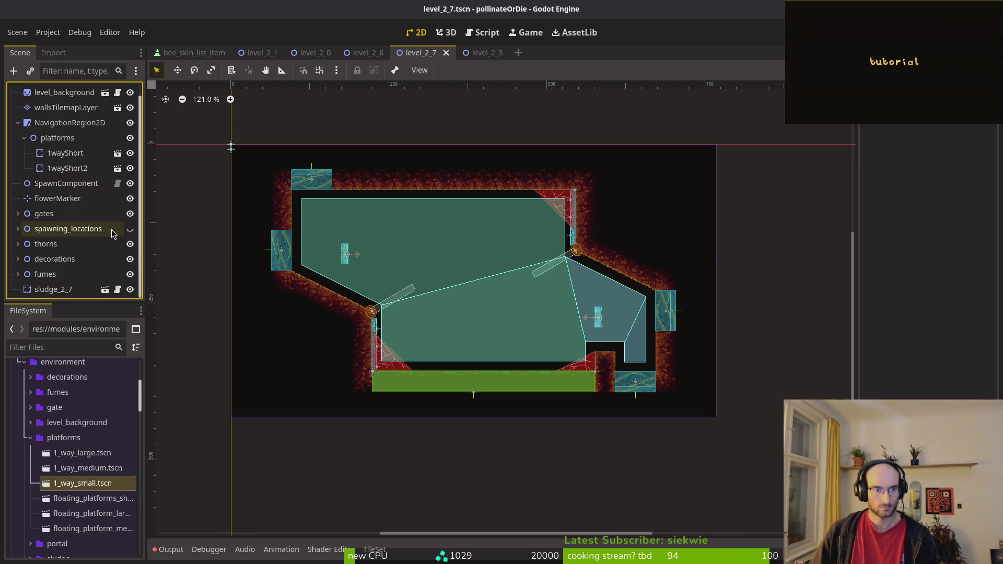
# Make spawning_locations visible, expand it, and delete six wave2 enemy spawn markers
pyautogui.click(130, 230)
pyautogui.click(18, 229)
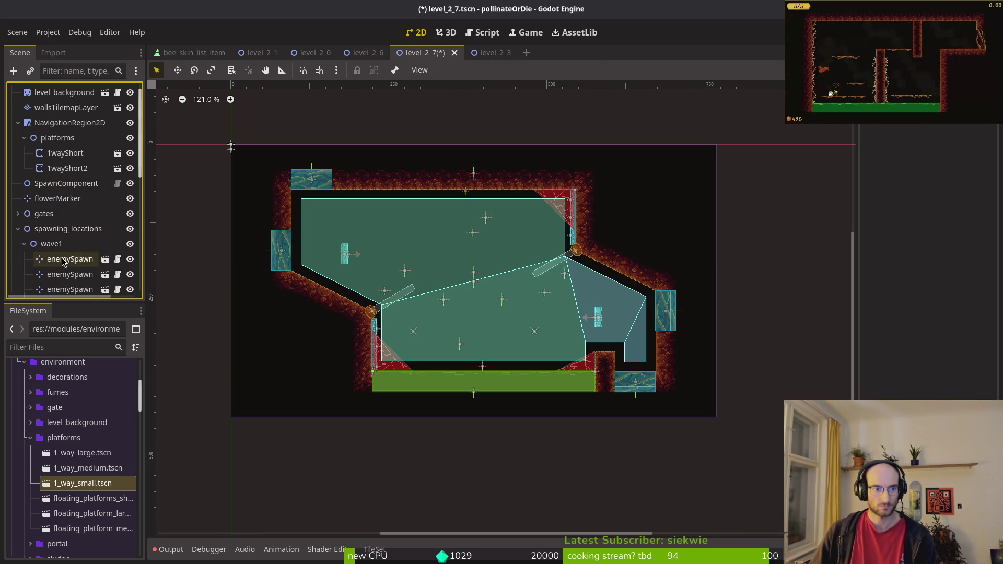
pyautogui.scroll(-4, 62, 245)
pyautogui.click(73, 282)
pyautogui.scroll(-5, 70, 251)
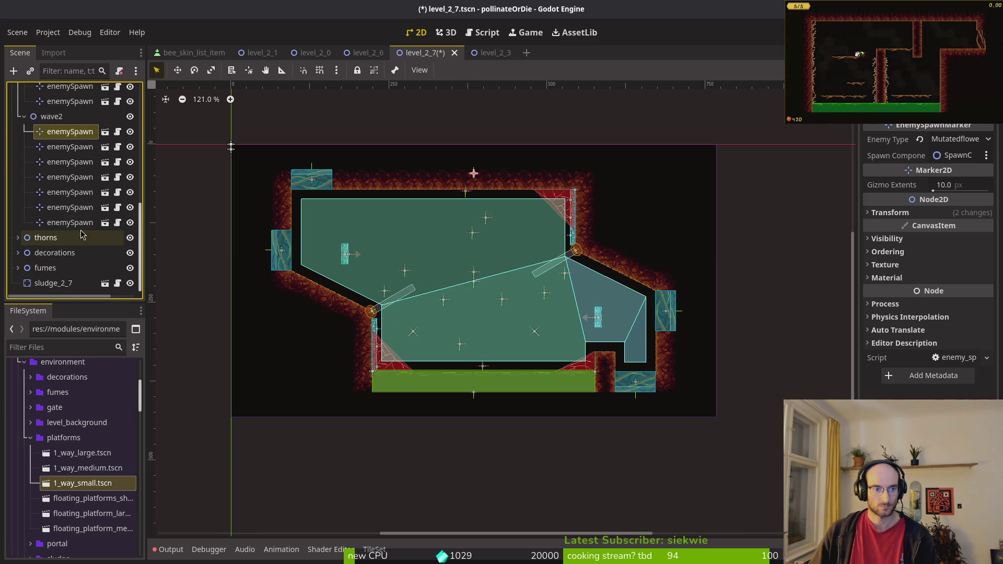
pyautogui.keyDown('shift'); pyautogui.click(65, 206); pyautogui.keyUp('shift')
pyautogui.press('Delete')
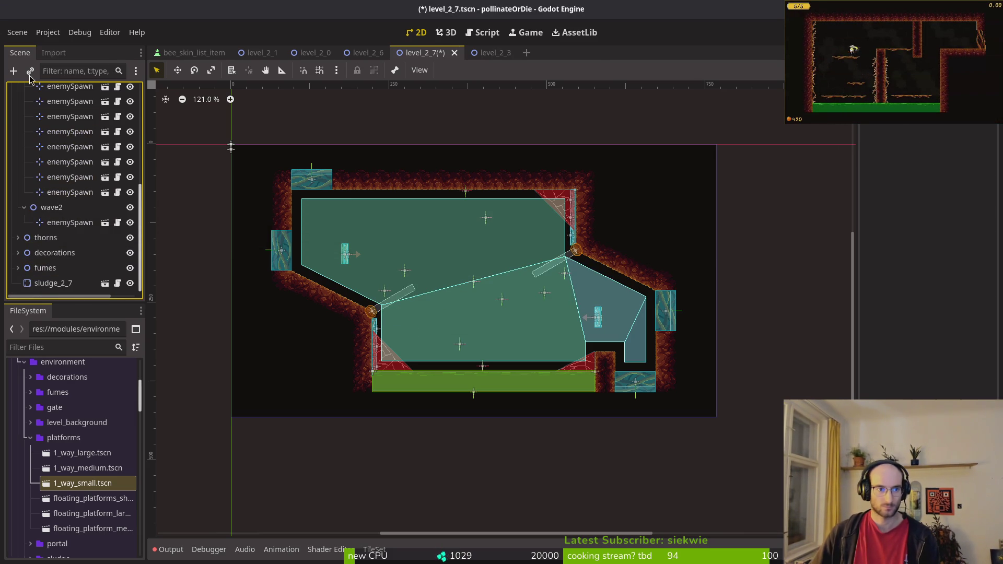
# Delete six wave1 enemy spawn markers, confirming the deletion
pyautogui.scroll(4, 68, 183)
pyautogui.click(68, 244)
pyautogui.keyDown('shift'); pyautogui.click(65, 174); pyautogui.keyUp('shift')
pyautogui.press('Delete')
pyautogui.press('Return')
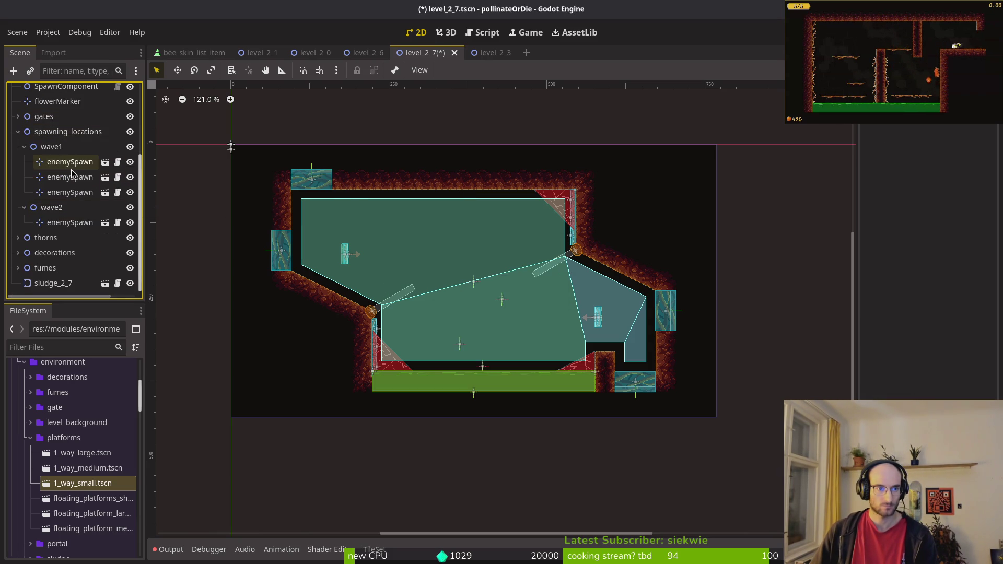
# Select the three remaining wave1 markers, then the flowerMarker, and drag the sludge floor up-left
pyautogui.keyDown('shift'); pyautogui.click(72, 175); pyautogui.keyUp('shift')
pyautogui.keyDown('shift'); pyautogui.click(72, 192); pyautogui.keyUp('shift')
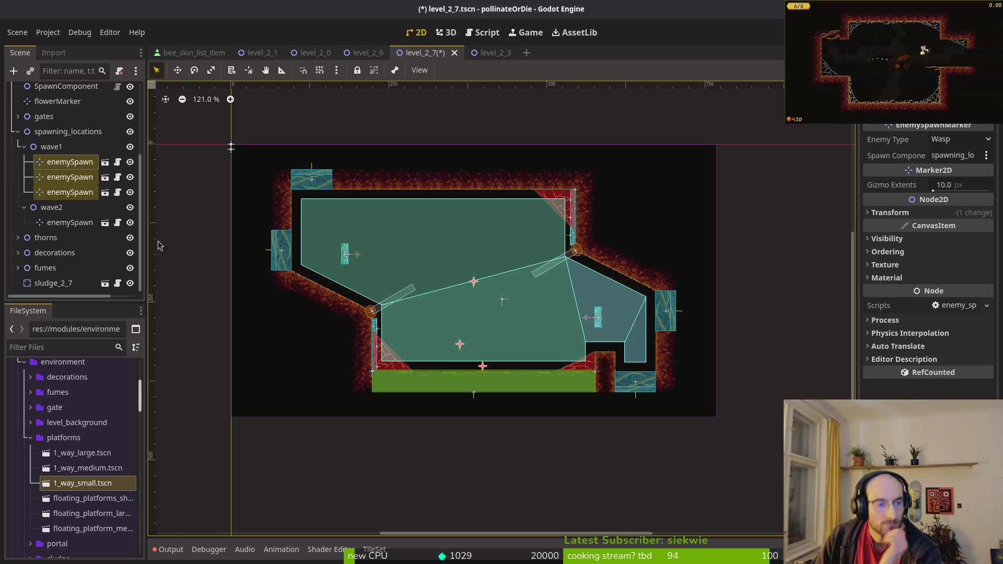
pyautogui.click(57, 101)
pyautogui.moveTo(472, 395); pyautogui.dragTo(383, 360)
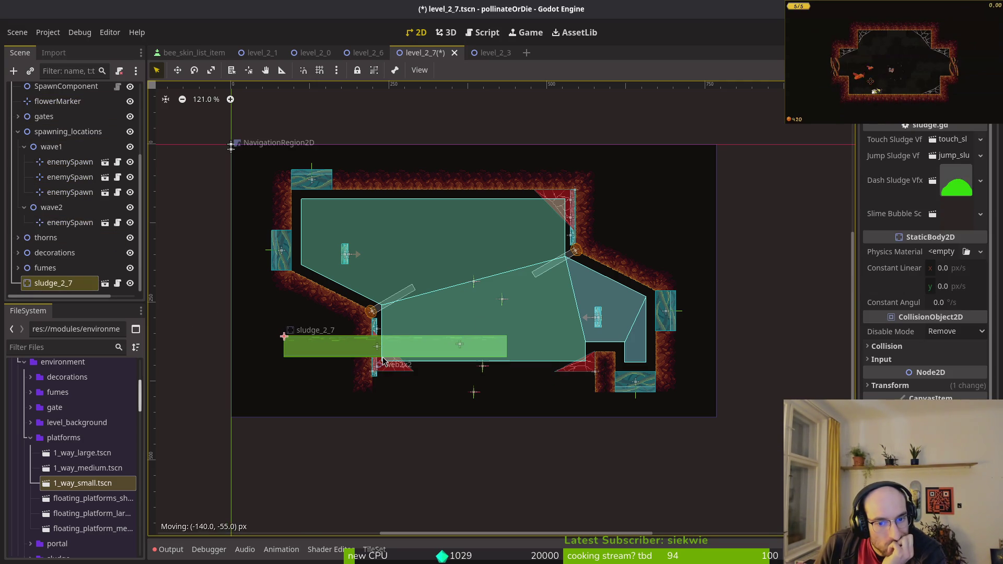
# Put sludge_2_7 back across the lower floor, nudge it into alignment, and save
pyautogui.moveTo(479, 400)
pyautogui.mouseDown()
pyautogui.moveTo(340, 329)
pyautogui.moveTo(301, 331)
pyautogui.moveTo(424, 368)
pyautogui.mouseUp()
pyautogui.scroll(5, 424, 368)
pyautogui.scroll(5, 424, 368)
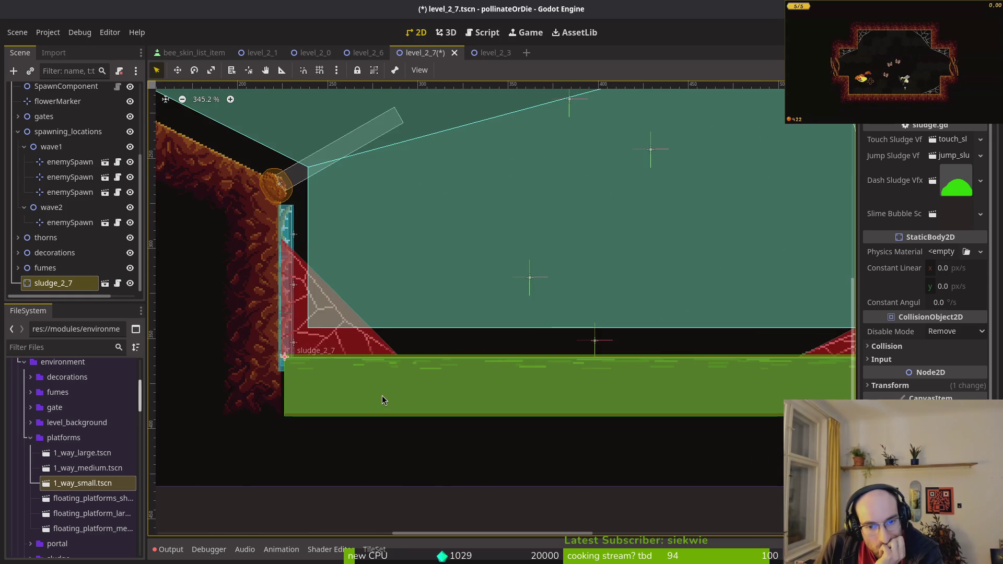
pyautogui.scroll(5, 382, 396)
pyautogui.scroll(5, 339, 367)
pyautogui.moveTo(365, 362); pyautogui.dragTo(365, 365)
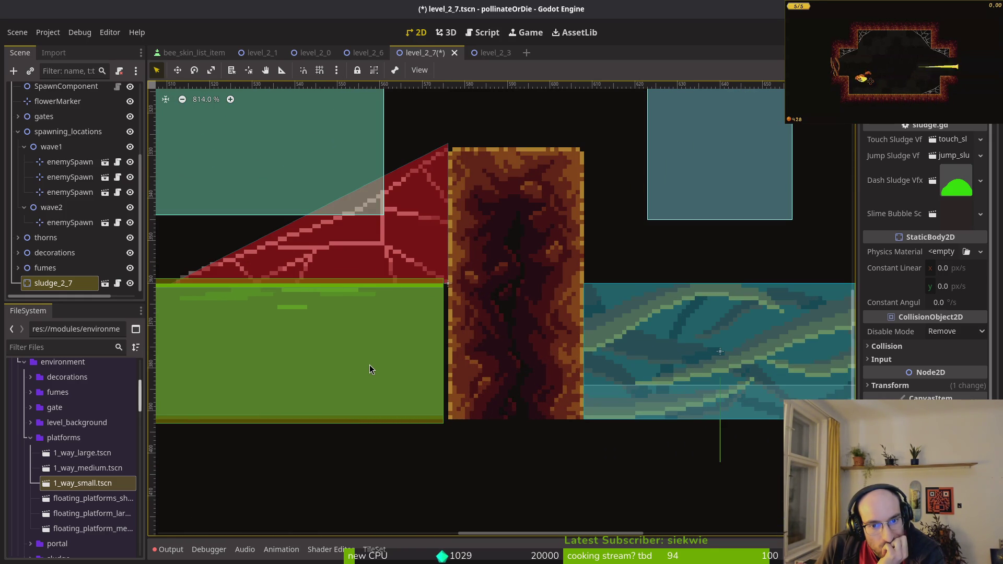
pyautogui.click(368, 365)
pyautogui.scroll(-15, 368, 376)
pyautogui.scroll(-8, 418, 355)
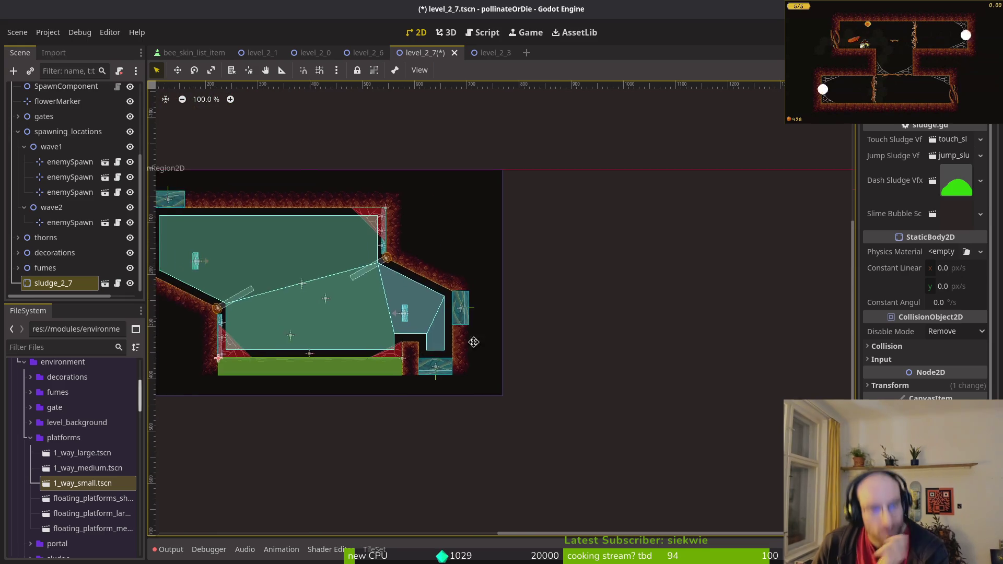
pyautogui.scroll(3, 494, 369)
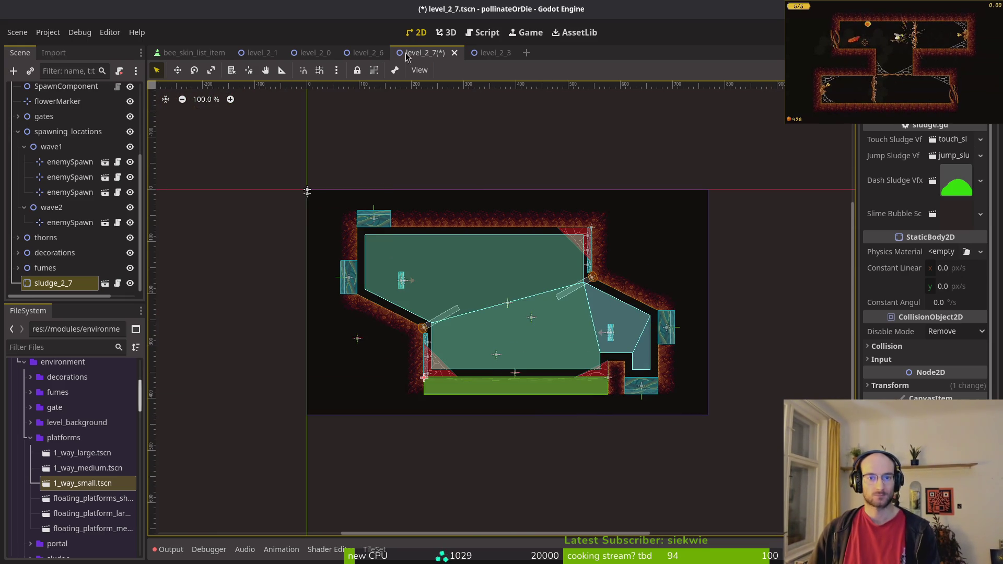
pyautogui.click(484, 190)
pyautogui.hotkey('ctrl', 's')
# Move the flowerMarker onto the left cave wall slope
pyautogui.scroll(2, 475, 368)
pyautogui.scroll(3, 405, 402)
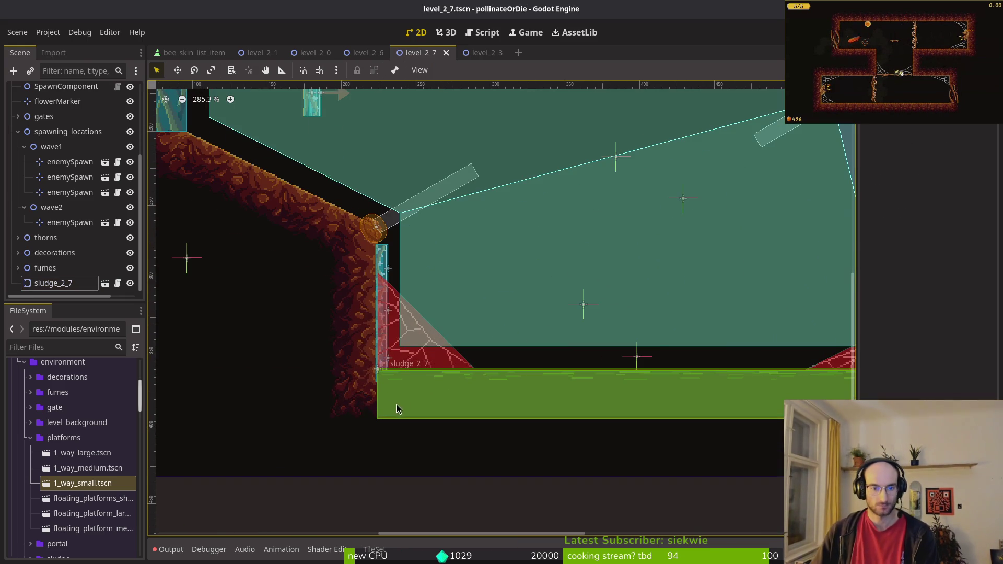
pyautogui.scroll(5, 393, 413)
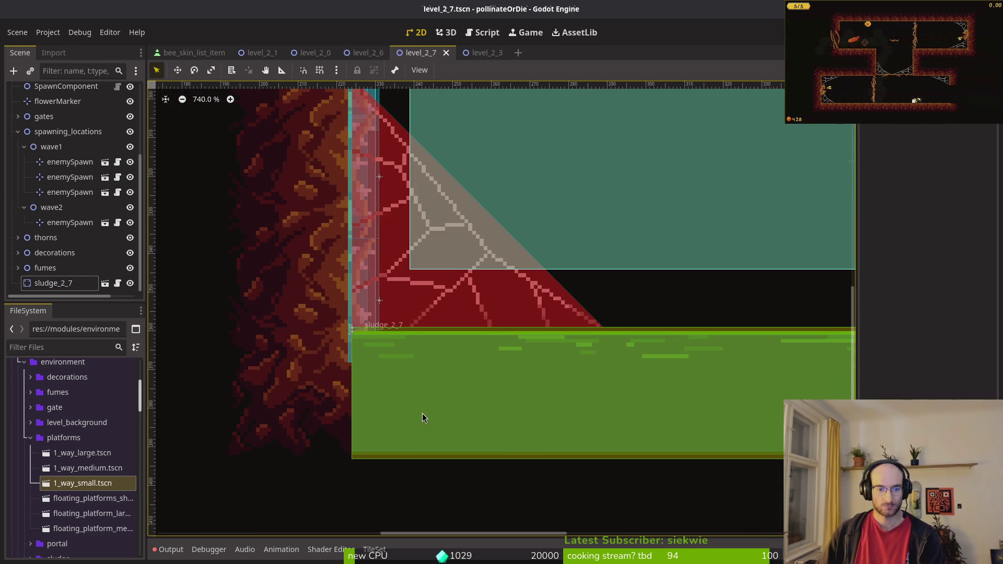
pyautogui.scroll(-7, 428, 339)
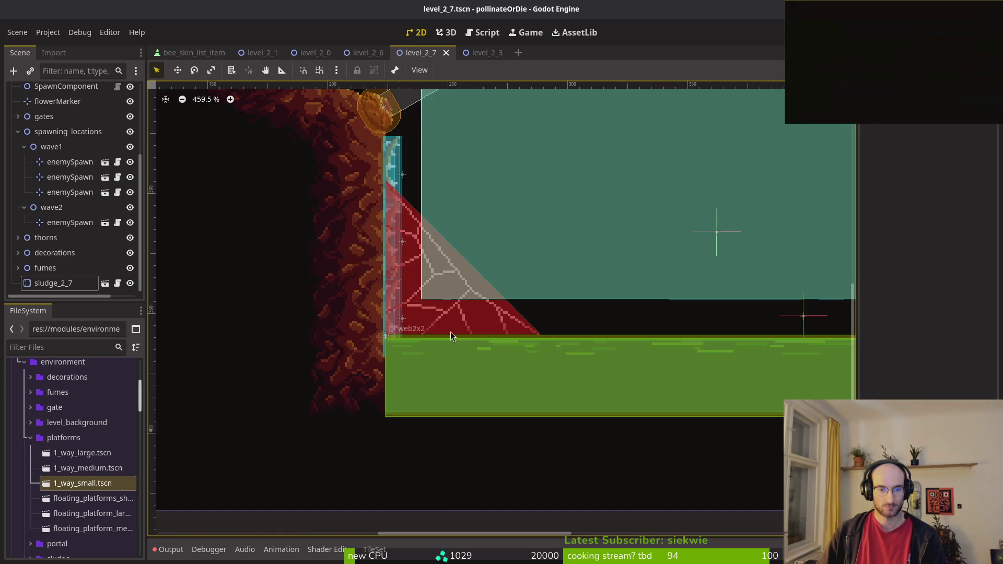
pyautogui.scroll(3, 427, 348)
pyautogui.moveTo(374, 292)
pyautogui.mouseDown()
pyautogui.moveTo(525, 211)
pyautogui.moveTo(580, 240)
pyautogui.mouseUp()
pyautogui.scroll(5, 554, 280)
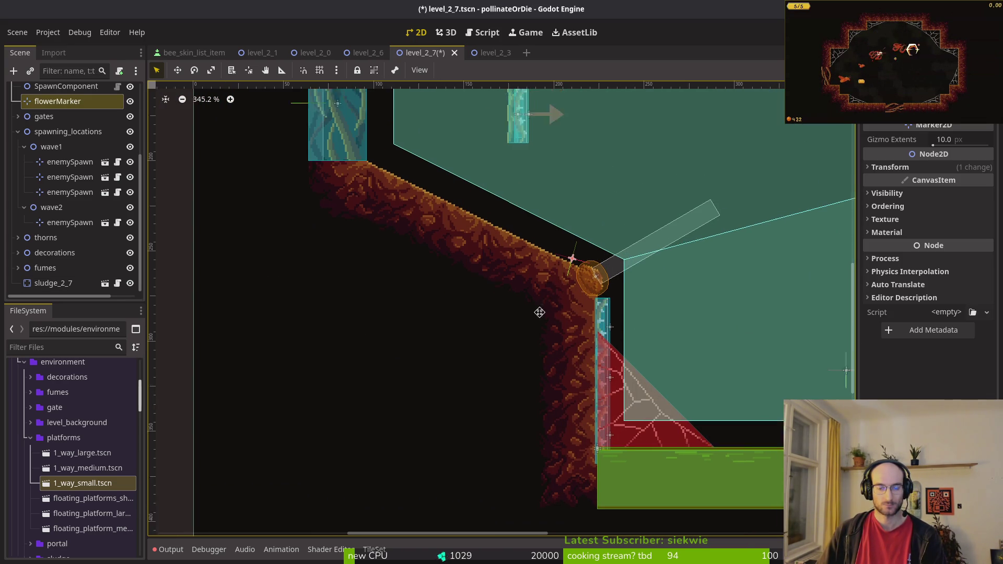
# Nudge the flowerMarker down 2 px, tilt it slightly, and save the scene
pyautogui.moveTo(524, 324); pyautogui.dragTo(524, 332)
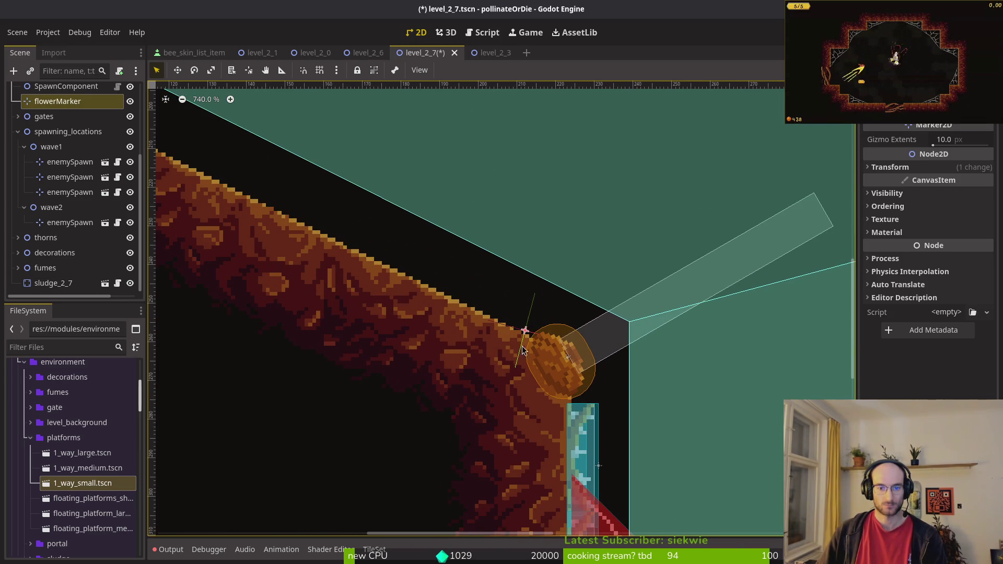
pyautogui.moveTo(516, 368); pyautogui.dragTo(510, 361)
pyautogui.scroll(-5, 491, 314)
pyautogui.scroll(-1, 491, 314)
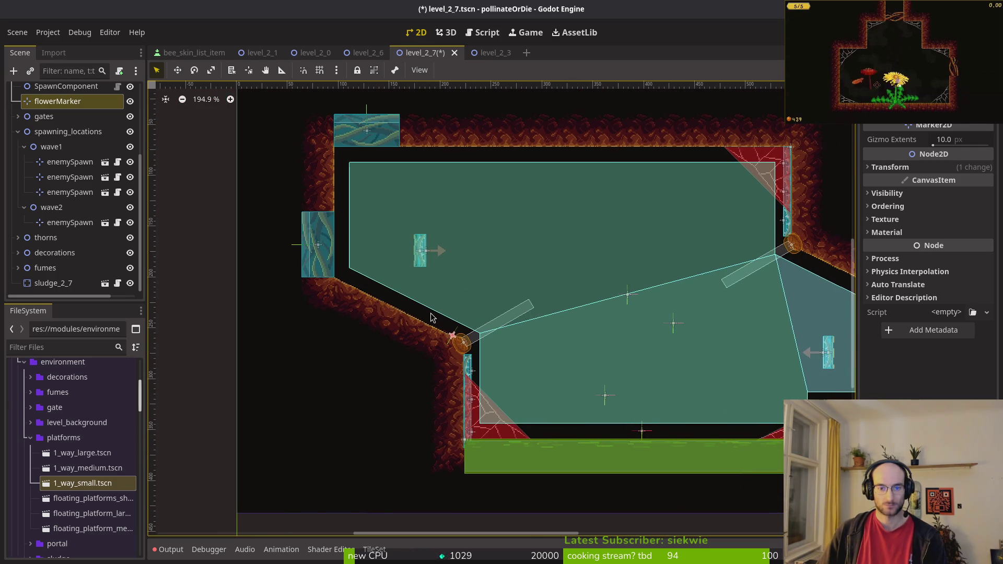
pyautogui.hotkey('ctrl', 's')
# Collapse the spawn locations and NavigationRegion2D groups, then leave fullscreen Godot for the terminal
pyautogui.click(36, 103)
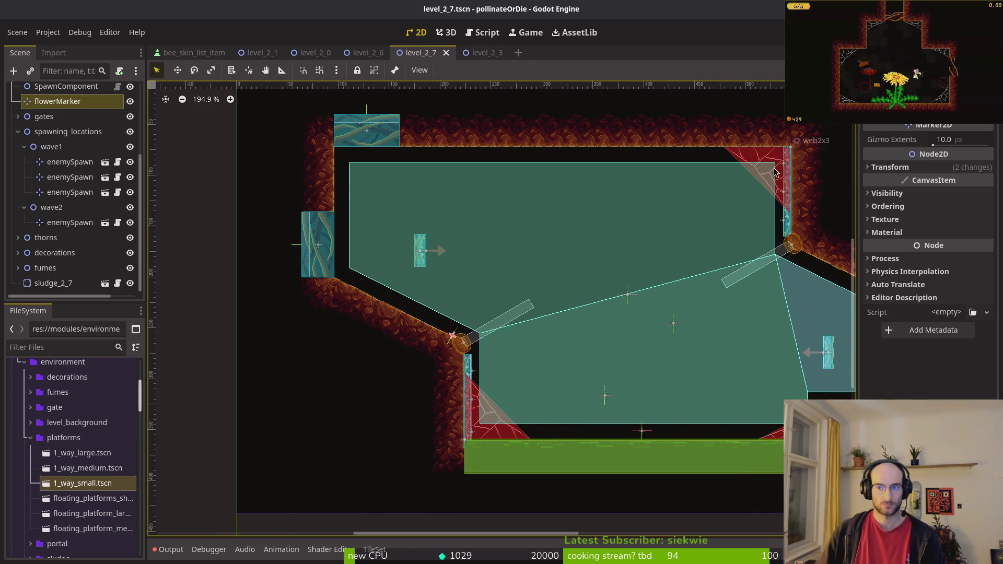
pyautogui.click(18, 132)
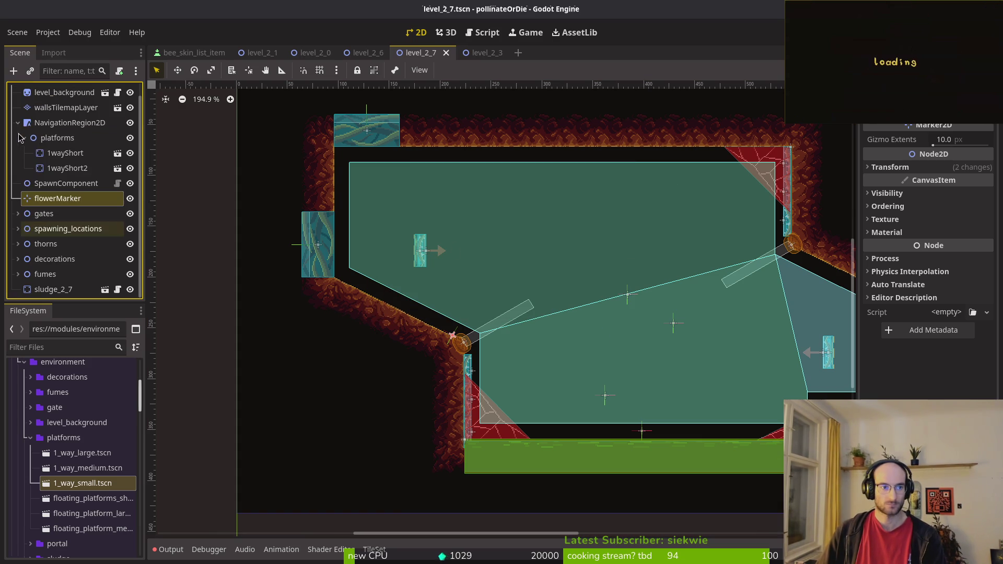
pyautogui.click(18, 122)
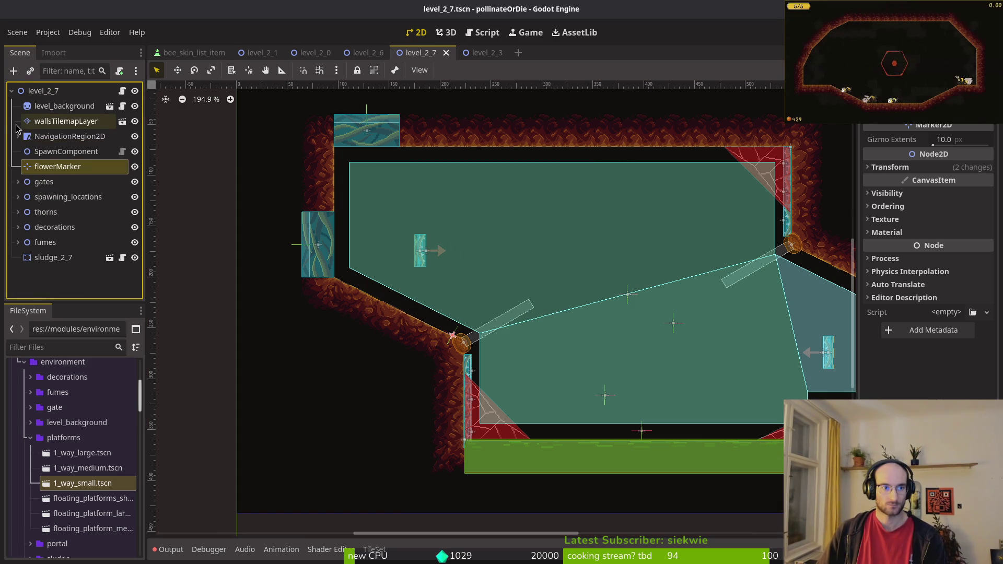
pyautogui.click(49, 168)
pyautogui.click(930, 167)
pyautogui.click(908, 170)
pyautogui.click(905, 171)
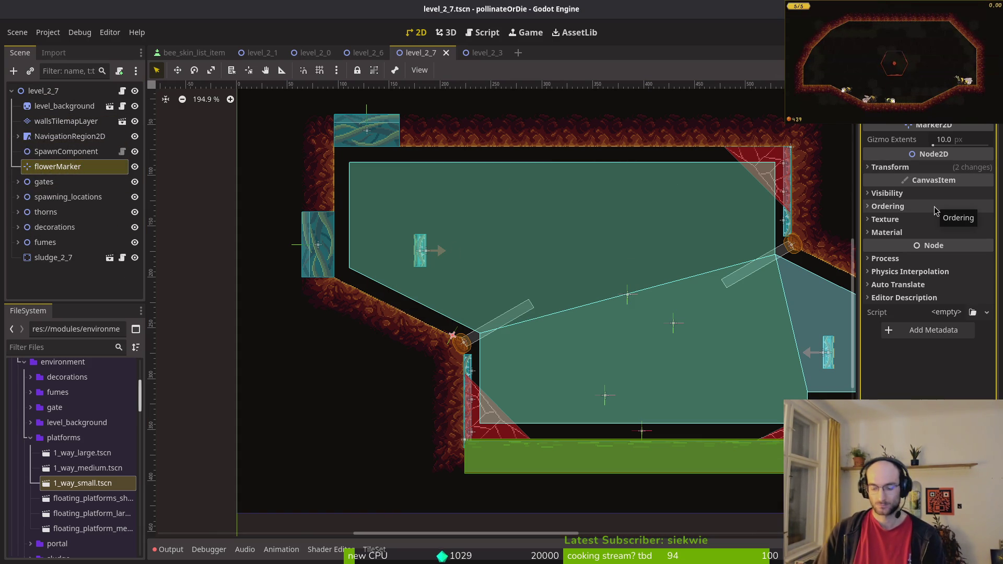
pyautogui.press('super+f')
pyautogui.press('super+1')
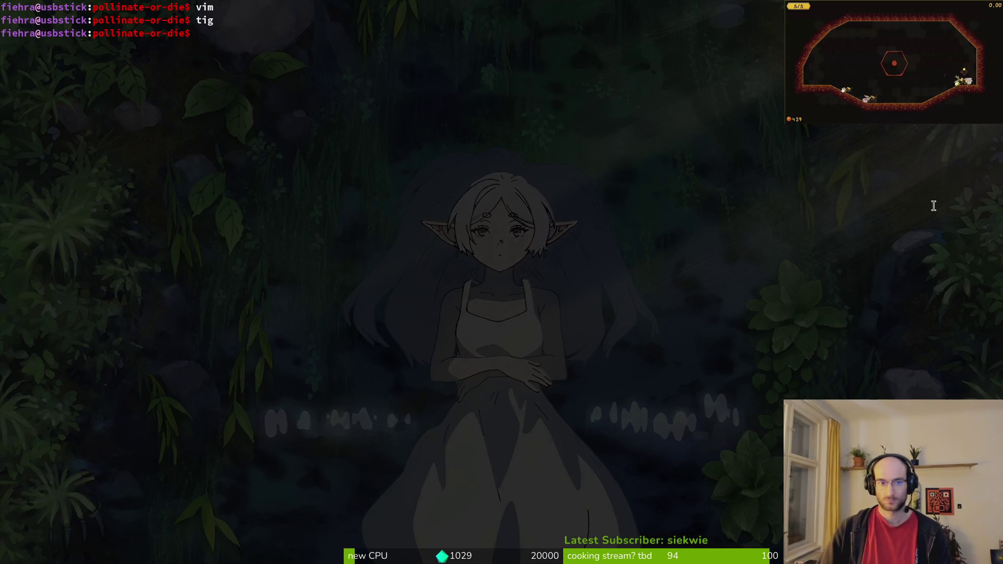
# Open level.gd and search the project for flower_marker, jumping to its usage
pyautogui.hotkey('ctrl', 'l')
pyautogui.write('flowm')
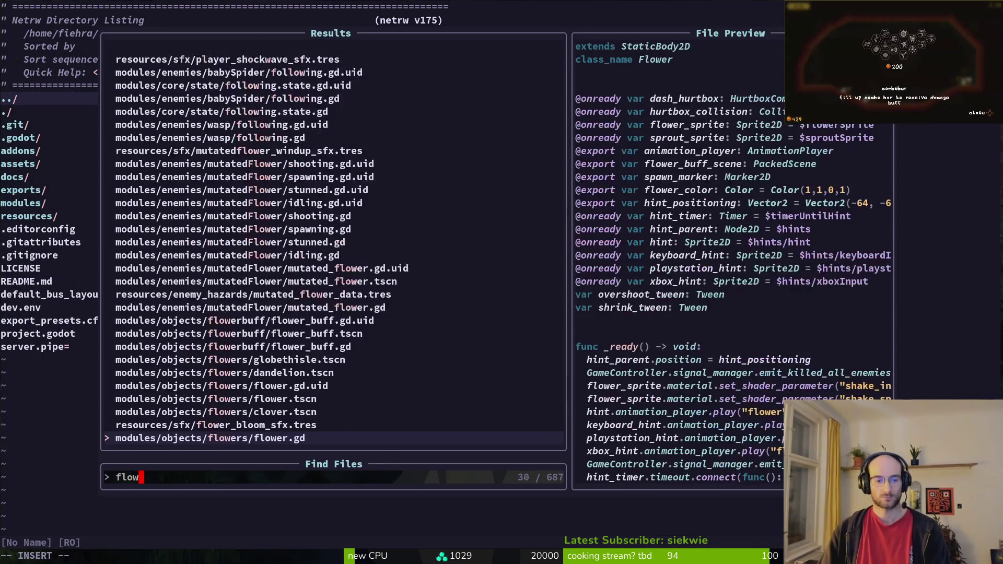
pyautogui.press('BackSpace')
pyautogui.press('BackSpace')
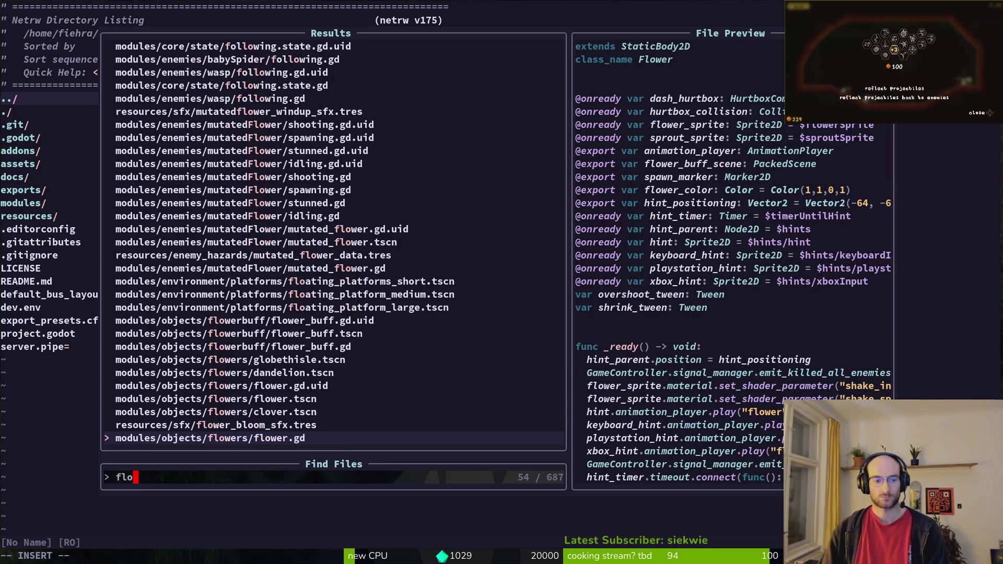
pyautogui.press('BackSpace')
pyautogui.press('BackSpace')
pyautogui.press('BackSpace')
pyautogui.write('level')
pyautogui.press('Return')
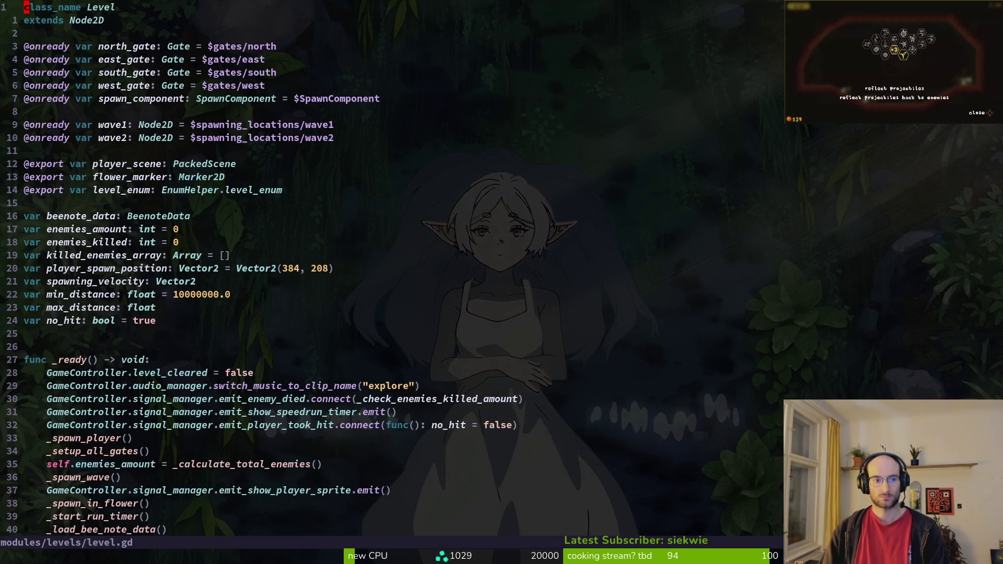
pyautogui.click(26, 177)
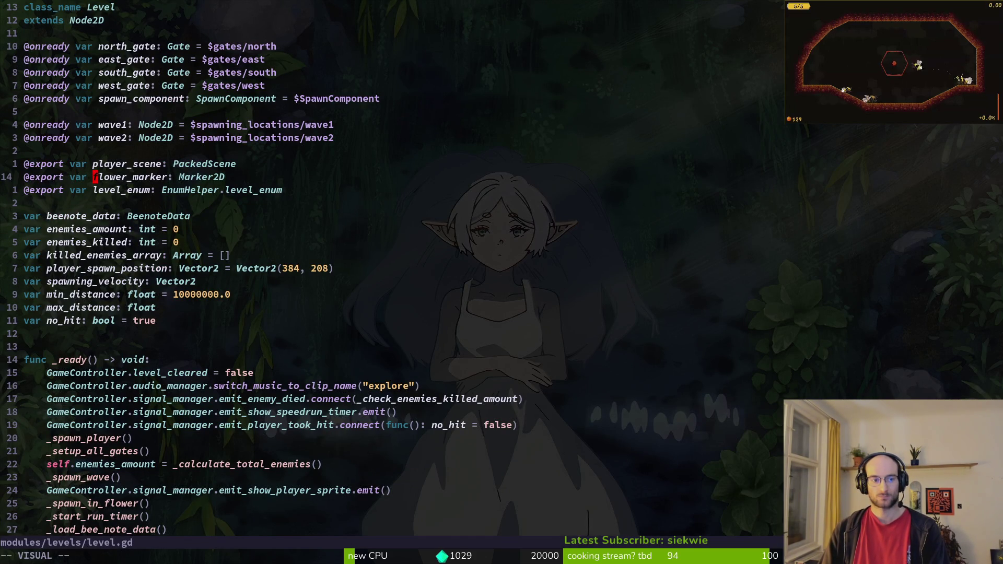
pyautogui.press('Return')
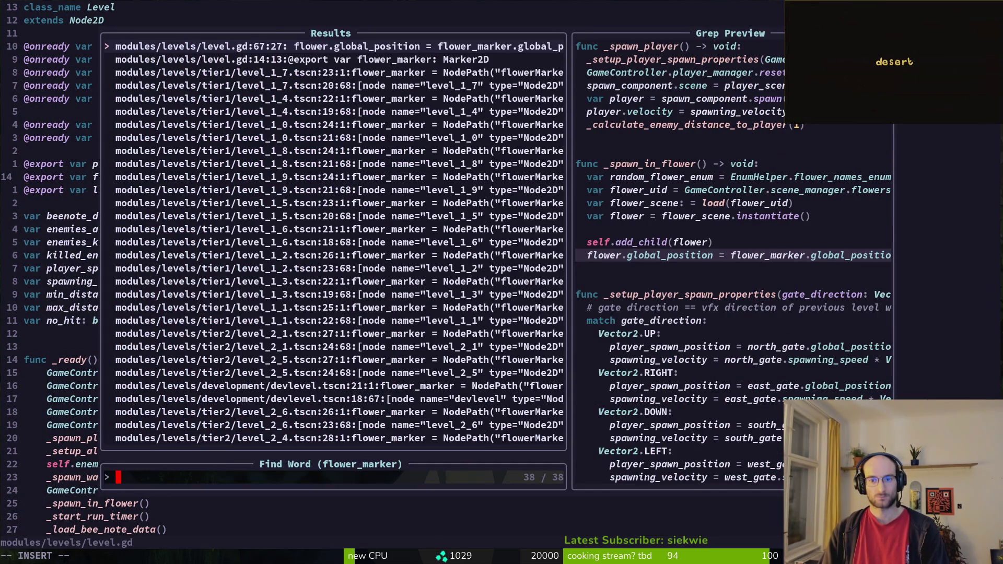
pyautogui.press('Return')
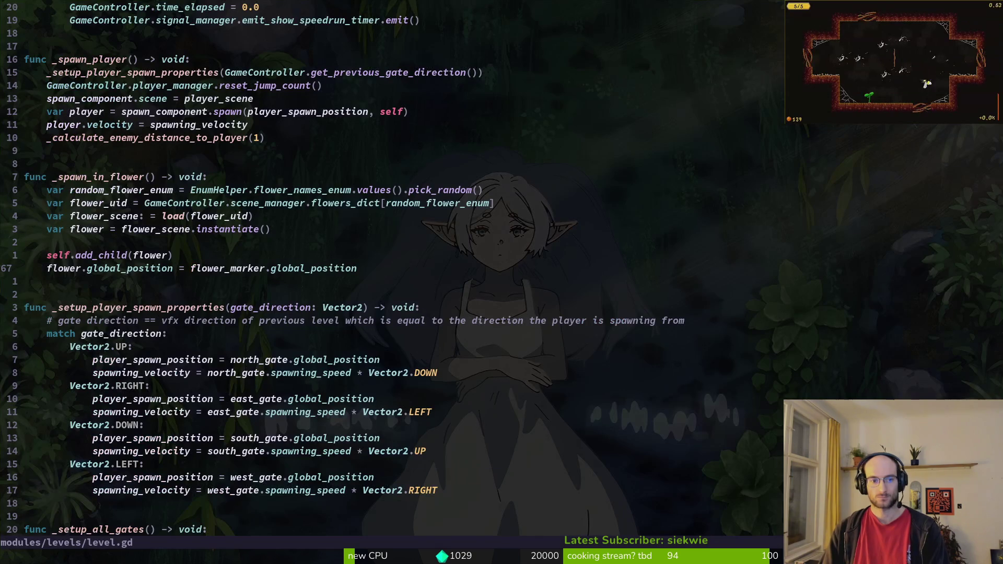
# Duplicate the flower instantiate line and strip the var keyword from the copy
pyautogui.press('k')
pyautogui.press('k')
pyautogui.press('k')
pyautogui.press('j')
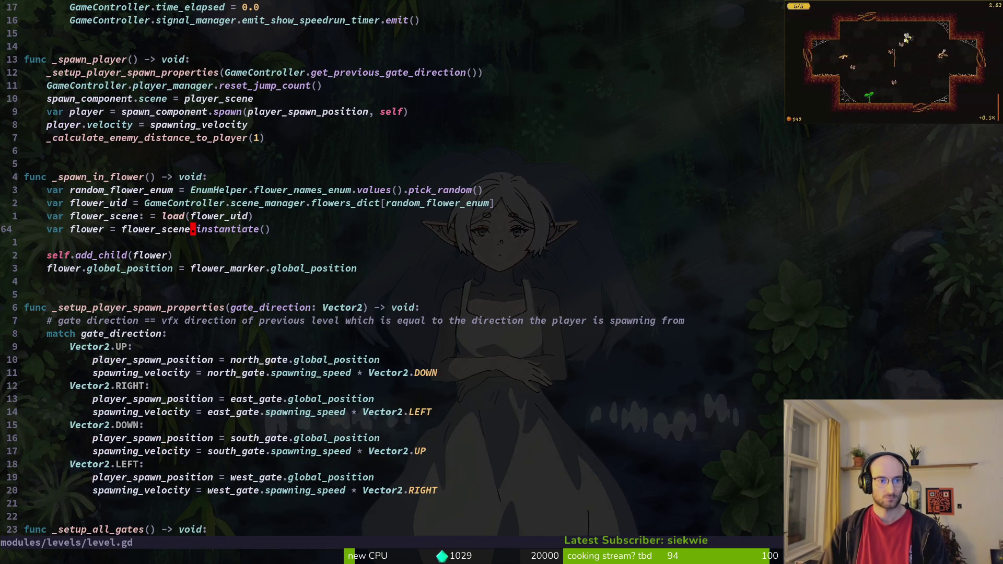
pyautogui.press('j')
pyautogui.press('j')
pyautogui.press('k')
pyautogui.press('k')
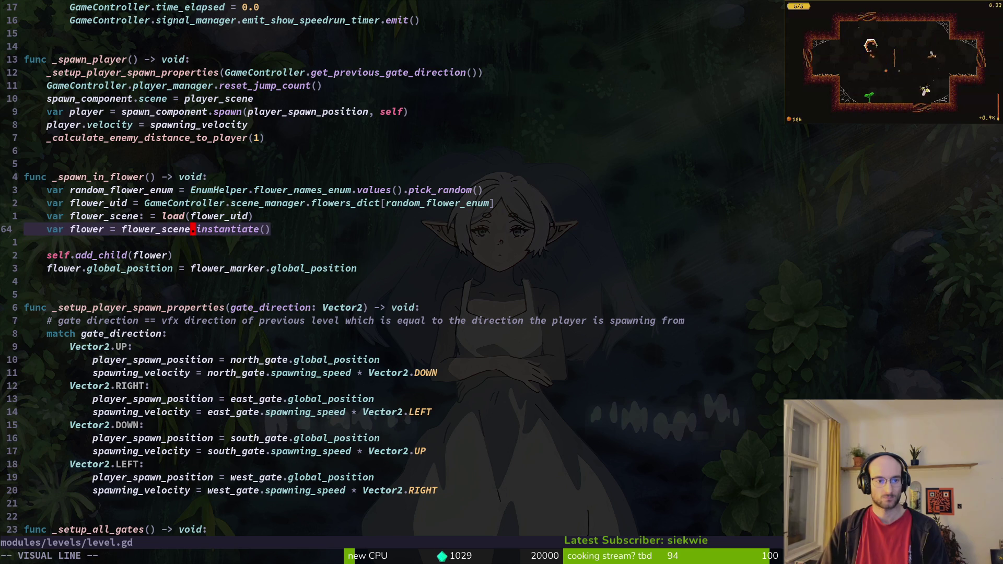
pyautogui.press('k')
pyautogui.press('j')
pyautogui.press('y')
pyautogui.press('y')
pyautogui.press('p')
pyautogui.press('c')
pyautogui.press('b')
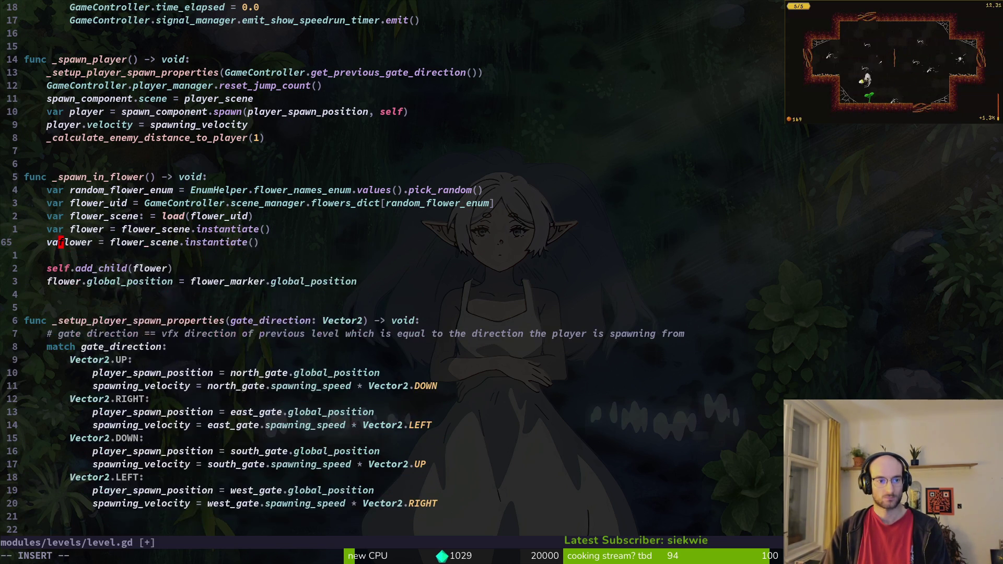
pyautogui.press('Escape')
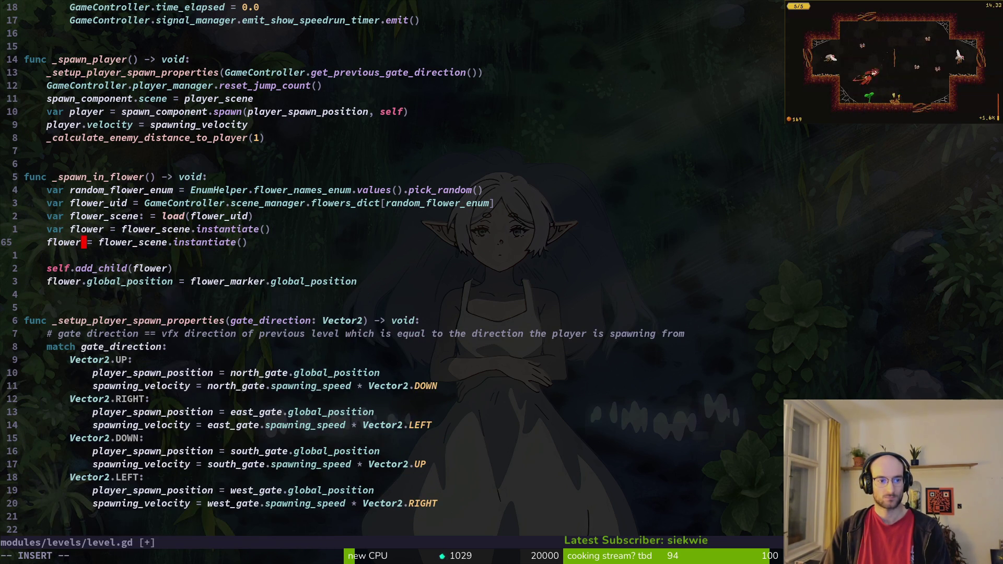
# Edit the copy into flower.rotation = flower_marker.rotation
pyautogui.write('.rotaito')
pyautogui.press('BackSpace')
pyautogui.press('BackSpace')
pyautogui.press('BackSpace')
pyautogui.write('tion')
pyautogui.press('Escape')
pyautogui.write(':w')
pyautogui.press('Return')
pyautogui.write('w')
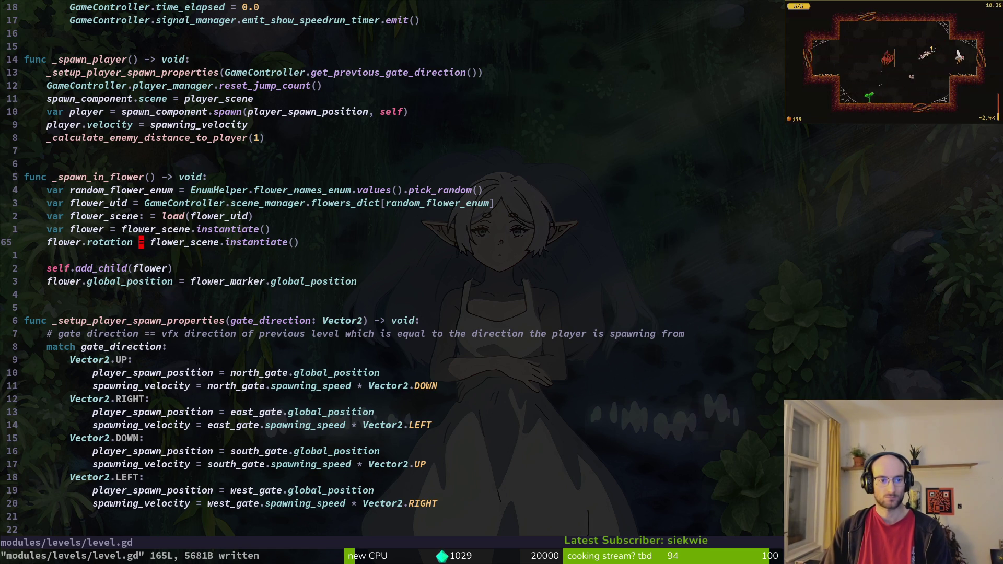
pyautogui.write('ciw')
pyautogui.press('BackSpace')
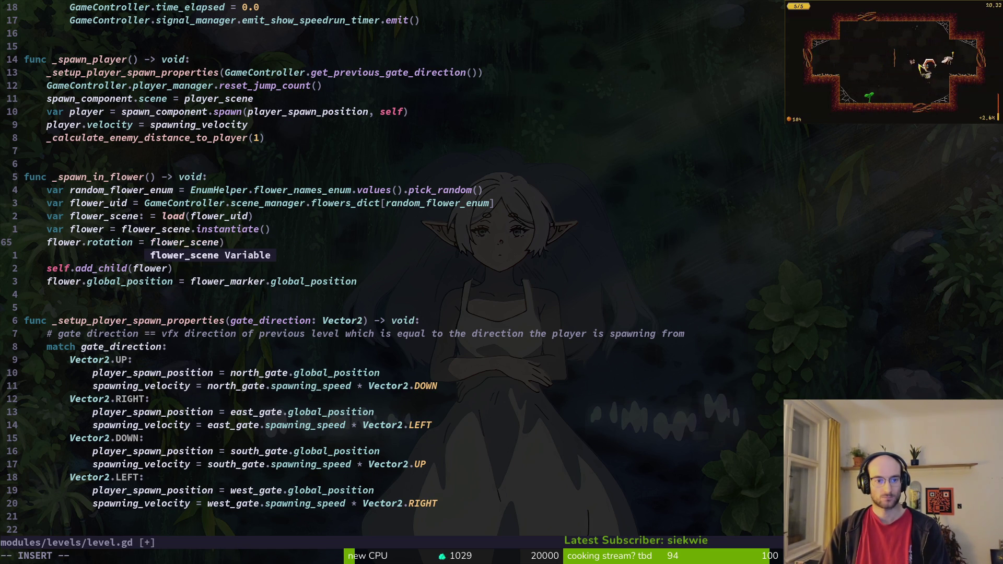
pyautogui.hotkey('ctrl', 'w')
pyautogui.write('flm')
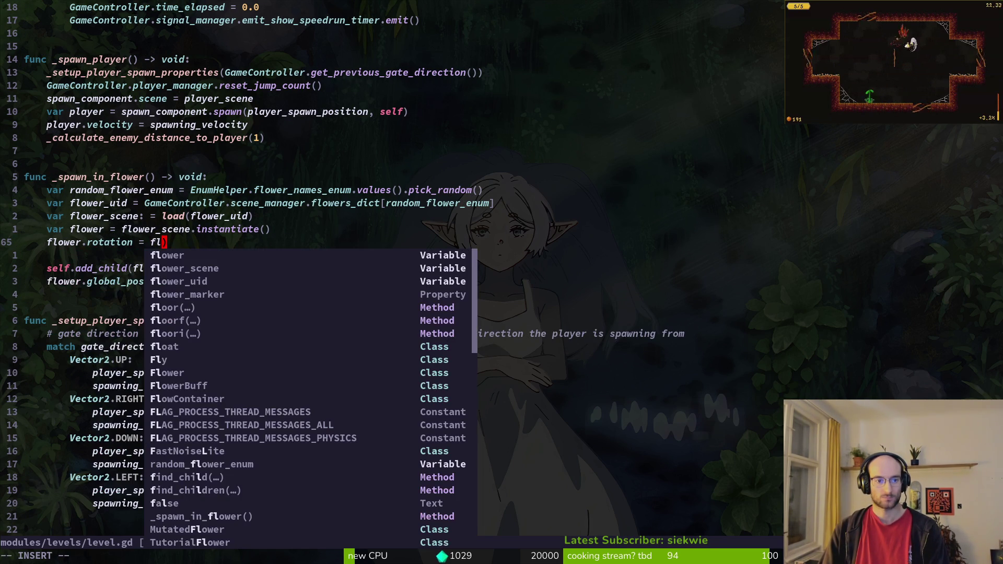
pyautogui.press('Tab')
pyautogui.write('.ro')
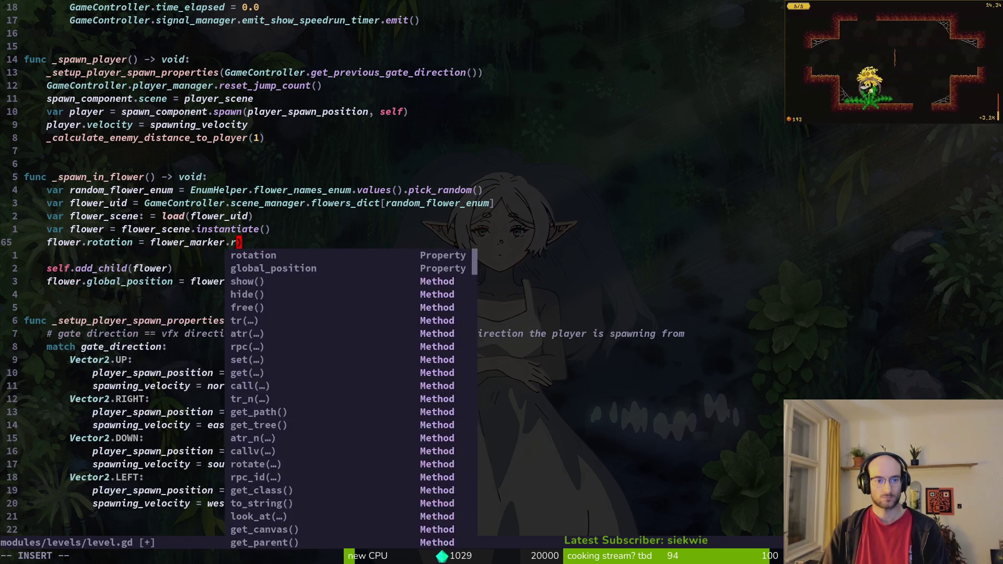
pyautogui.press('Tab')
pyautogui.press('Escape')
# Move the rotation line below global_position, save level.gd, and return to Godot
pyautogui.press('V')
pyautogui.press('J')
pyautogui.press('J')
pyautogui.press('J')
pyautogui.press('Escape')
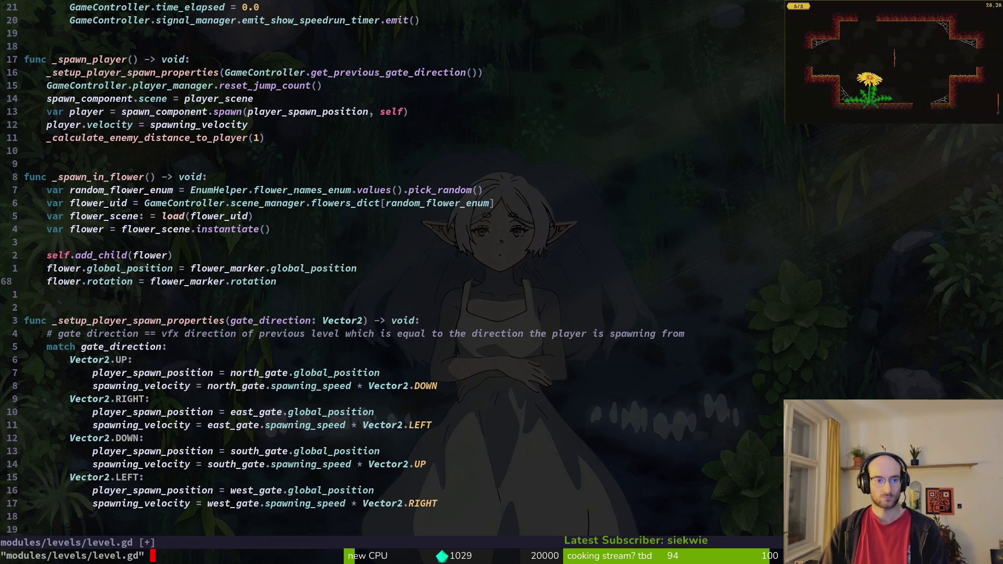
pyautogui.press('k')
pyautogui.press('k')
pyautogui.hotkey('ctrl', 's')
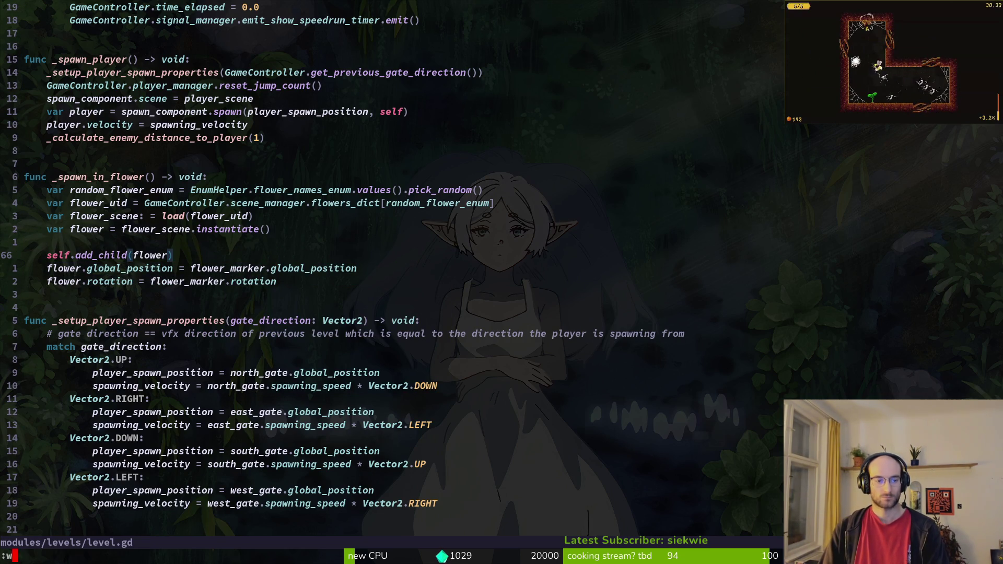
pyautogui.hotkey('alt', 'Tab')
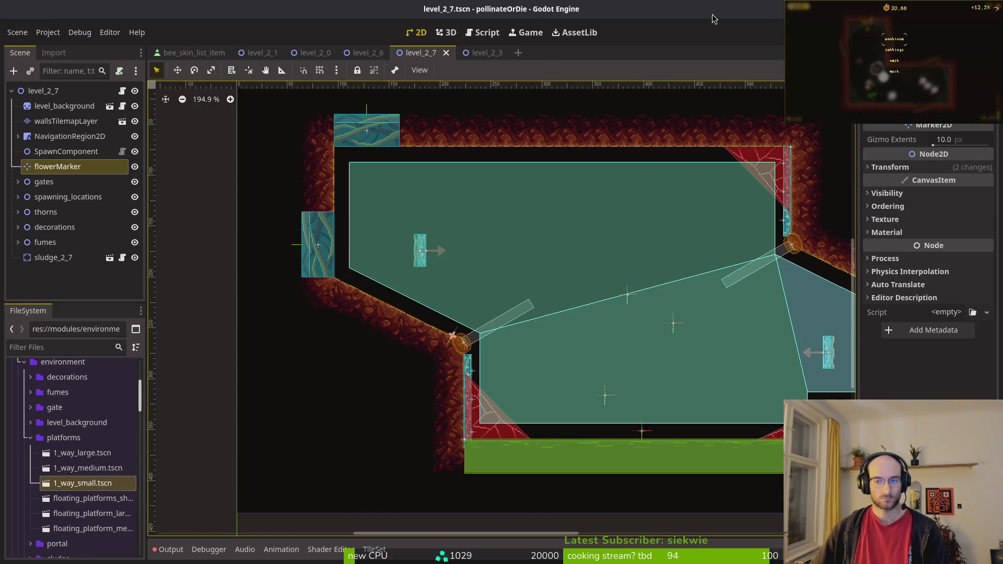
# Hide the wave2 markers and move enemySpawnMarker13 up into the upper area
pyautogui.scroll(-5, 585, 315)
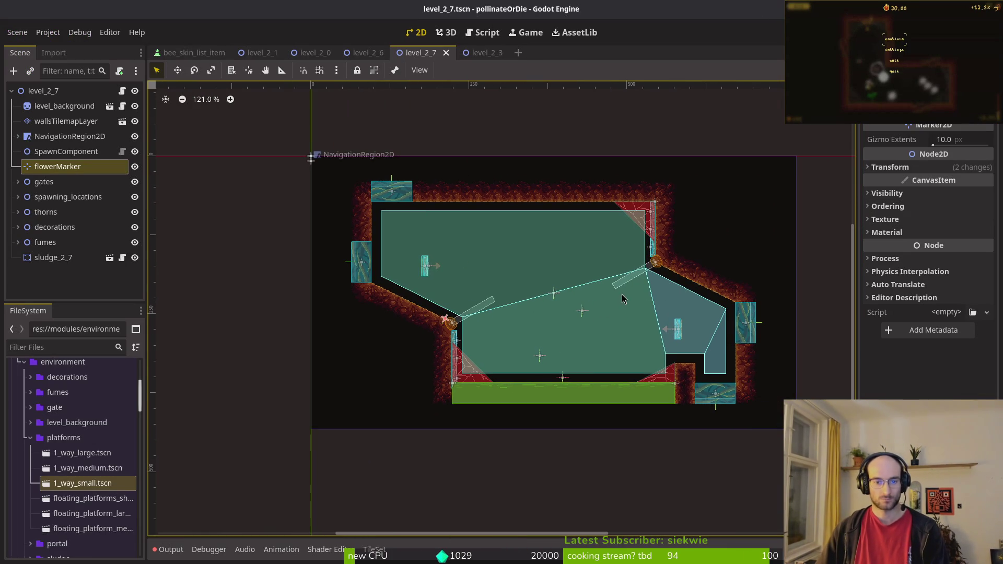
pyautogui.scroll(2, 483, 291)
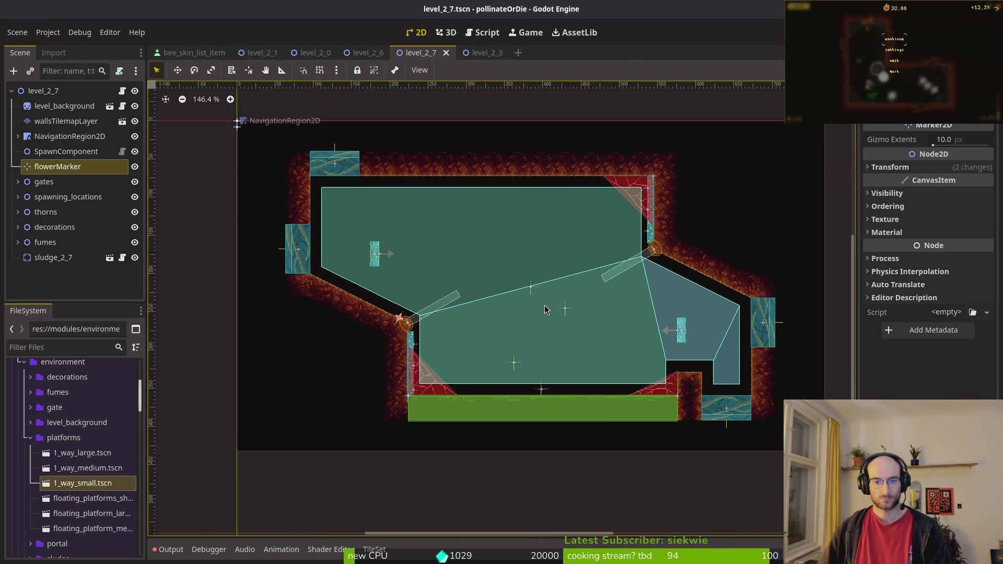
pyautogui.click(543, 389)
pyautogui.click(130, 259)
pyautogui.scroll(5, 547, 319)
pyautogui.moveTo(540, 432)
pyautogui.mouseDown()
pyautogui.moveTo(325, 158)
pyautogui.moveTo(347, 177)
pyautogui.moveTo(345, 192)
pyautogui.mouseUp()
pyautogui.scroll(-5, 344, 194)
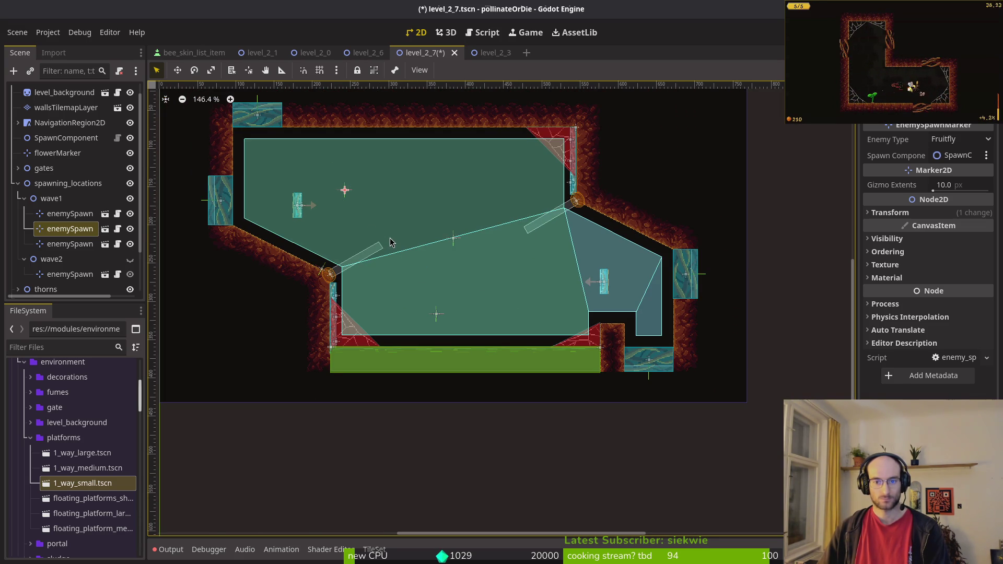
# Delete the thorns21 block
pyautogui.click(298, 215)
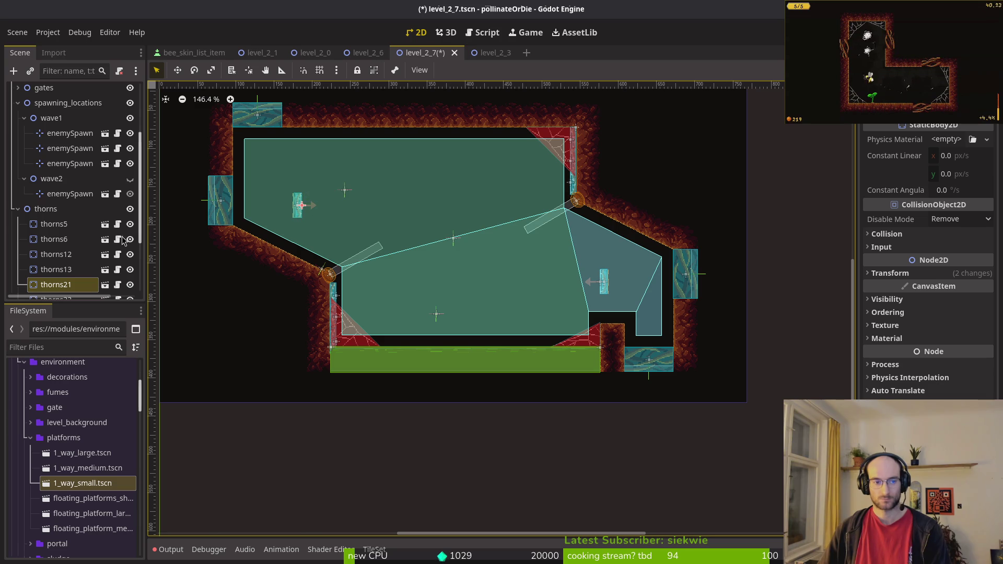
pyautogui.scroll(3, 332, 224)
pyautogui.press('Delete')
pyautogui.press('Return')
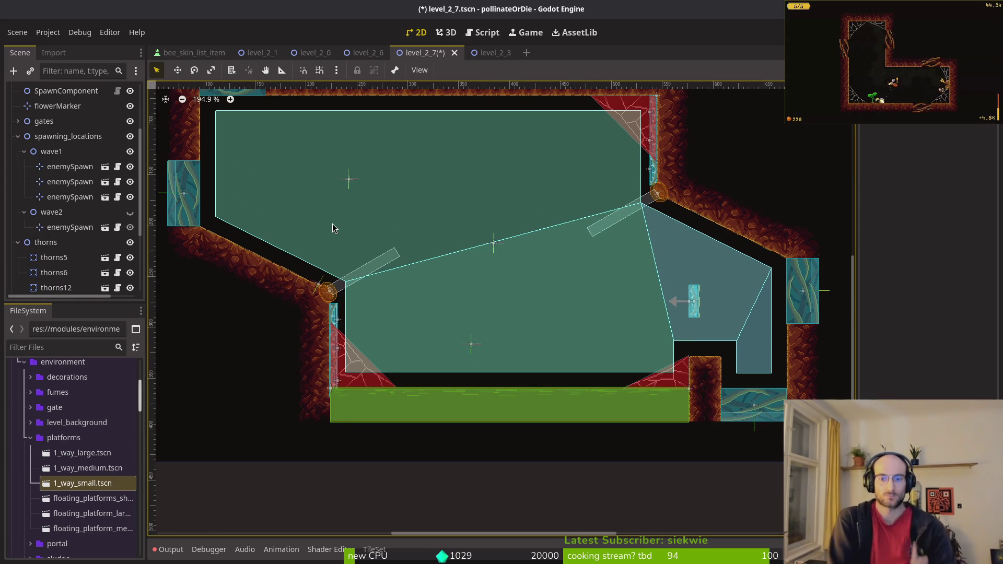
# Shift the thorns5 platform and 1wayShort slightly right, then save level_2_7
pyautogui.scroll(3, 705, 312)
pyautogui.click(691, 309)
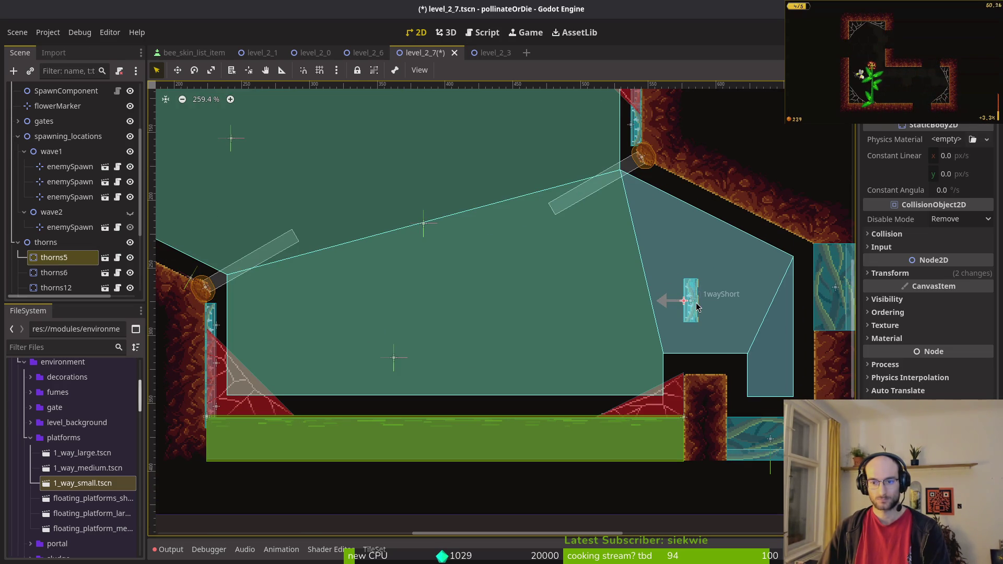
pyautogui.keyDown('shift'); pyautogui.click(696, 307); pyautogui.keyUp('shift')
pyautogui.scroll(5, 679, 313)
pyautogui.moveTo(680, 302); pyautogui.dragTo(714, 302)
pyautogui.hscroll(5, 580, 314)
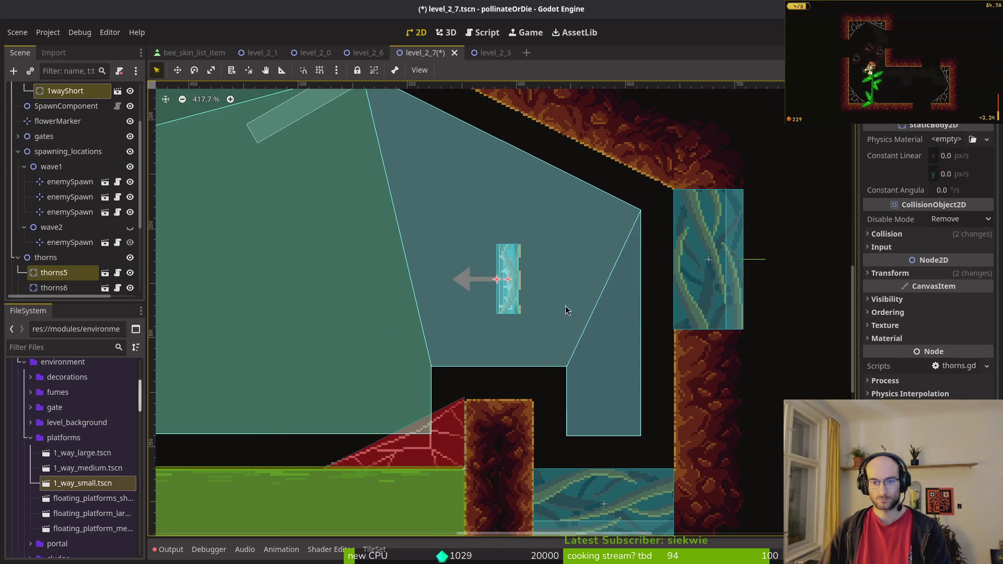
pyautogui.moveTo(509, 282); pyautogui.dragTo(506, 283)
pyautogui.hotkey('ctrl', 's')
# Reposition wave1 markers 2, 13 and 14, and duplicate one as a fourth marker
pyautogui.scroll(-3, 517, 266)
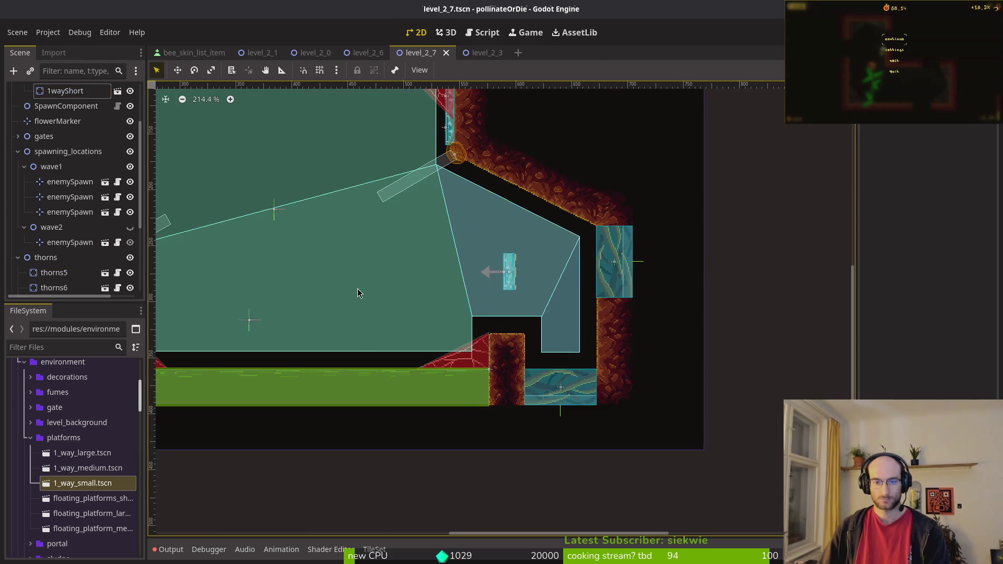
pyautogui.scroll(-4, 359, 291)
pyautogui.moveTo(343, 186); pyautogui.dragTo(278, 186)
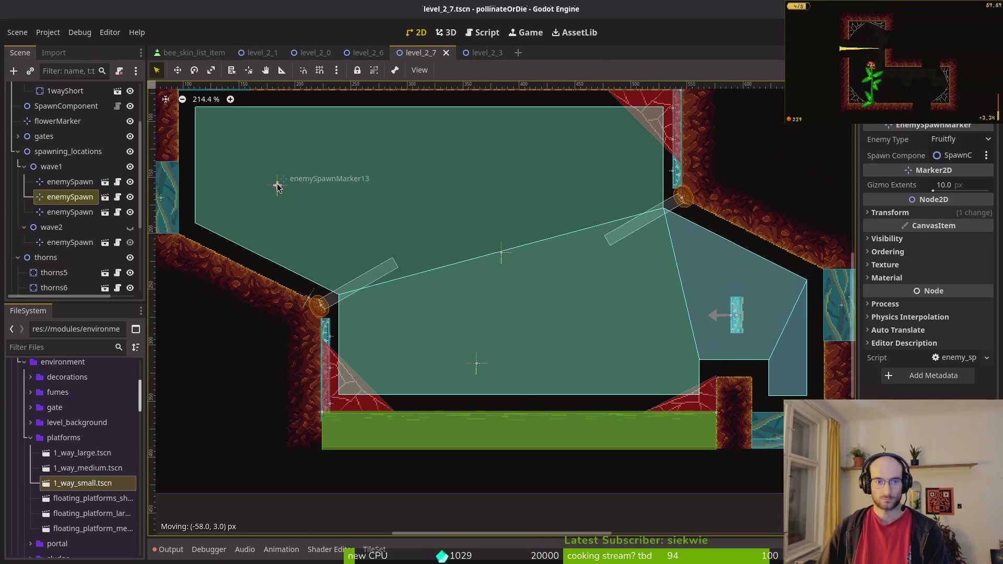
pyautogui.moveTo(514, 245); pyautogui.dragTo(566, 156)
pyautogui.moveTo(475, 371); pyautogui.dragTo(418, 364)
pyautogui.hotkey('ctrl', 'd')
pyautogui.moveTo(421, 354)
pyautogui.mouseDown()
pyautogui.moveTo(670, 337)
pyautogui.moveTo(661, 325)
pyautogui.moveTo(421, 346)
pyautogui.mouseUp()
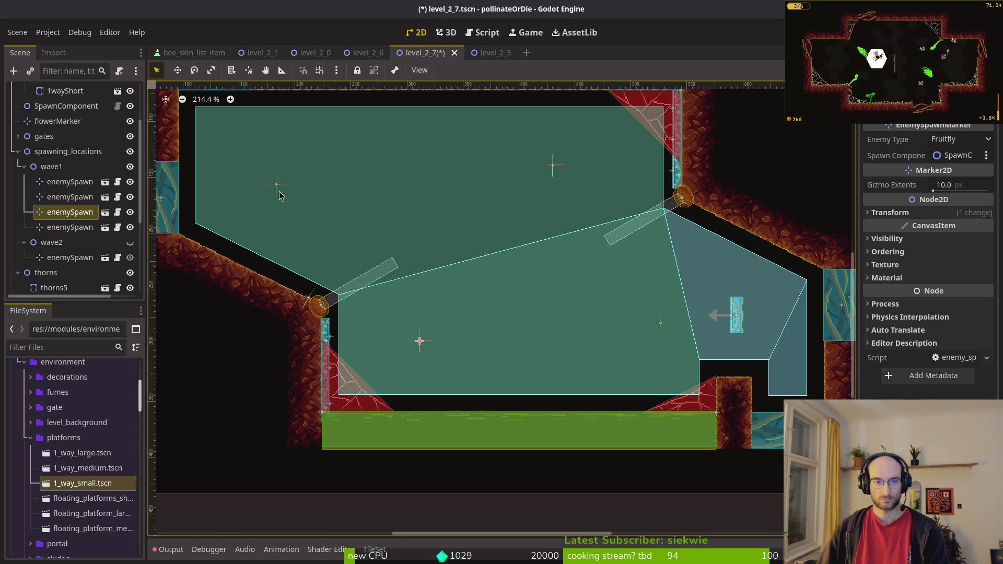
pyautogui.moveTo(281, 190); pyautogui.dragTo(288, 185)
# Fine-tune the positions of wave1 enemySpawnMarker2 and enemySpawnMarker15 in the level
pyautogui.scroll(3, 288, 185)
pyautogui.hscroll(-1, 288, 185)
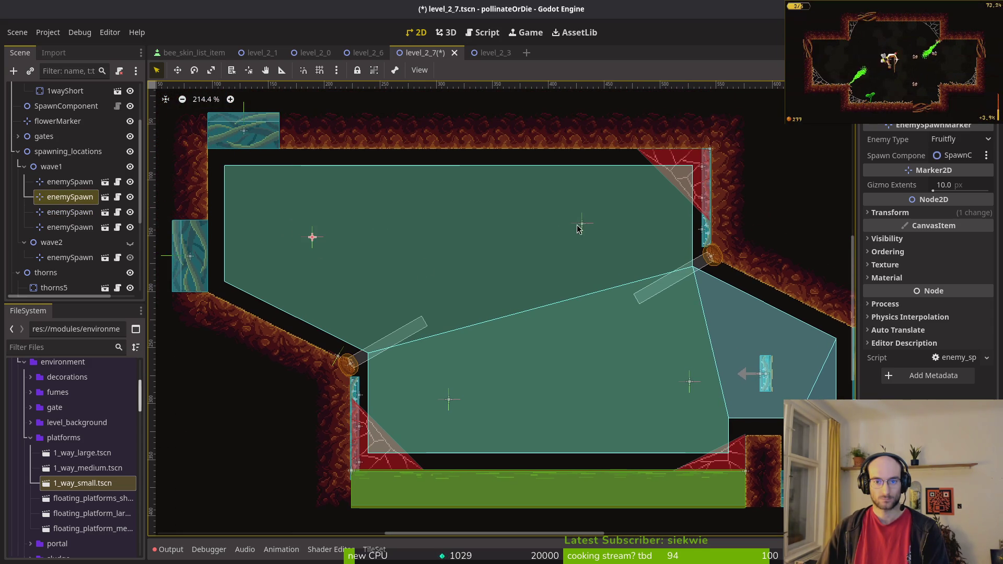
pyautogui.click(584, 225)
pyautogui.moveTo(587, 230)
pyautogui.mouseDown()
pyautogui.moveTo(616, 223)
pyautogui.moveTo(585, 227)
pyautogui.mouseUp()
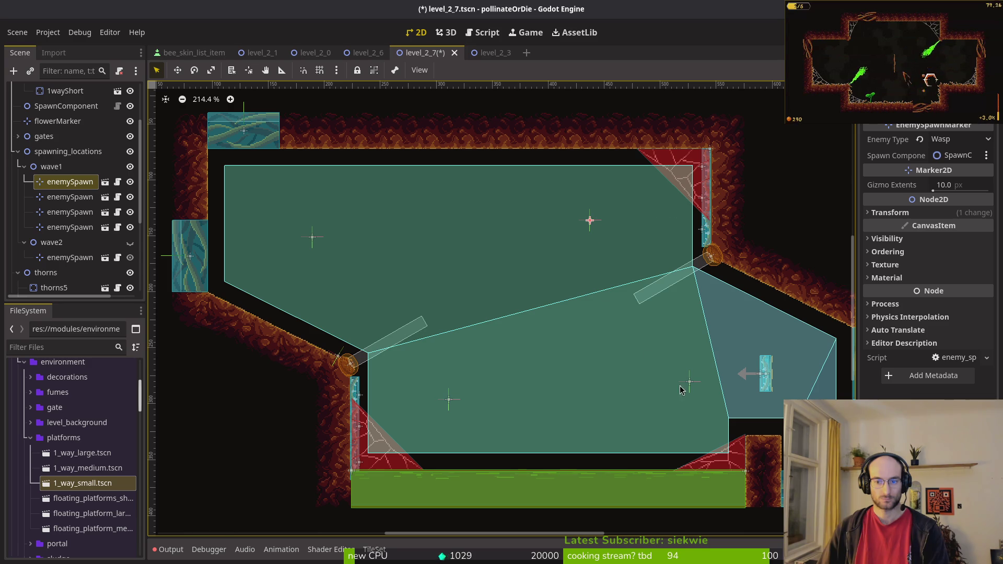
pyautogui.moveTo(690, 386); pyautogui.dragTo(717, 377)
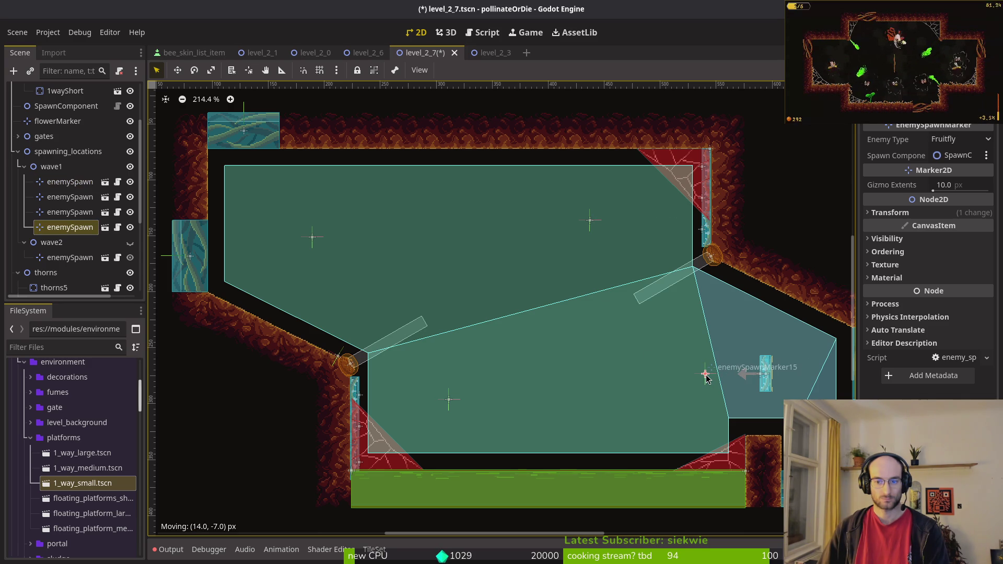
pyautogui.moveTo(590, 220); pyautogui.dragTo(604, 231)
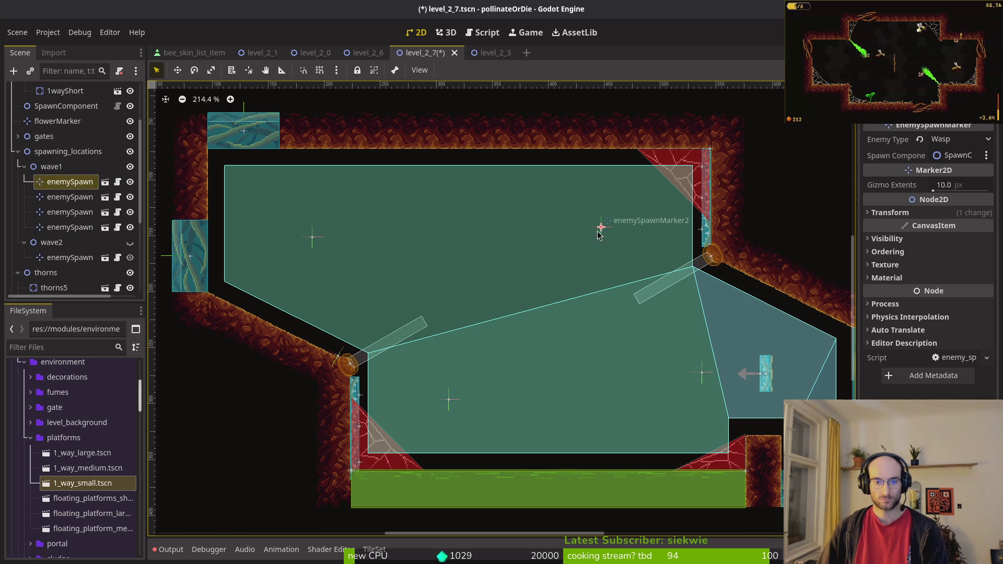
# Set all four wave1 spawn markers' Enemy Type to Fly and save the scene
pyautogui.keyDown('shift'); pyautogui.click(73, 227); pyautogui.keyUp('shift')
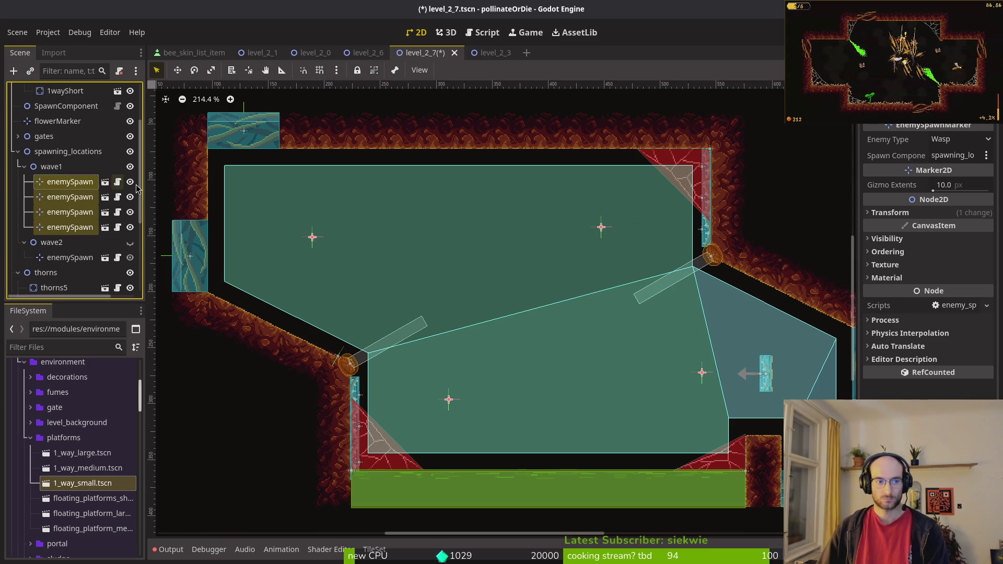
pyautogui.click(957, 139)
pyautogui.click(946, 170)
pyautogui.hotkey('ctrl', 's')
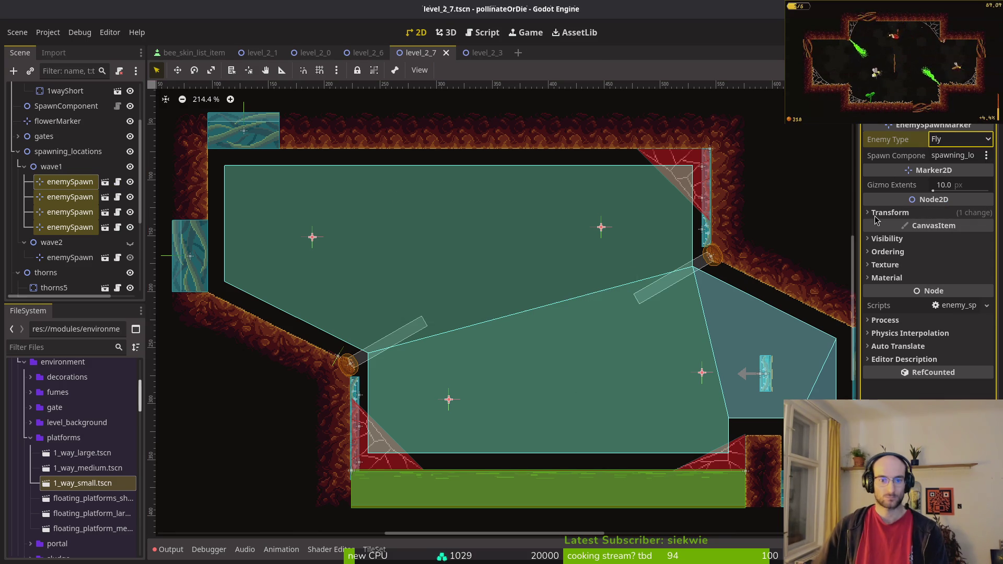
pyautogui.click(69, 182)
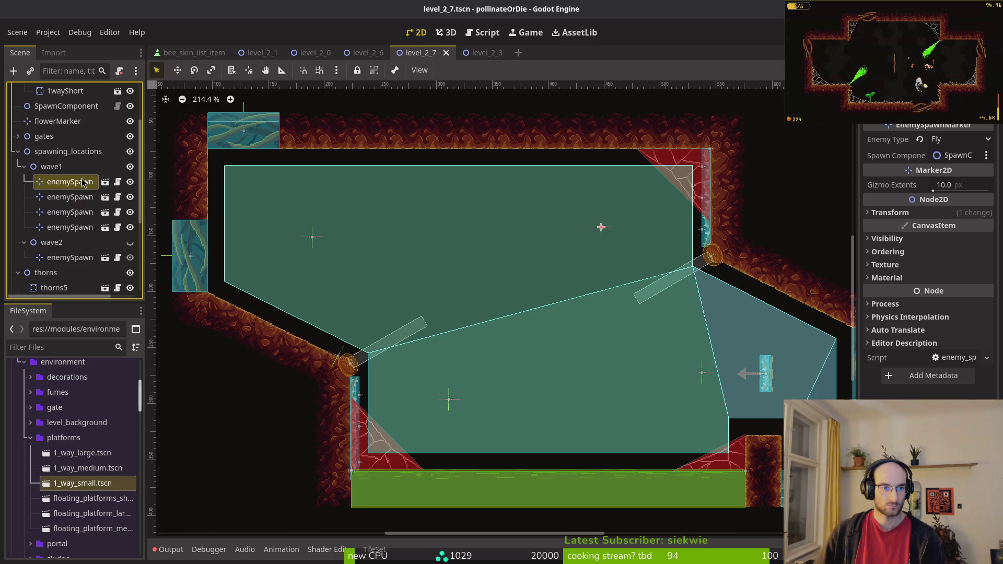
# Duplicate the top wave1 spawn marker and spread three copies toward the upper left and middle
pyautogui.press('F2')
pyautogui.press('Escape')
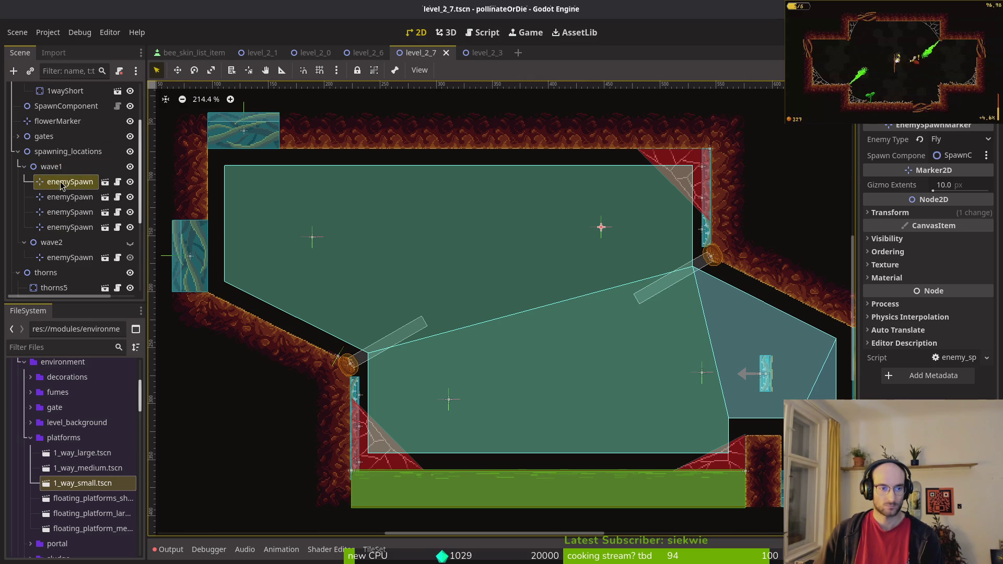
pyautogui.hotkey('ctrl', 'd')
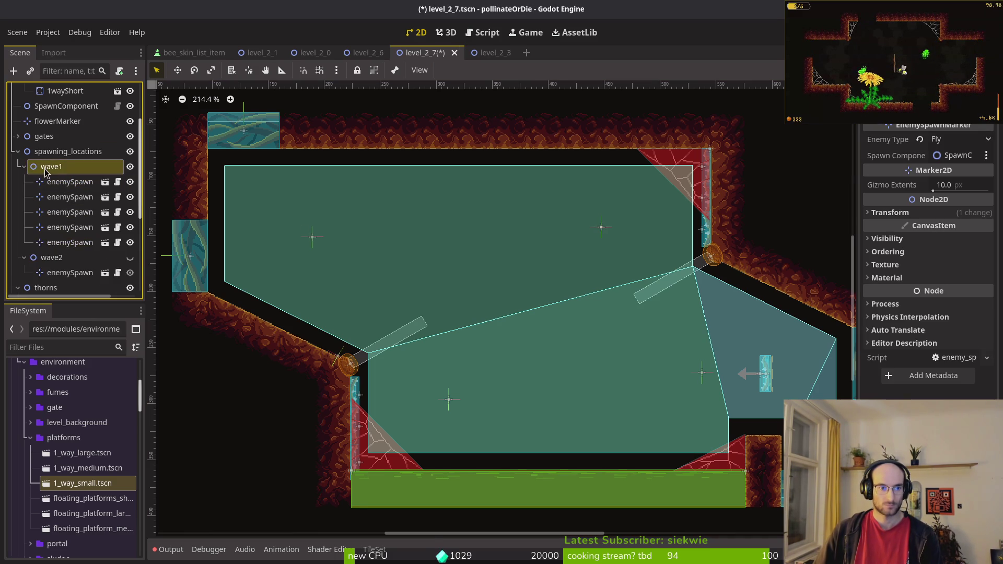
pyautogui.hotkey('ctrl', 'd')
pyautogui.hotkey('ctrl', 'd')
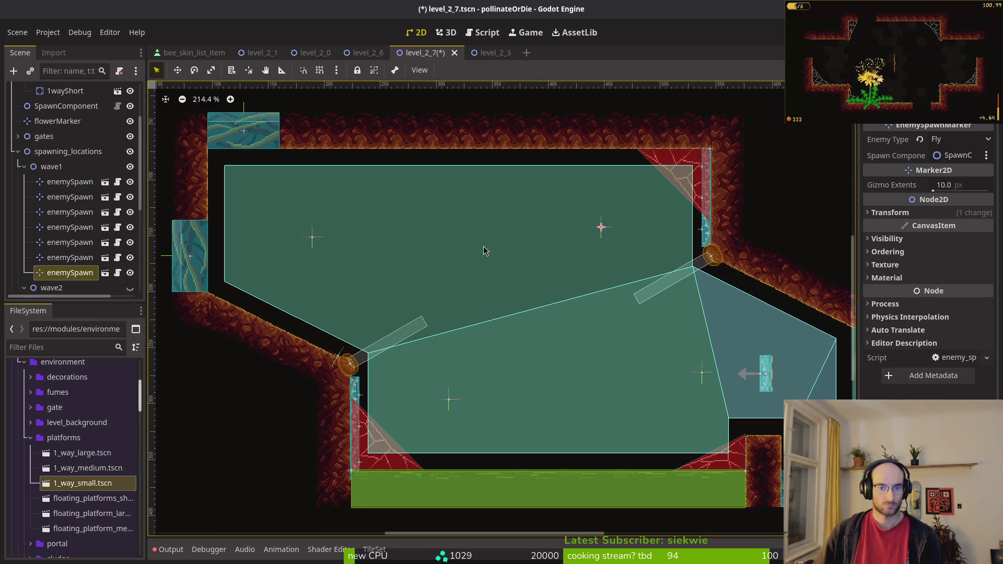
pyautogui.moveTo(601, 227); pyautogui.dragTo(424, 238)
pyautogui.moveTo(601, 227); pyautogui.dragTo(492, 256)
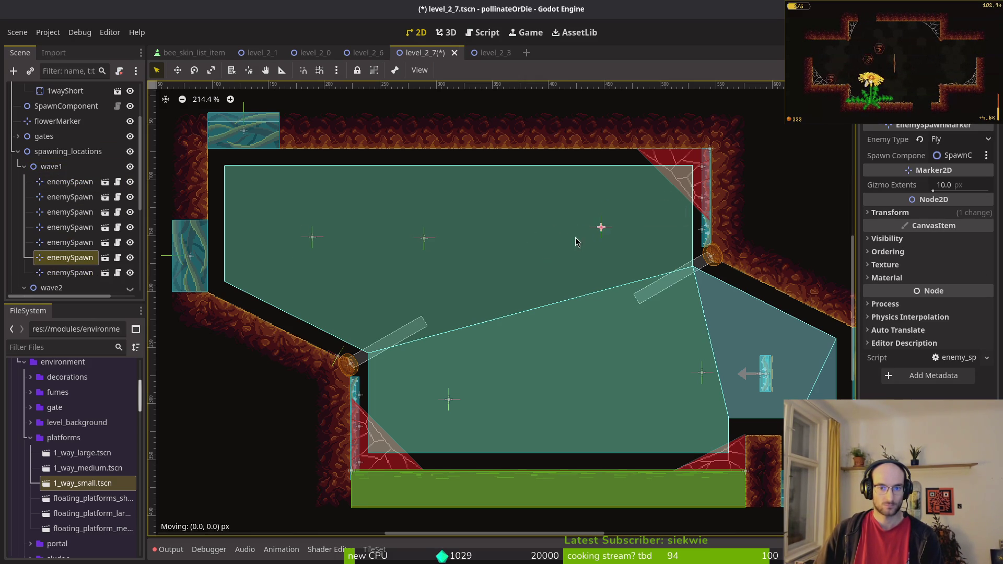
pyautogui.moveTo(601, 227)
pyautogui.mouseDown()
pyautogui.moveTo(491, 275)
pyautogui.moveTo(466, 276)
pyautogui.mouseUp()
# Add another copy and set the last four wave1 spawn markers to Mosquito
pyautogui.hotkey('ctrl', 'd')
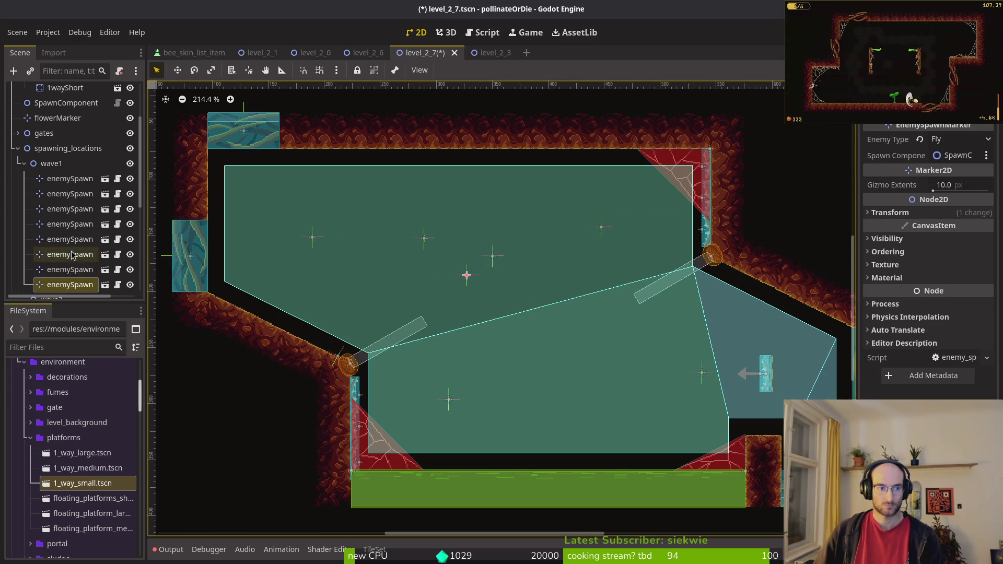
pyautogui.keyDown('shift'); pyautogui.click(70, 239); pyautogui.keyUp('shift')
pyautogui.click(935, 139)
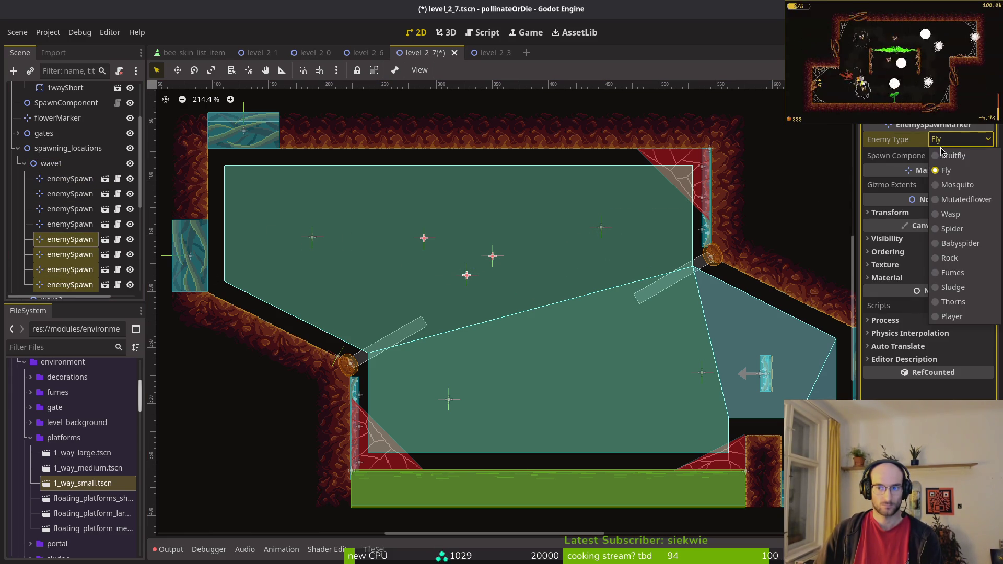
pyautogui.click(966, 187)
pyautogui.click(422, 235)
# Spread the markers across the room: left side, upper right, lower area, marker6 to lower right
pyautogui.moveTo(422, 244); pyautogui.dragTo(323, 276)
pyautogui.moveTo(458, 271)
pyautogui.mouseDown()
pyautogui.moveTo(372, 233)
pyautogui.moveTo(364, 214)
pyautogui.mouseUp()
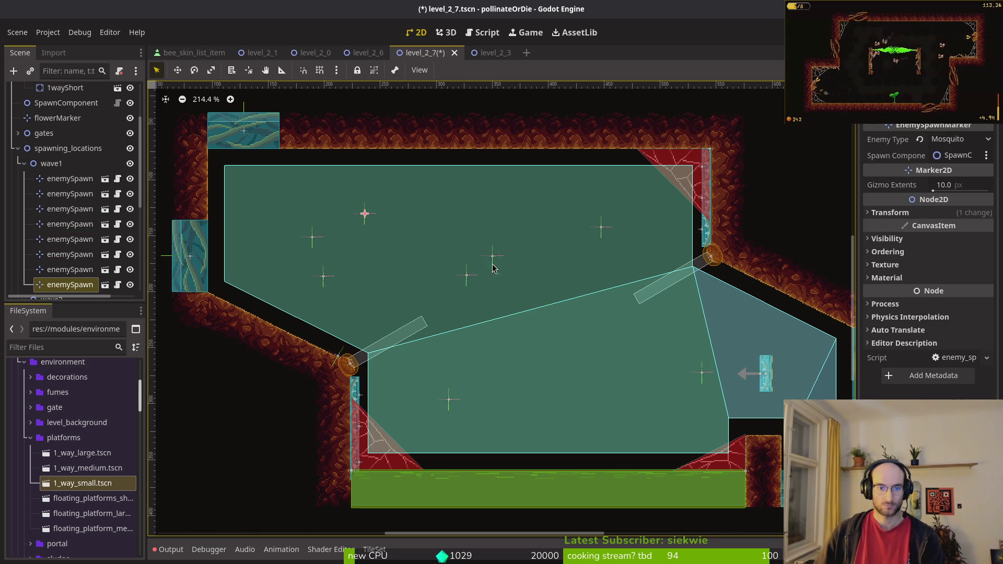
pyautogui.moveTo(493, 256)
pyautogui.mouseDown()
pyautogui.moveTo(637, 244)
pyautogui.moveTo(641, 213)
pyautogui.mouseUp()
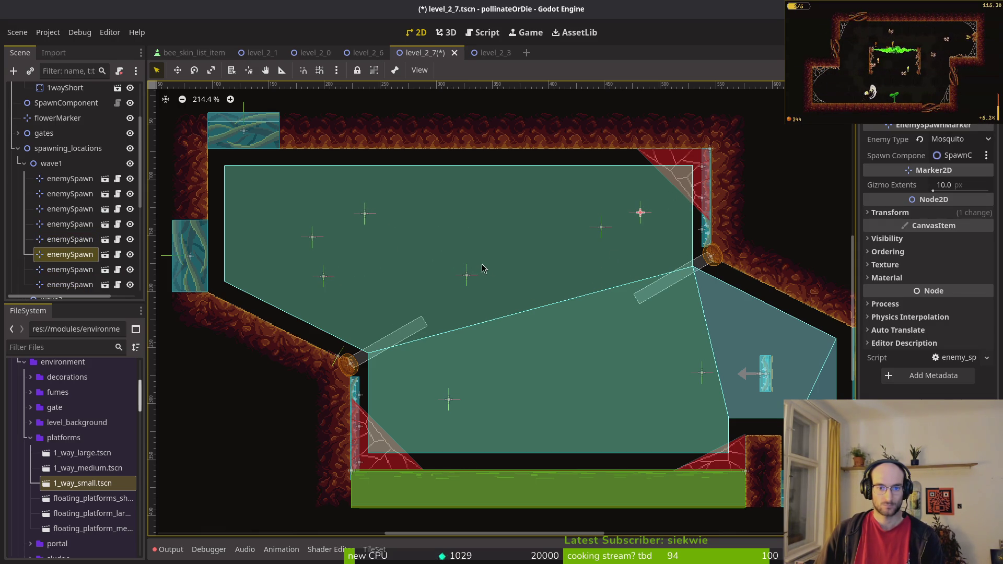
pyautogui.click(469, 277)
pyautogui.moveTo(469, 278)
pyautogui.mouseDown()
pyautogui.moveTo(496, 369)
pyautogui.moveTo(484, 403)
pyautogui.moveTo(493, 409)
pyautogui.mouseUp()
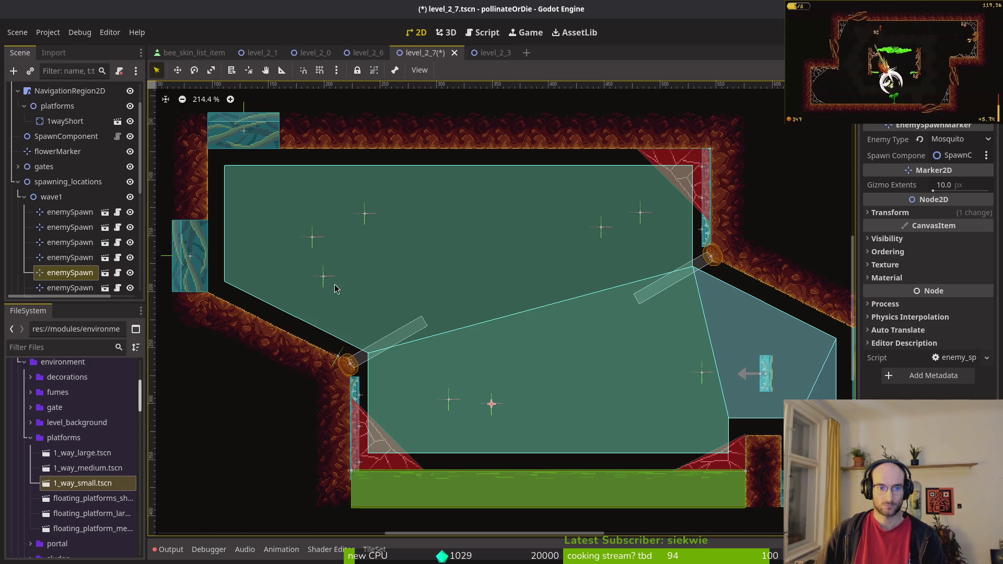
pyautogui.click(325, 282)
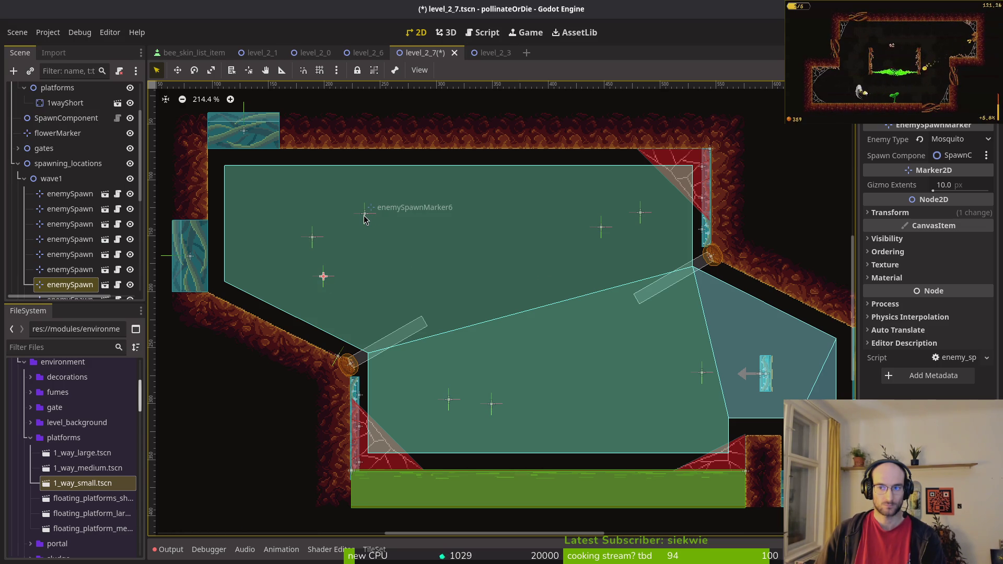
pyautogui.click(364, 218)
pyautogui.moveTo(366, 213)
pyautogui.mouseDown()
pyautogui.moveTo(731, 380)
pyautogui.moveTo(665, 351)
pyautogui.mouseUp()
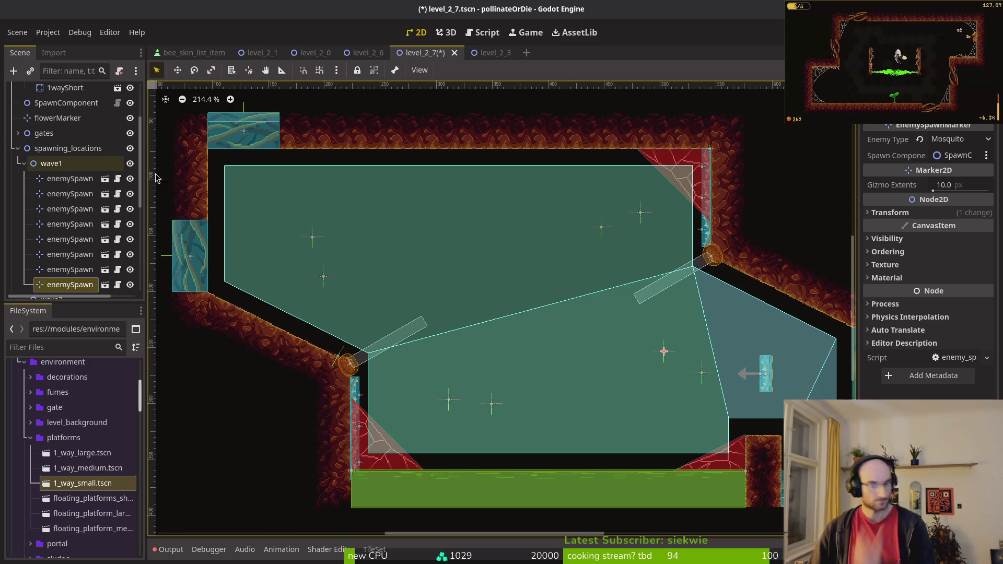
pyautogui.click(491, 403)
pyautogui.moveTo(491, 404)
pyautogui.mouseDown()
pyautogui.moveTo(459, 380)
pyautogui.moveTo(417, 406)
pyautogui.moveTo(418, 428)
pyautogui.mouseUp()
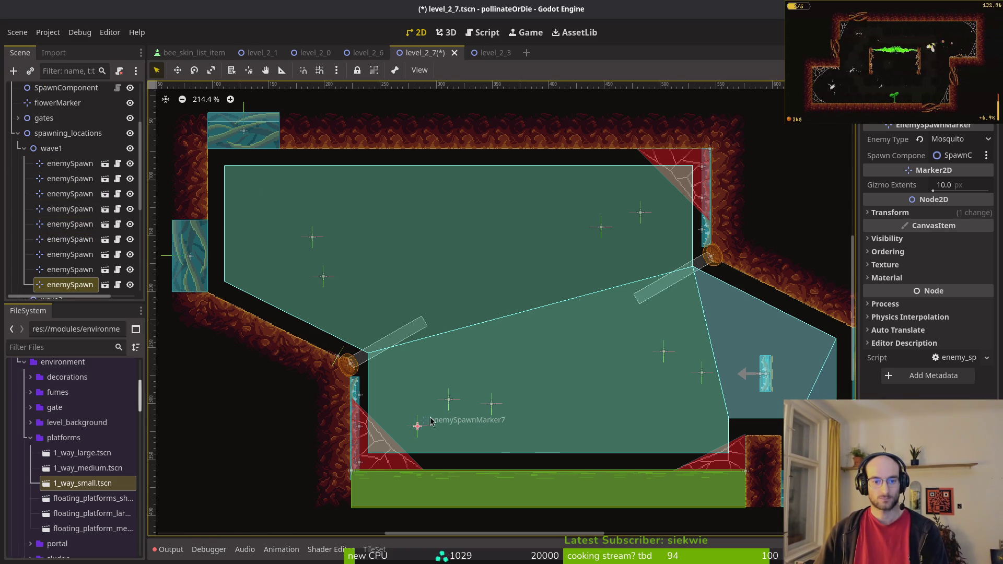
# Add a copy of enemySpawnMarker6 beside it and shift the upper-right marker left
pyautogui.click(664, 352)
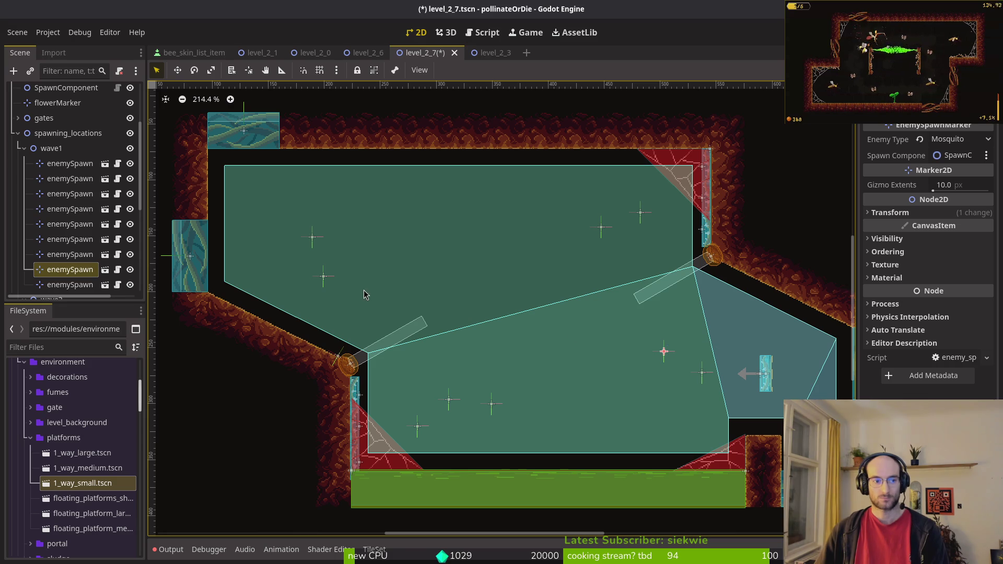
pyautogui.hotkey('ctrl', 'd')
pyautogui.moveTo(664, 352)
pyautogui.mouseDown()
pyautogui.moveTo(710, 390)
pyautogui.moveTo(717, 413)
pyautogui.mouseUp()
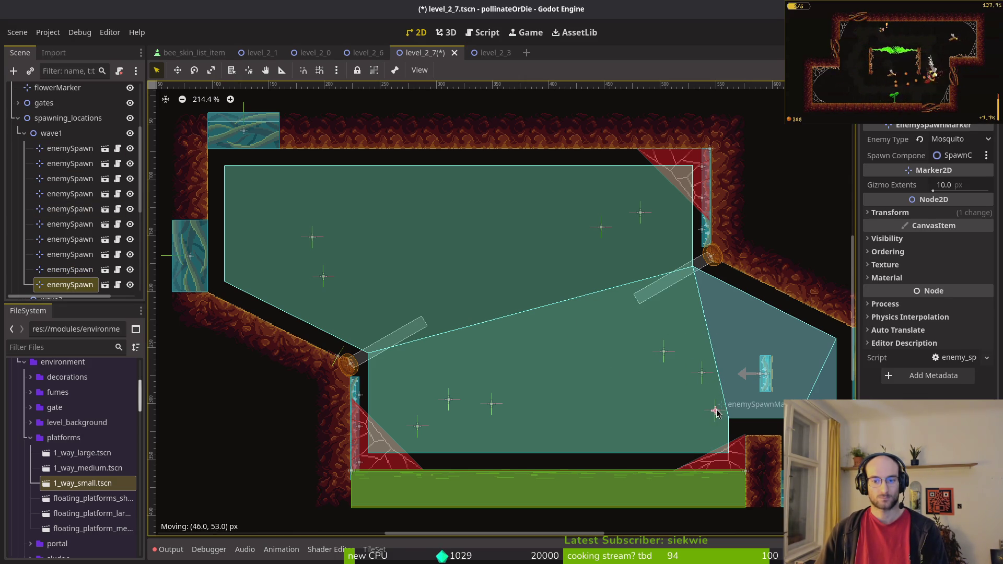
pyautogui.click(644, 218)
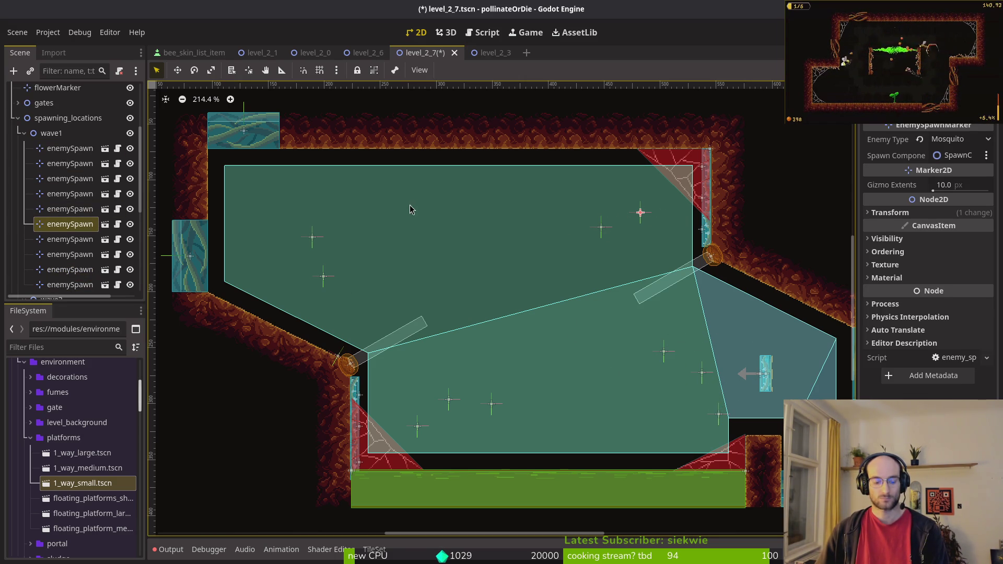
pyautogui.click(51, 133)
pyautogui.click(642, 215)
pyautogui.moveTo(644, 217)
pyautogui.mouseDown()
pyautogui.moveTo(615, 263)
pyautogui.moveTo(601, 215)
pyautogui.mouseUp()
# Nudge the remaining markers into final positions and duplicate the left-side marker
pyautogui.moveTo(611, 262); pyautogui.dragTo(616, 249)
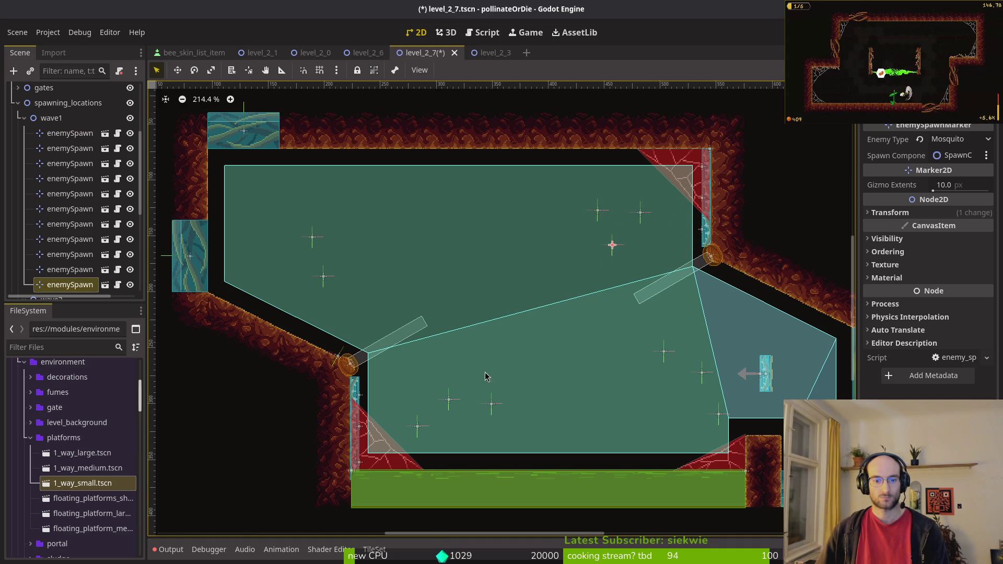
pyautogui.moveTo(452, 401)
pyautogui.mouseDown()
pyautogui.moveTo(435, 399)
pyautogui.moveTo(463, 423)
pyautogui.mouseUp()
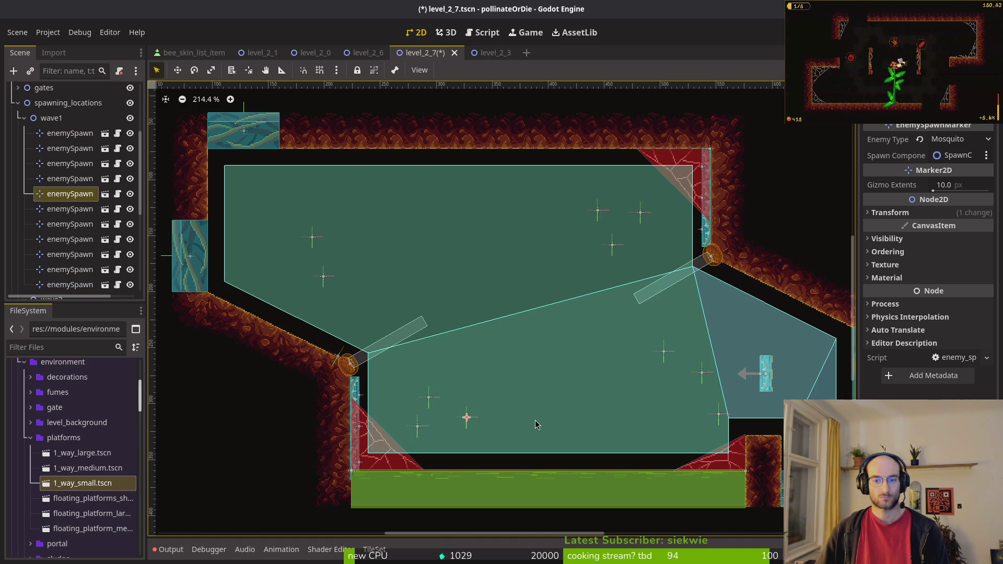
pyautogui.moveTo(719, 416)
pyautogui.mouseDown()
pyautogui.moveTo(666, 357)
pyautogui.moveTo(666, 378)
pyautogui.mouseUp()
pyautogui.moveTo(324, 276)
pyautogui.mouseDown()
pyautogui.moveTo(299, 271)
pyautogui.moveTo(286, 233)
pyautogui.moveTo(350, 236)
pyautogui.moveTo(309, 237)
pyautogui.moveTo(331, 252)
pyautogui.moveTo(310, 223)
pyautogui.moveTo(333, 251)
pyautogui.mouseUp()
pyautogui.hotkey('ctrl', 'd')
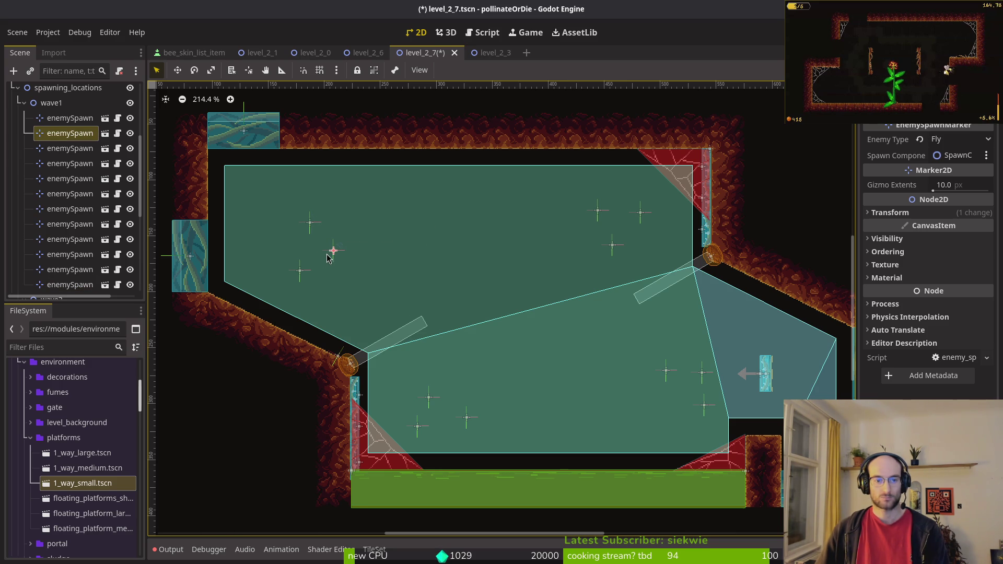
pyautogui.press('Escape')
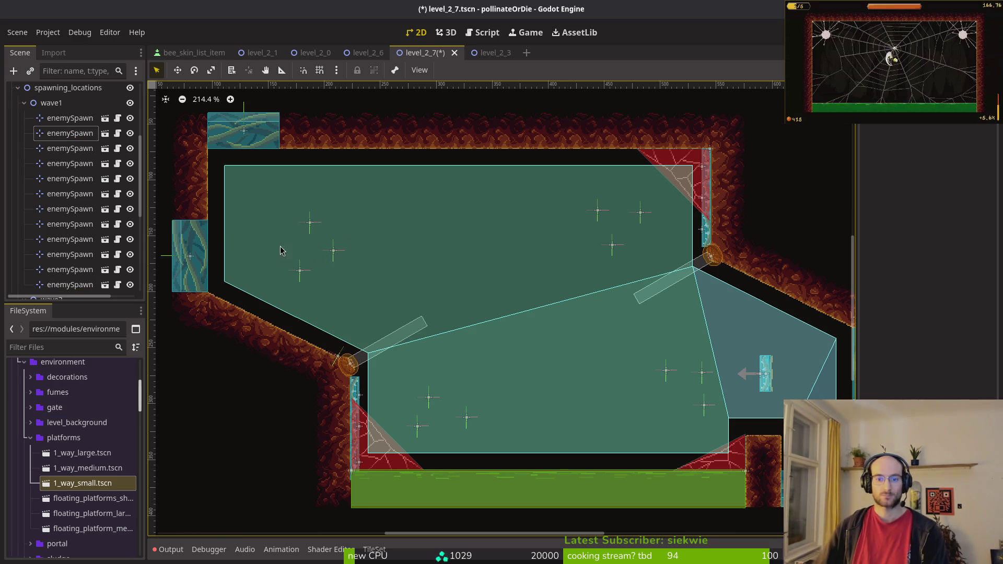
# Save the level, then hide the wave1 markers and show wave2
pyautogui.scroll(-3, 445, 285)
pyautogui.hotkey('ctrl', 's')
pyautogui.click(24, 103)
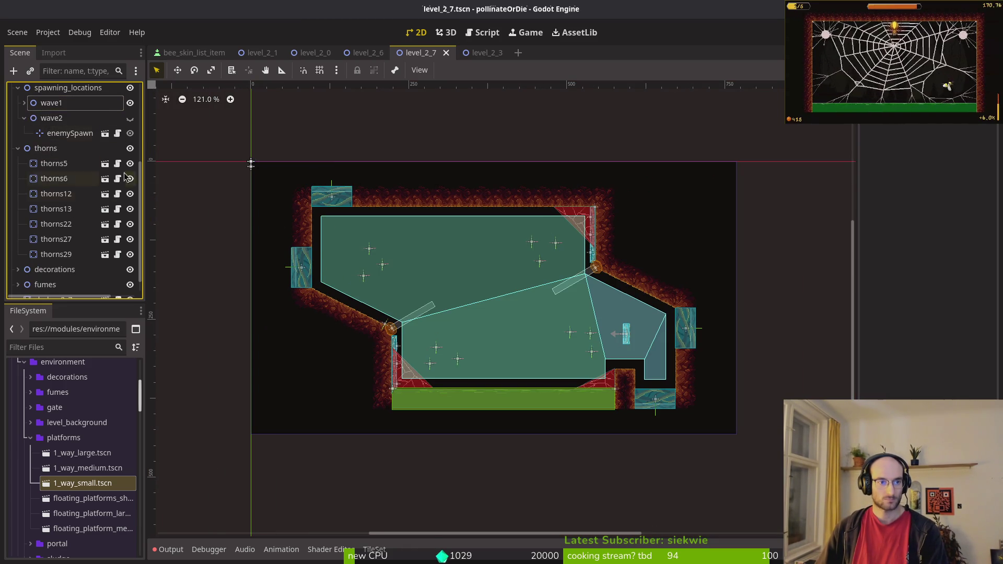
pyautogui.click(130, 103)
pyautogui.click(131, 118)
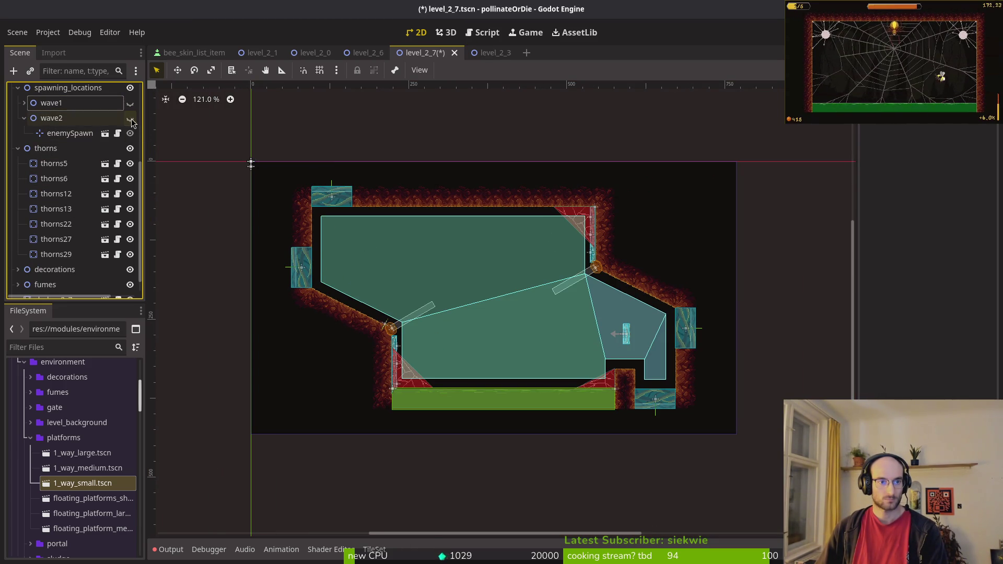
# Make the wave2 spawn marker a Wasp and move it to the upper right
pyautogui.click(60, 135)
pyautogui.click(960, 139)
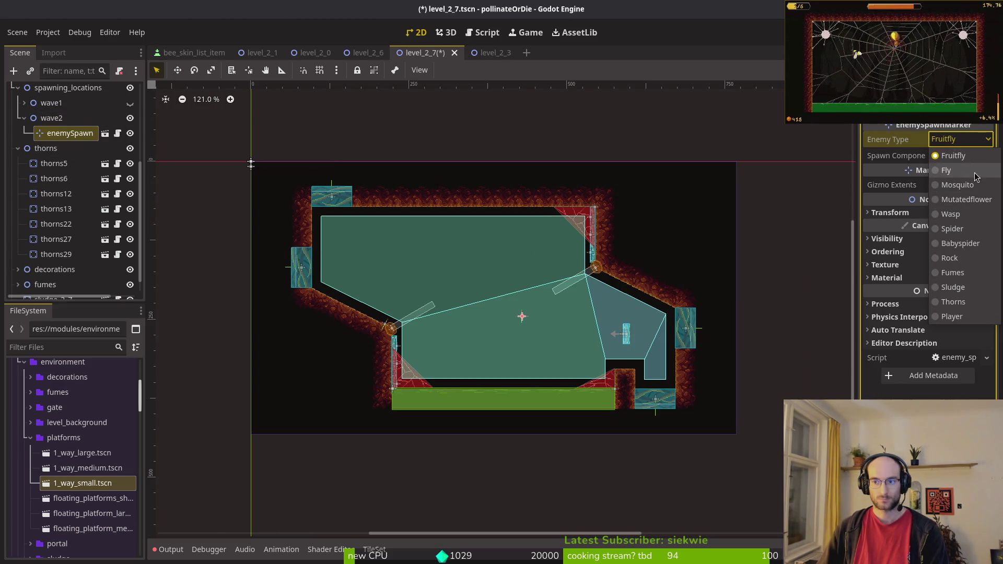
pyautogui.click(966, 215)
pyautogui.scroll(2, 547, 328)
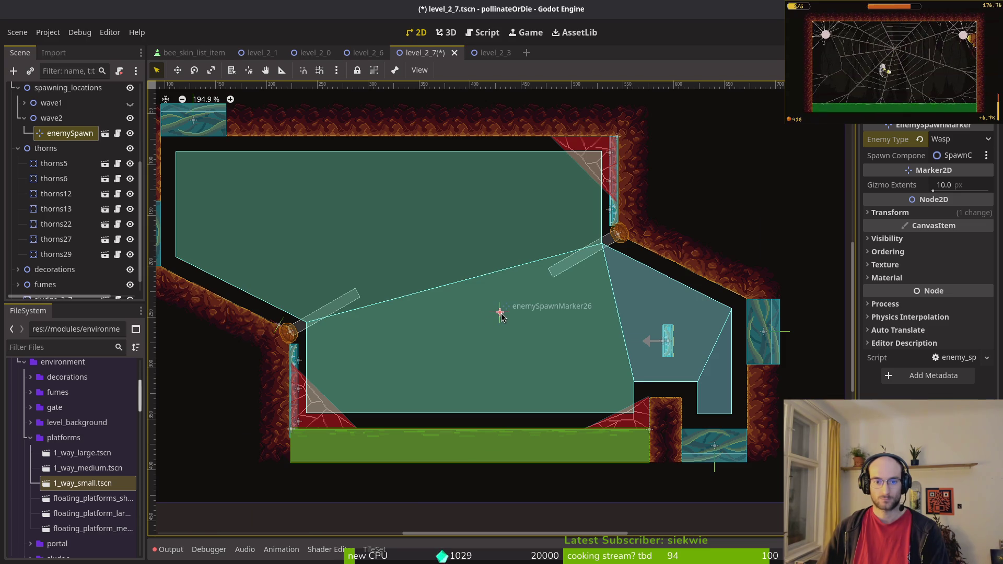
pyautogui.moveTo(502, 314)
pyautogui.mouseDown()
pyautogui.moveTo(538, 192)
pyautogui.moveTo(548, 199)
pyautogui.mouseUp()
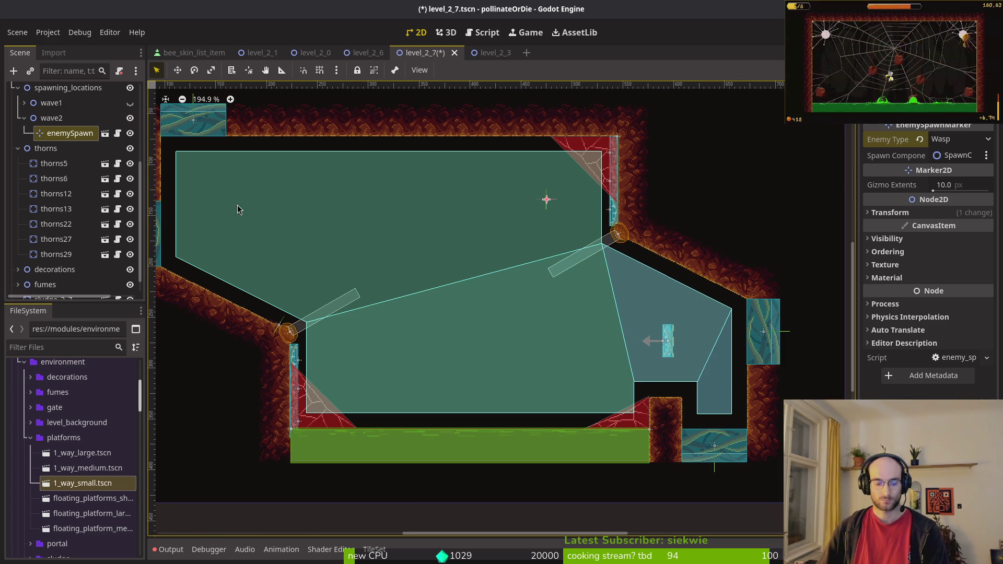
# Add two Wasp marker copies, placing them in the lower left and upper left
pyautogui.hotkey('ctrl', 'd')
pyautogui.moveTo(548, 203); pyautogui.dragTo(368, 371)
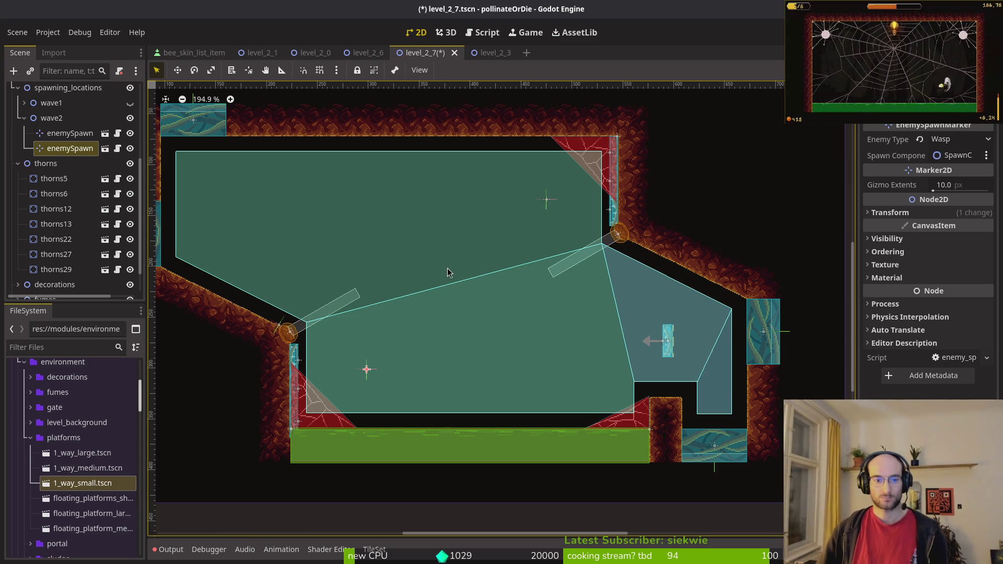
pyautogui.click(49, 133)
pyautogui.hotkey('ctrl', 'd')
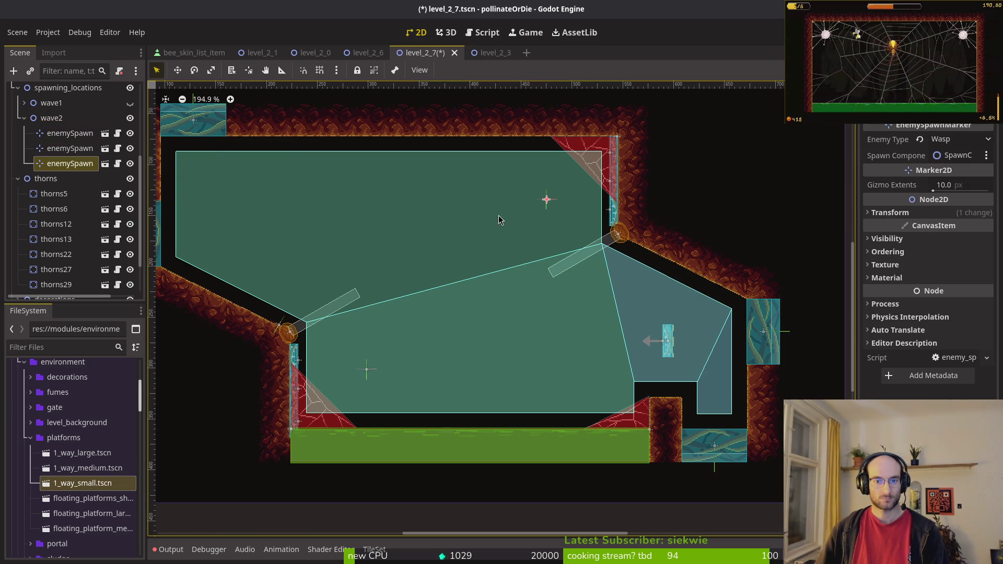
pyautogui.moveTo(546, 199); pyautogui.dragTo(260, 214)
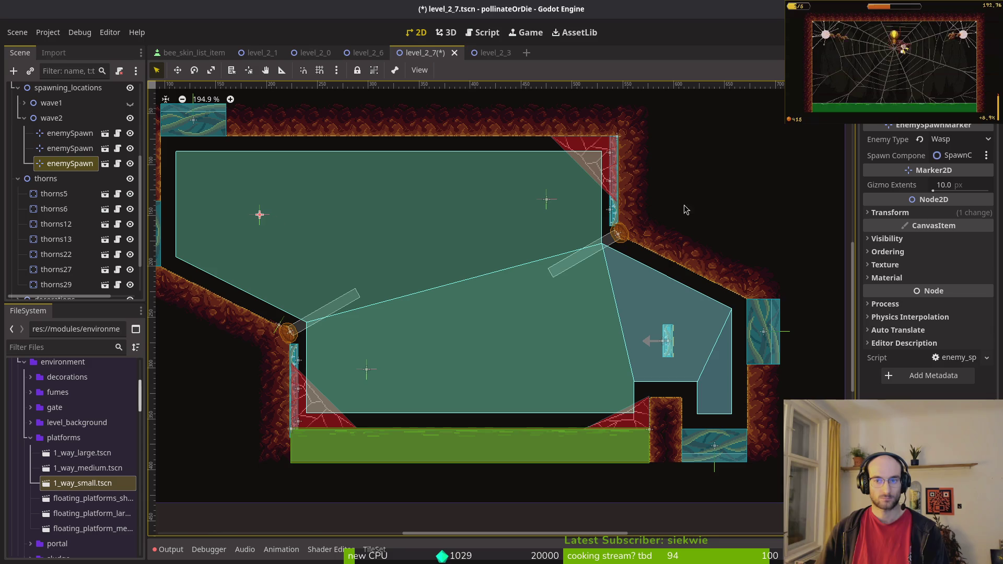
pyautogui.click(963, 144)
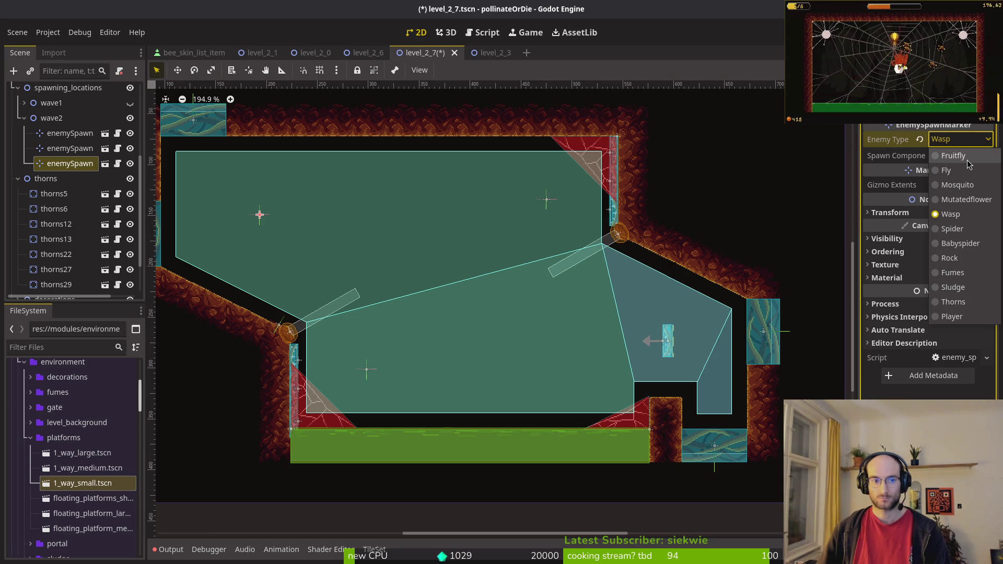
pyautogui.click(339, 257)
pyautogui.moveTo(386, 265); pyautogui.dragTo(448, 277)
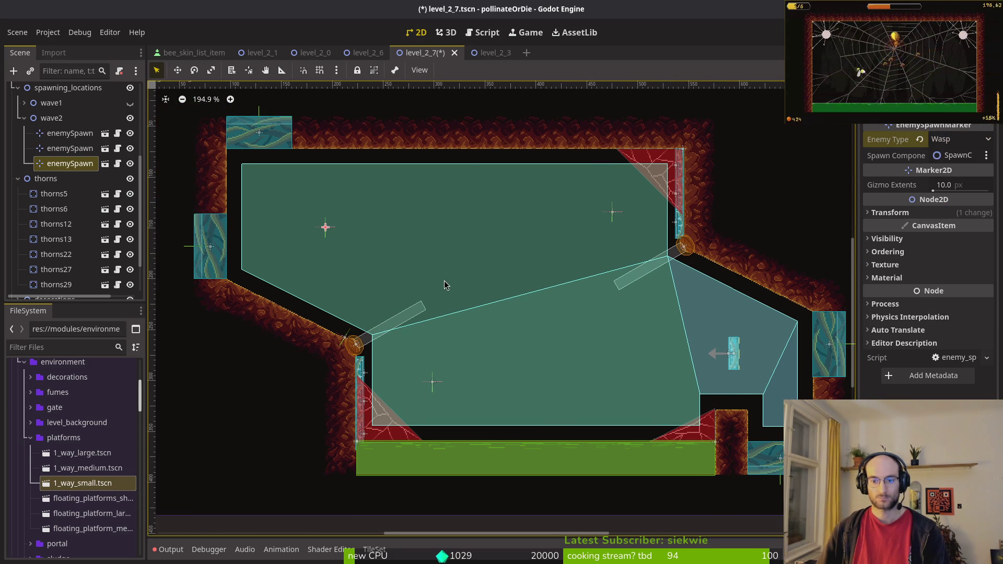
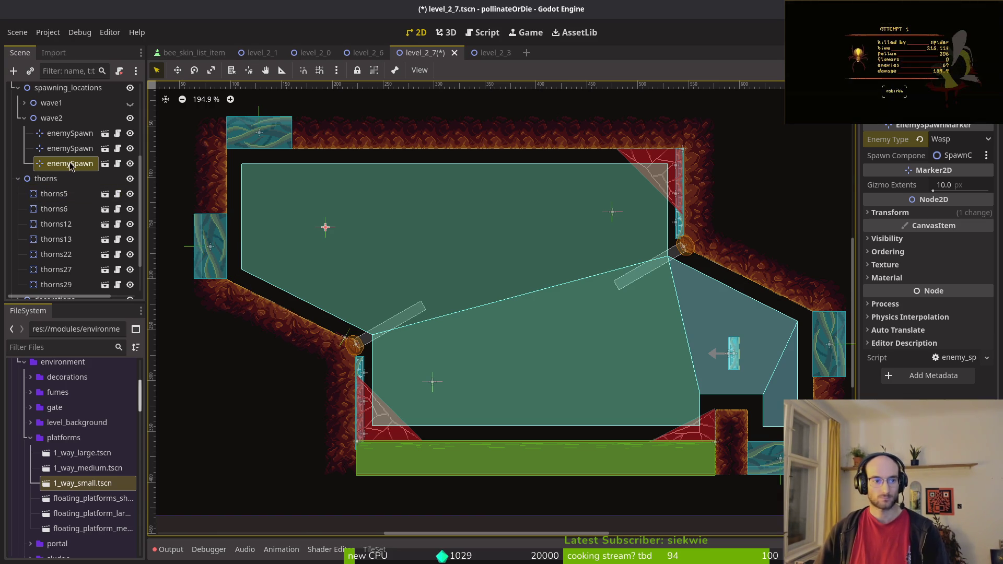
# Change the third wave2 spawn marker's Enemy Type from Wasp to Fruitfly and duplicate it
pyautogui.click(960, 141)
pyautogui.click(960, 141)
pyautogui.click(959, 141)
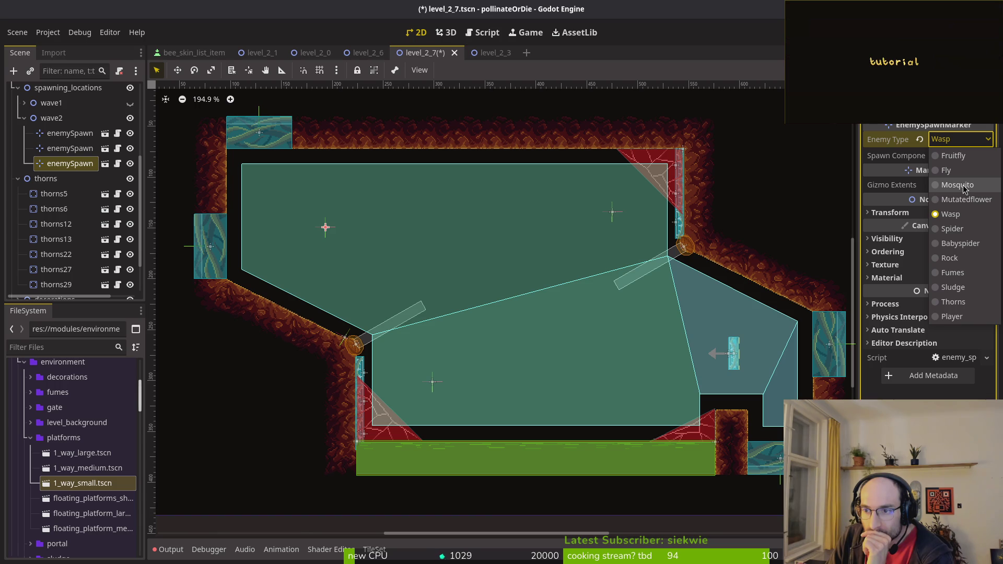
pyautogui.click(954, 156)
pyautogui.hotkey('ctrl', 'd')
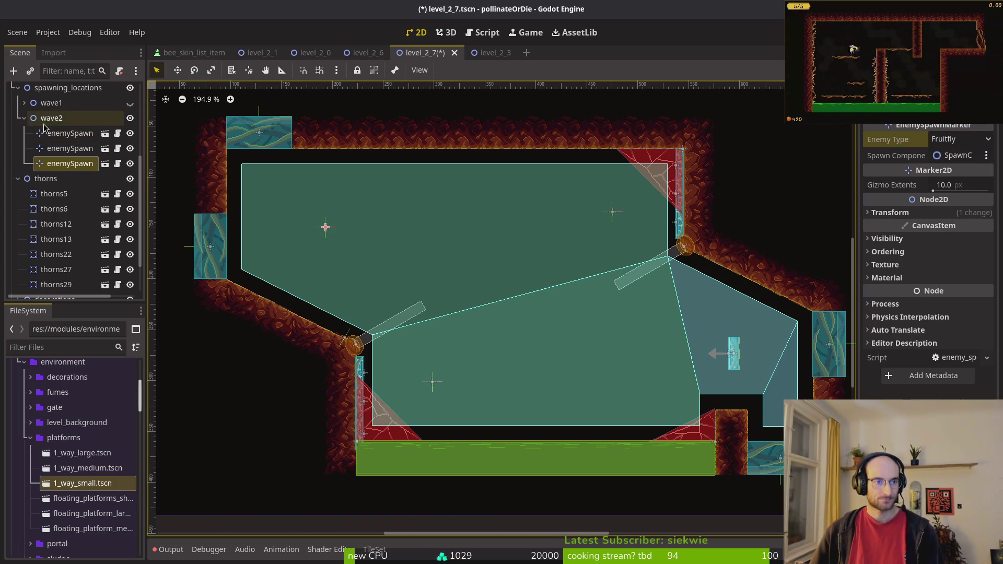
# Duplicate the Fruitfly marker, spread the copies across the rooms, and save level_2_7
pyautogui.moveTo(325, 227)
pyautogui.mouseDown()
pyautogui.moveTo(467, 226)
pyautogui.moveTo(565, 363)
pyautogui.moveTo(547, 380)
pyautogui.mouseUp()
pyautogui.hotkey('ctrl', 'd')
pyautogui.hotkey('ctrl', 'd')
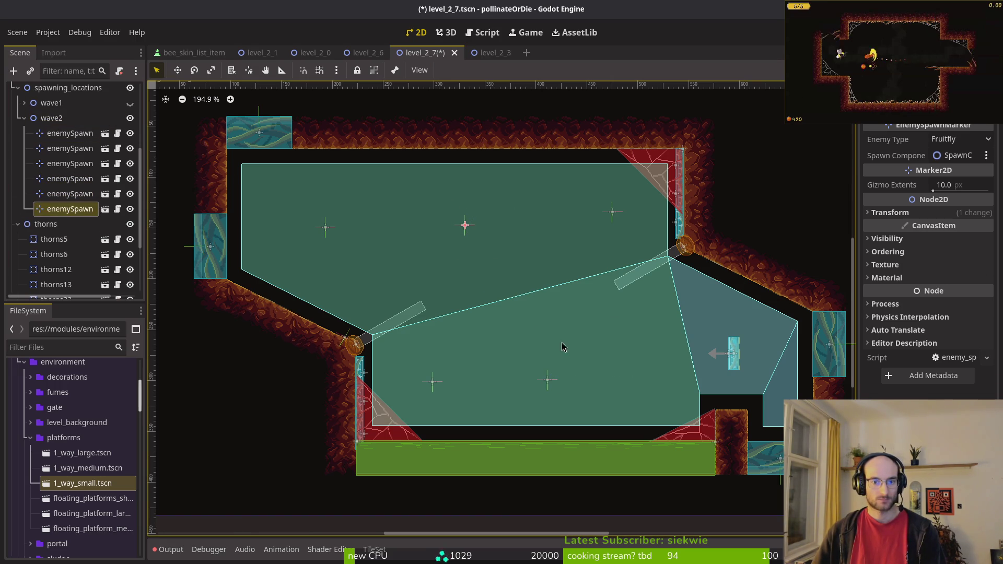
pyautogui.moveTo(461, 234)
pyautogui.mouseDown()
pyautogui.moveTo(661, 349)
pyautogui.moveTo(650, 361)
pyautogui.mouseUp()
pyautogui.moveTo(328, 233); pyautogui.dragTo(349, 261)
pyautogui.moveTo(468, 233); pyautogui.dragTo(479, 222)
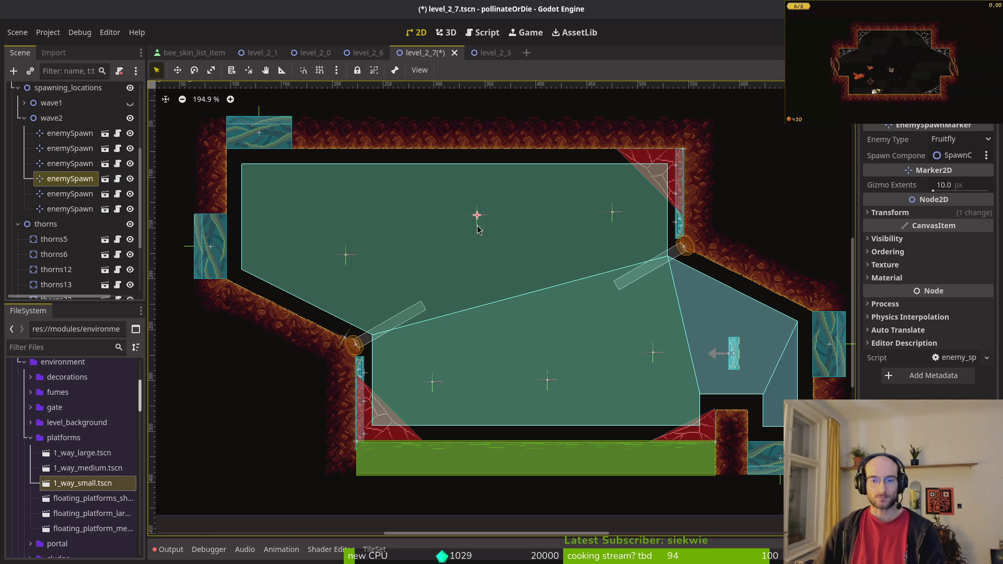
pyautogui.moveTo(481, 221); pyautogui.dragTo(489, 223)
pyautogui.click(300, 231)
pyautogui.hotkey('ctrl', 's')
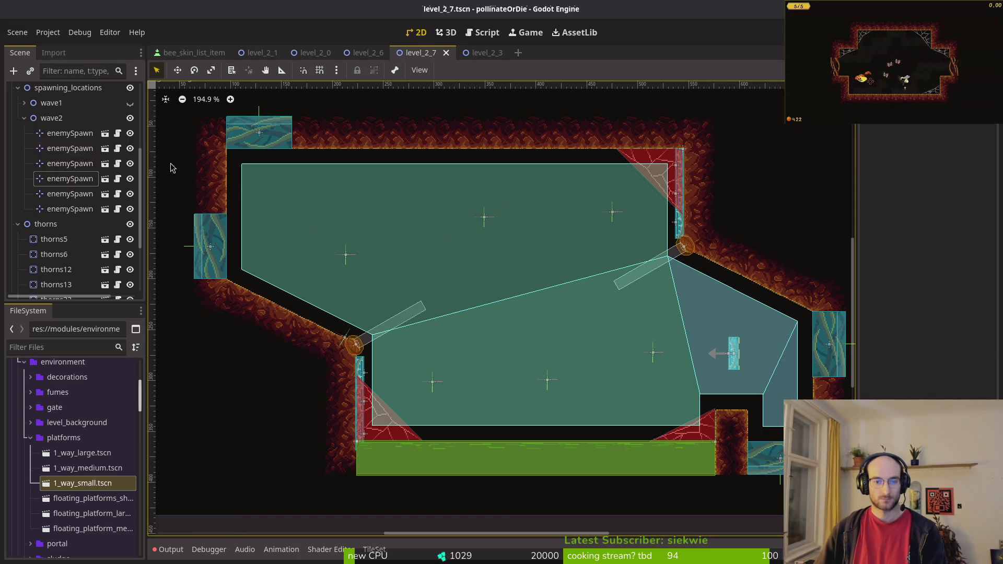
# Collapse wave2, adjust two markers, and delete the lower-right and left spawn markers
pyautogui.doubleClick(74, 121)
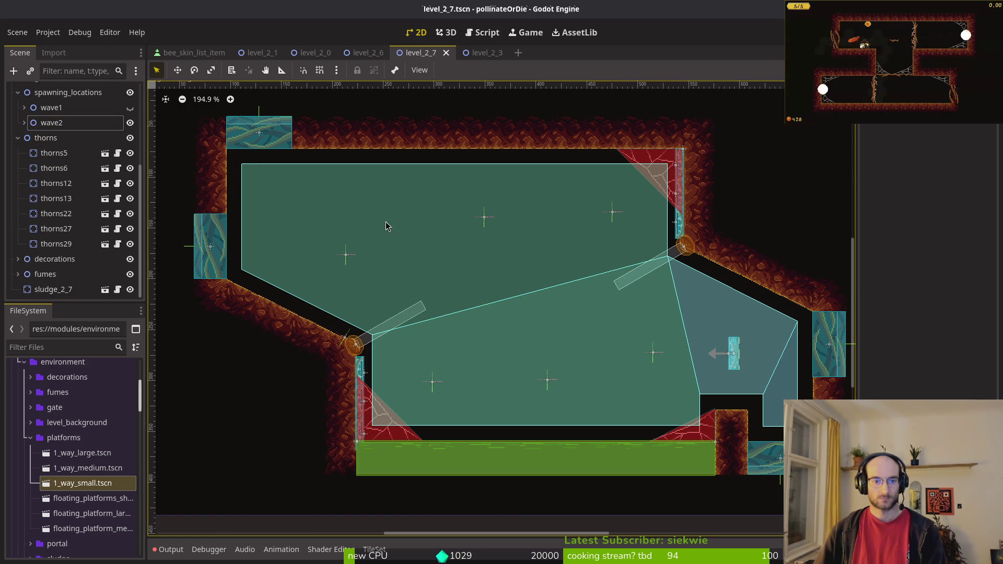
pyautogui.moveTo(489, 222); pyautogui.dragTo(441, 226)
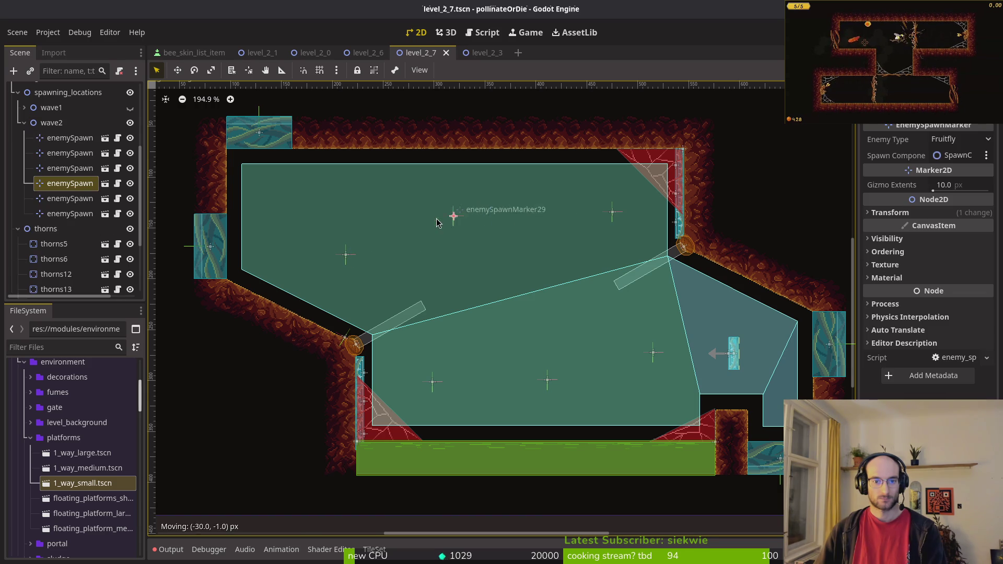
pyautogui.moveTo(574, 383); pyautogui.dragTo(619, 377)
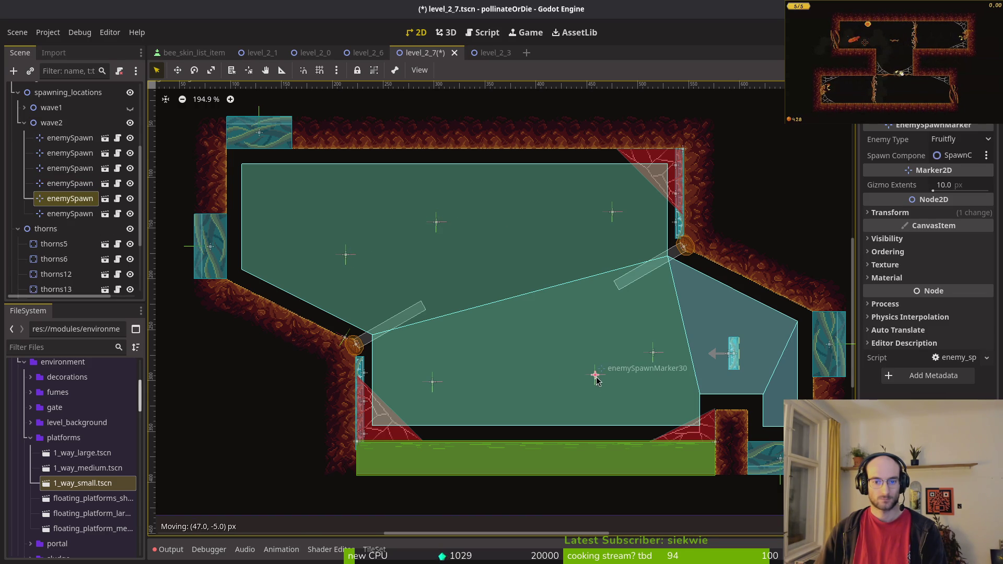
pyautogui.click(653, 353)
pyautogui.keyDown('shift'); pyautogui.click(347, 257); pyautogui.keyUp('shift')
pyautogui.press('Delete')
pyautogui.press('Return')
# Duplicate the lower-centre marker and place the copy by the upper-right rock wall
pyautogui.click(591, 374)
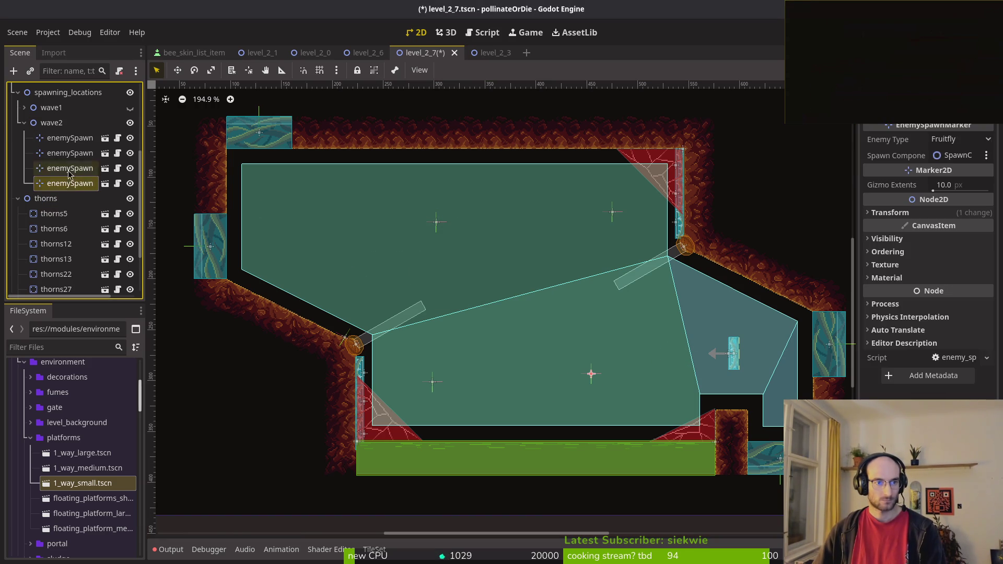
pyautogui.hotkey('ctrl', 'd')
pyautogui.moveTo(591, 374)
pyautogui.mouseDown()
pyautogui.moveTo(735, 287)
pyautogui.moveTo(726, 271)
pyautogui.mouseUp()
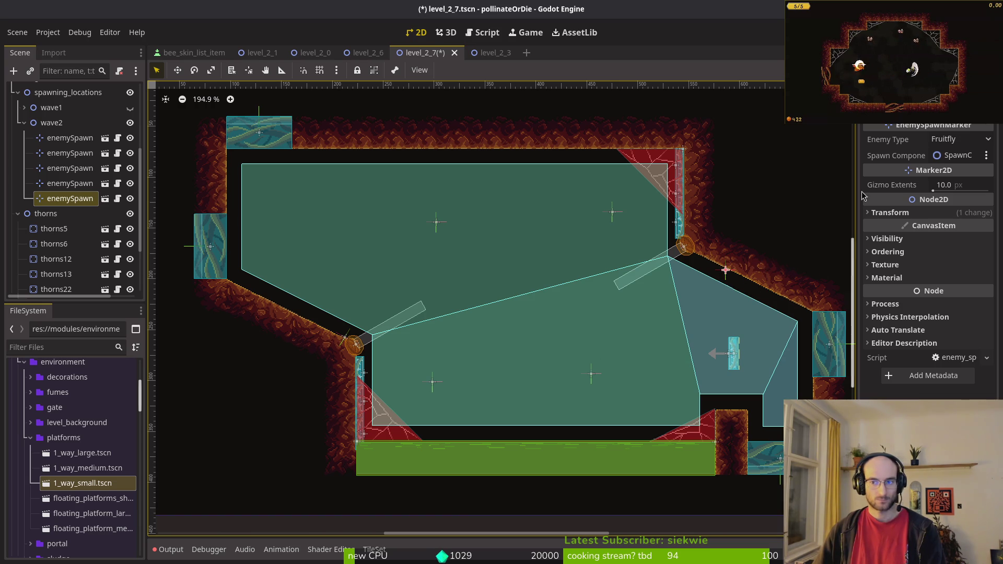
pyautogui.click(948, 139)
# Make the upper-right marker spawn Mutatedflower and rotate it to about -150°
pyautogui.click(951, 211)
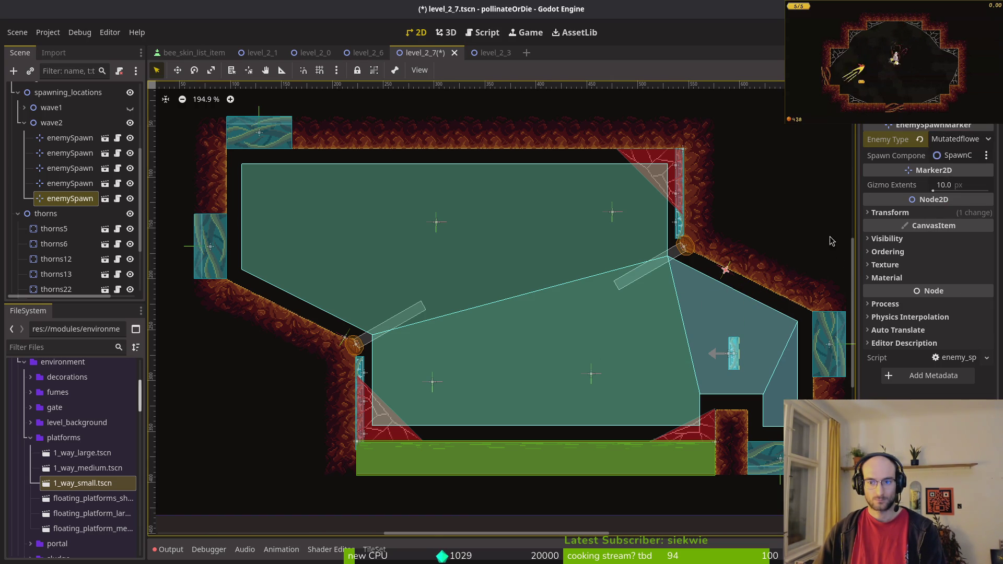
pyautogui.click(946, 214)
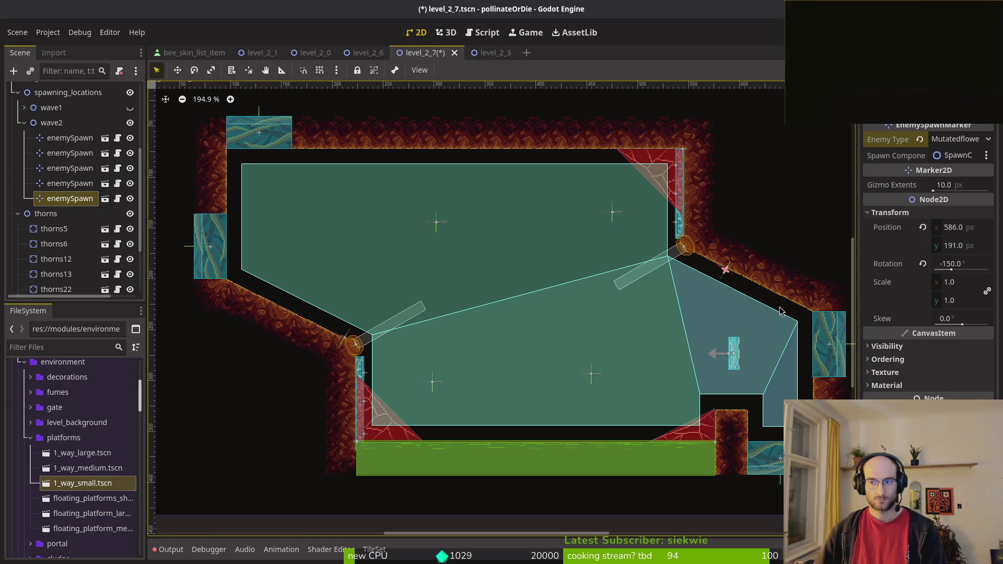
pyautogui.moveTo(749, 290); pyautogui.dragTo(744, 292)
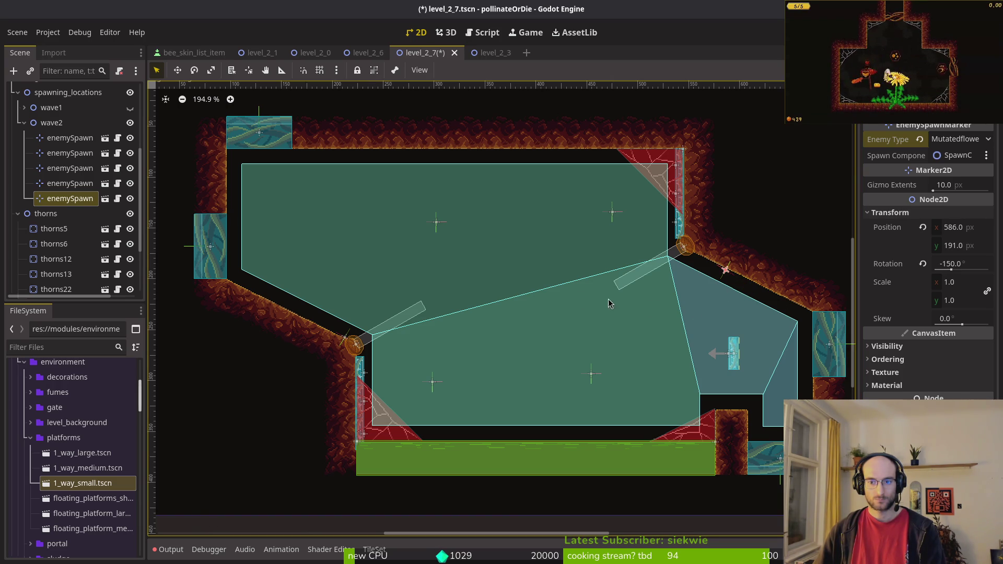
# Duplicate the Mutatedflower marker onto the left rock wall with rotation 30°
pyautogui.hotkey('ctrl', 'd')
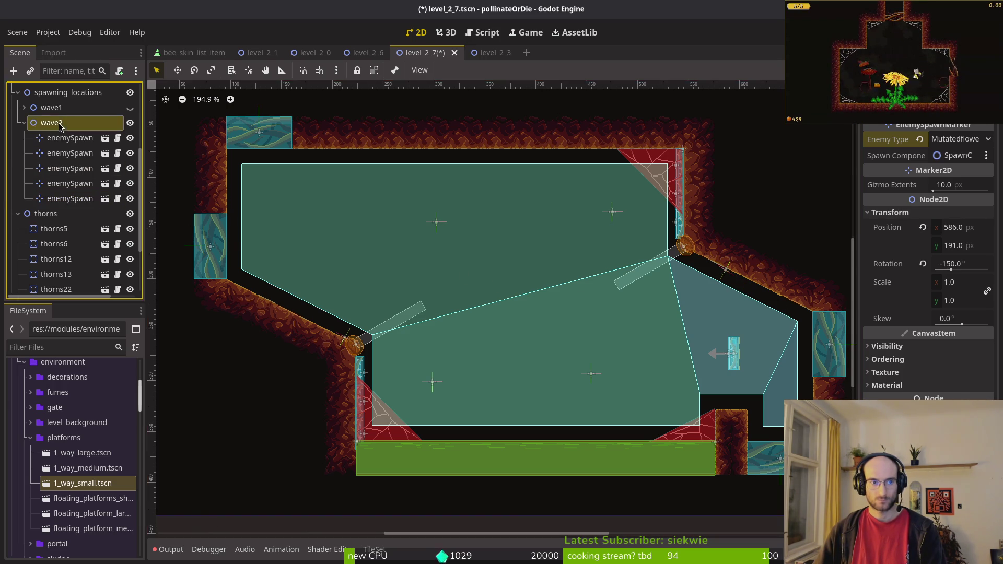
pyautogui.moveTo(725, 268)
pyautogui.mouseDown()
pyautogui.moveTo(284, 303)
pyautogui.moveTo(312, 317)
pyautogui.mouseUp()
pyautogui.click(926, 219)
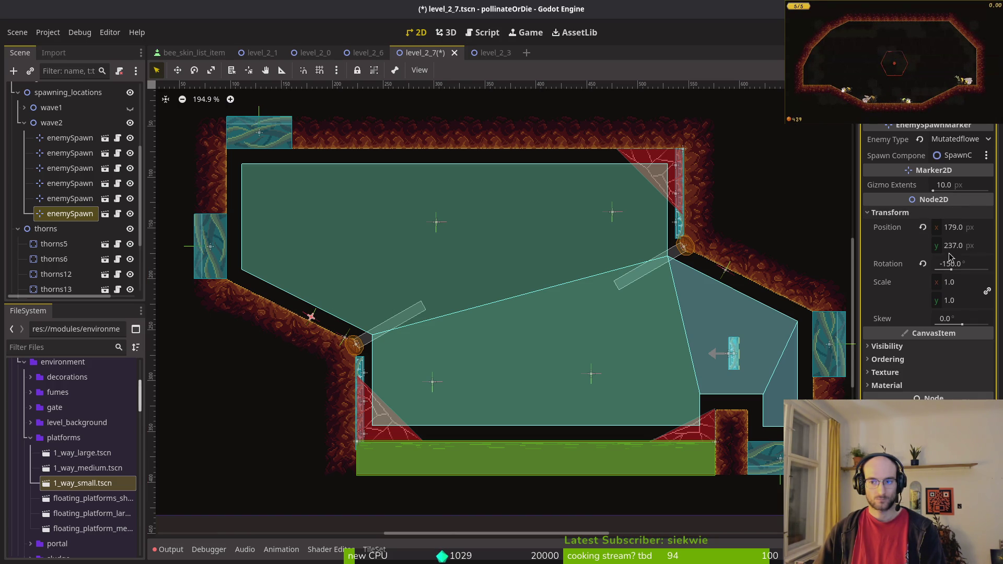
pyautogui.click(923, 263)
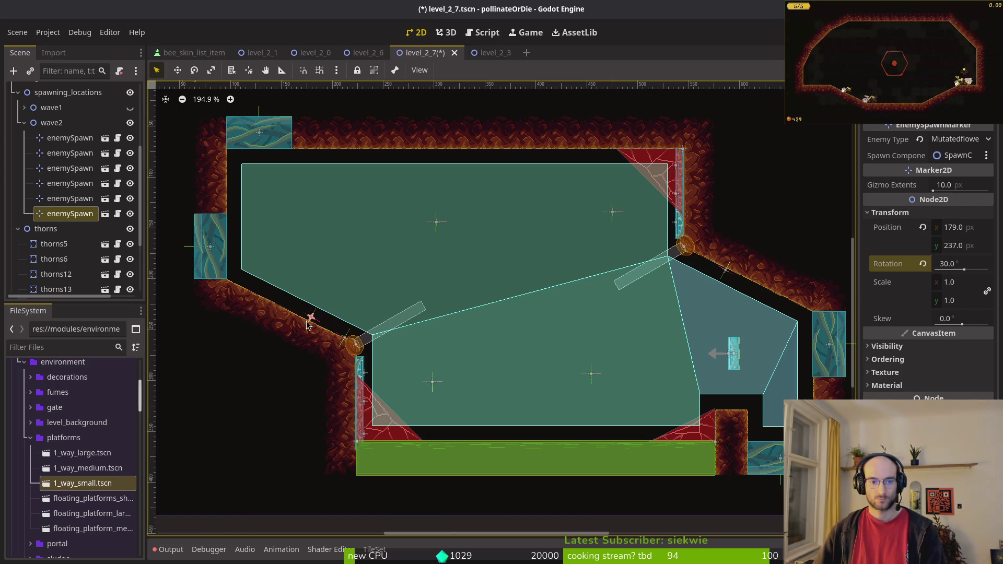
pyautogui.moveTo(308, 323); pyautogui.dragTo(308, 325)
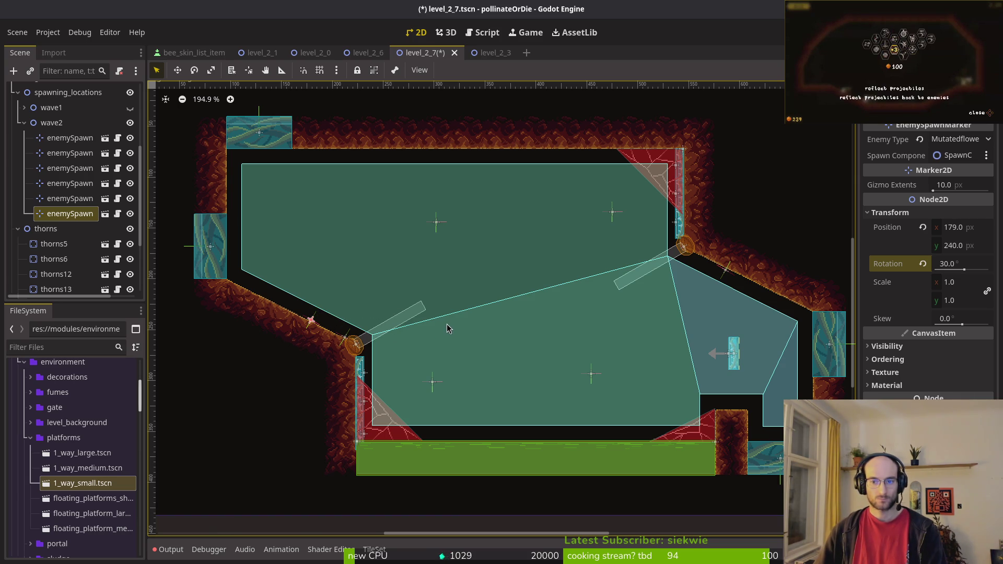
pyautogui.scroll(8, 293, 335)
pyautogui.moveTo(293, 333); pyautogui.dragTo(301, 330)
pyautogui.scroll(-12, 298, 331)
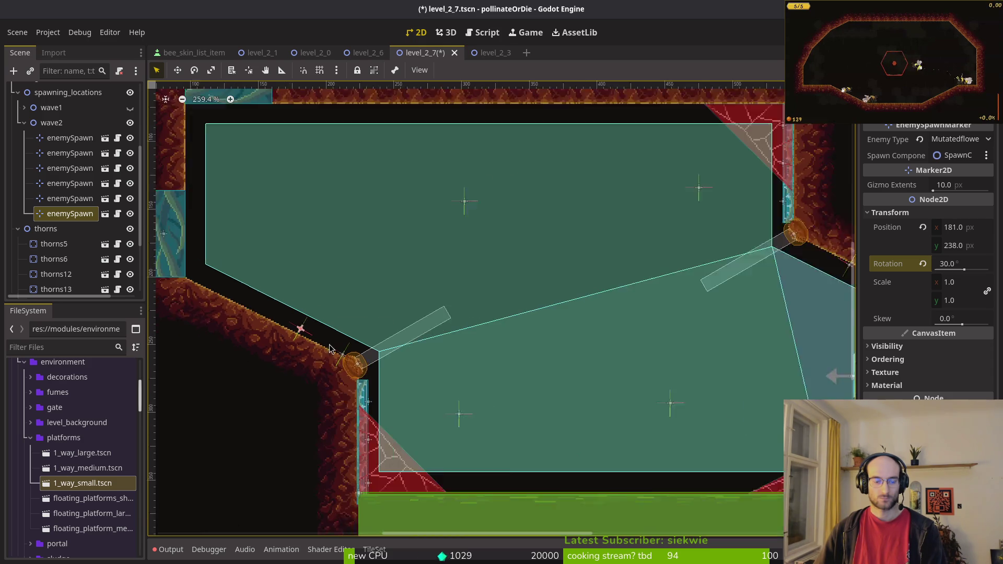
pyautogui.scroll(7, 622, 310)
pyautogui.click(643, 297)
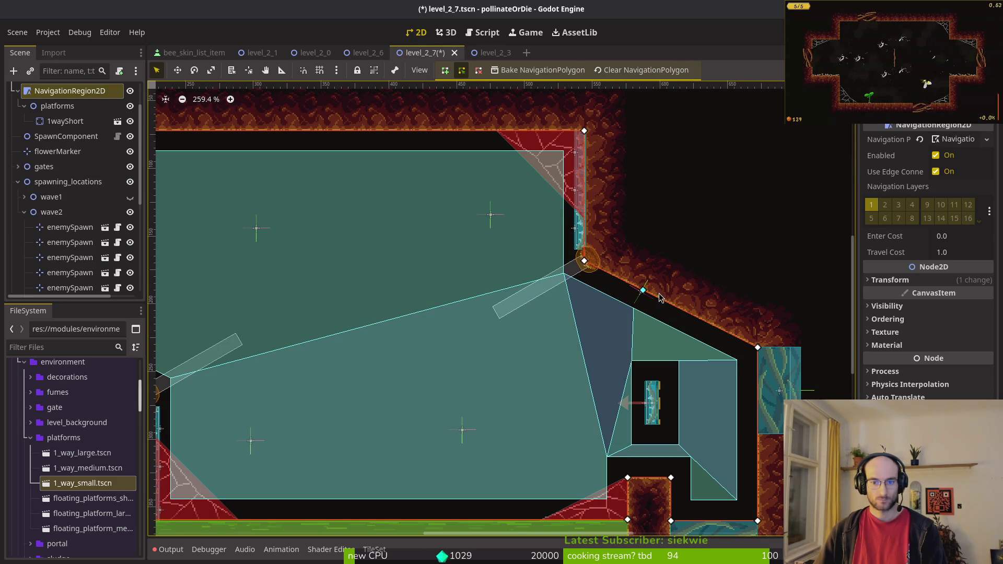
# Clear the canvas selection and save level_2_7
pyautogui.click(645, 300)
pyautogui.click(644, 300)
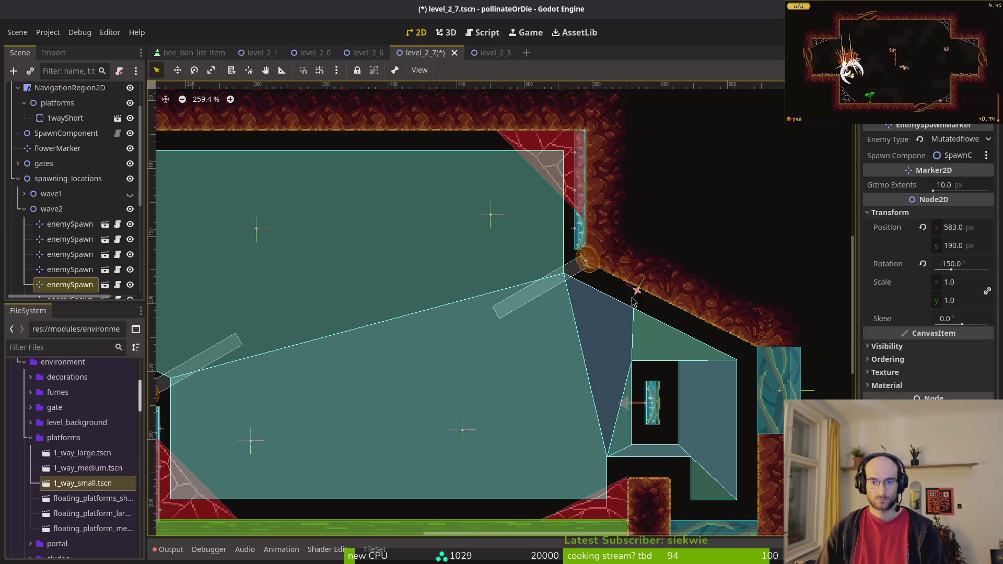
pyautogui.click(633, 301)
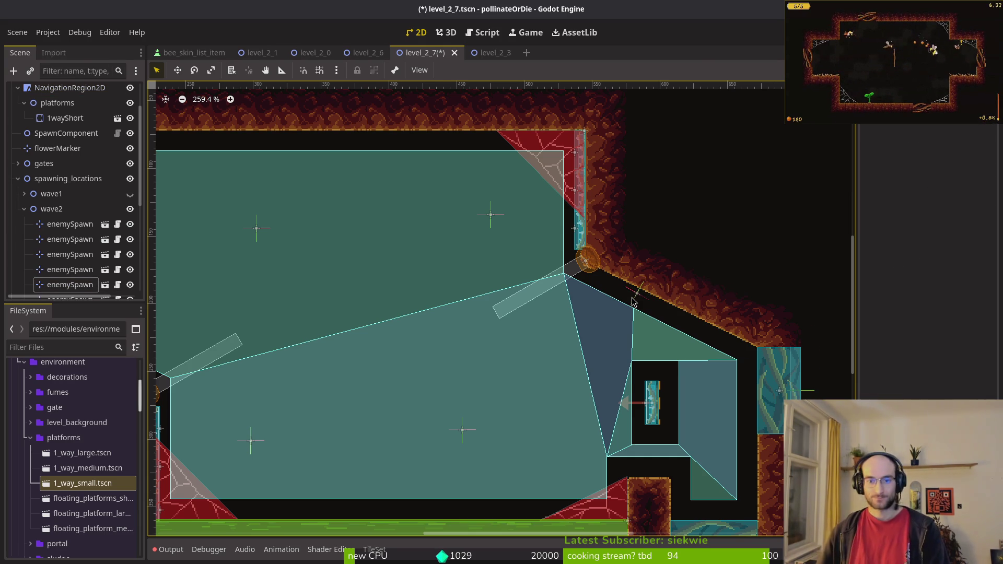
pyautogui.scroll(-5, 632, 302)
pyautogui.hotkey('ctrl', 's')
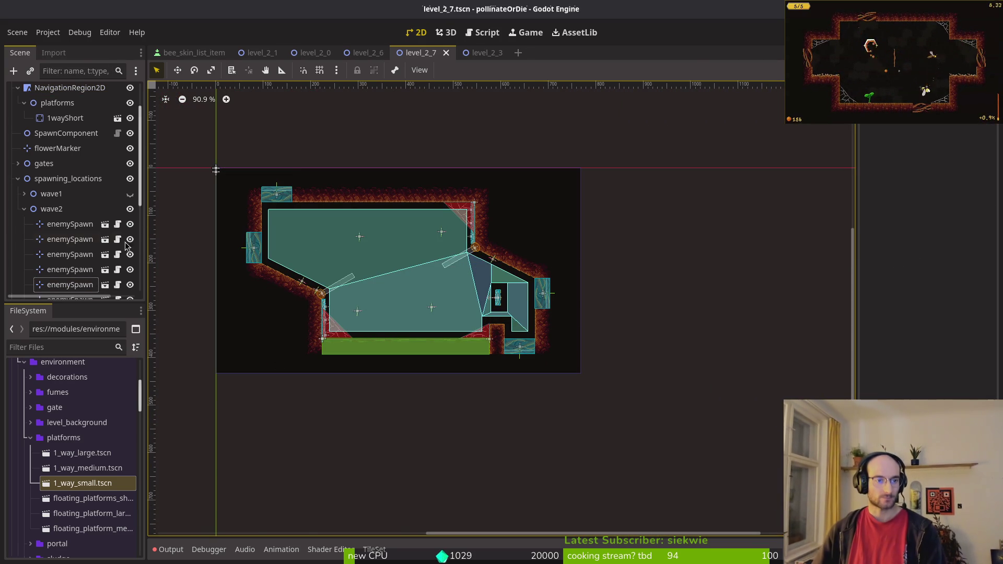
# Show wave1's spawn markers, collapse spawning_locations and thorns, and save again
pyautogui.click(130, 194)
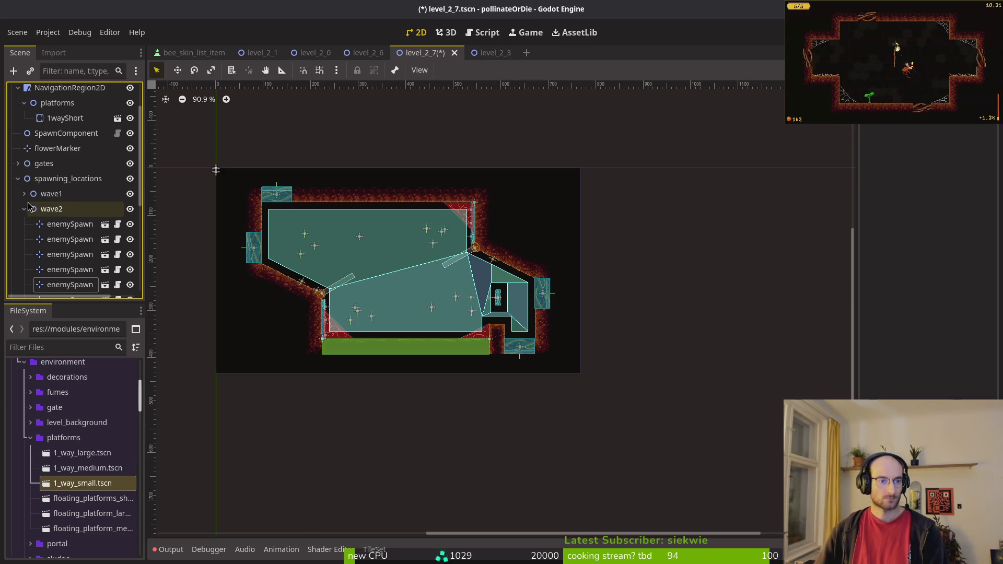
pyautogui.click(18, 179)
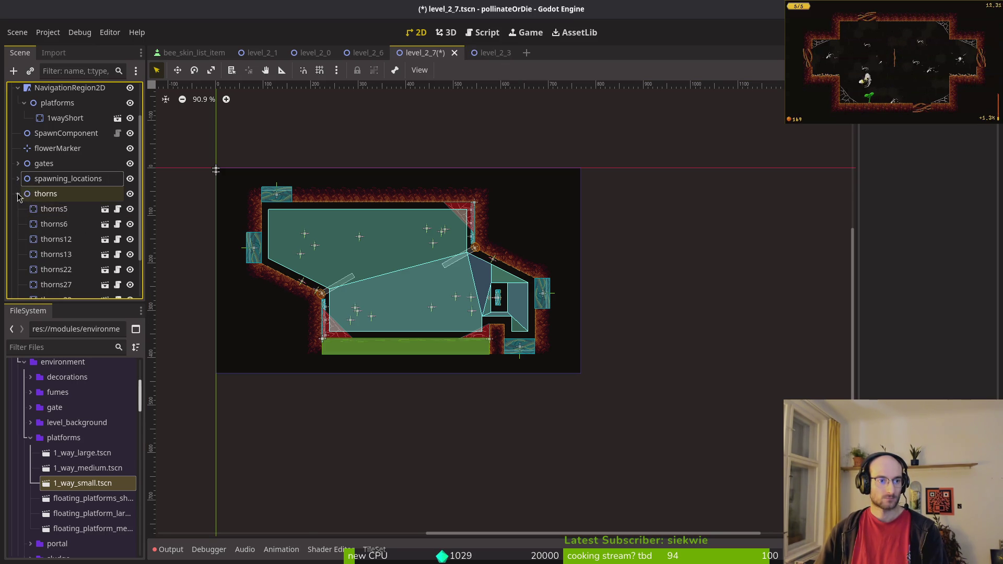
pyautogui.click(18, 194)
pyautogui.scroll(-3, 458, 291)
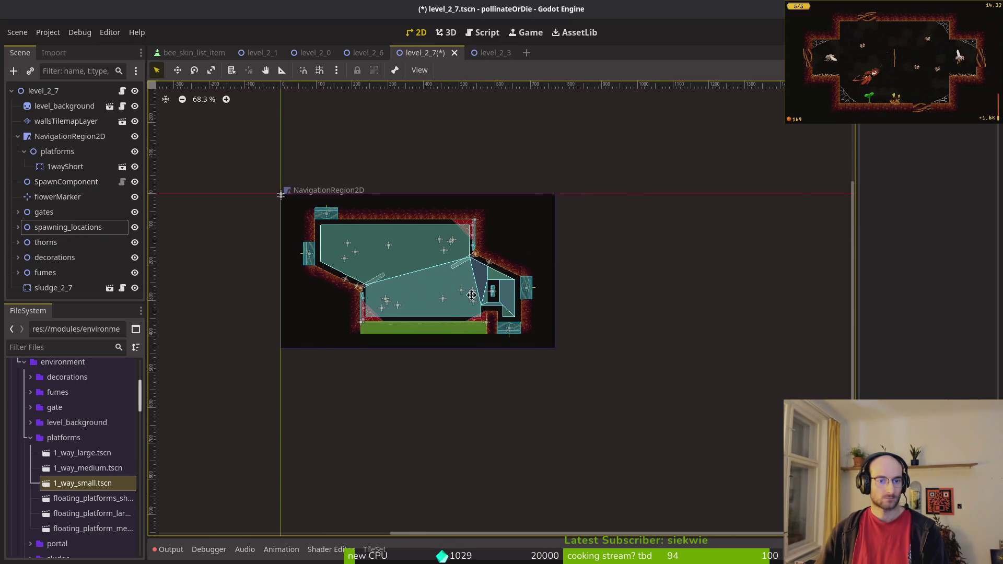
pyautogui.hotkey('ctrl', 's')
pyautogui.scroll(4, 502, 297)
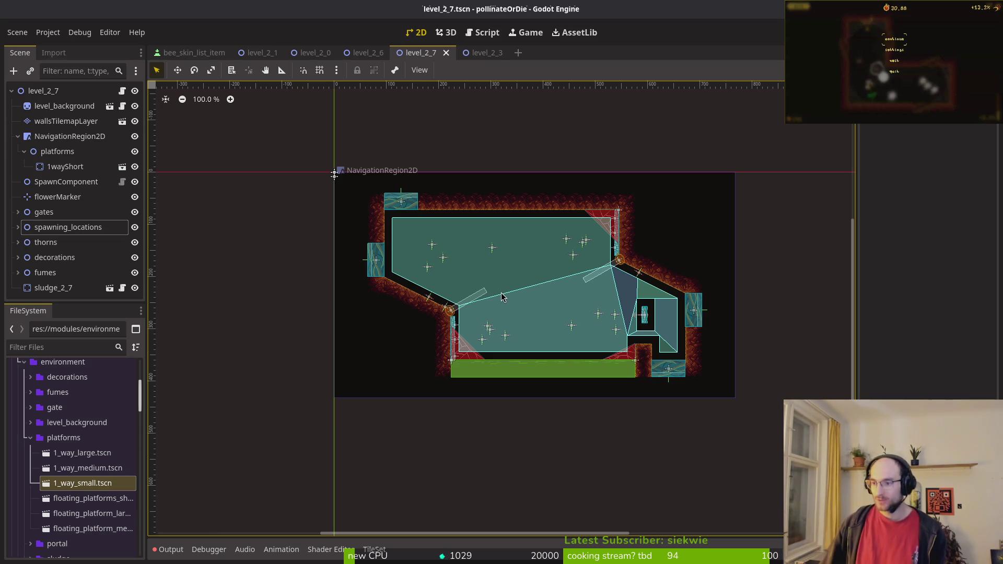
pyautogui.scroll(-1, 503, 226)
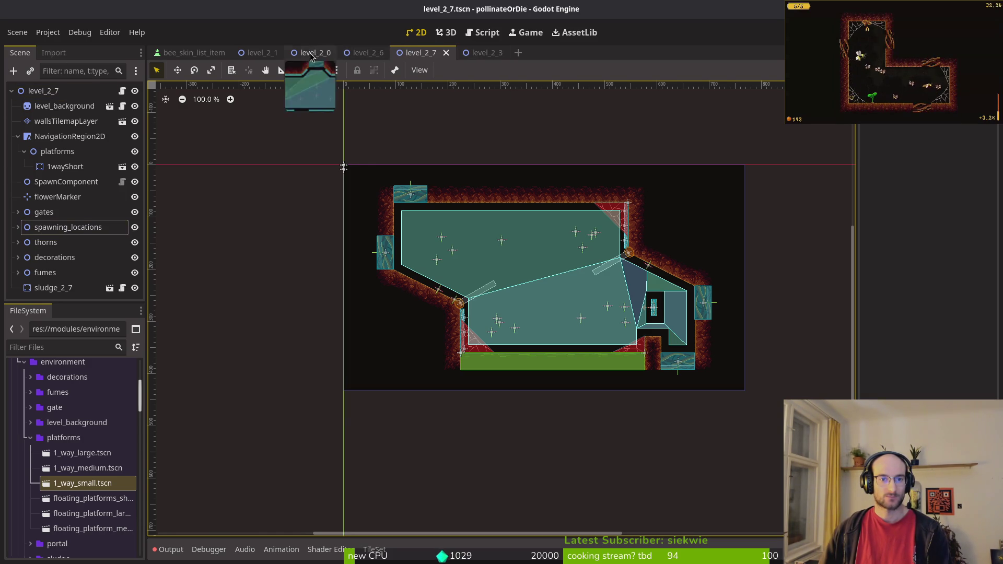
# Move the level_2_3 tab after level_2_0 and switch to level_2_6
pyautogui.click(485, 53)
pyautogui.moveTo(383, 62); pyautogui.dragTo(347, 55)
pyautogui.click(486, 58)
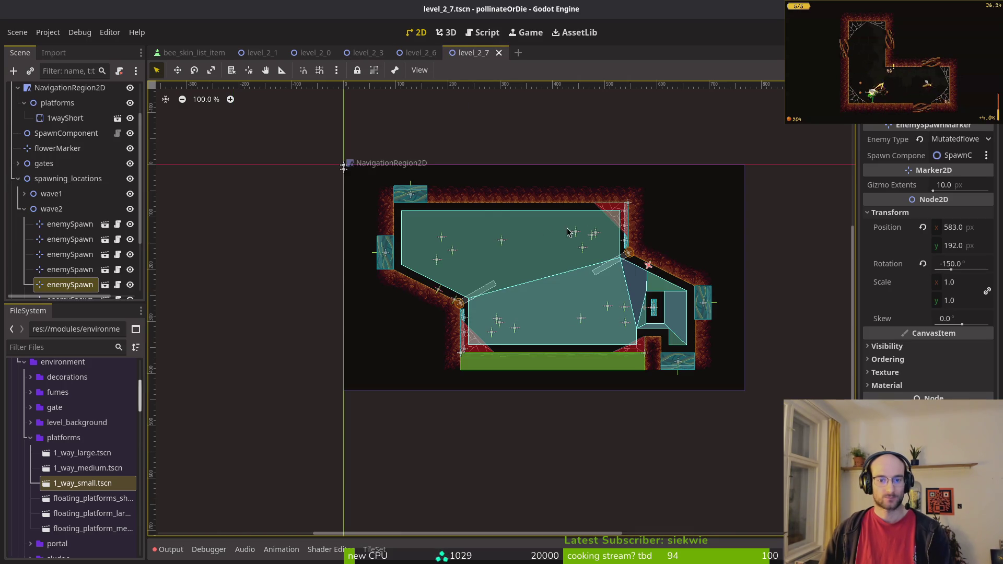
pyautogui.click(420, 53)
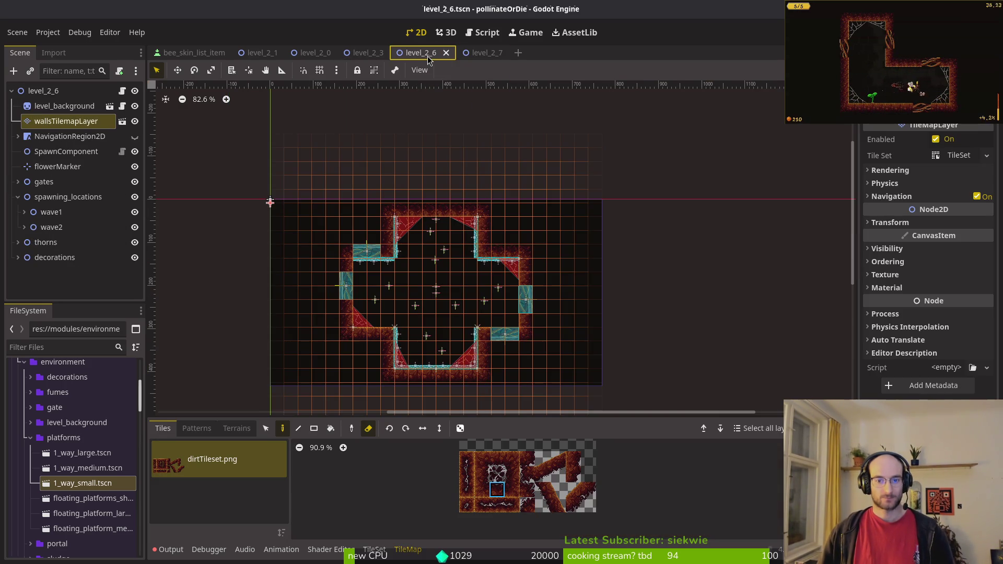
# Show the navigation polygon over level_2_6 and save it
pyautogui.scroll(5, 434, 293)
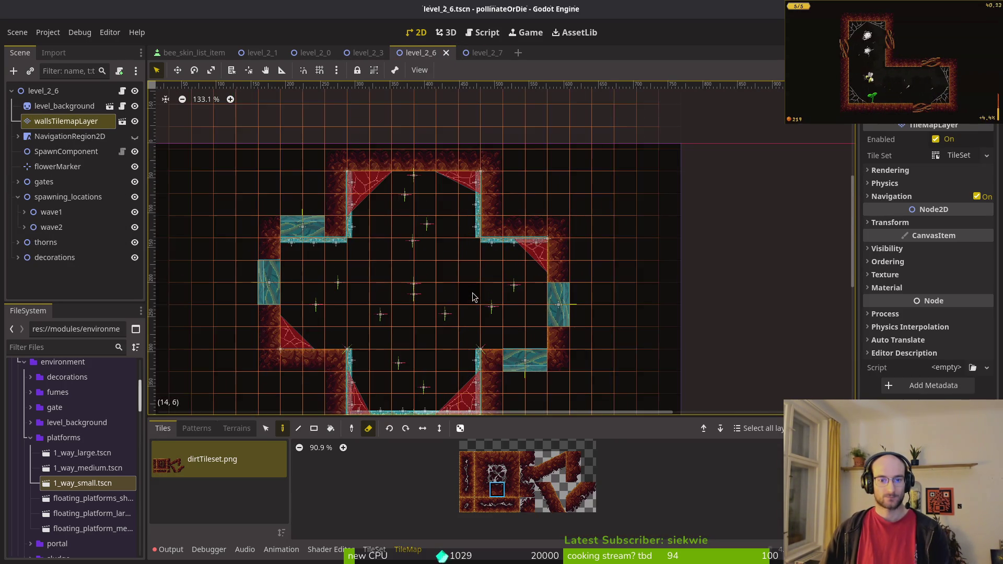
pyautogui.click(480, 286)
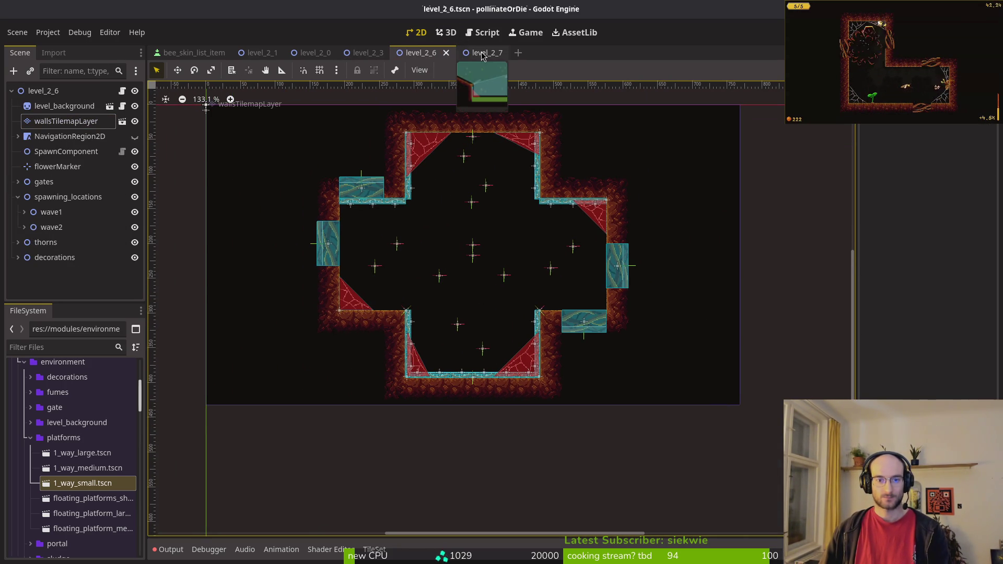
pyautogui.click(135, 137)
pyautogui.hotkey('ctrl', 's')
# Collapse level_2_7's wave2, spawning_locations and NavigationRegion2D nodes, save, and start a new scene
pyautogui.click(491, 52)
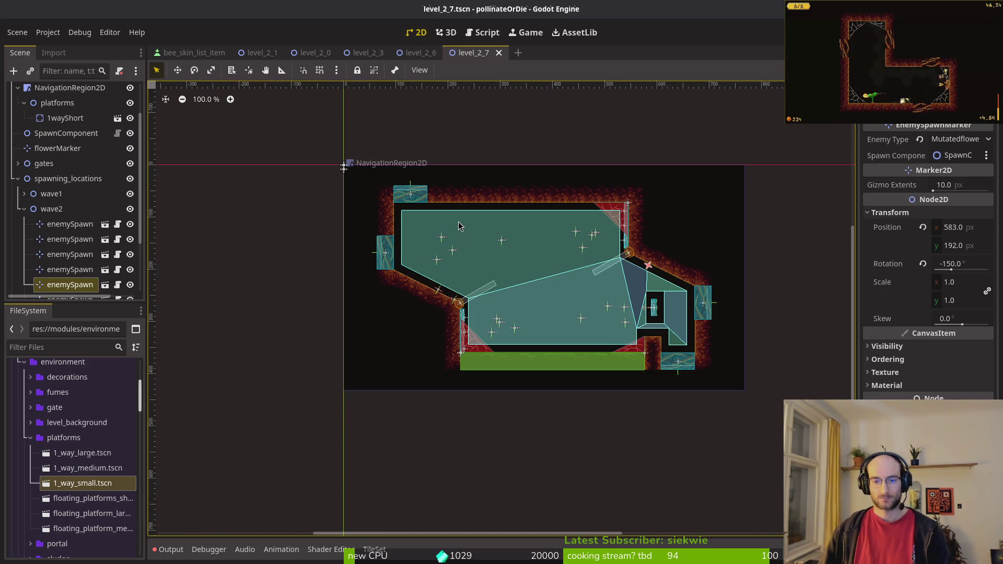
pyautogui.click(22, 210)
pyautogui.click(18, 179)
pyautogui.scroll(2, 18, 167)
pyautogui.click(18, 137)
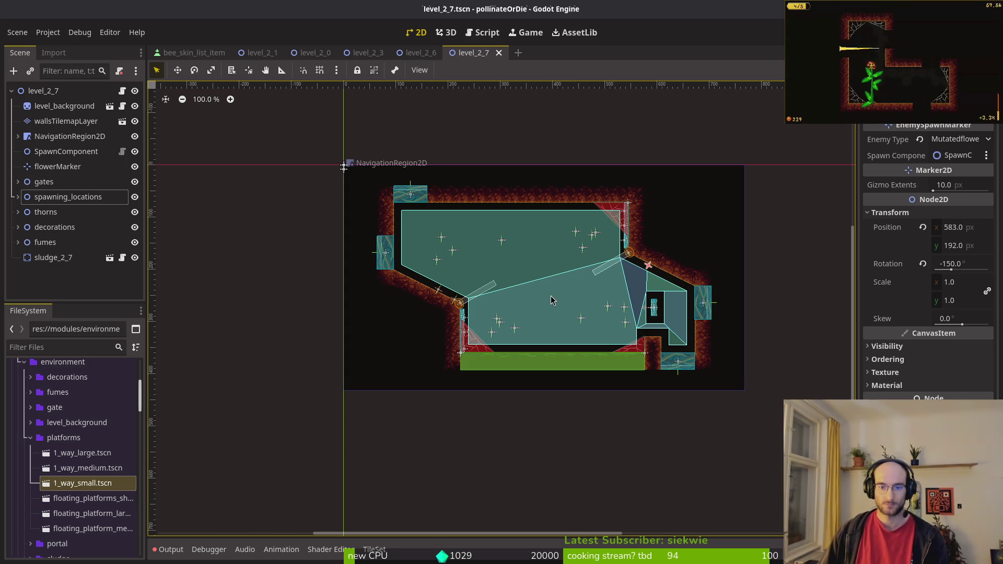
pyautogui.hotkey('ctrl', 's')
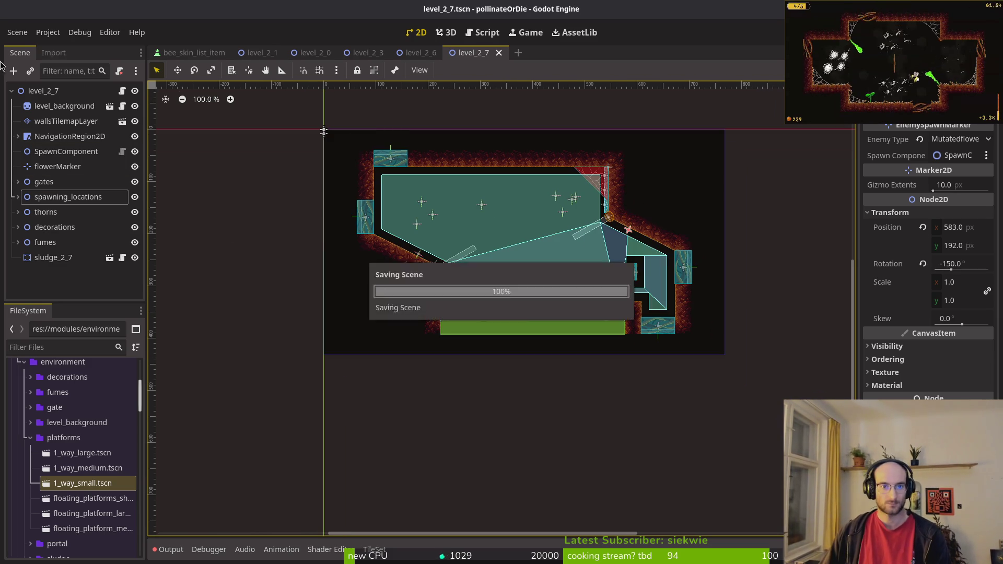
pyautogui.click(18, 32)
pyautogui.click(31, 45)
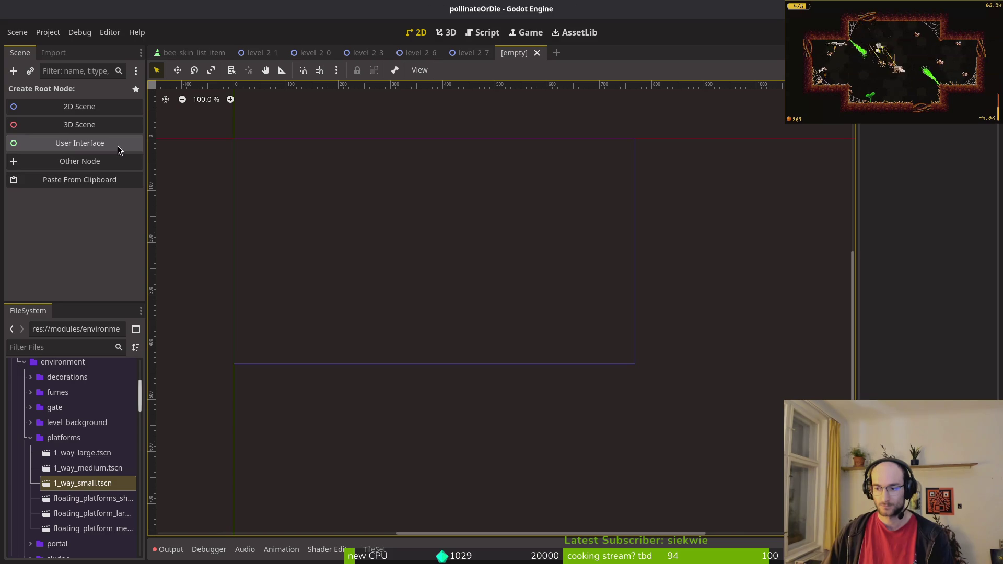
# Give the new scene a 2D root node named level_2_8
pyautogui.click(71, 107)
pyautogui.doubleClick(69, 90)
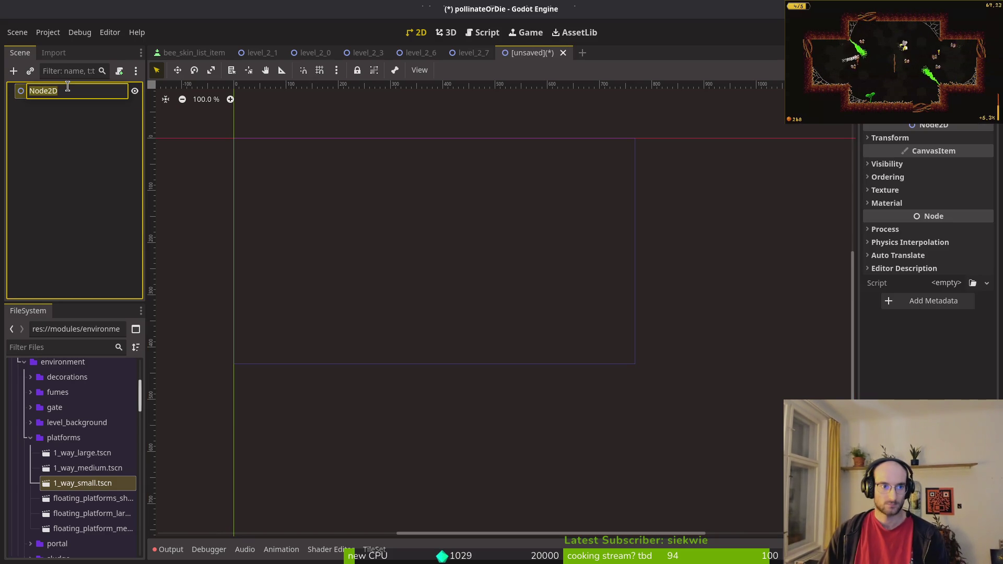
pyautogui.write('level_2_')
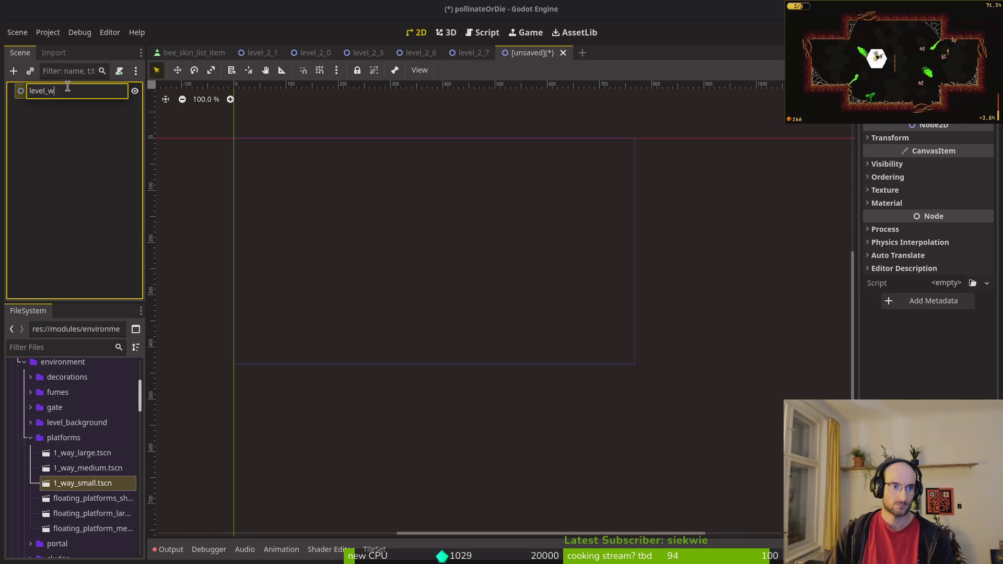
pyautogui.write('8')
pyautogui.press('Return')
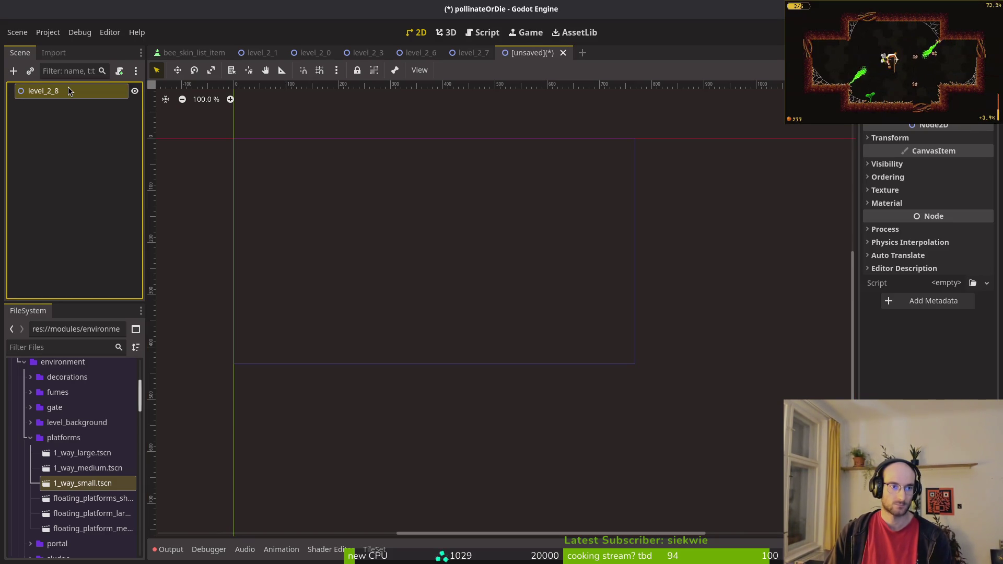
# Paste level_2_7's nodes from level_background to sludge_2_7 into level_2_8, minus wallsTilemapLayer
pyautogui.click(468, 53)
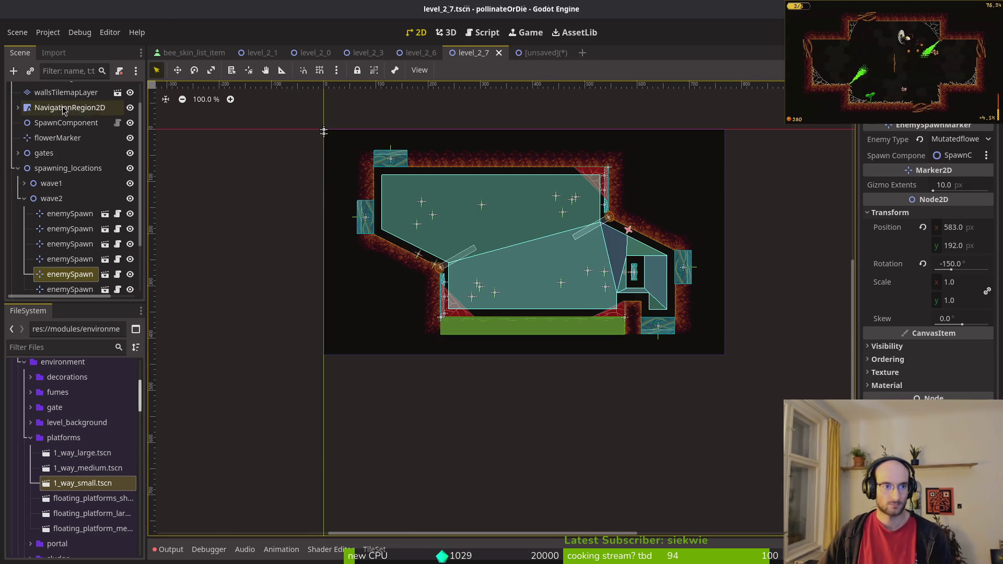
pyautogui.click(18, 197)
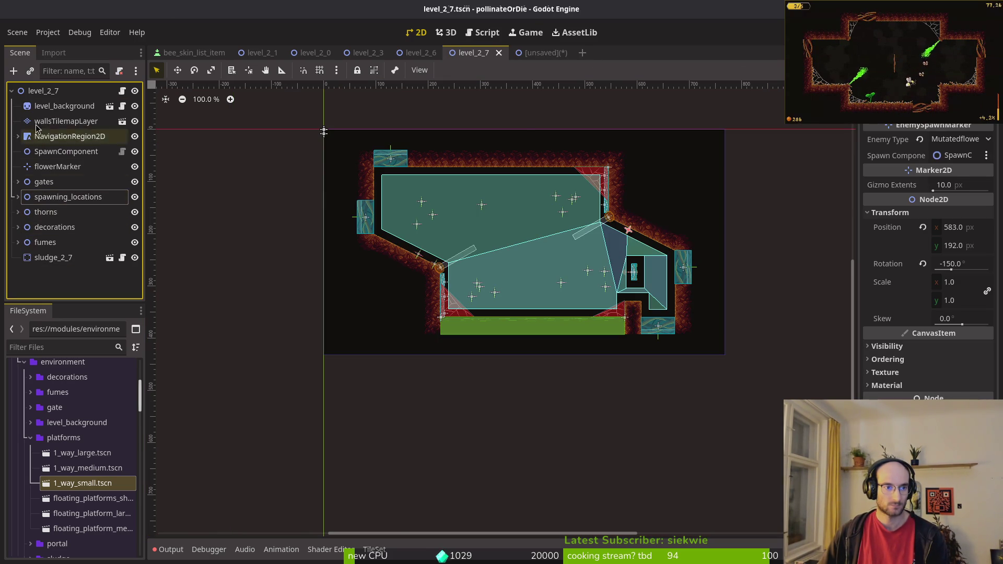
pyautogui.click(64, 106)
pyautogui.keyDown('shift'); pyautogui.click(50, 261); pyautogui.keyUp('shift')
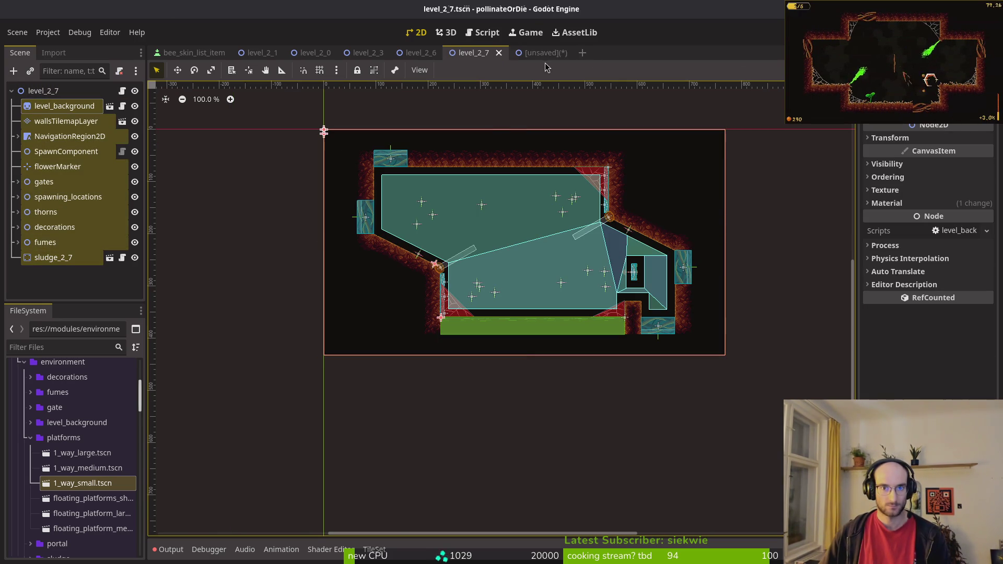
pyautogui.click(531, 58)
pyautogui.hotkey('ctrl', 'v')
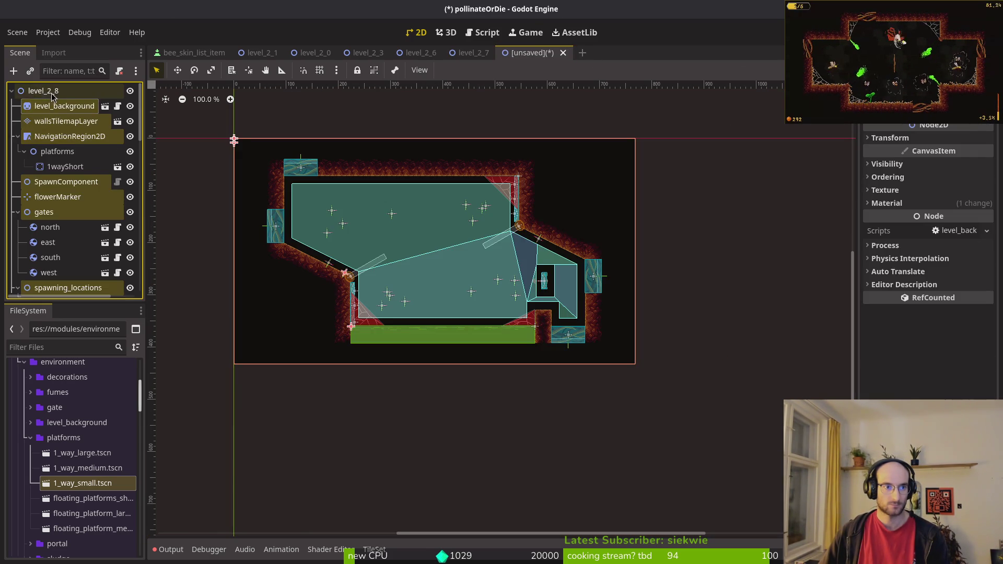
pyautogui.click(45, 127)
pyautogui.press('Delete')
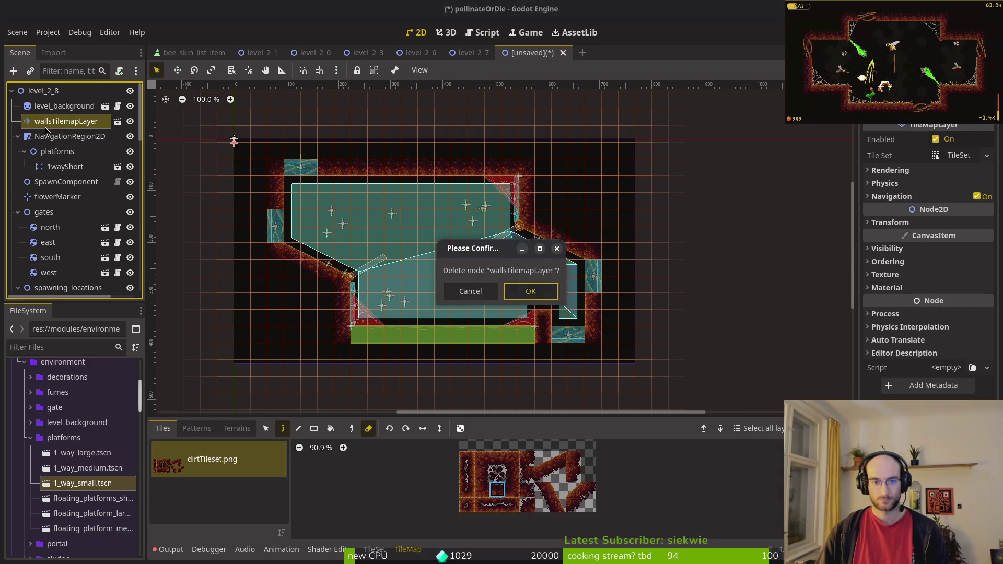
pyautogui.press('Return')
# Save the scene as level_2_8.tscn in res://modules/levels/tier2
pyautogui.hotkey('ctrl', 's')
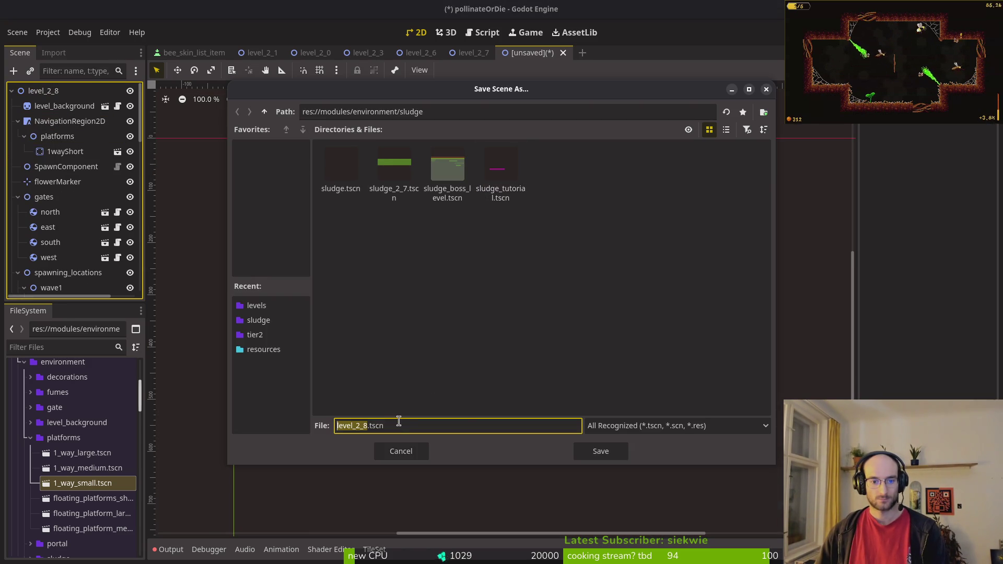
pyautogui.click(263, 112)
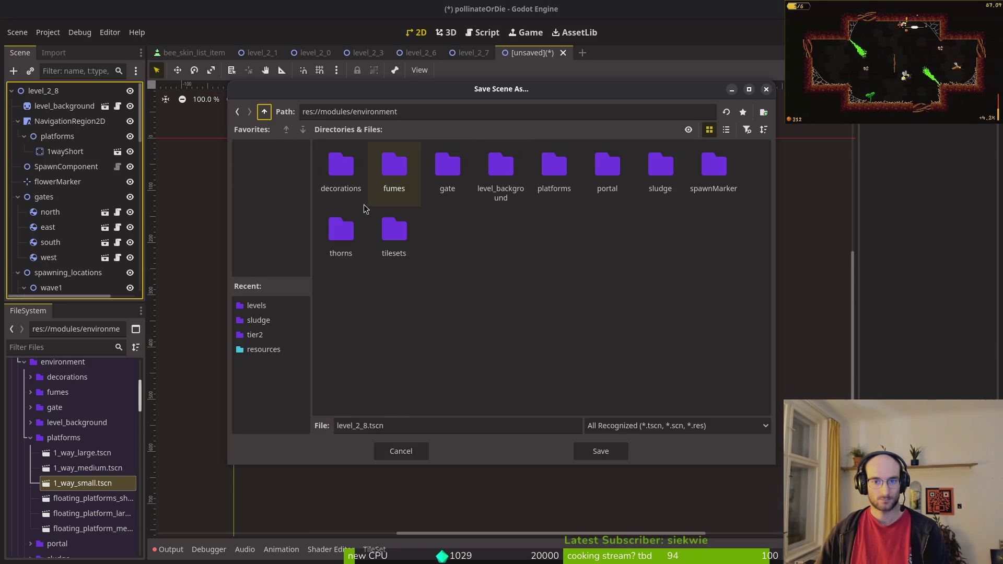
pyautogui.click(264, 112)
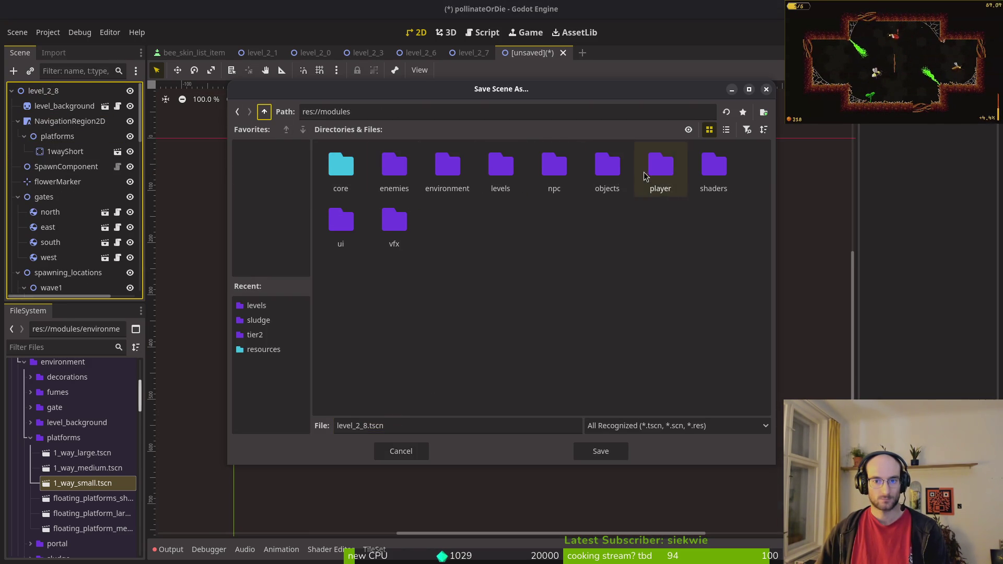
pyautogui.doubleClick(500, 166)
pyautogui.doubleClick(553, 164)
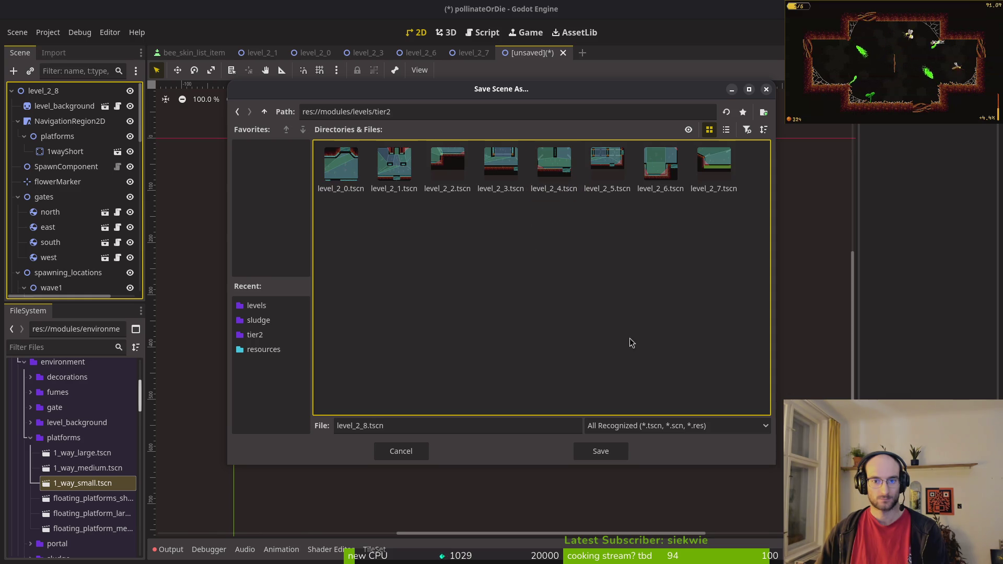
pyautogui.click(606, 451)
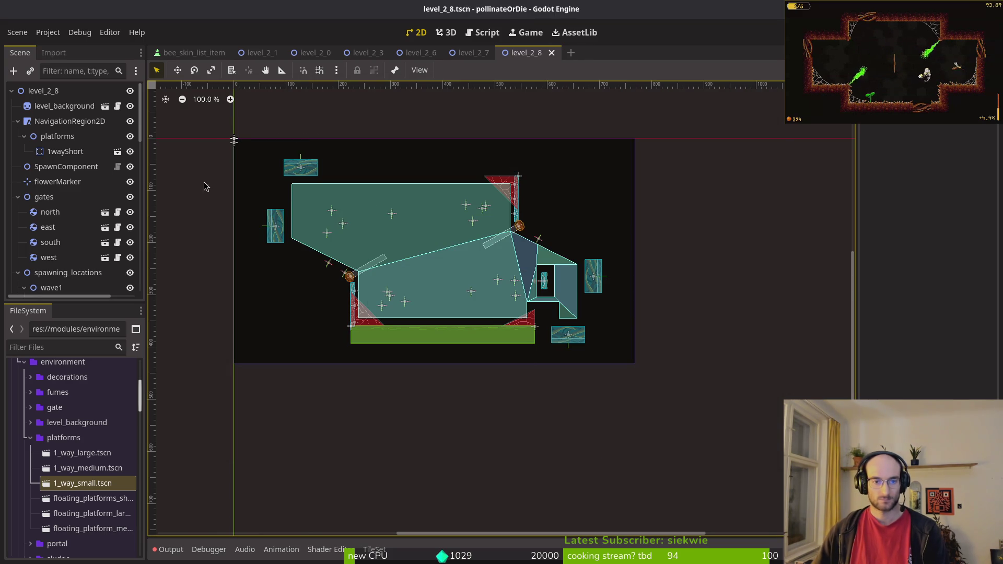
# Collapse gates, spawning_locations, thorns, decorations, fumes and NavigationRegion2D in level_2_8's tree
pyautogui.click(18, 197)
pyautogui.click(17, 212)
pyautogui.click(18, 227)
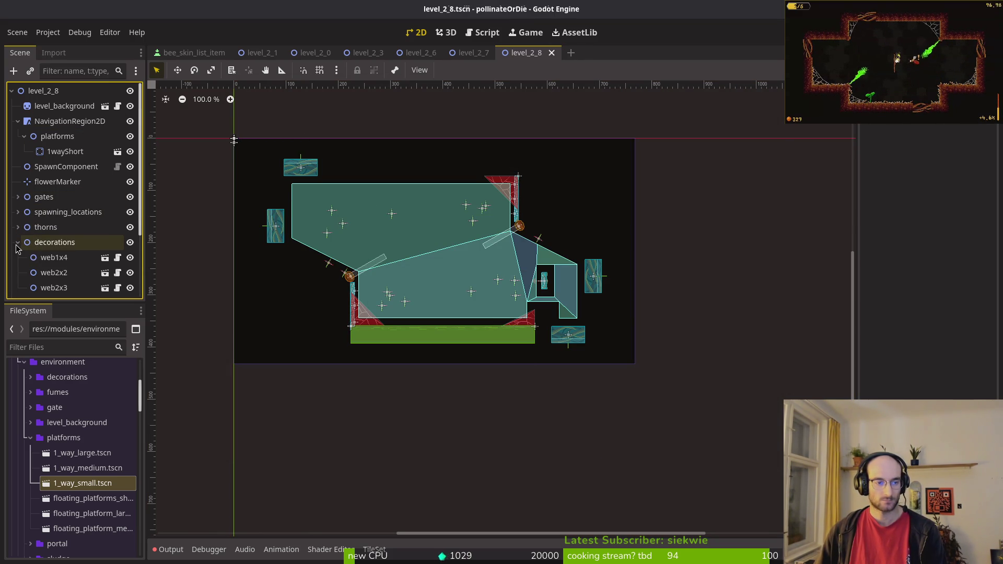
pyautogui.click(17, 242)
pyautogui.click(18, 258)
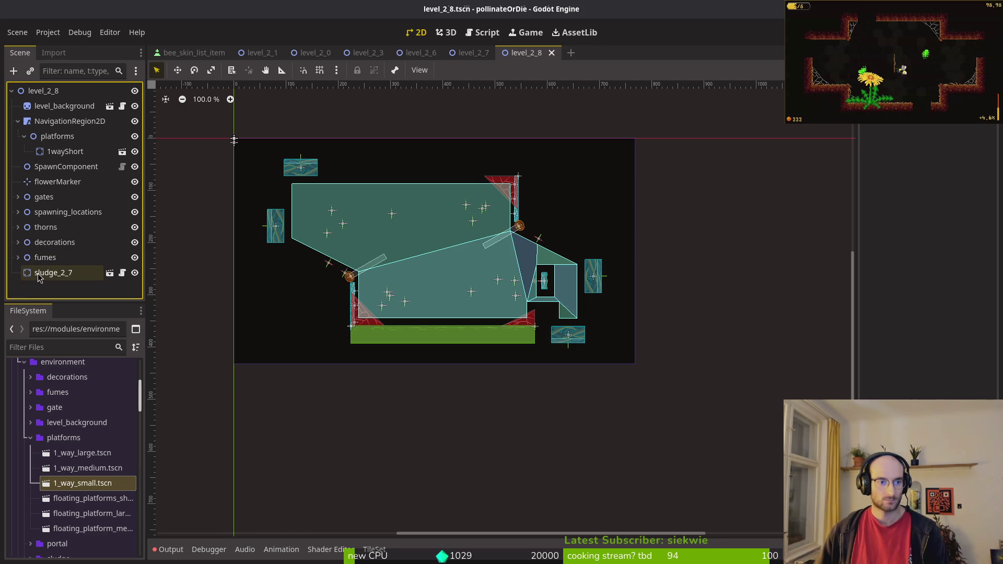
pyautogui.click(18, 121)
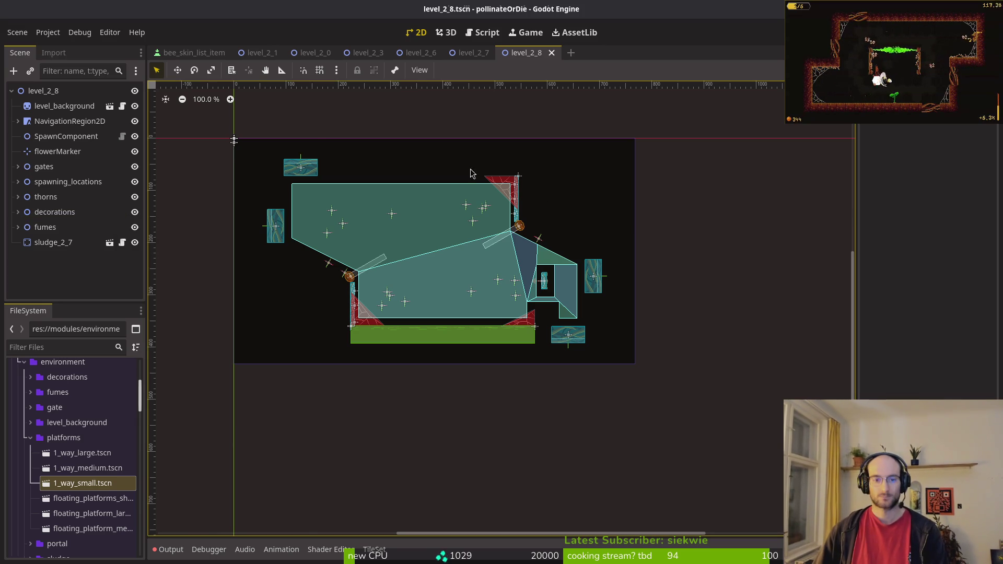
# Hide fumes, decorations, thorns, spawning_locations, gates and navigation, leaving sludge_2_7 visible
pyautogui.click(135, 243)
pyautogui.click(135, 227)
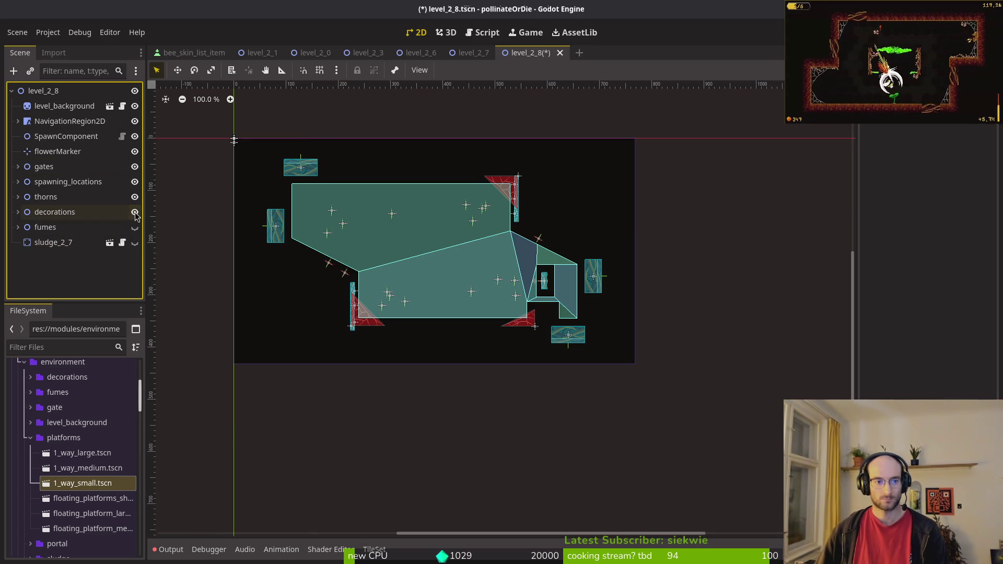
pyautogui.click(135, 212)
pyautogui.click(135, 197)
pyautogui.click(135, 182)
pyautogui.click(134, 166)
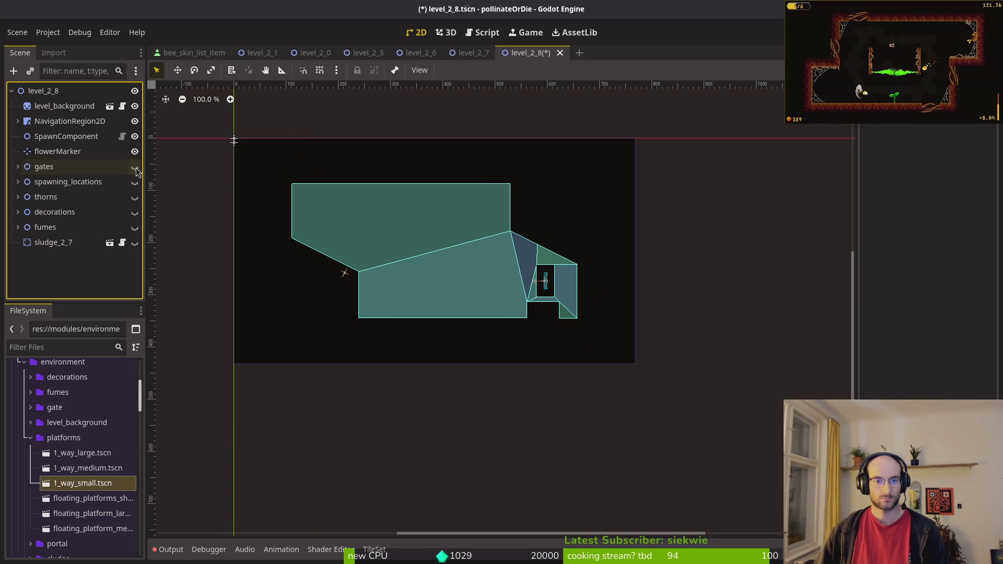
pyautogui.click(135, 243)
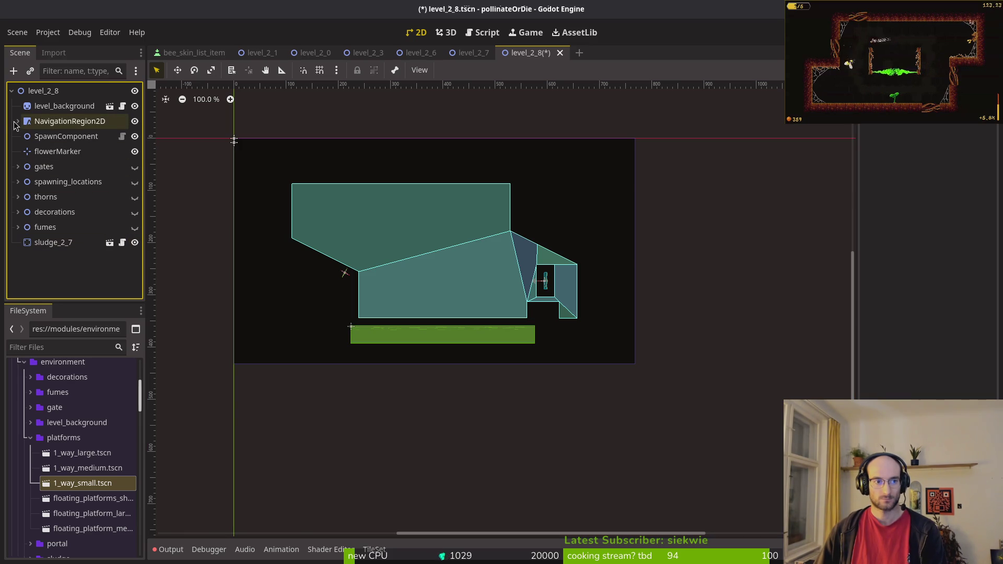
pyautogui.click(135, 121)
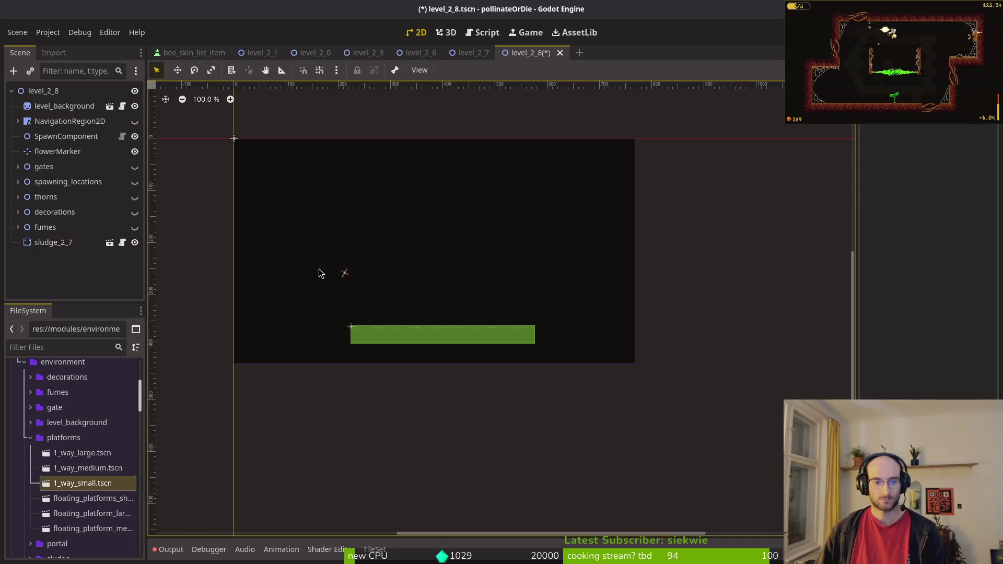
# Check flowerMarker's position (212, 257), save level_2_8, and return to level_2_7
pyautogui.scroll(2, 448, 270)
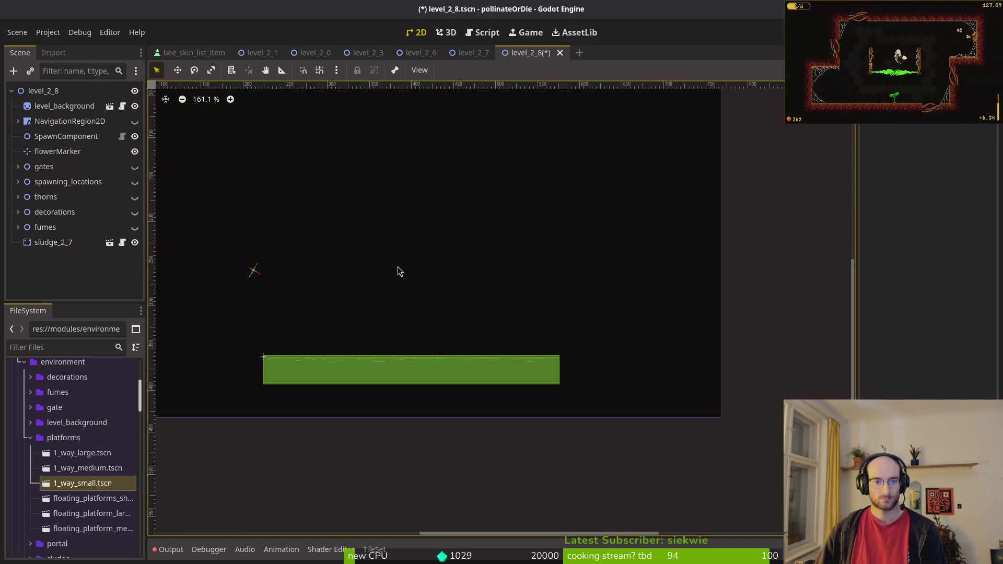
pyautogui.click(57, 151)
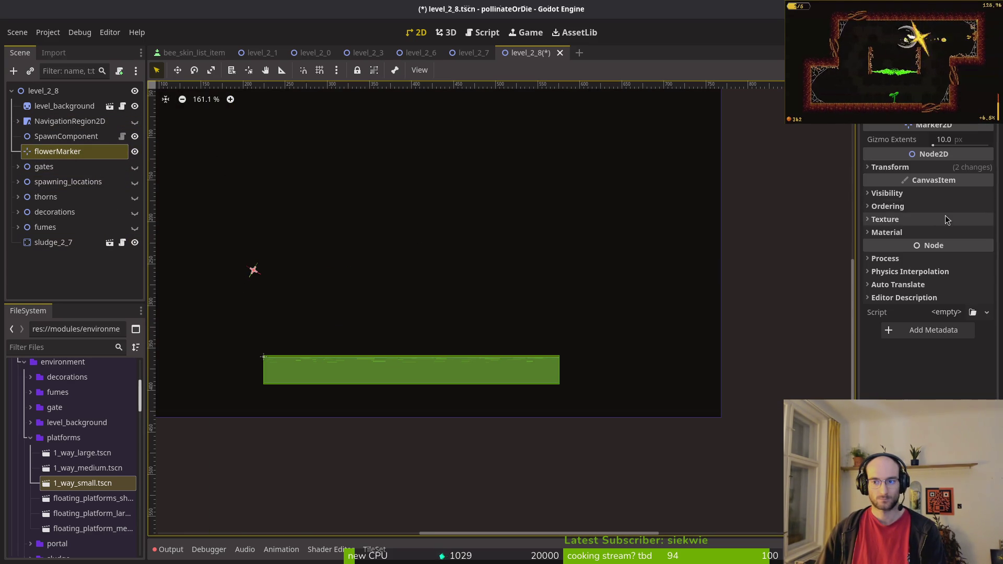
pyautogui.click(891, 167)
pyautogui.hotkey('ctrl', 's')
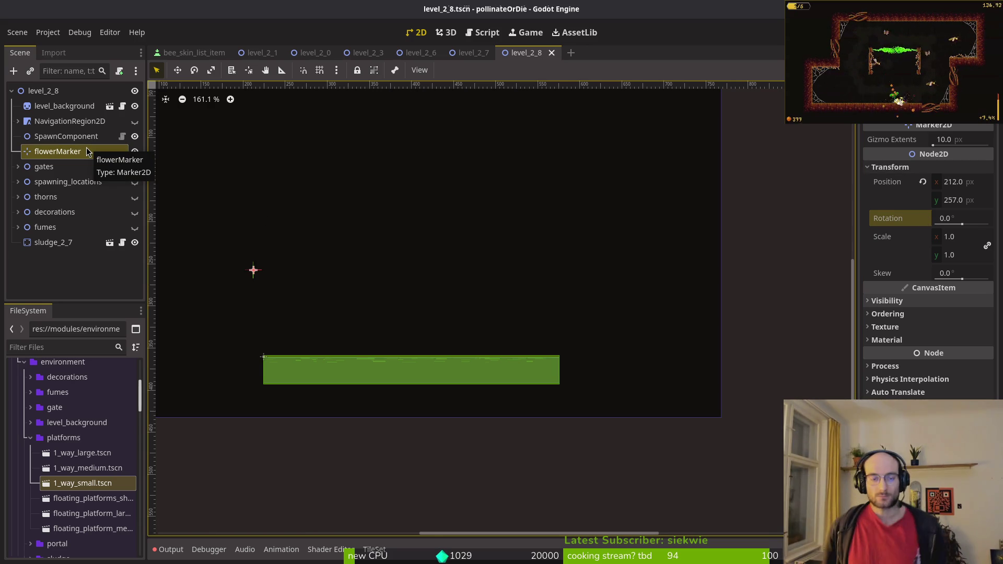
pyautogui.click(470, 53)
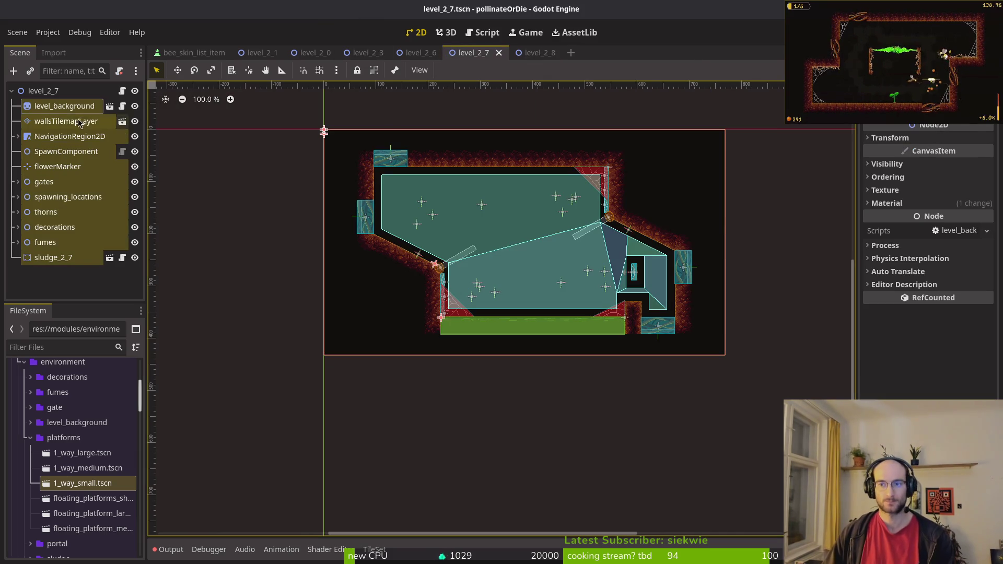
# On level_2_7's root, quick-load the Player Scene and assign flowerMarker as Flower Marker
pyautogui.click(34, 89)
pyautogui.click(939, 139)
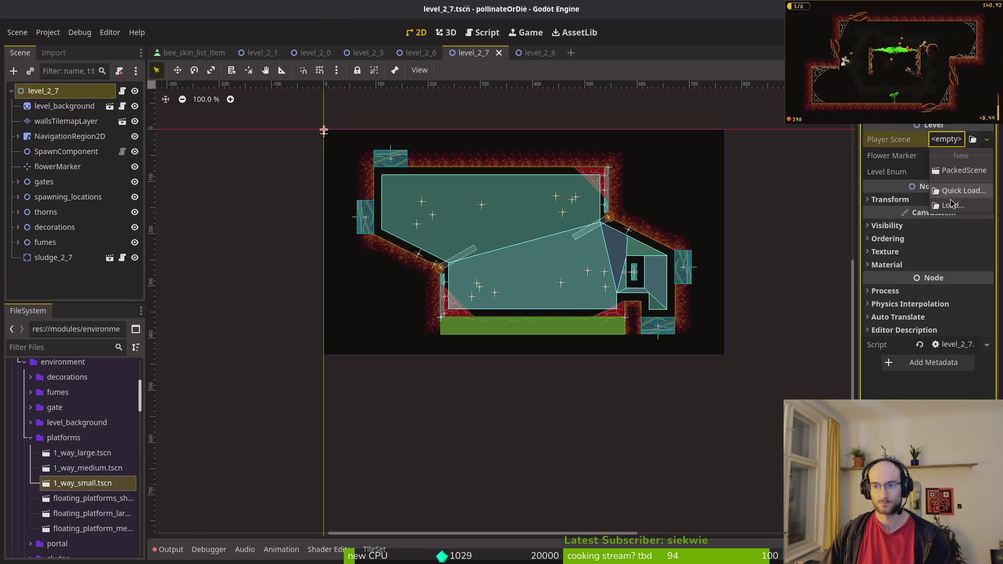
pyautogui.click(950, 190)
pyautogui.doubleClick(416, 172)
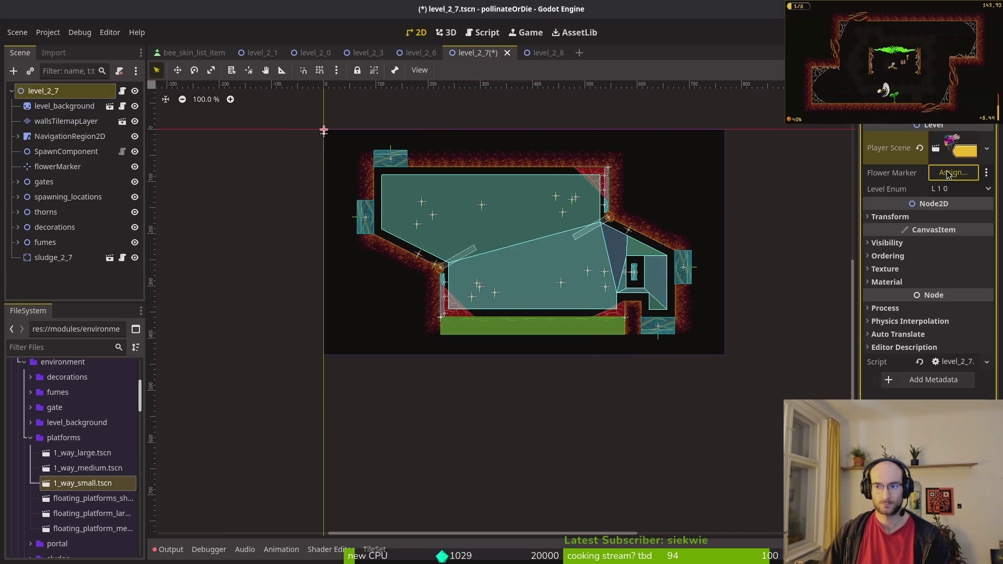
pyautogui.click(953, 173)
pyautogui.click(472, 166)
pyautogui.click(556, 453)
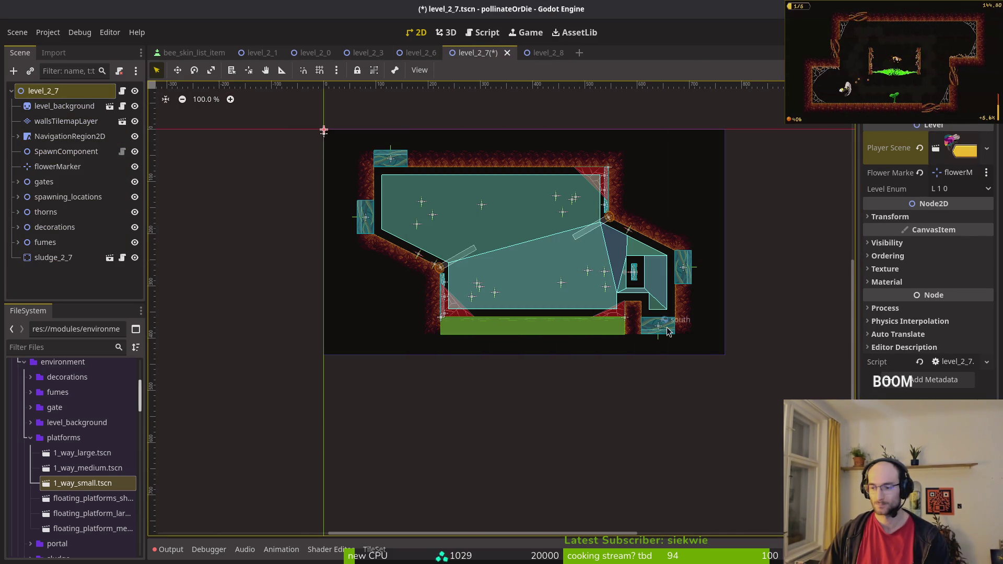
# Set Level Enum to L 2 7 and save level_2_7
pyautogui.click(955, 190)
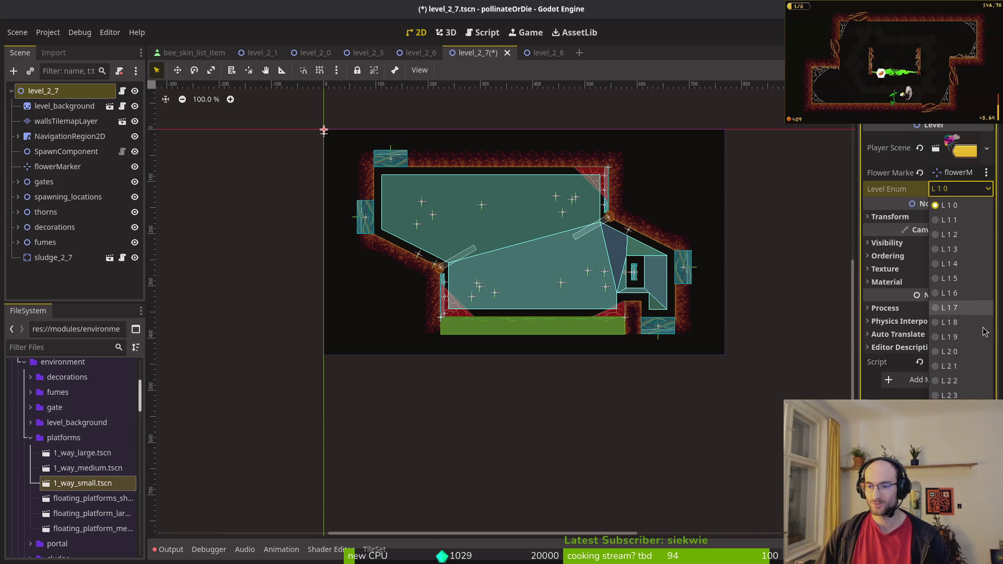
pyautogui.click(956, 395)
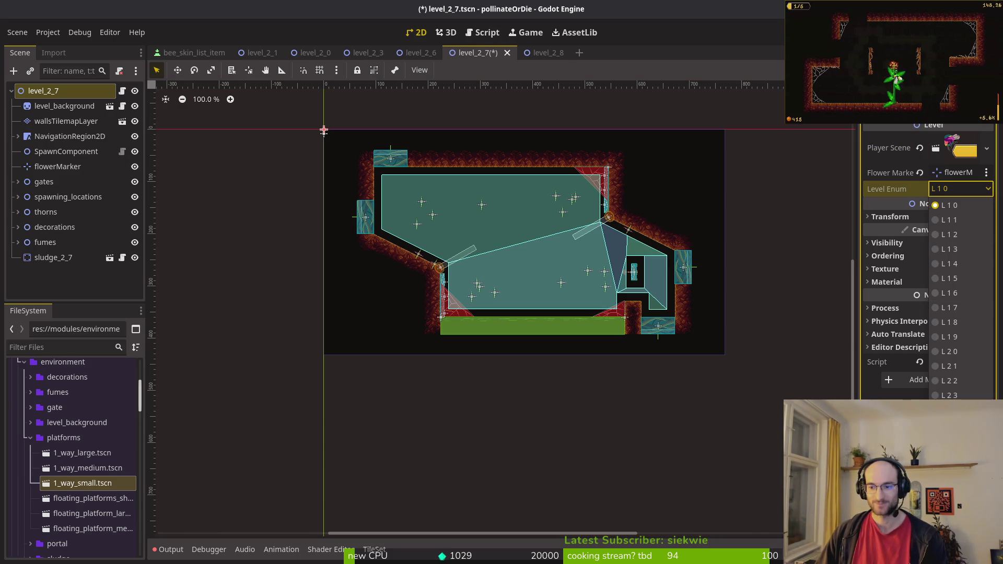
pyautogui.click(324, 132)
pyautogui.hotkey('ctrl', 's')
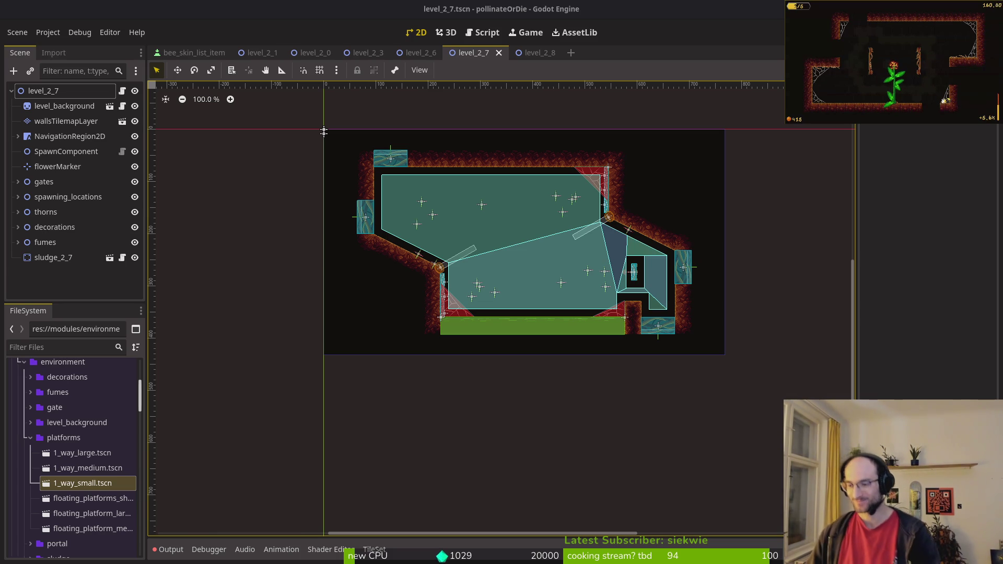
# Reposition level_2_8's sludge_2_7 strip, then move over to Aseprite
pyautogui.click(534, 52)
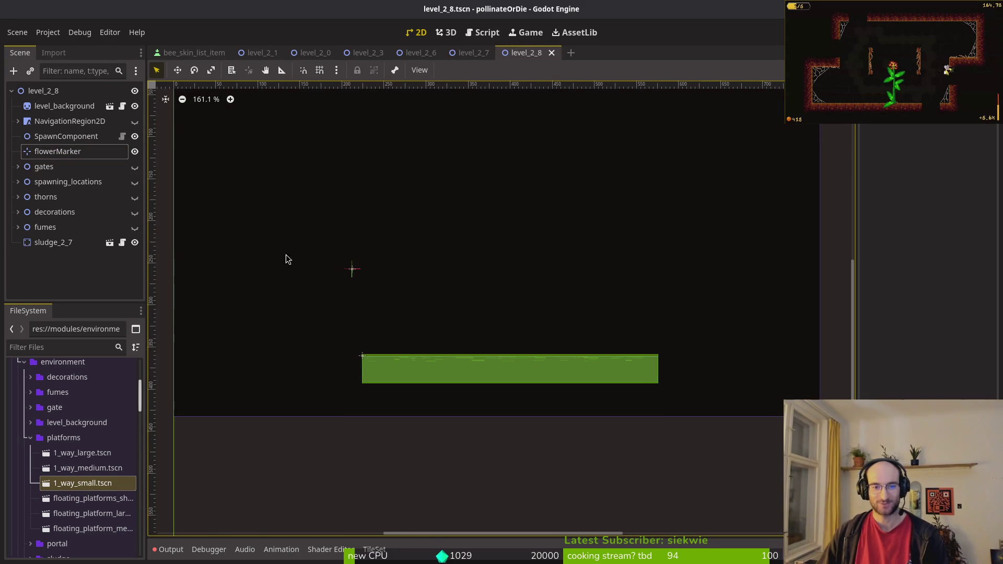
pyautogui.moveTo(547, 306)
pyautogui.mouseDown()
pyautogui.moveTo(425, 294)
pyautogui.moveTo(576, 290)
pyautogui.mouseUp()
pyautogui.scroll(-2, 543, 240)
pyautogui.hotkey('alt', 'Tab')
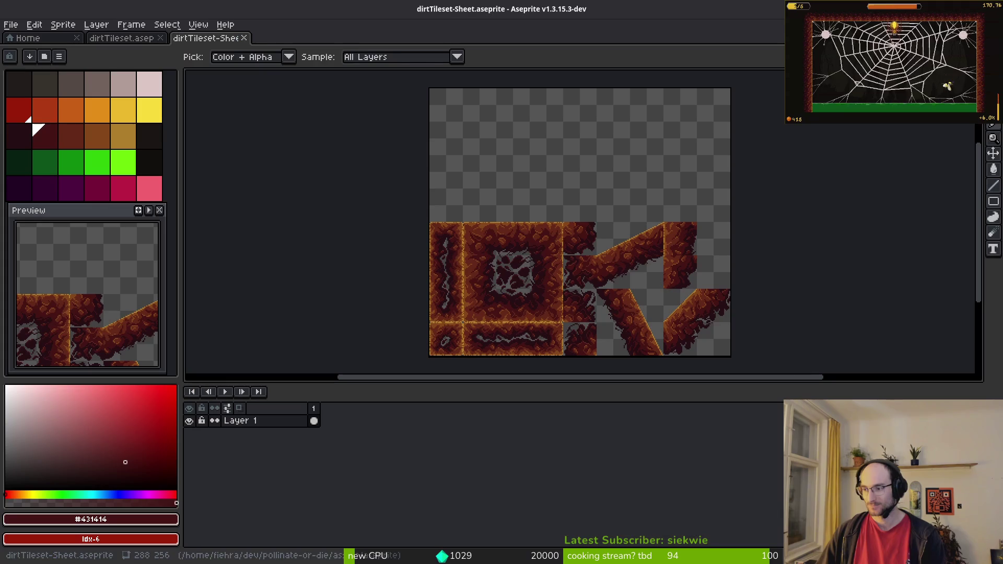
# Open sludge2_7.aseprite, save it as sludge2_8.aseprite, and open Canvas Size (352 × 32 px)
pyautogui.click(42, 39)
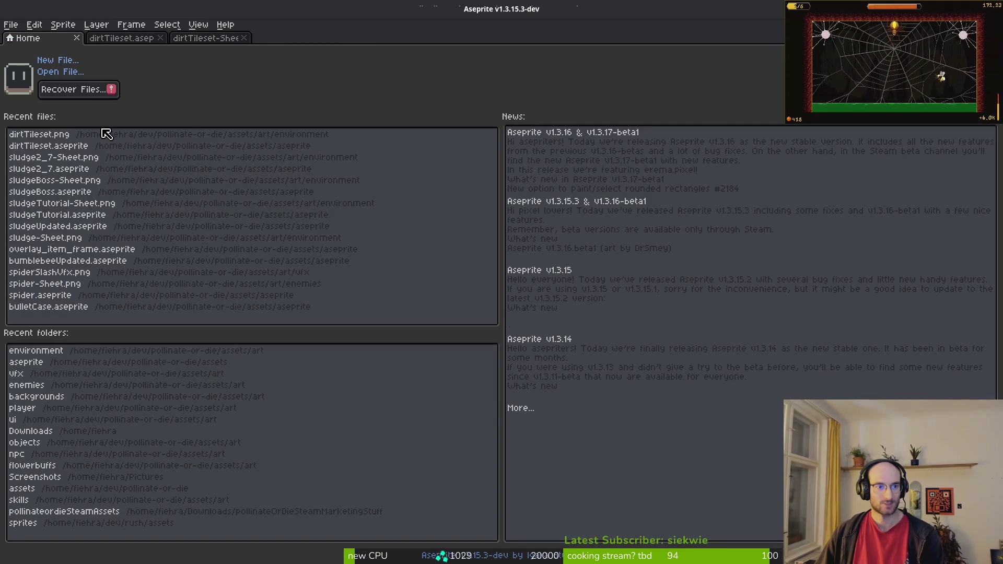
pyautogui.click(49, 169)
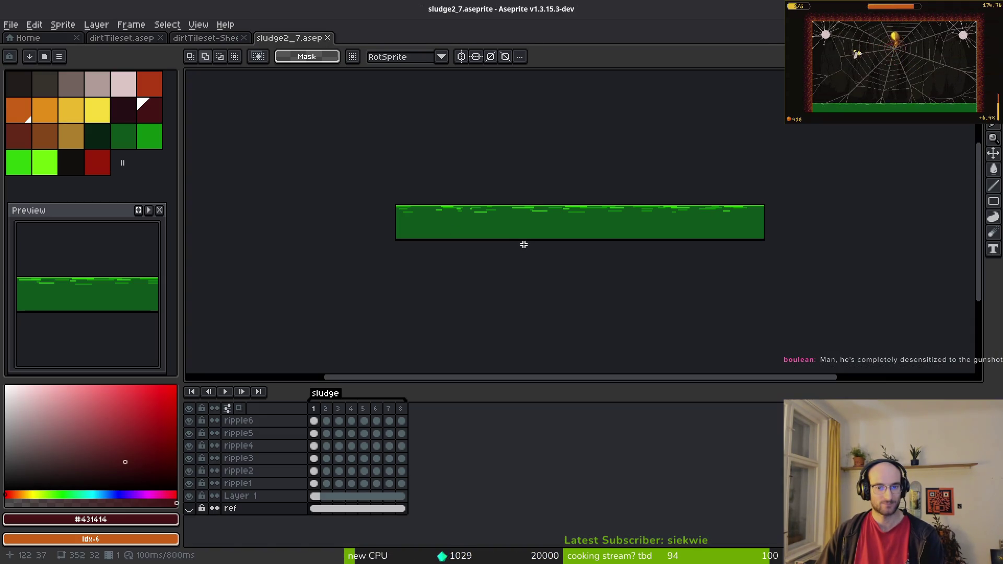
pyautogui.click(10, 25)
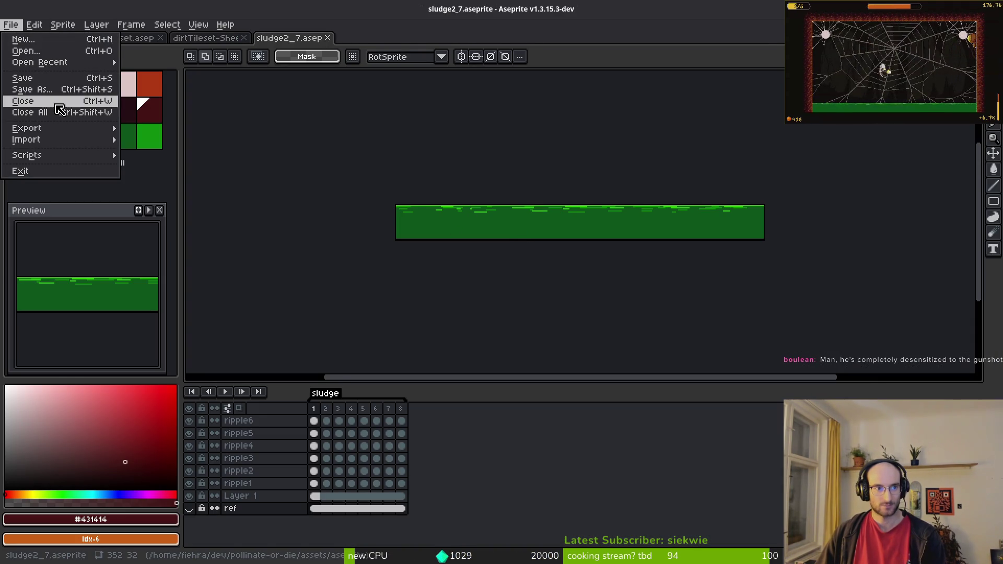
pyautogui.click(21, 105)
pyautogui.click(105, 452)
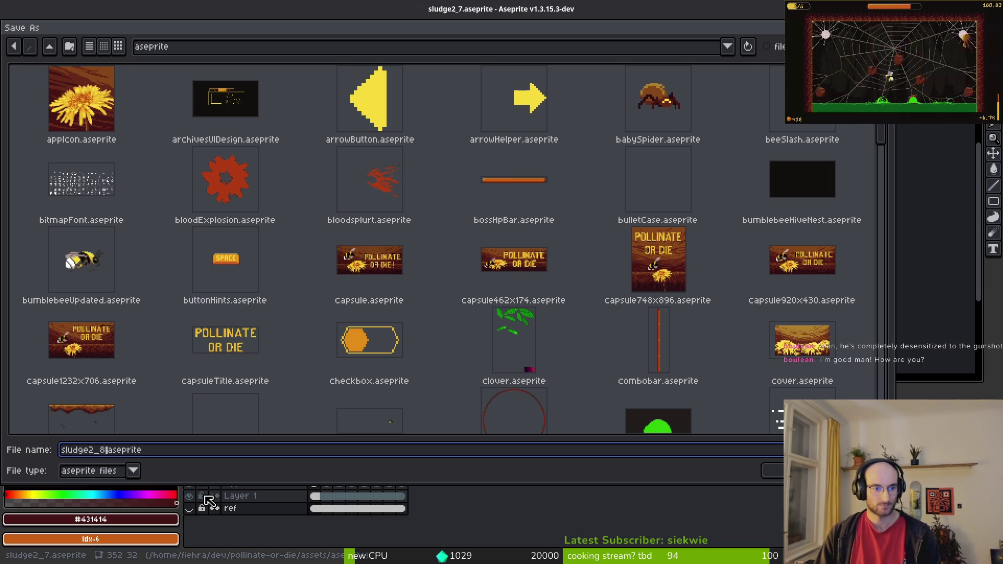
pyautogui.press('Return')
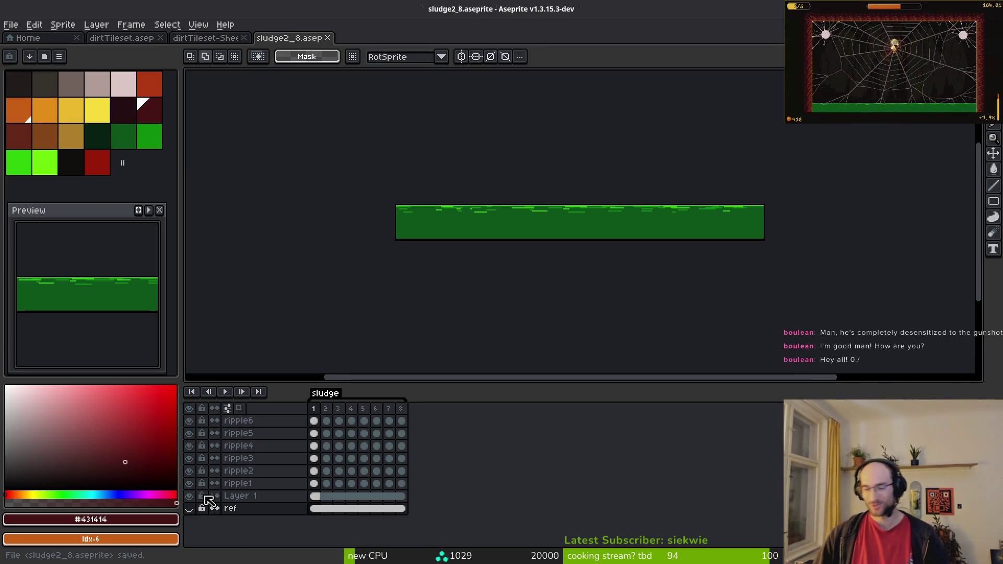
pyautogui.scroll(2, 543, 256)
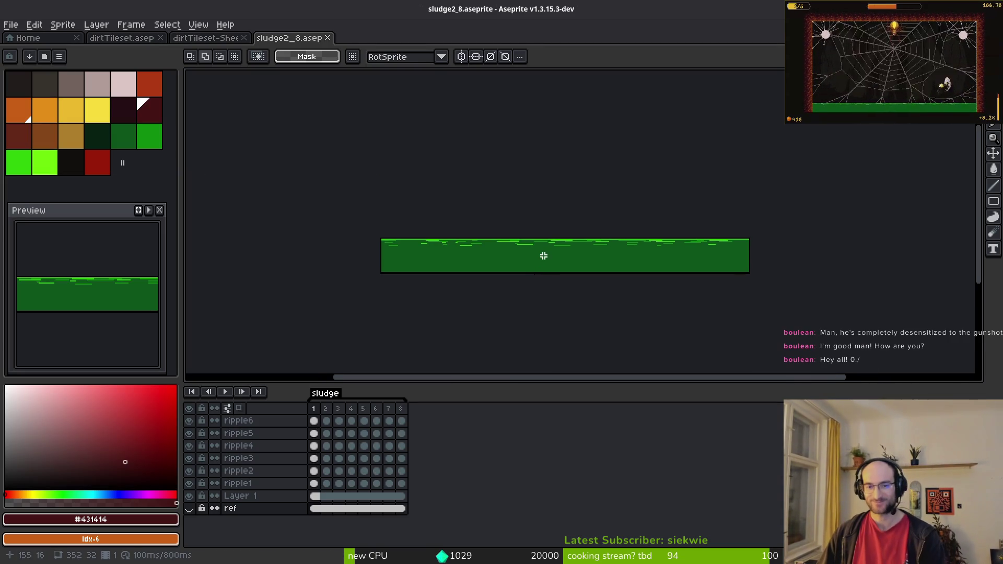
pyautogui.hotkey('ctrl', 'alt', 'c')
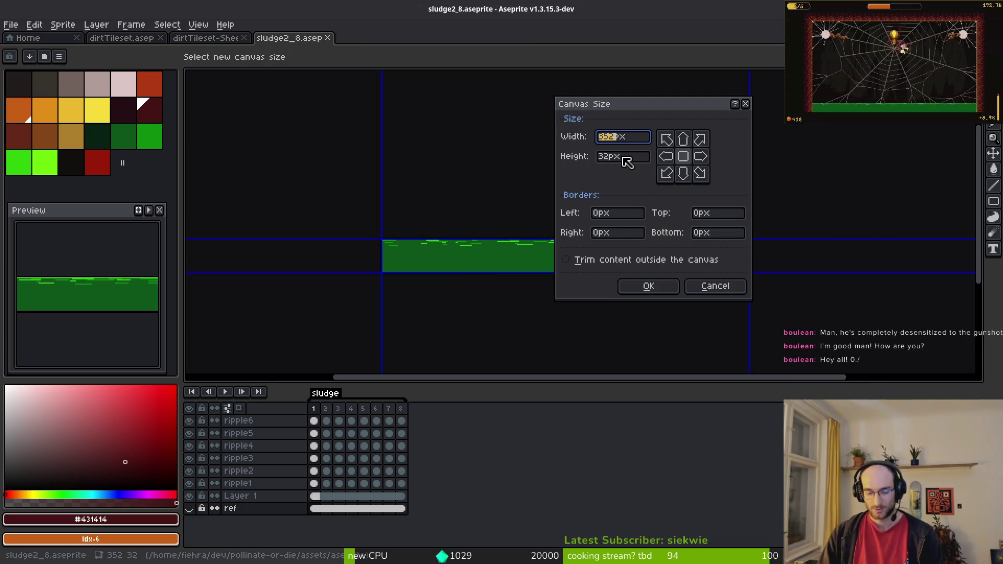
# Resize the sludge2_8 canvas to 32*9 = 288 px wide, preview the animation, and save it
pyautogui.write('32*')
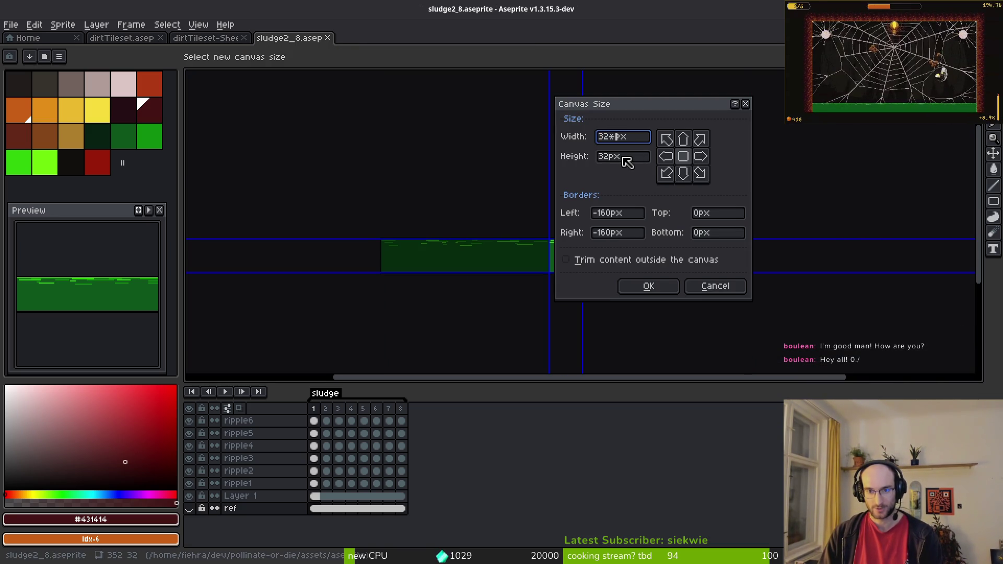
pyautogui.write('9')
pyautogui.press('Return')
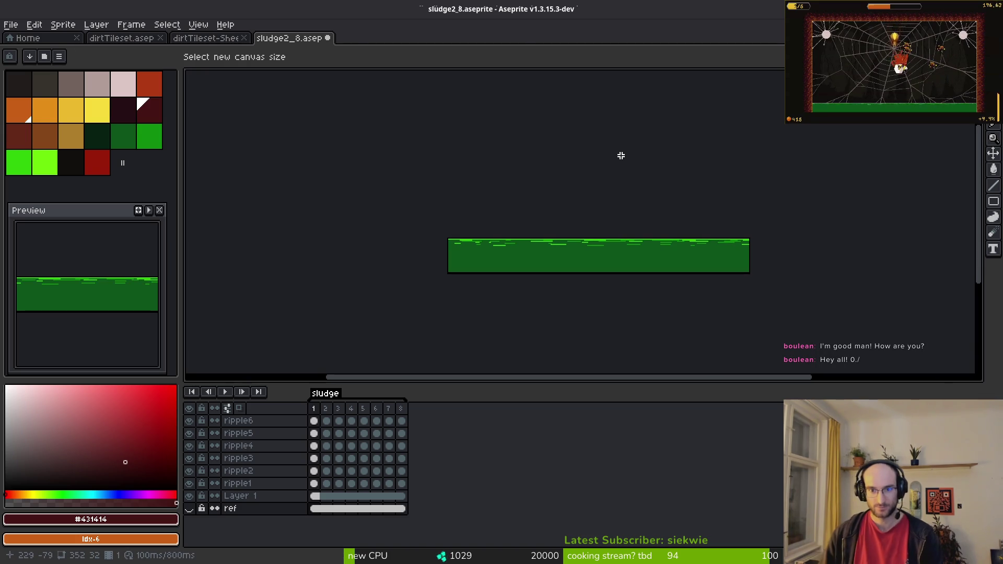
pyautogui.click(225, 392)
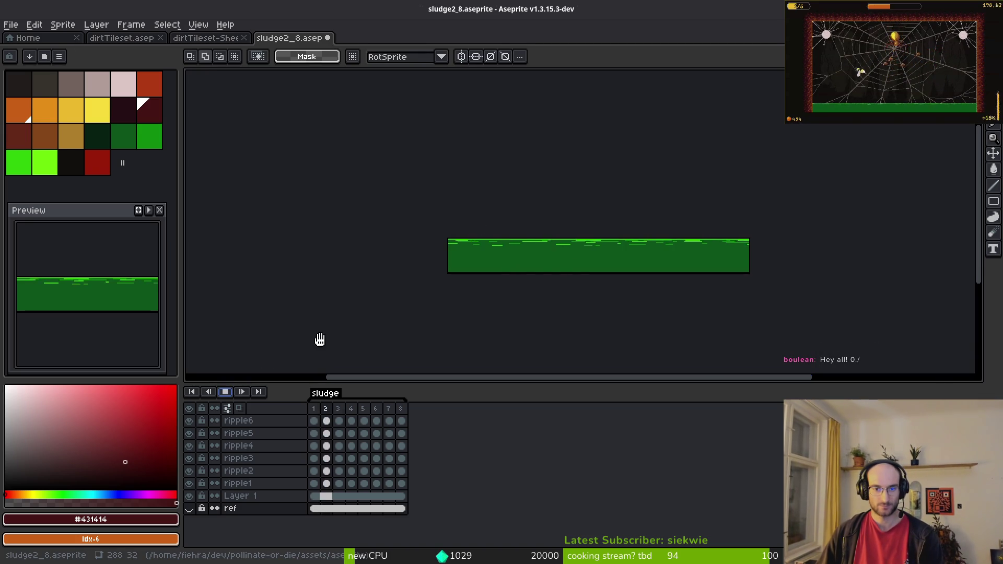
pyautogui.moveTo(593, 278); pyautogui.dragTo(555, 295)
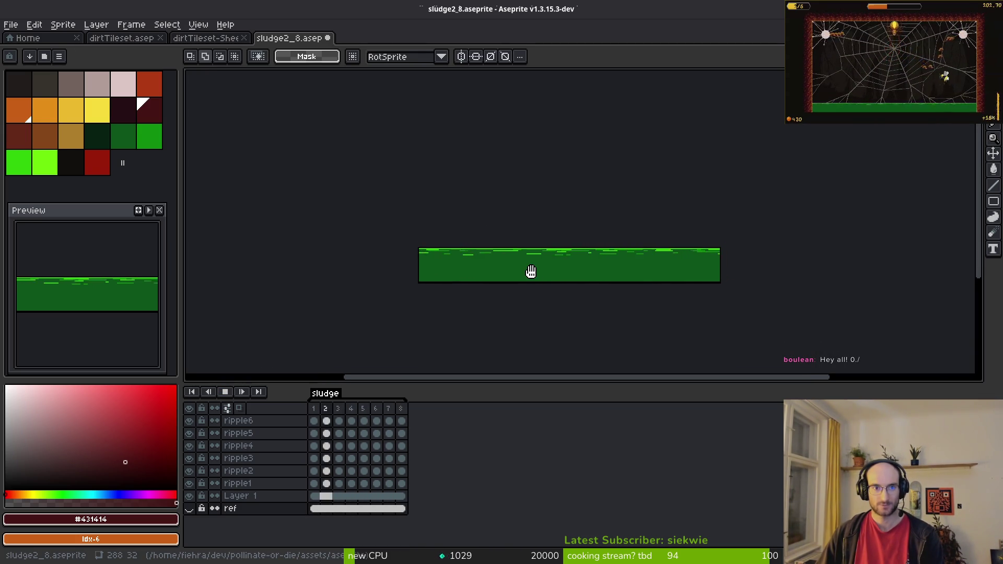
pyautogui.hotkey('ctrl', 's')
# Generate the sludge2_8 sprite sheet and bring up the resulting sludge2_8-Sheet
pyautogui.hotkey('ctrl', 'e')
pyautogui.click(318, 188)
pyautogui.hotkey('ctrl', 'alt', 'shift', 's')
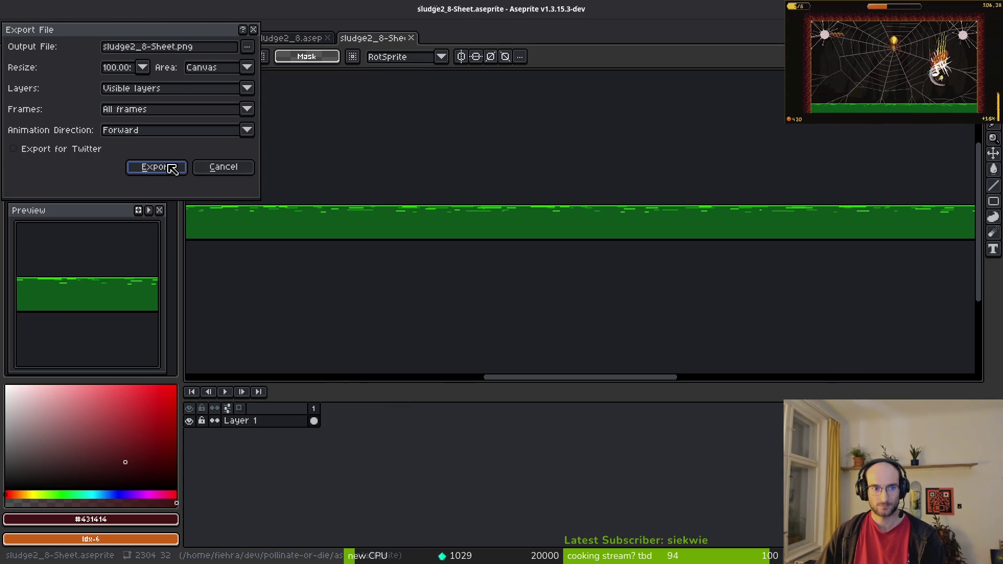
pyautogui.click(166, 167)
pyautogui.click(308, 34)
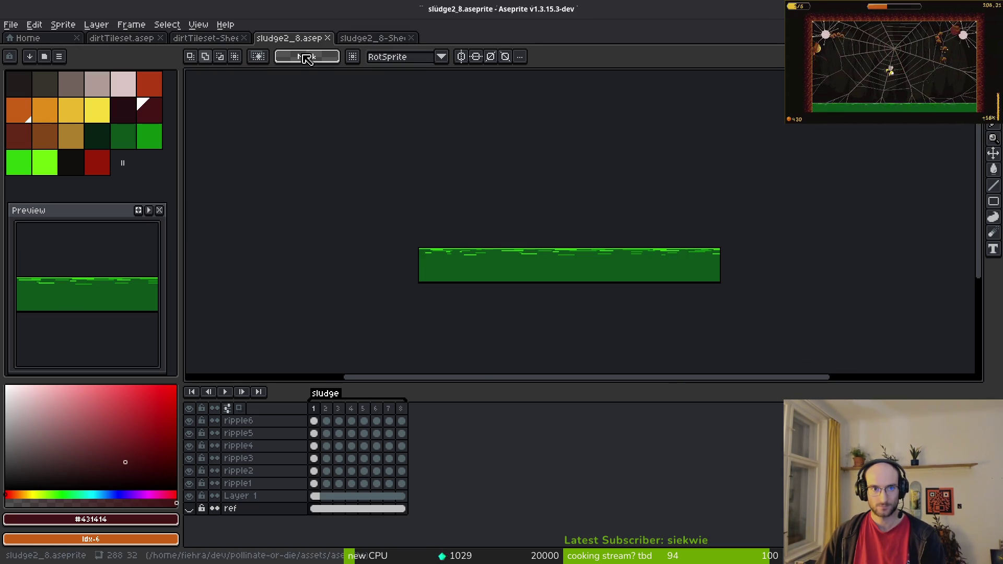
pyautogui.hotkey('ctrl', 'alt', 'c')
pyautogui.press('Escape')
pyautogui.click(404, 35)
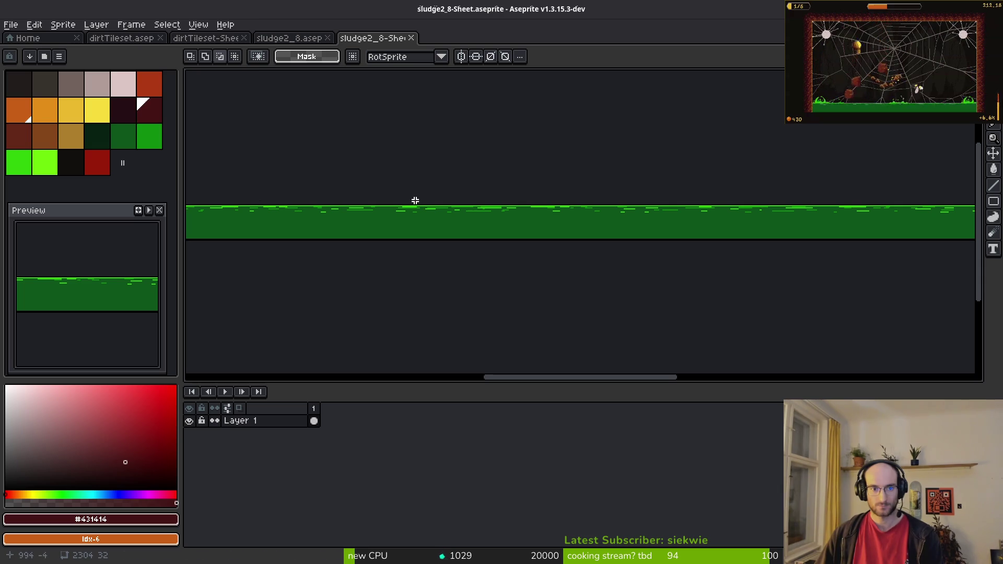
# Export sludge2_8-Sheet.png into the art/environment folder
pyautogui.hotkey('ctrl', 'alt', 'shift', 's')
pyautogui.click(248, 53)
pyautogui.click(266, 66)
pyautogui.click(52, 46)
pyautogui.doubleClick(55, 103)
pyautogui.doubleClick(195, 105)
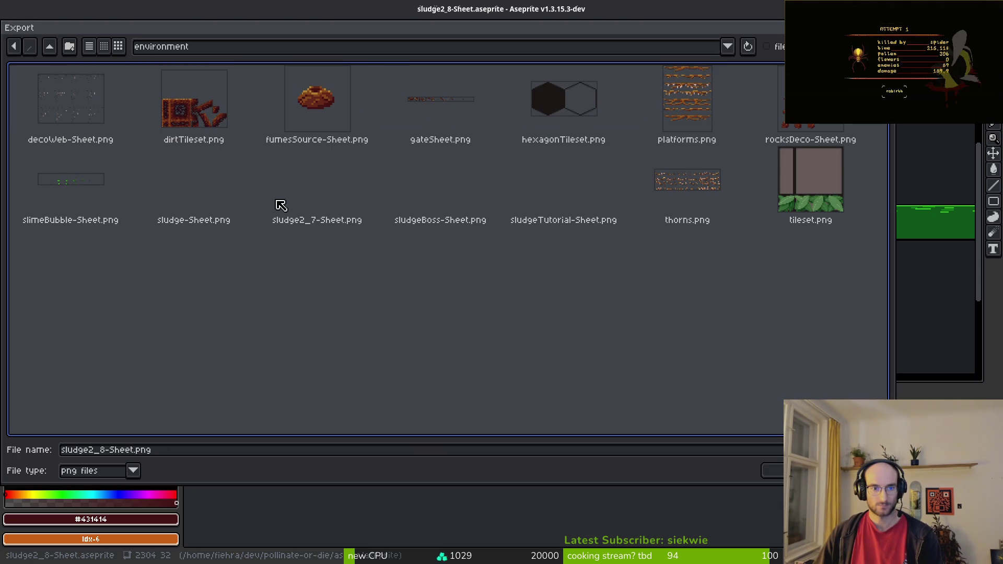
pyautogui.click(773, 468)
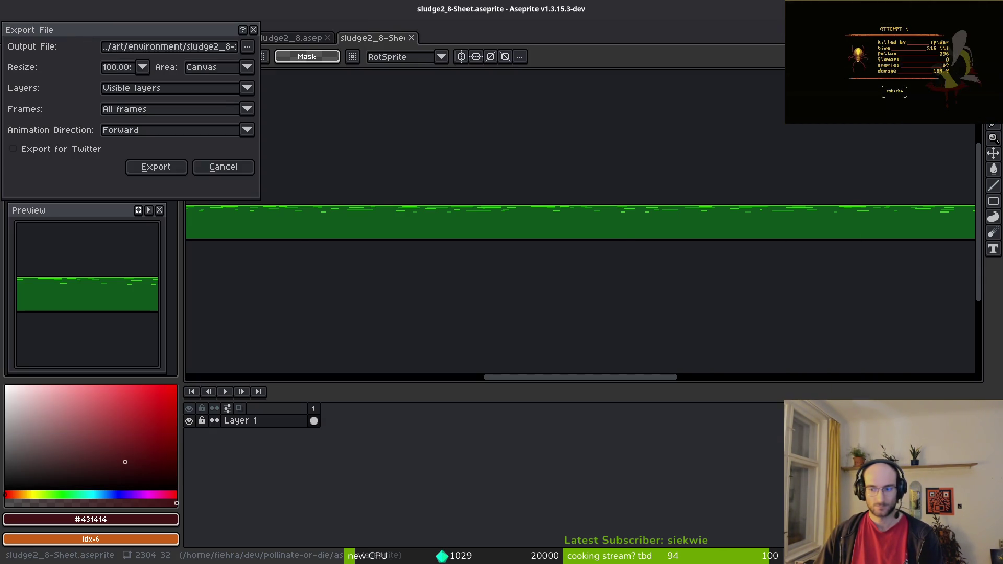
pyautogui.click(156, 167)
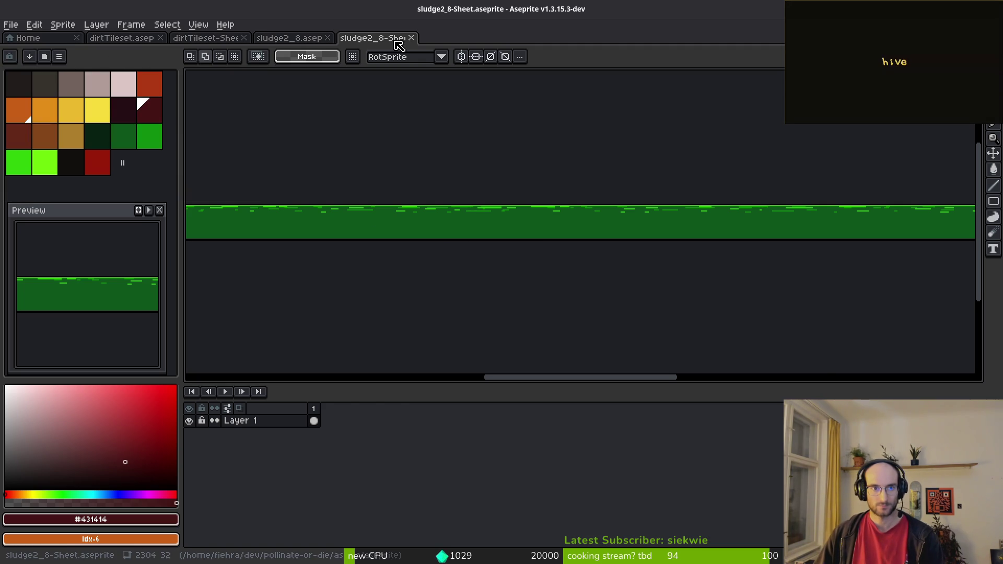
# Close the sheet, restore the default palette, resave dirtTileset-Sheet, then select sludge_2_7 in Godot
pyautogui.click(411, 37)
pyautogui.click(59, 56)
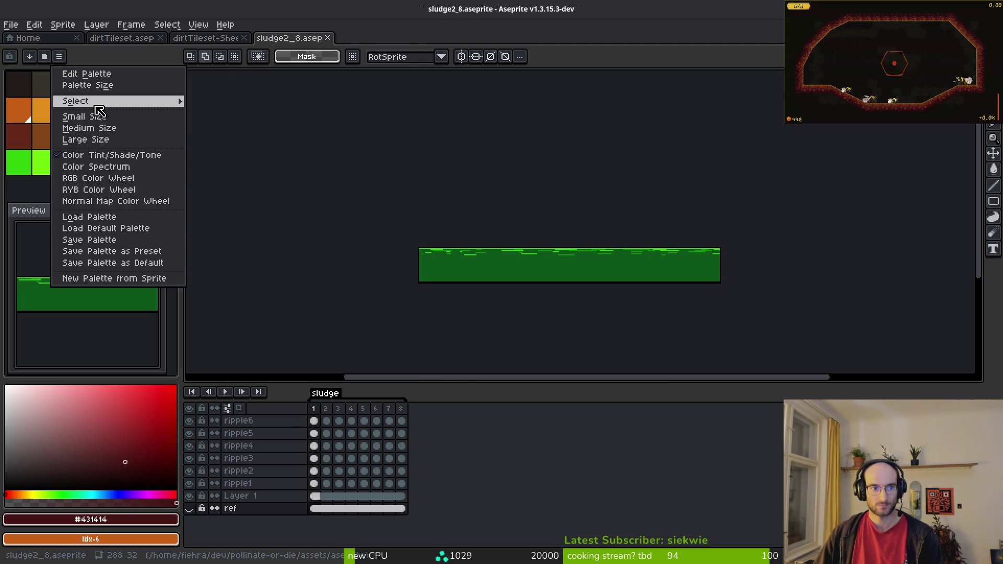
pyautogui.click(134, 228)
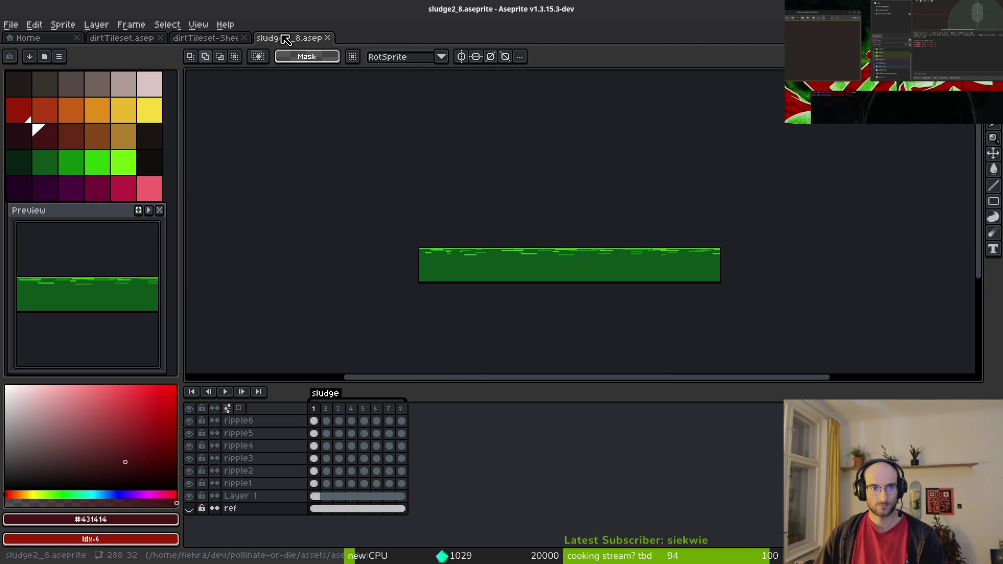
pyautogui.click(230, 38)
pyautogui.hotkey('ctrl', 's')
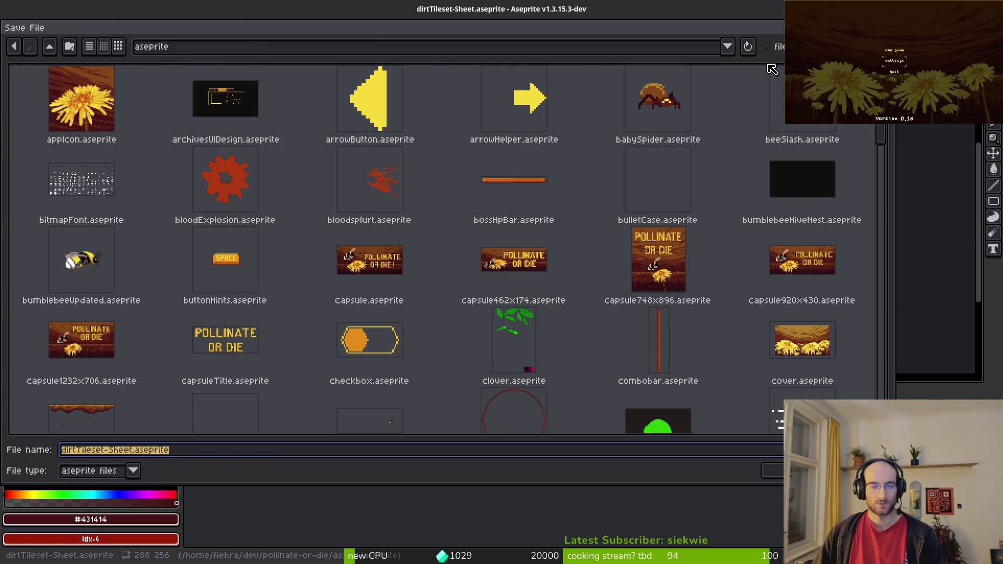
pyautogui.press('Return')
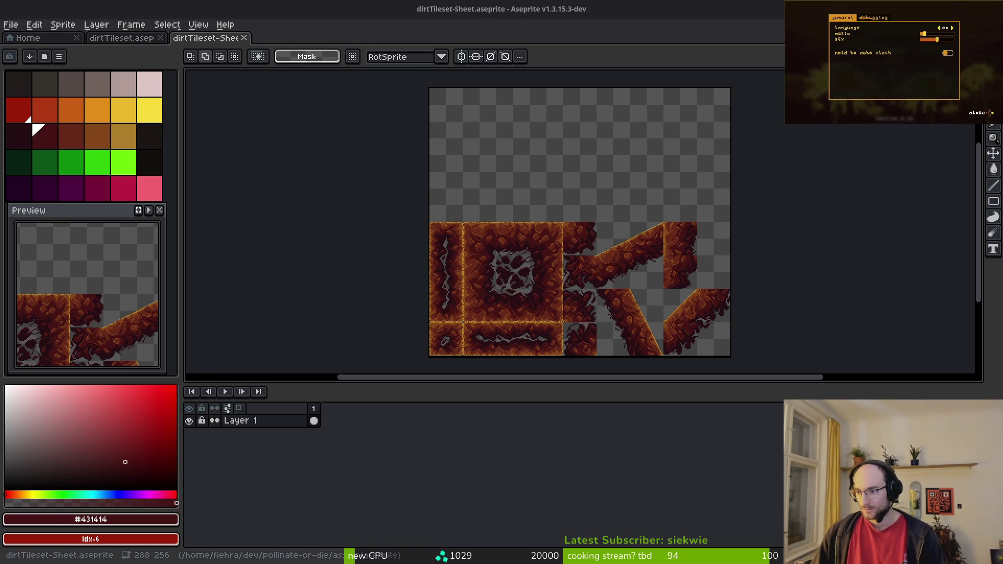
pyautogui.hotkey('alt', 'Tab')
pyautogui.click(60, 243)
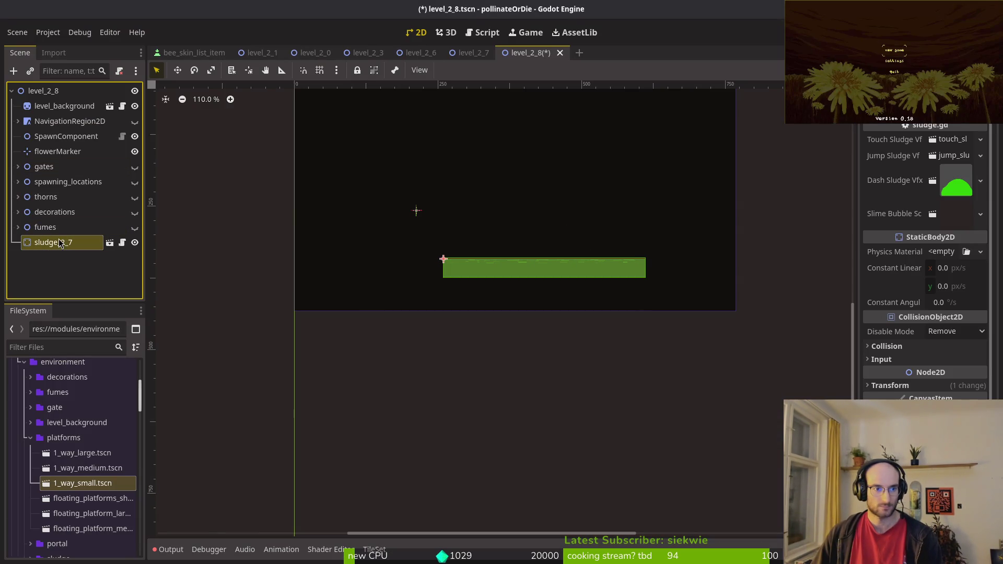